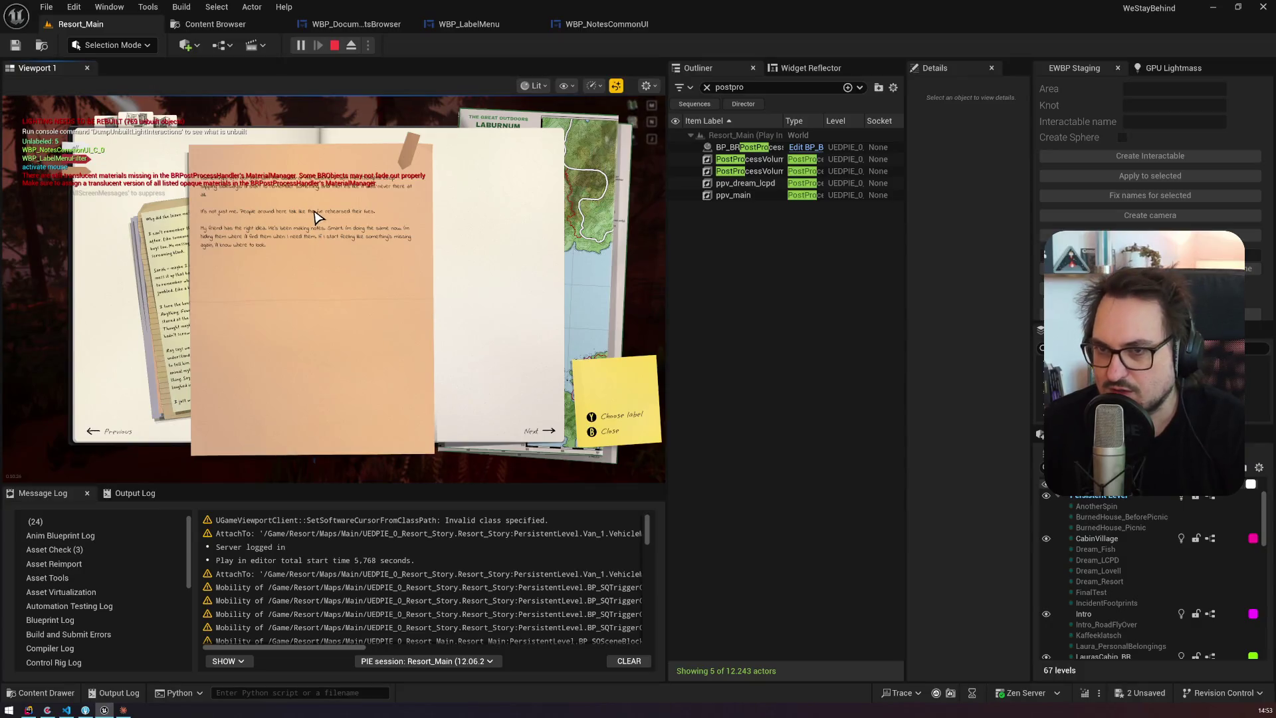
Step: Tag the first notes with the teal label while switching between note entries
left_click(428, 183)
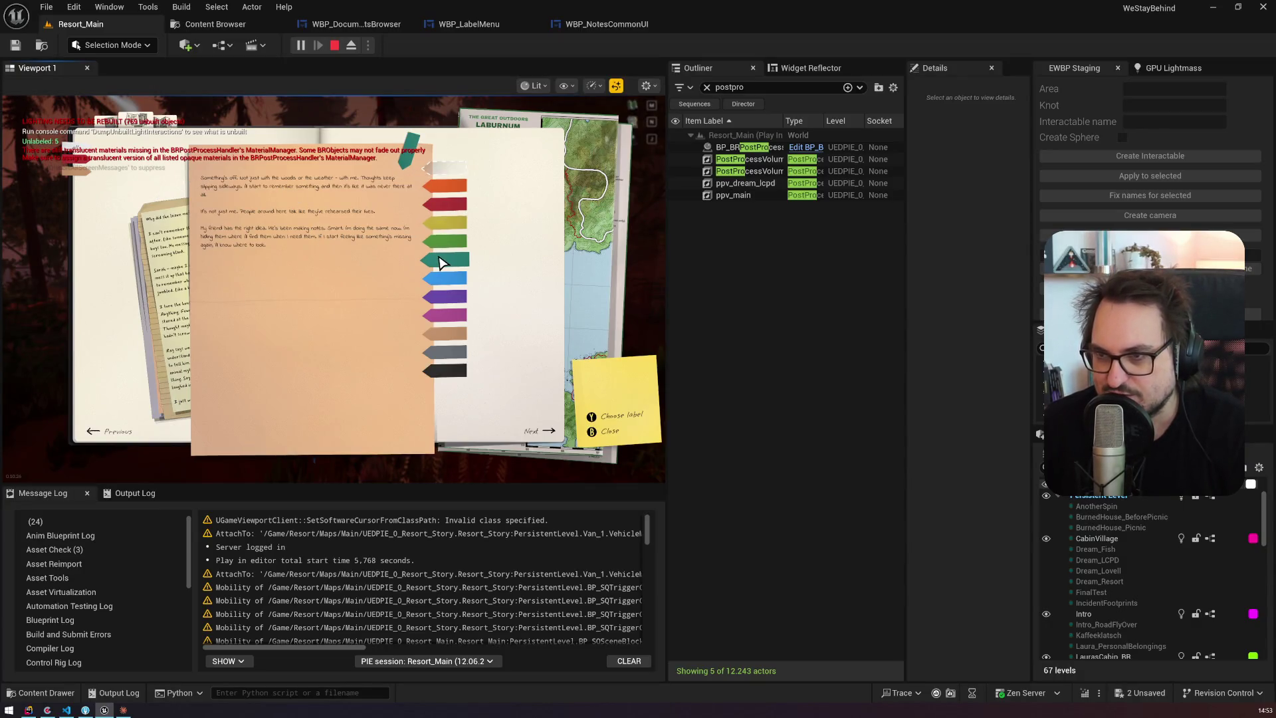
left_click(439, 271)
left_click(462, 272)
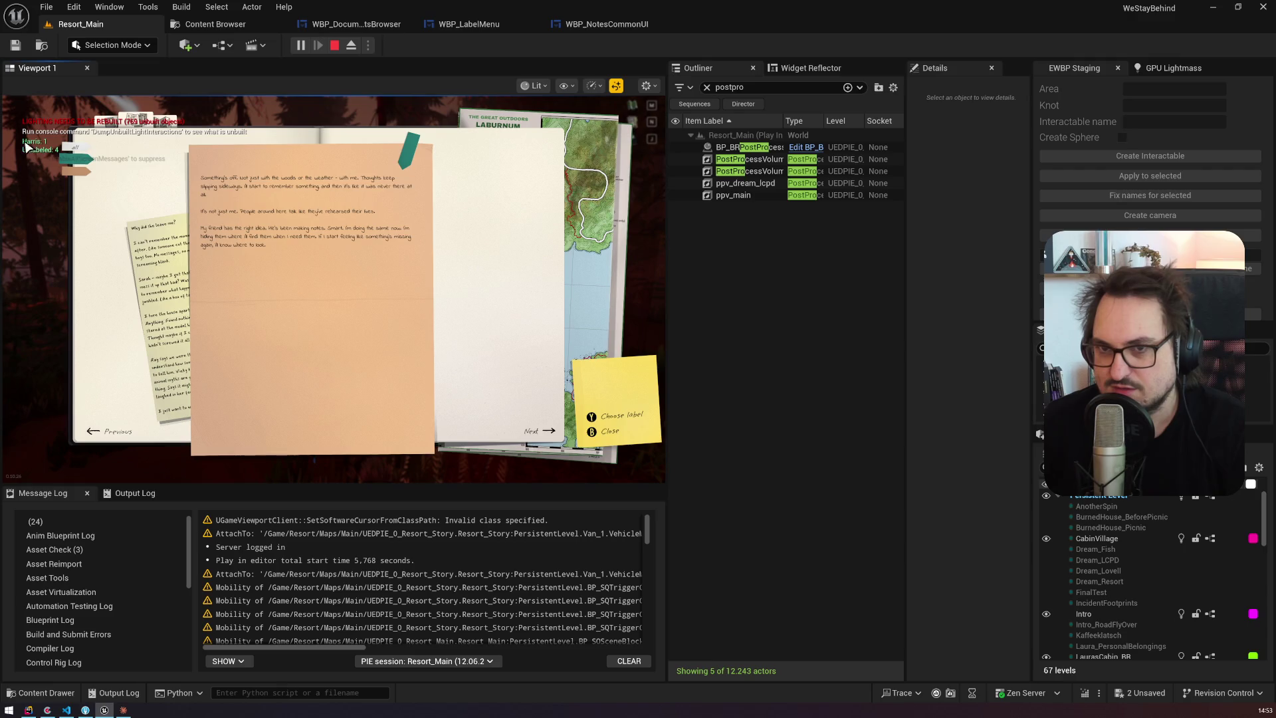
left_click(79, 171)
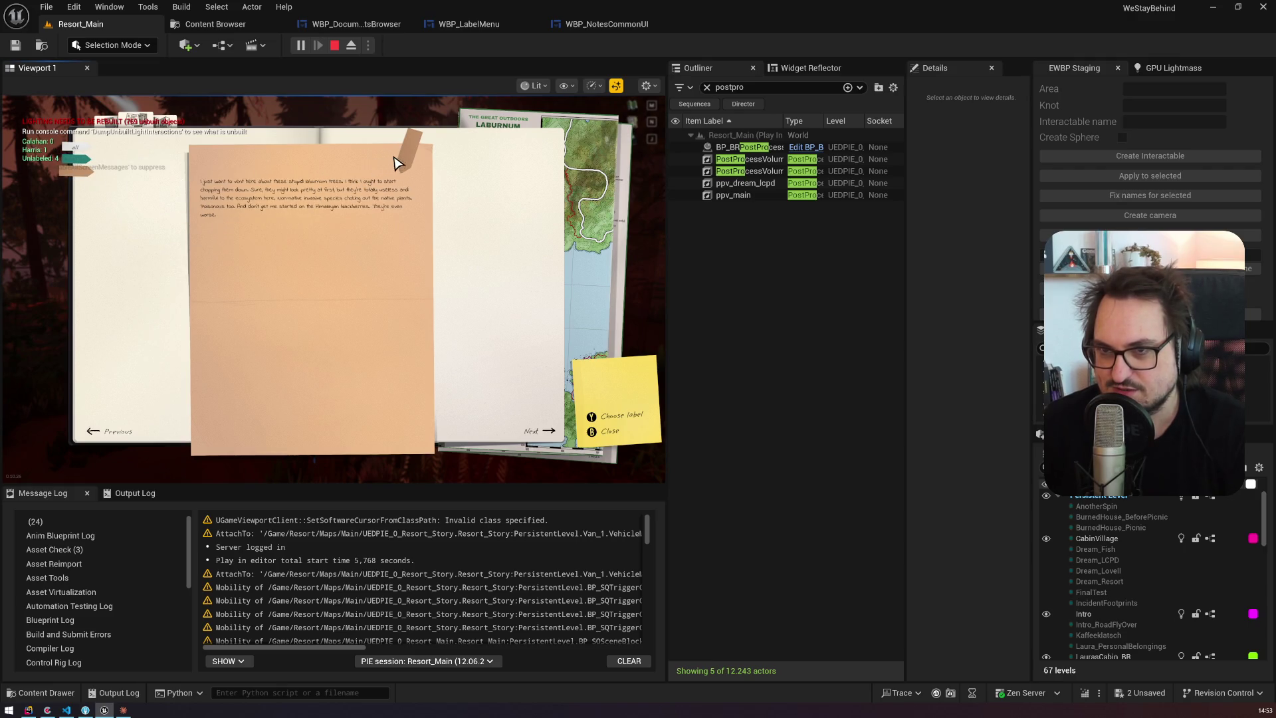
mouse_move(411, 157)
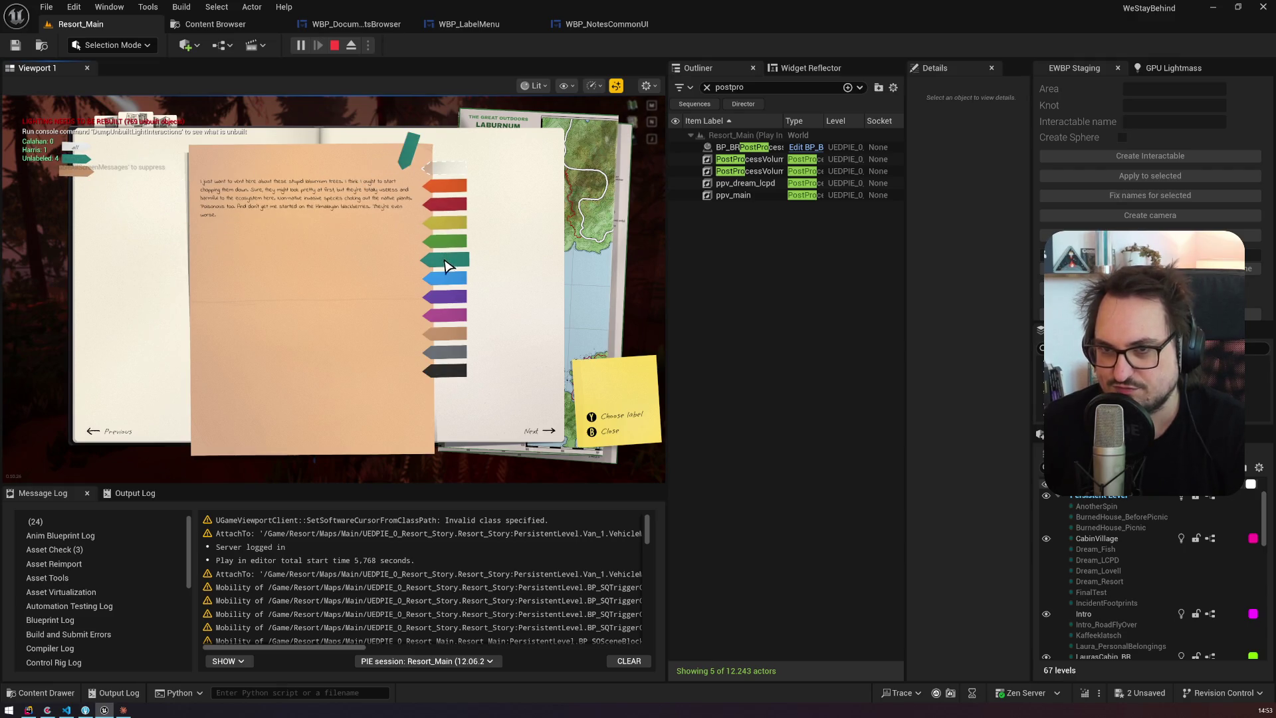
left_click(440, 260)
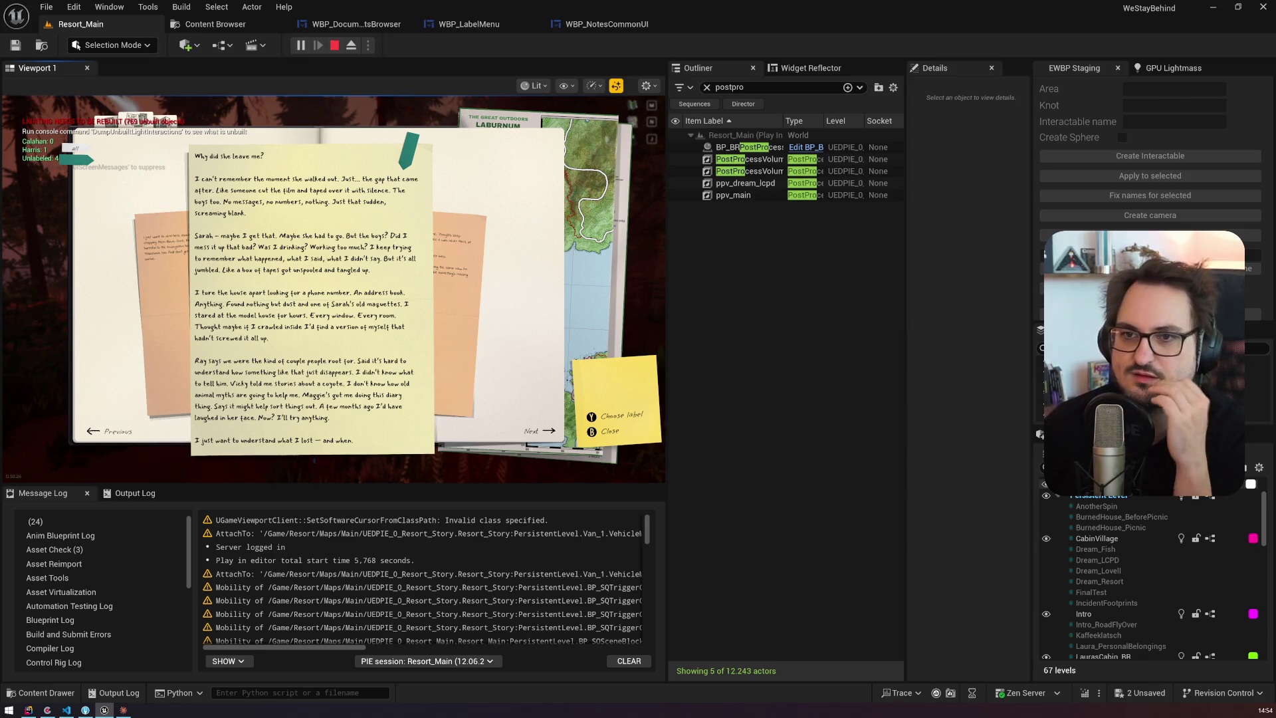
Step: Page through the note stack, from the orange notes to the yellow diary page
left_click(160, 246)
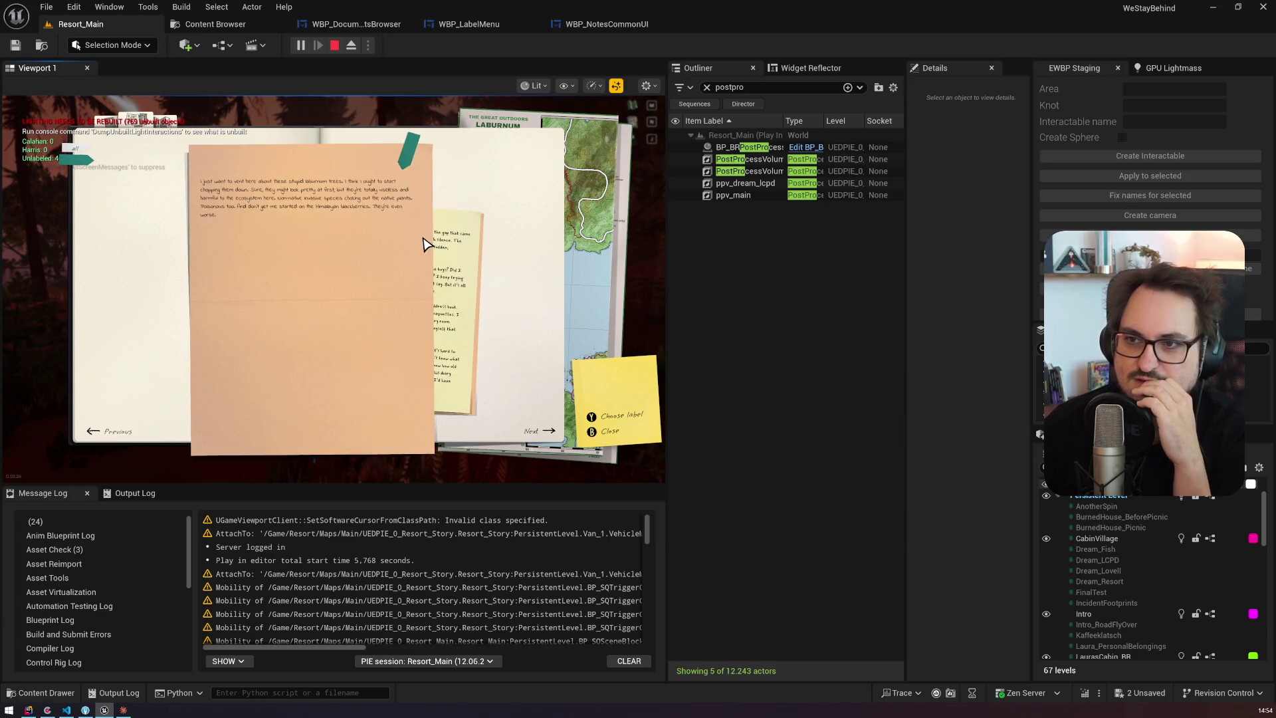
left_click(447, 255)
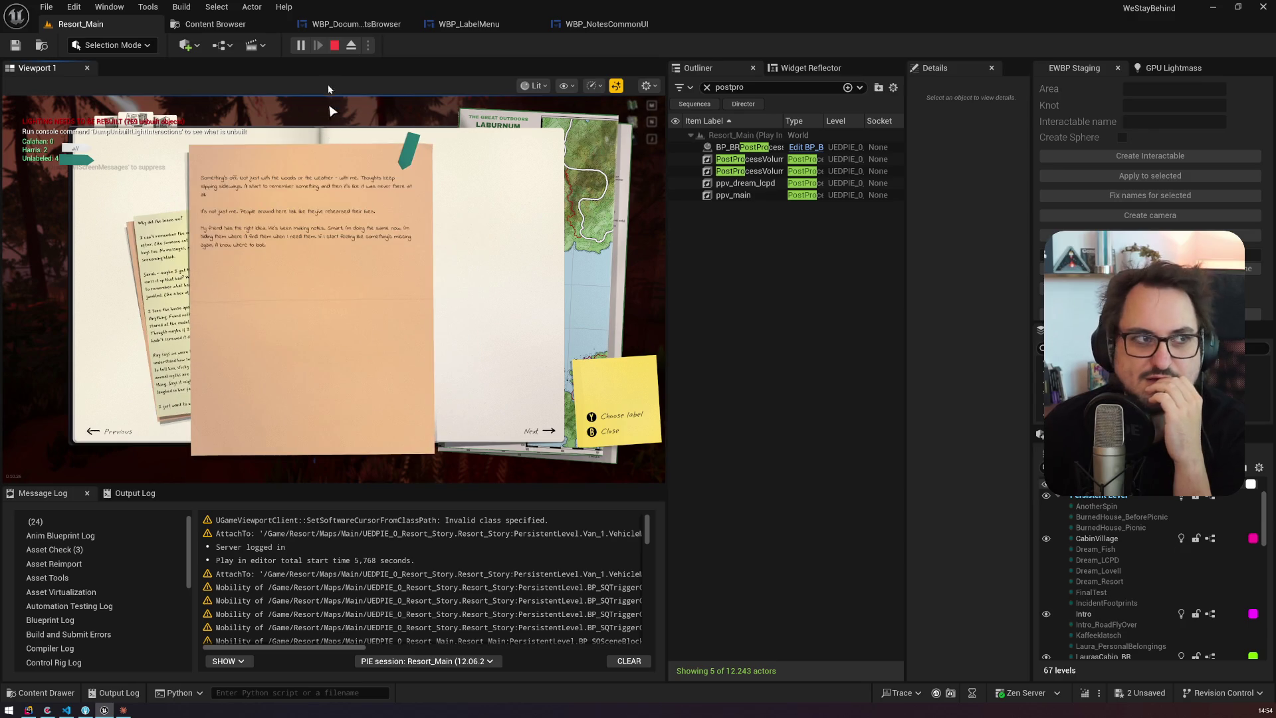
left_click(166, 251)
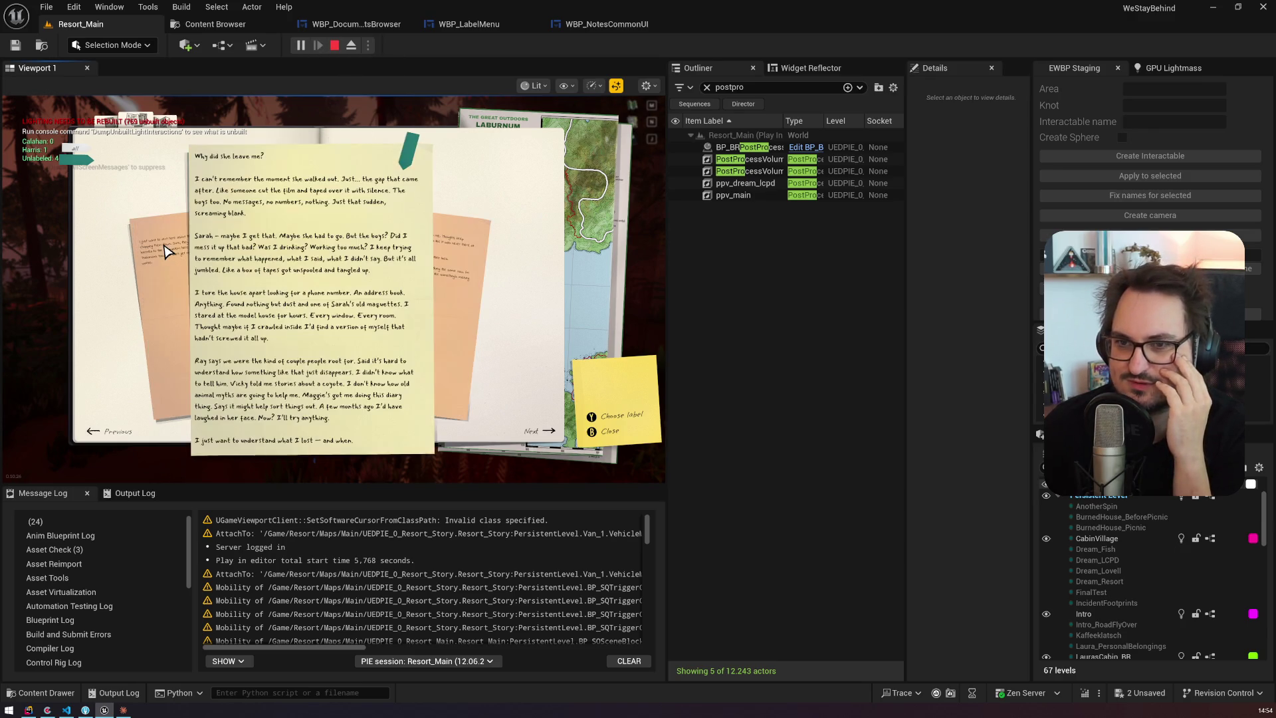
left_click(166, 251)
left_click(67, 150)
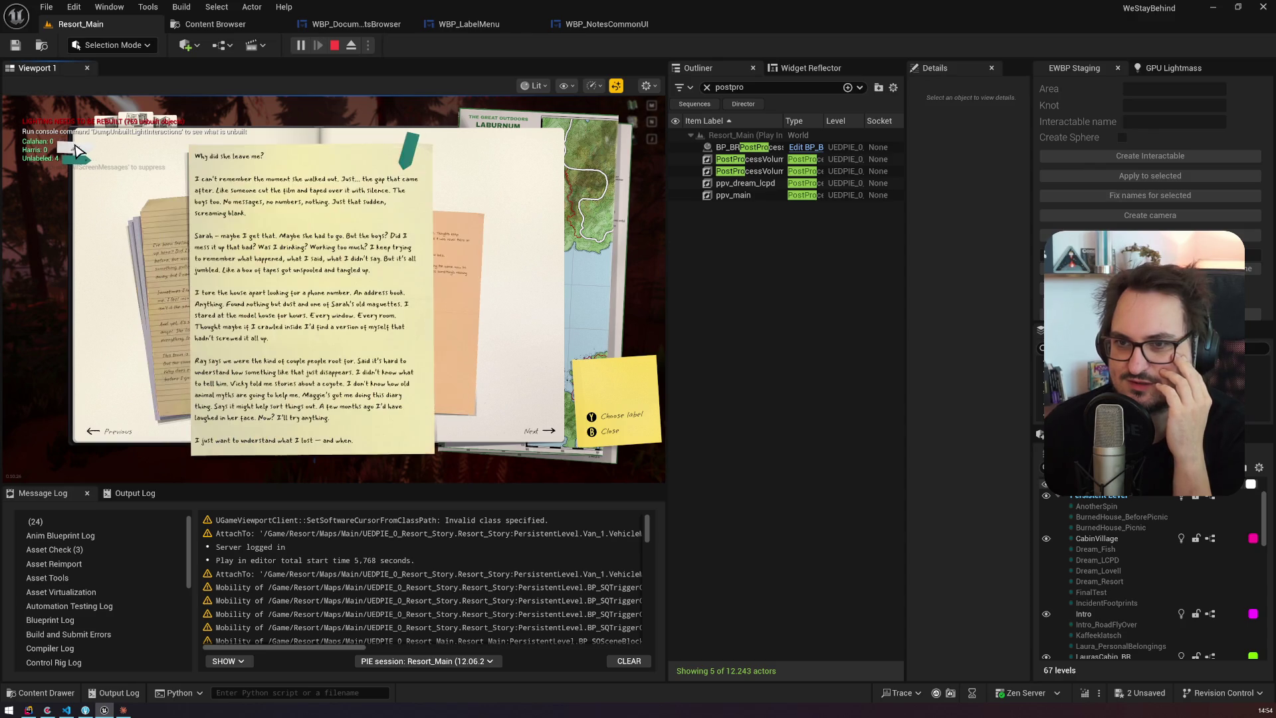
left_click(182, 270)
left_click(188, 258)
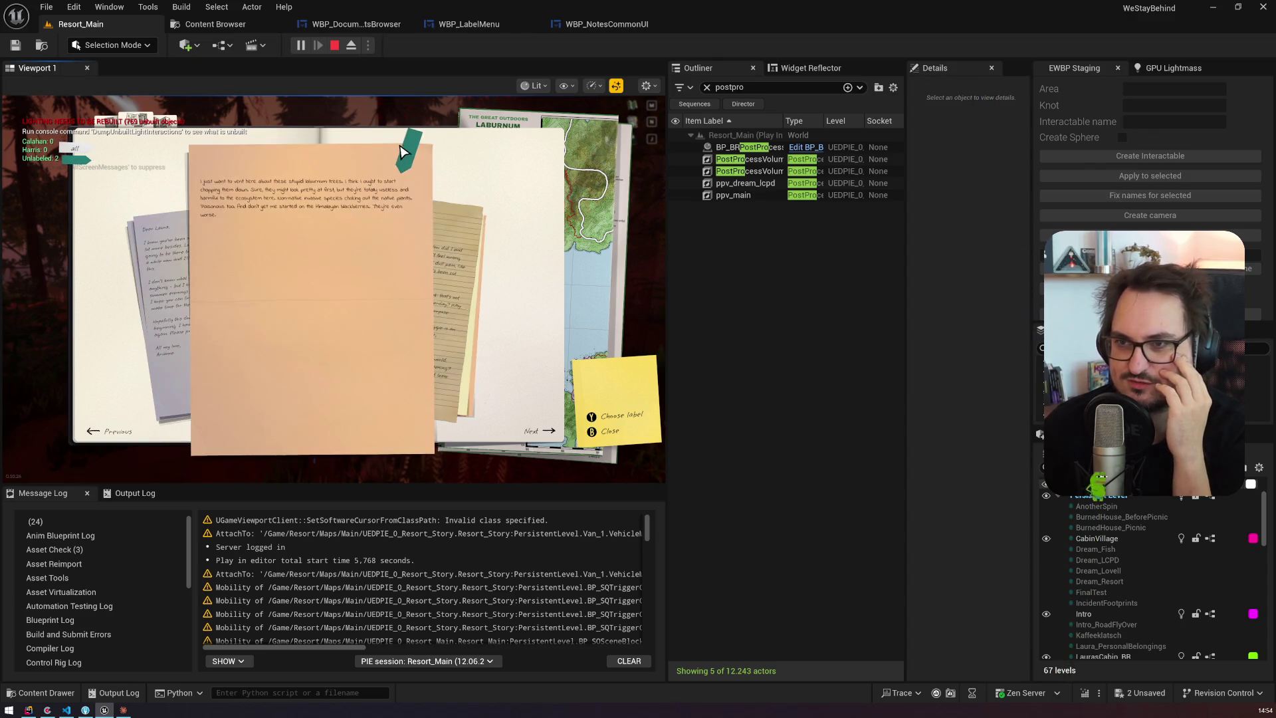
Step: Bring the Dear Laura letter forward and tag it with the teal label
left_click(188, 253)
left_click(407, 145)
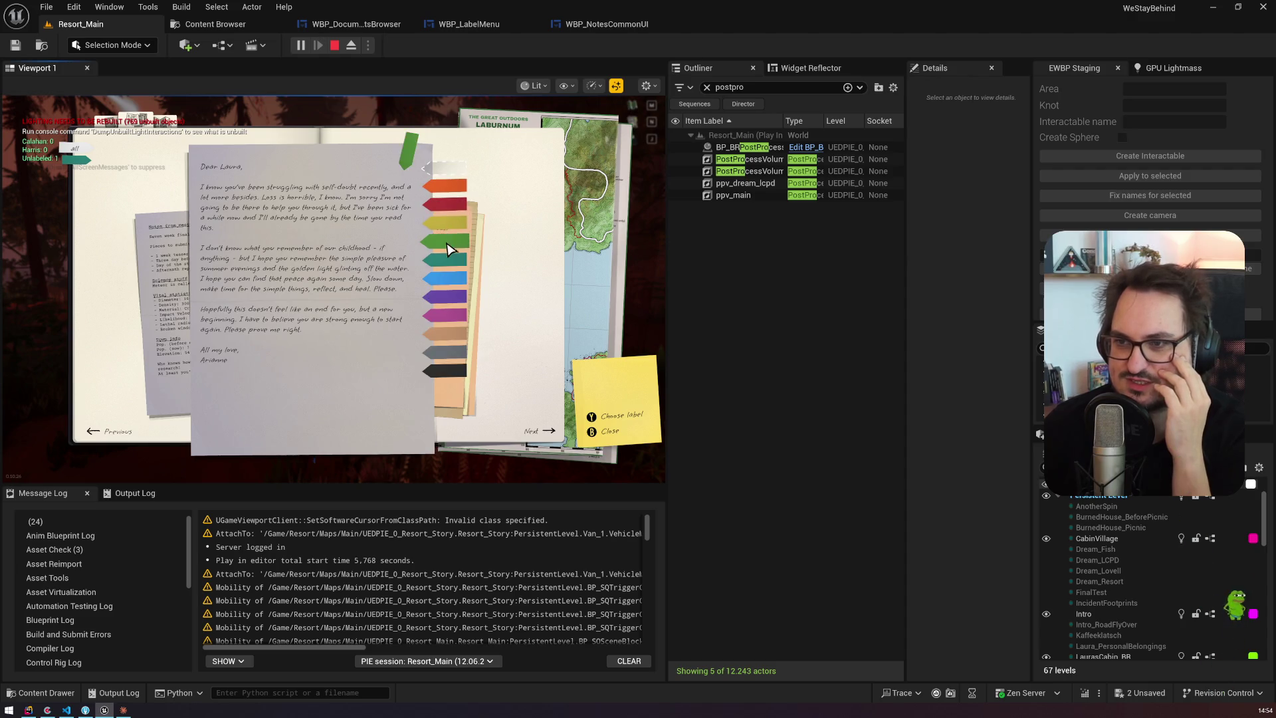
left_click(444, 266)
left_click(79, 159)
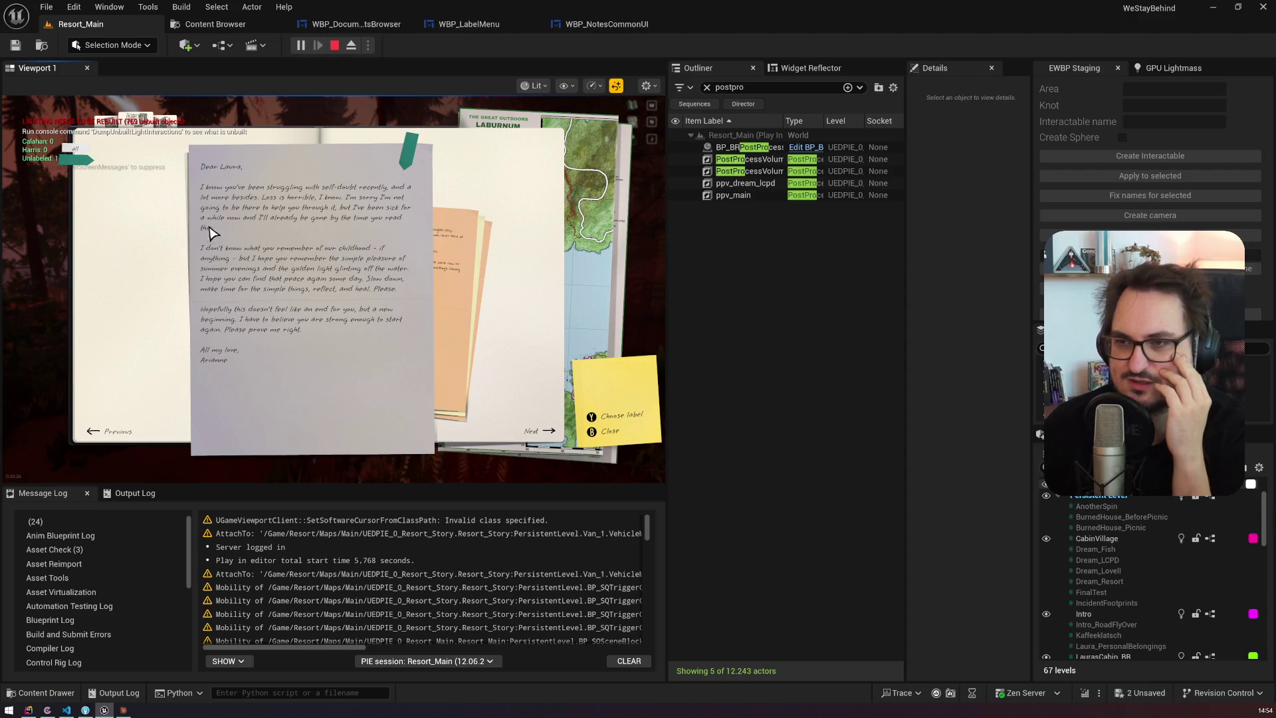
Step: Step through the orange notes, toggle teal, and pick the lined handwritten page's label
left_click(464, 253)
left_click(464, 253)
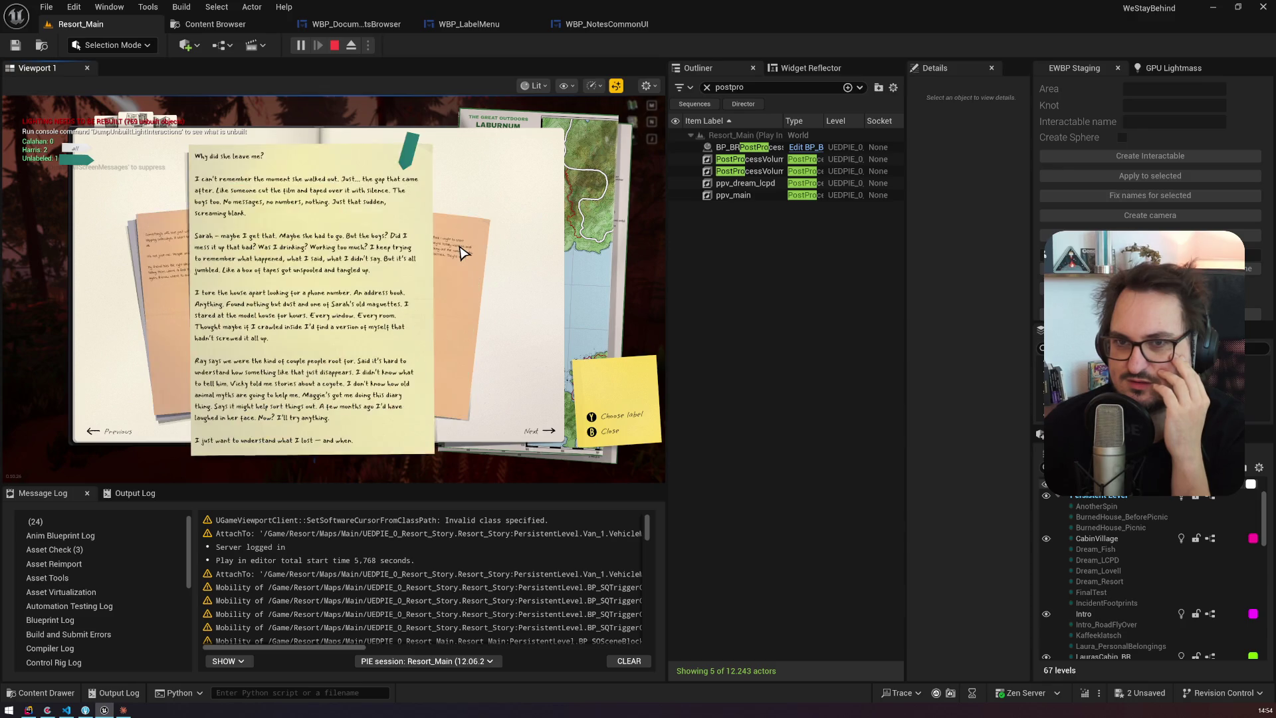
left_click(463, 252)
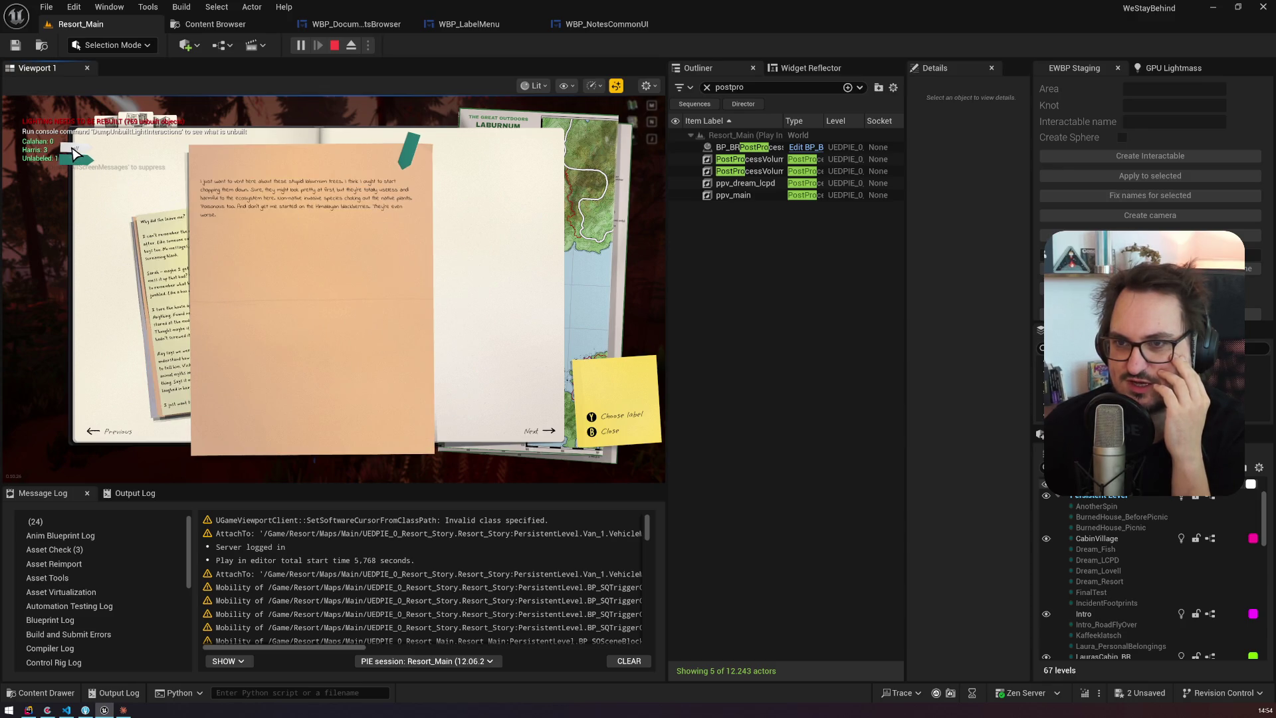
left_click(75, 160)
left_click(445, 256)
left_click(445, 256)
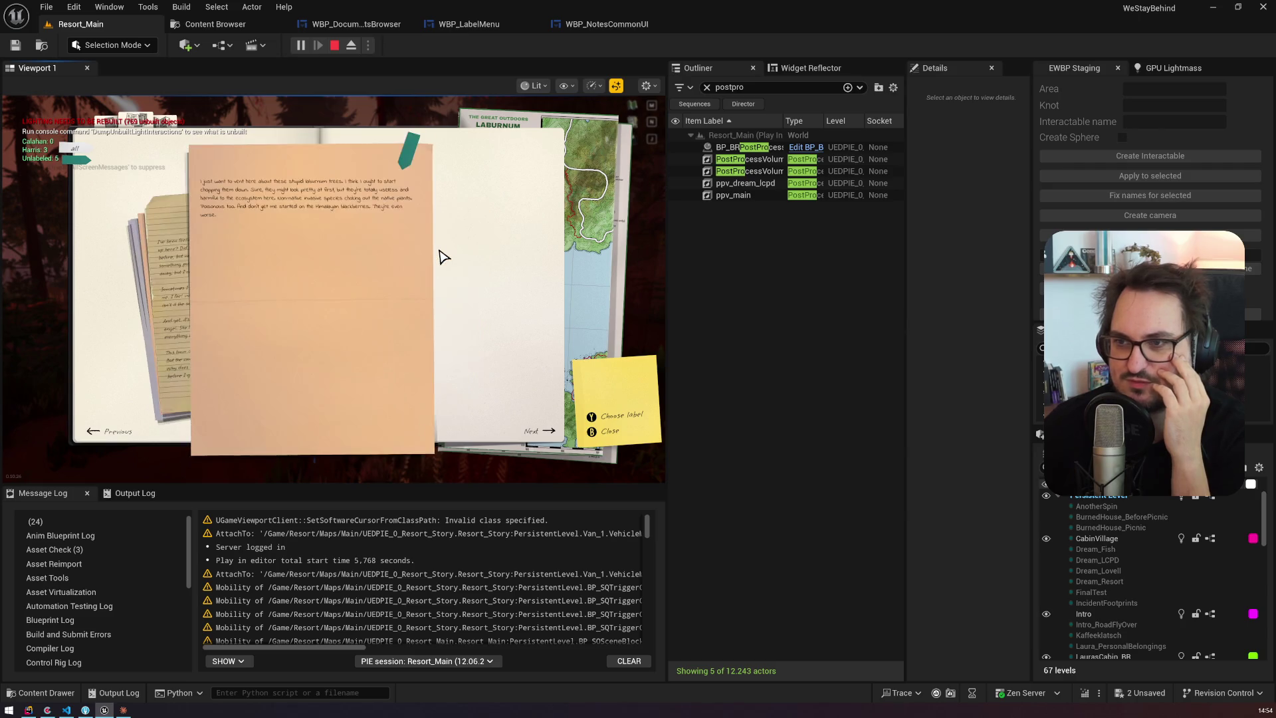
left_click(187, 252)
left_click(413, 162)
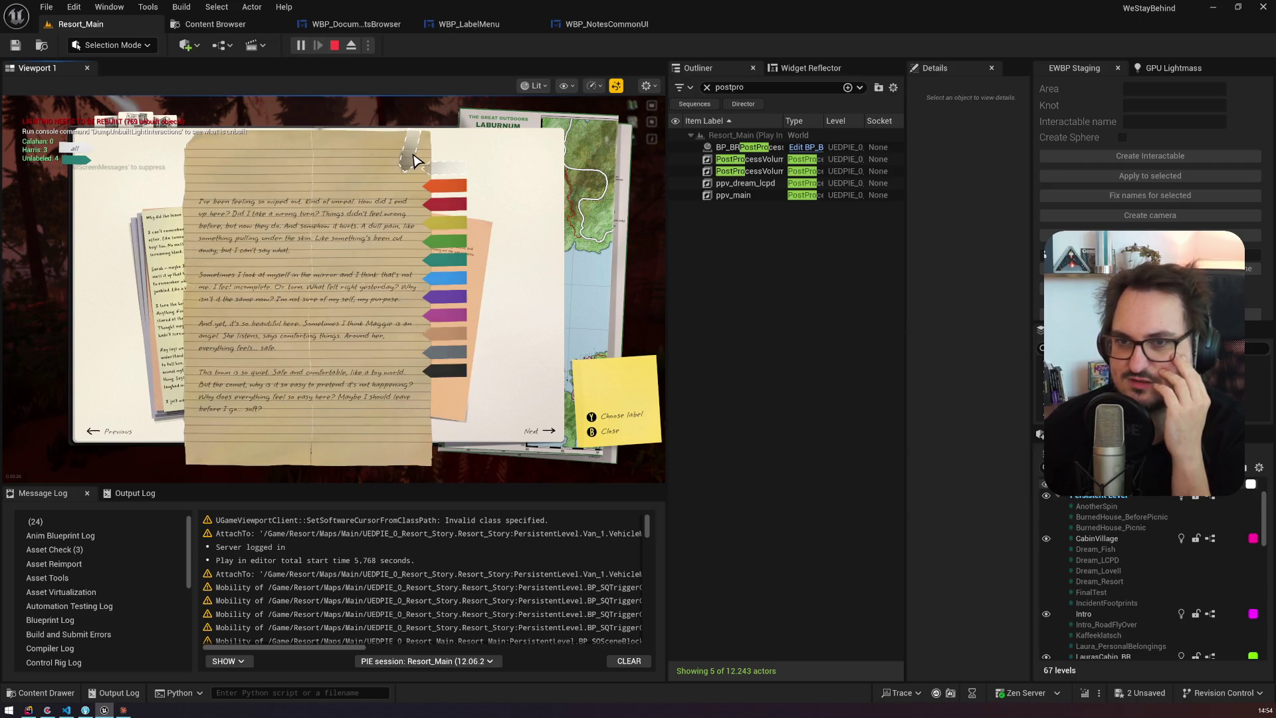
Step: Relabel the lined page and the 'Why did she leave me?' page blue
left_click(444, 265)
left_click(409, 152)
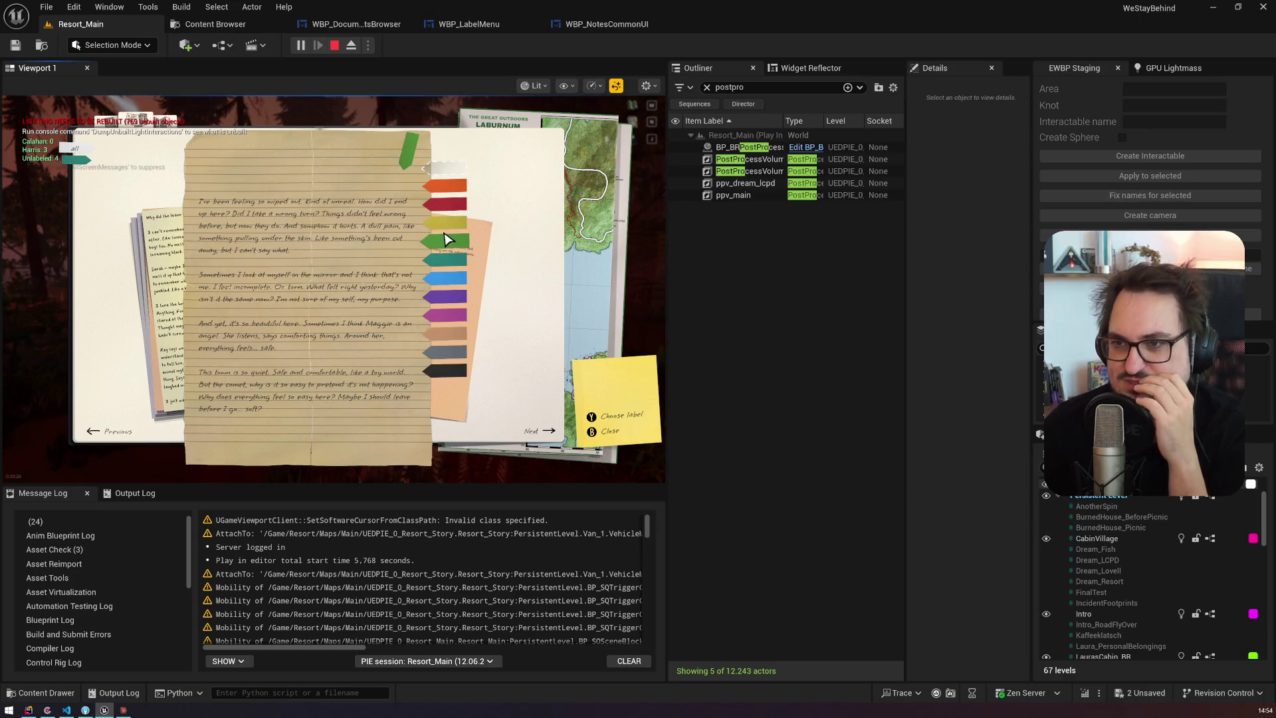
left_click(448, 284)
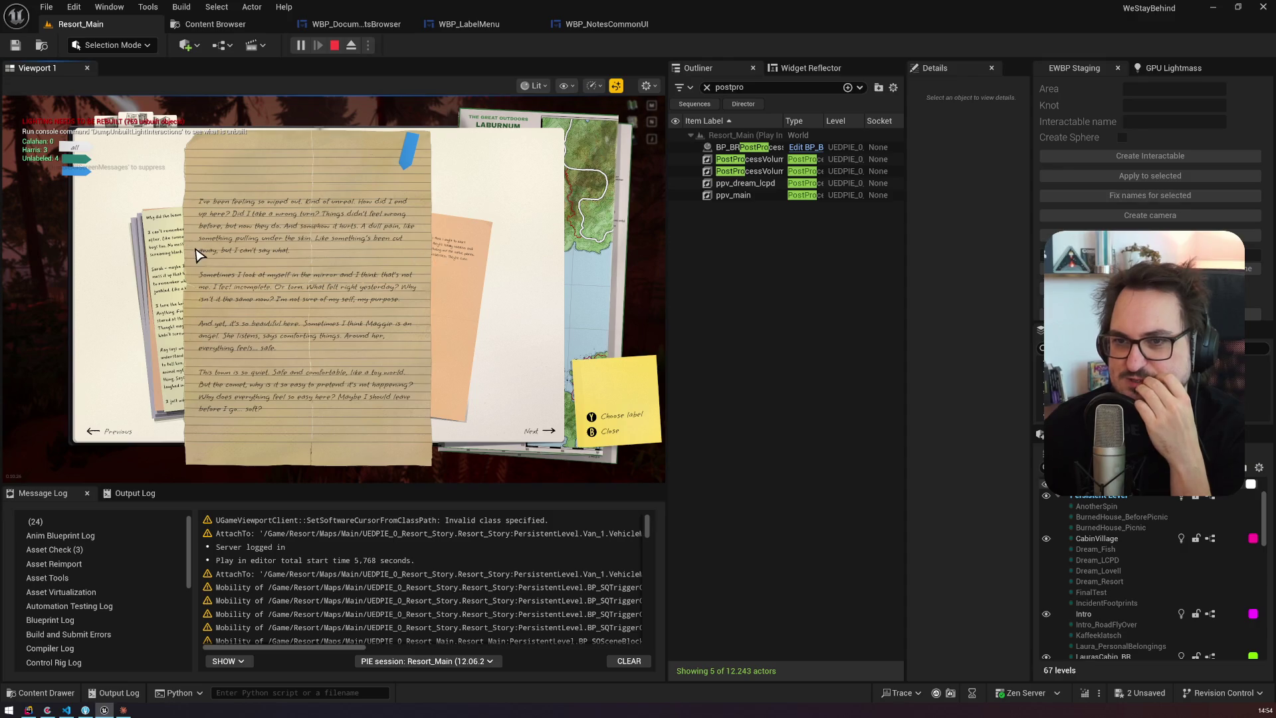
left_click(171, 261)
left_click(409, 152)
left_click(448, 283)
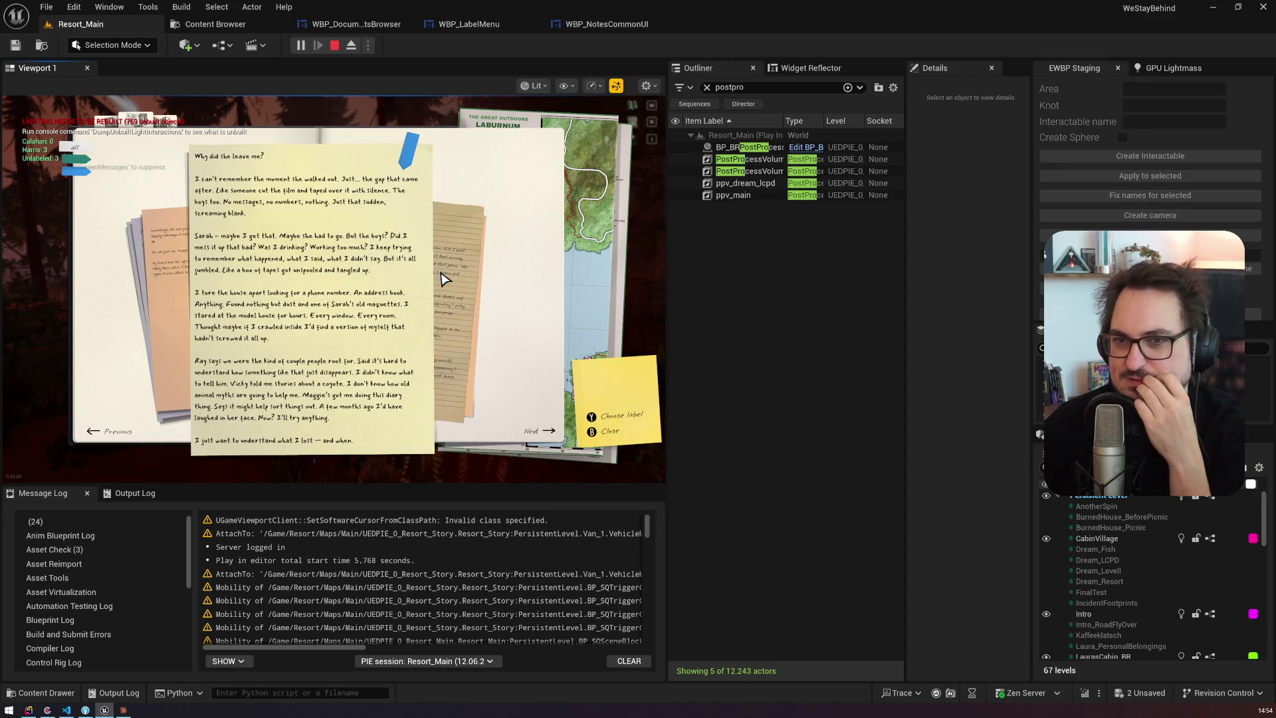
Step: Page to the lined diary page, label it, then relabel the blue-tagged note teal
left_click(76, 165)
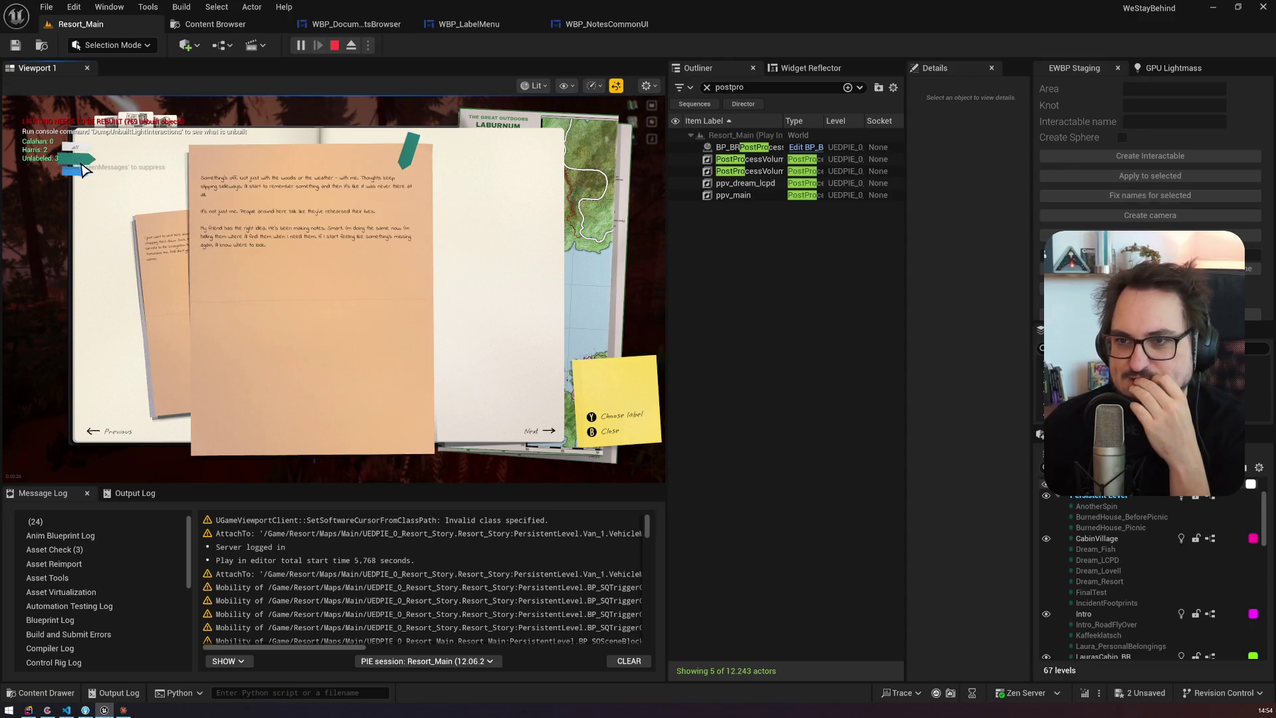
left_click(180, 262)
left_click(447, 266)
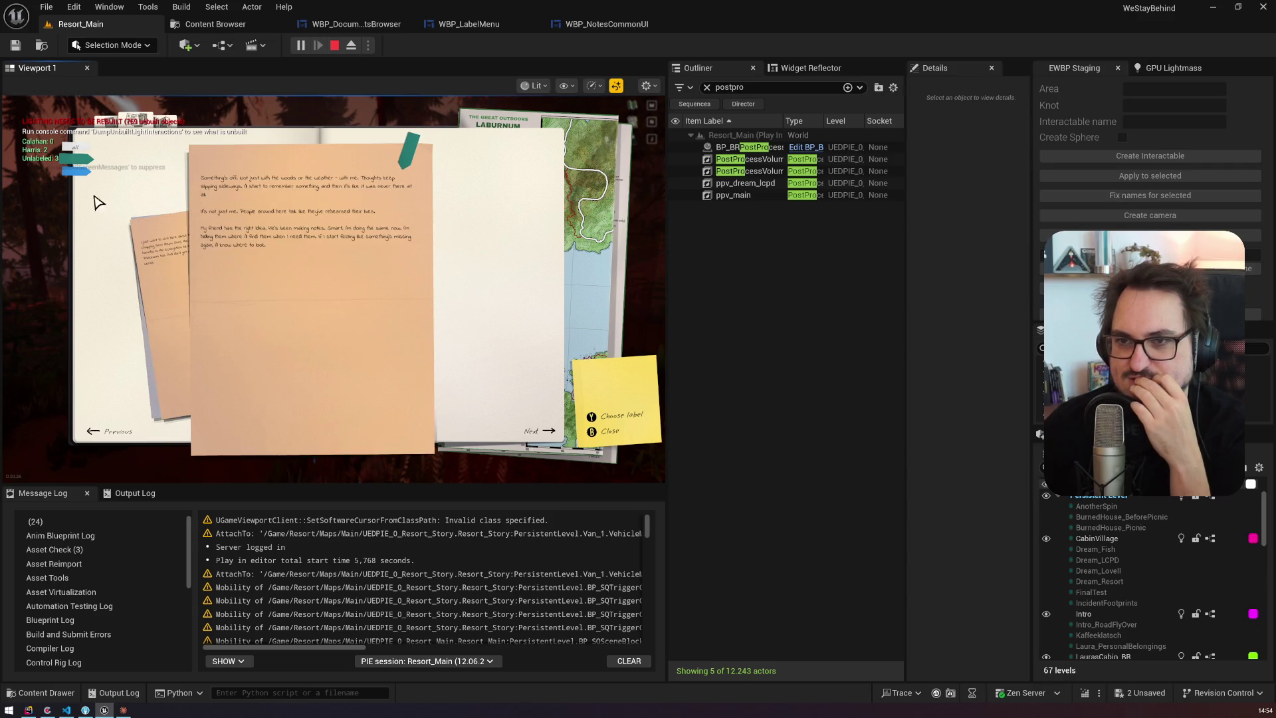
left_click(69, 178)
left_click(409, 151)
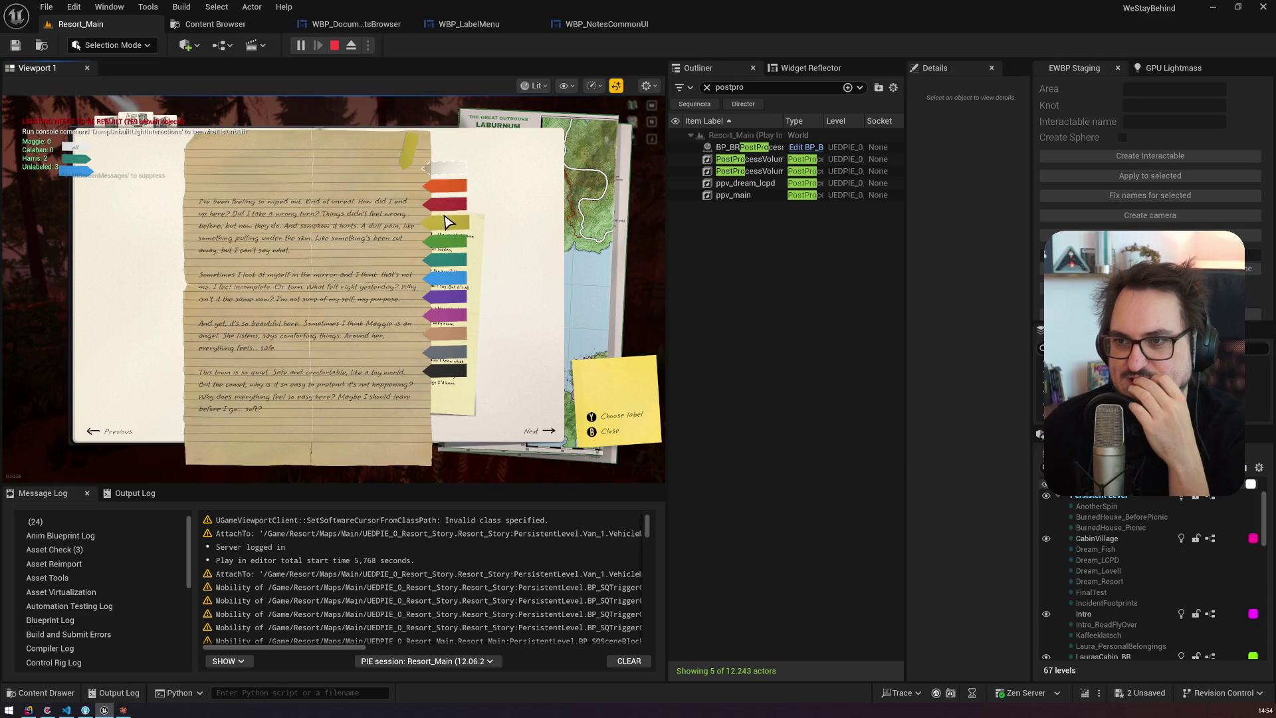
left_click(439, 264)
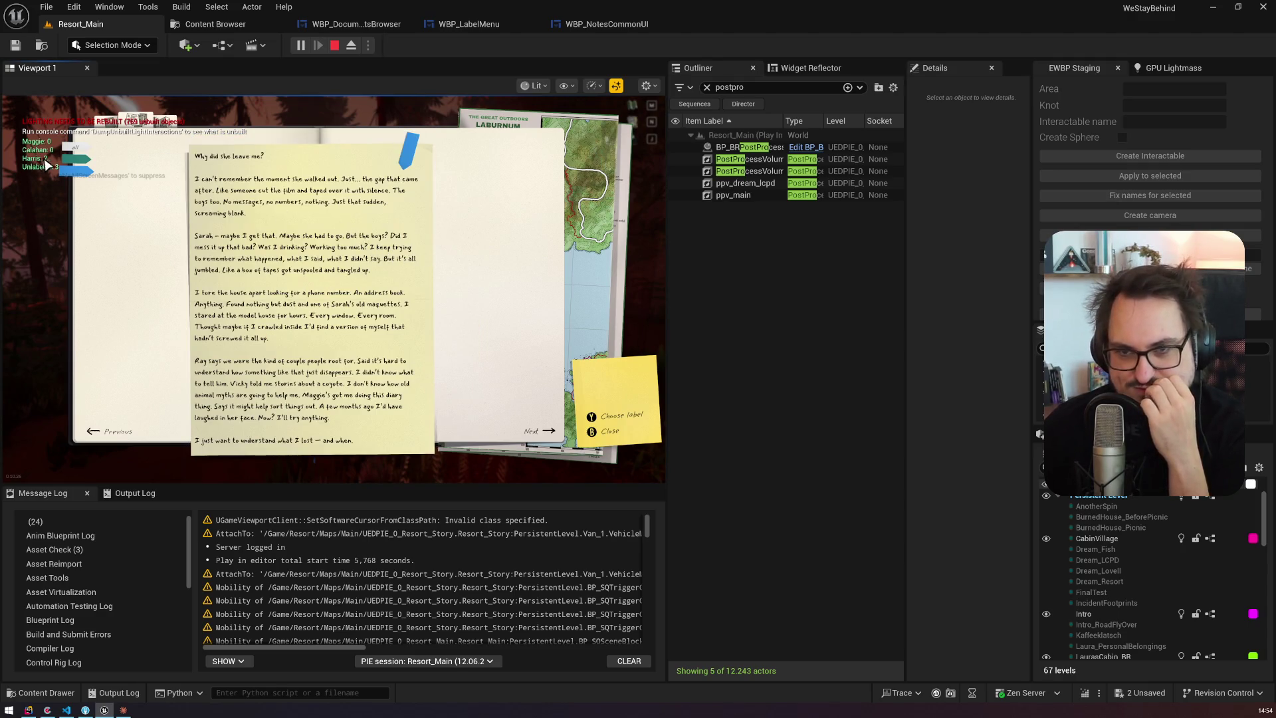
left_click(417, 151)
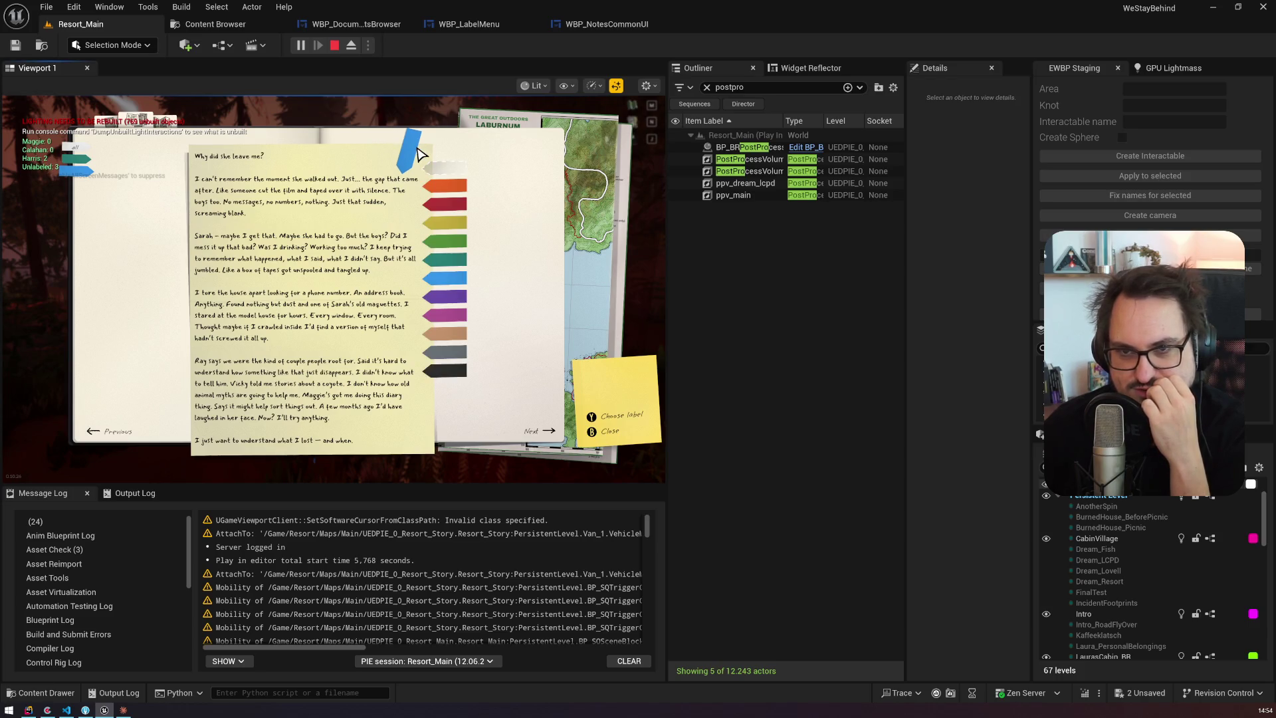
left_click(443, 261)
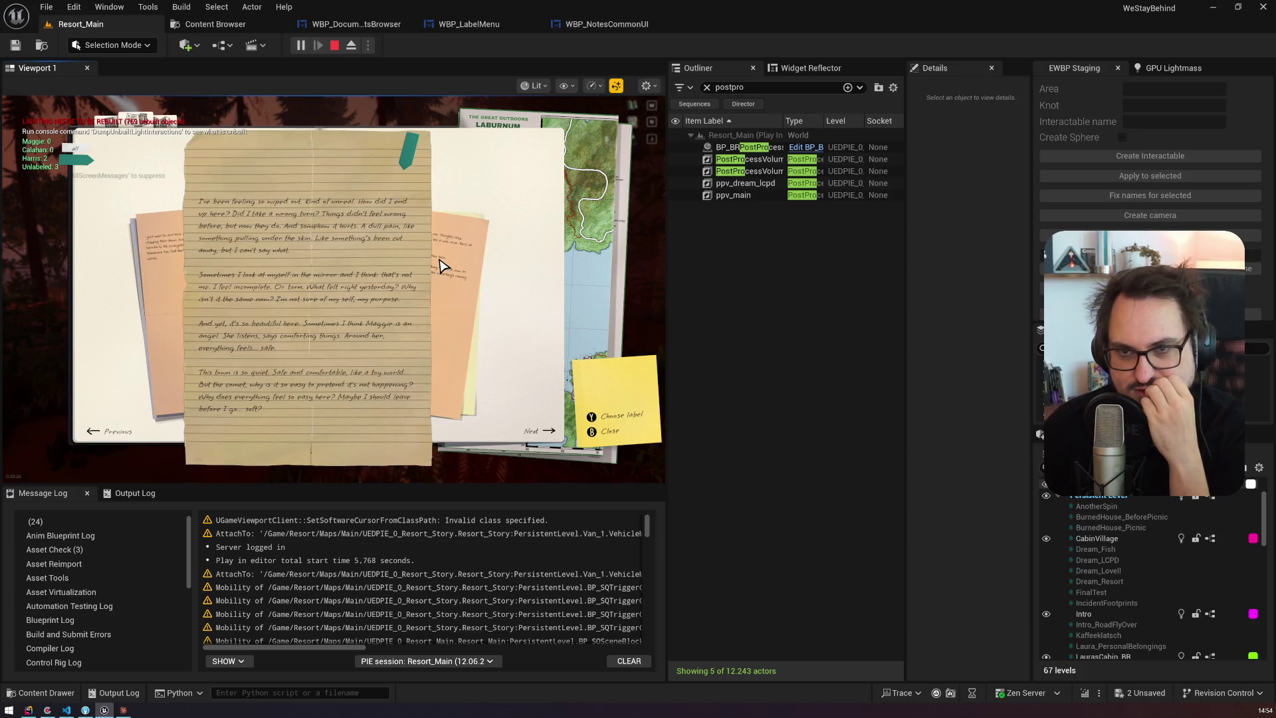
Step: Tag the 'Notes from meeting with editor' page red, then change it to teal
left_click(443, 266)
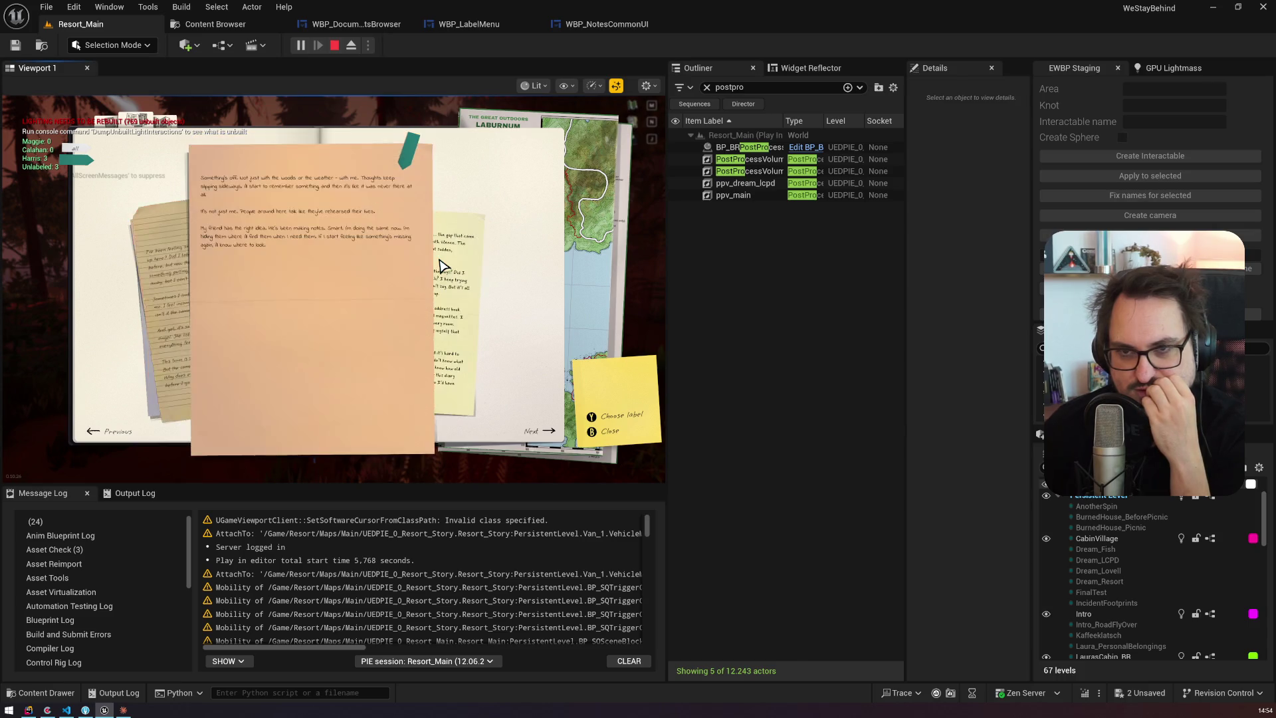
left_click(78, 156)
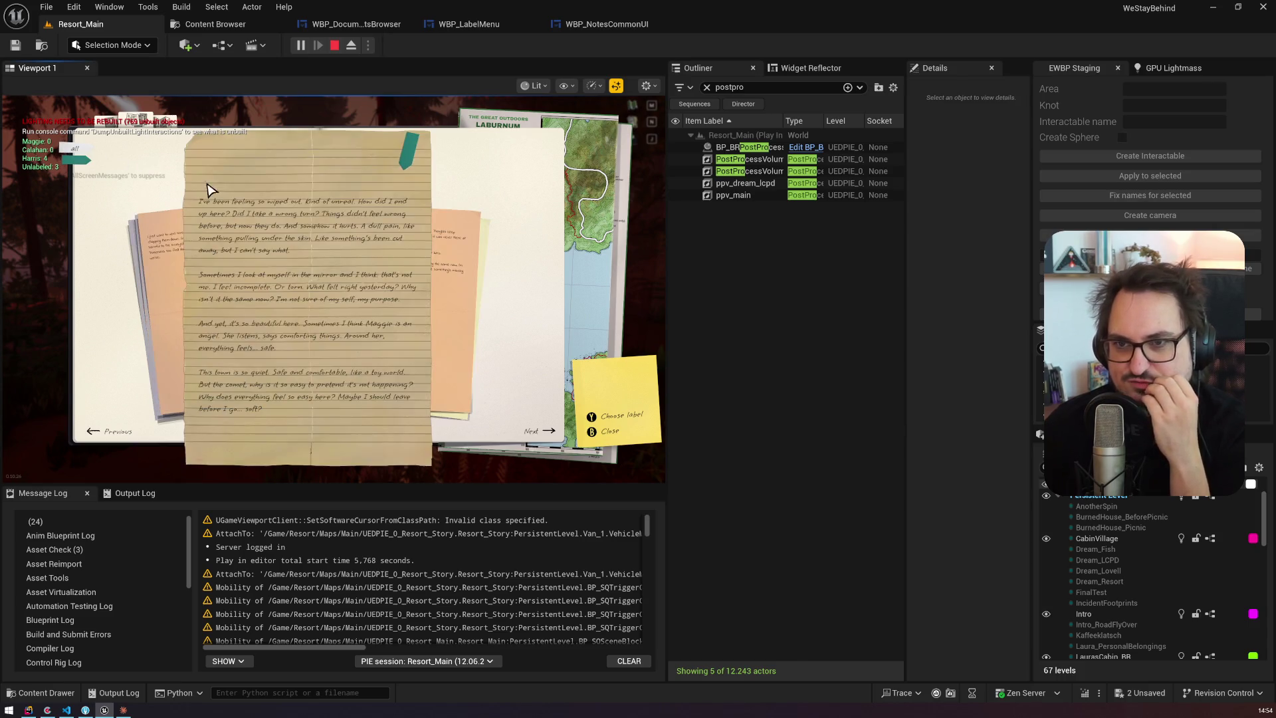
left_click(177, 240)
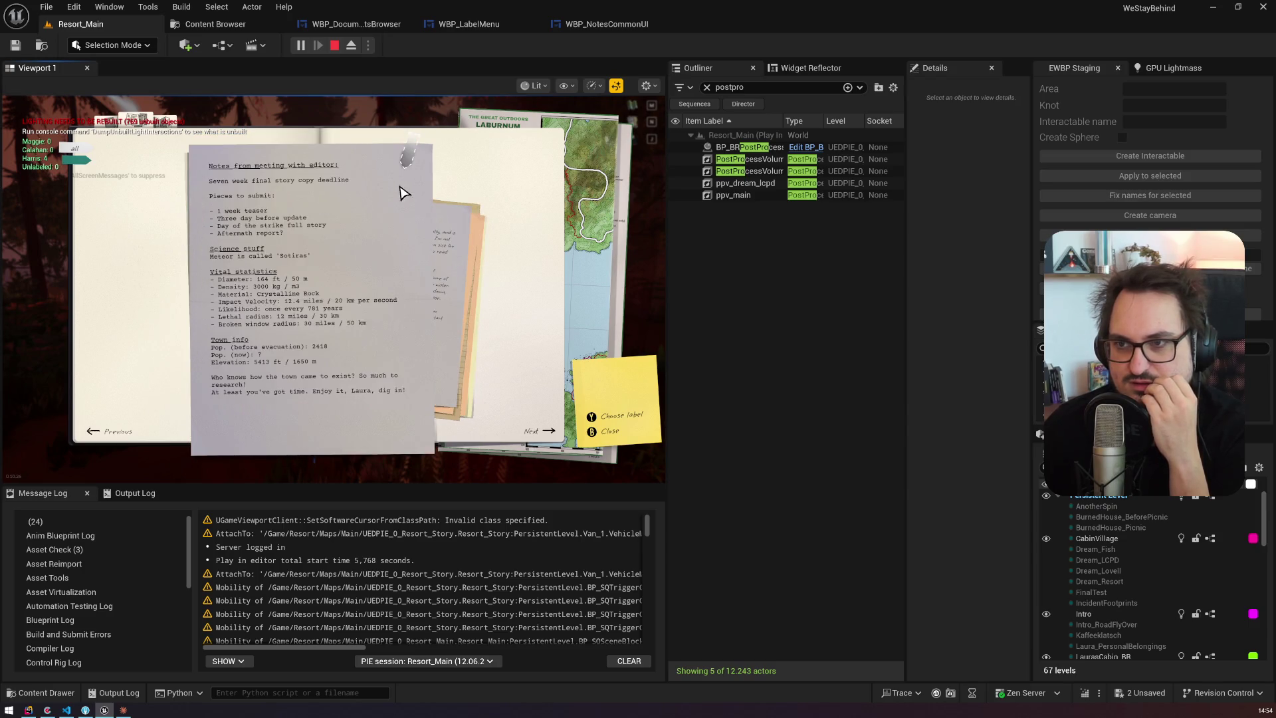
left_click(405, 193)
left_click(442, 212)
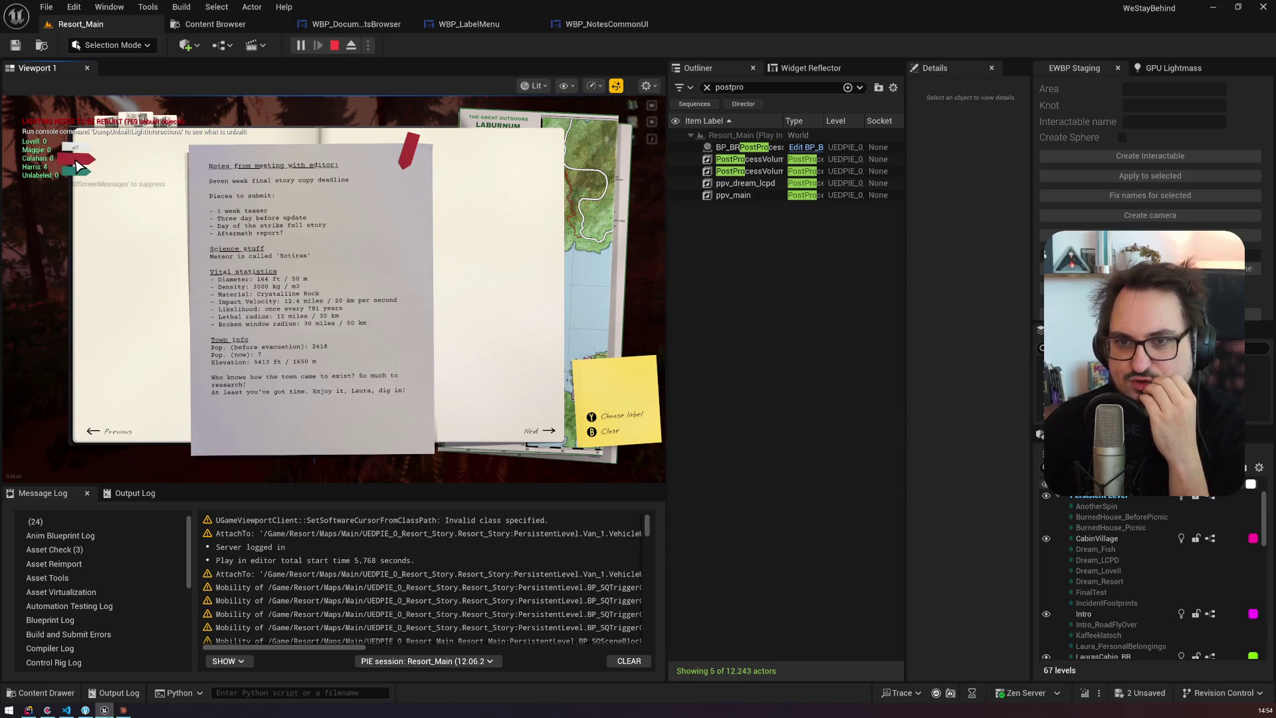
left_click(417, 151)
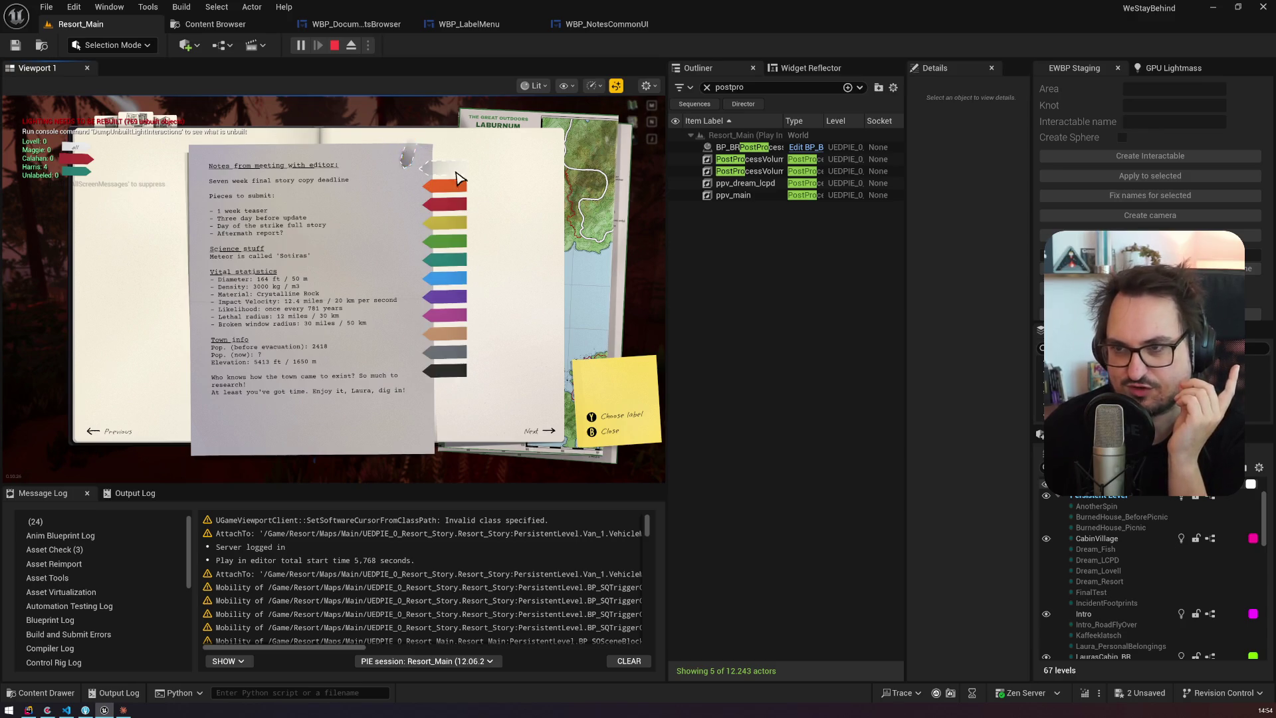
left_click(462, 268)
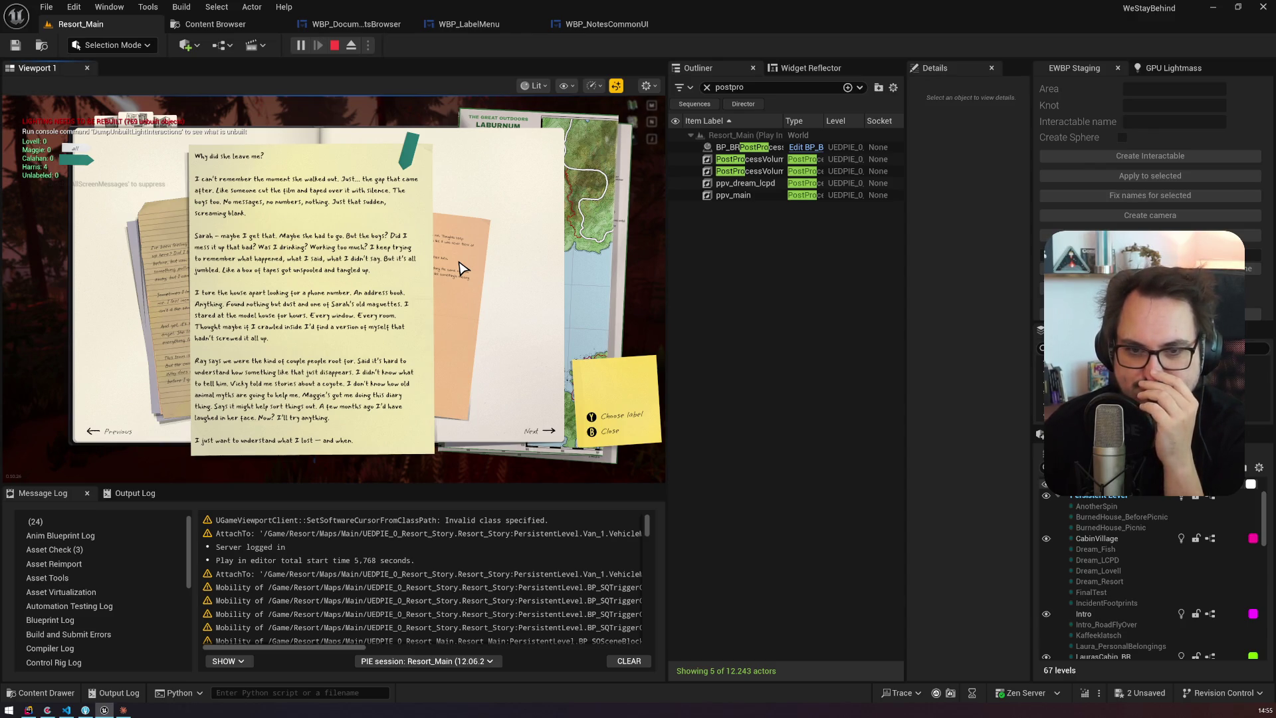
Step: Bring the Dear Laura letter forward, then go to the WBP_DocumentsBrowser FilterDocuments graph
left_click(178, 243)
left_click(178, 243)
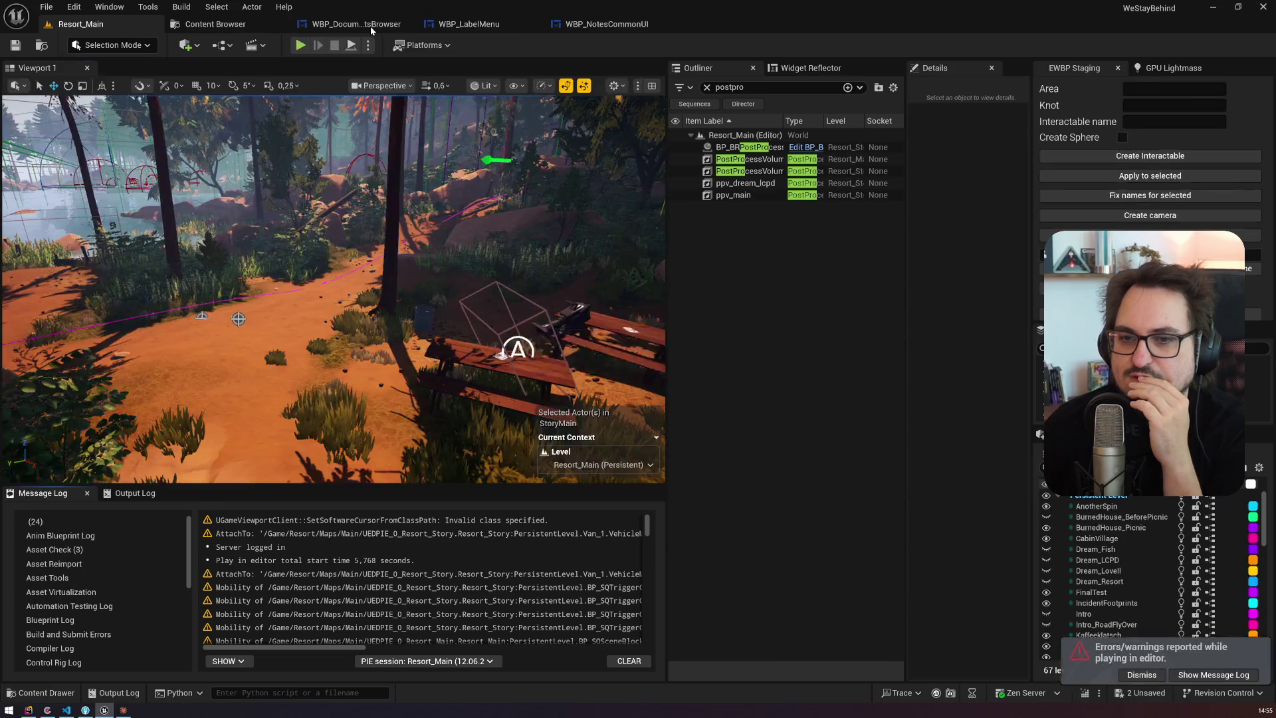
left_click(370, 26)
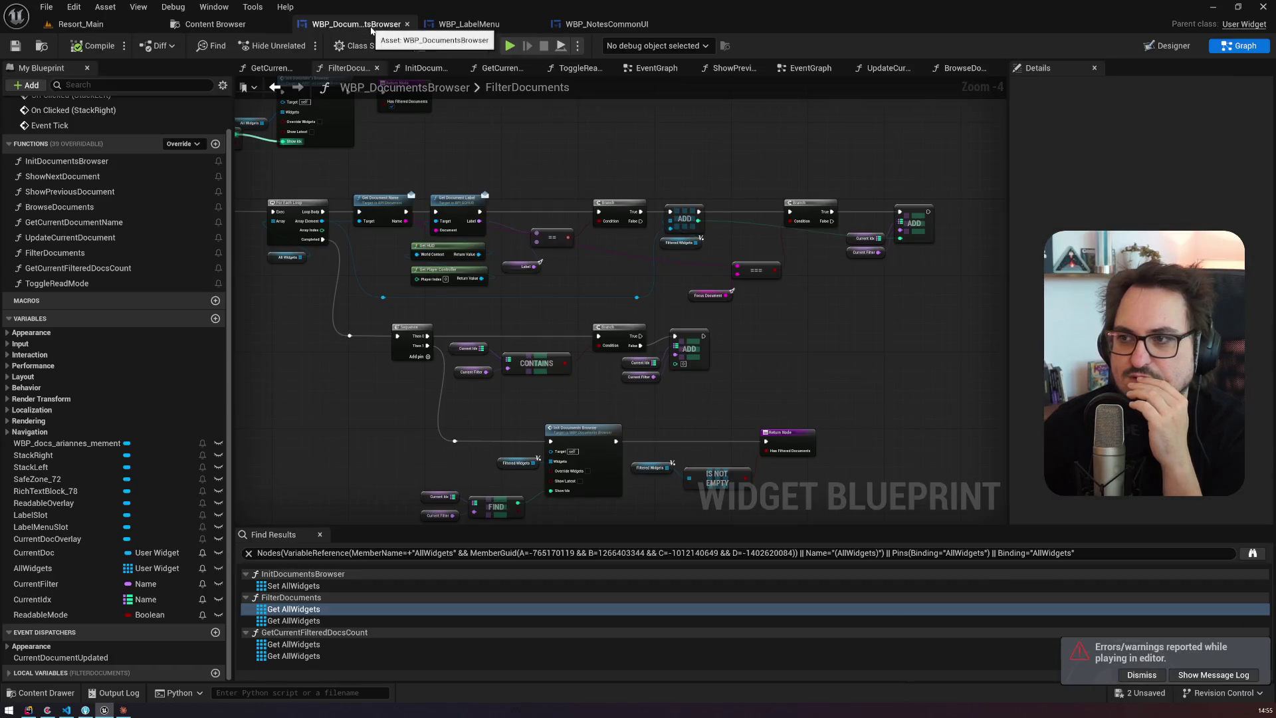
Step: Put a breakpoint on the FilterDocuments ADD node and launch a standalone game preview
left_click_drag(913, 230, 895, 266)
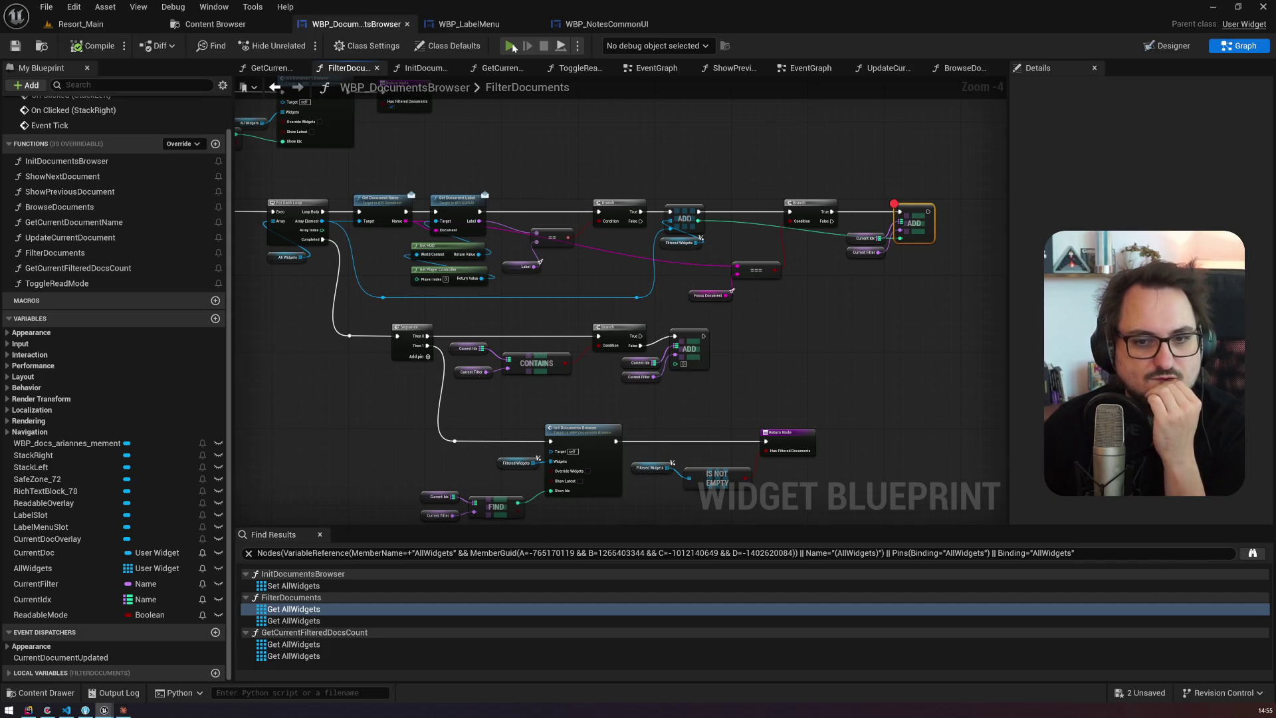
left_click(511, 45)
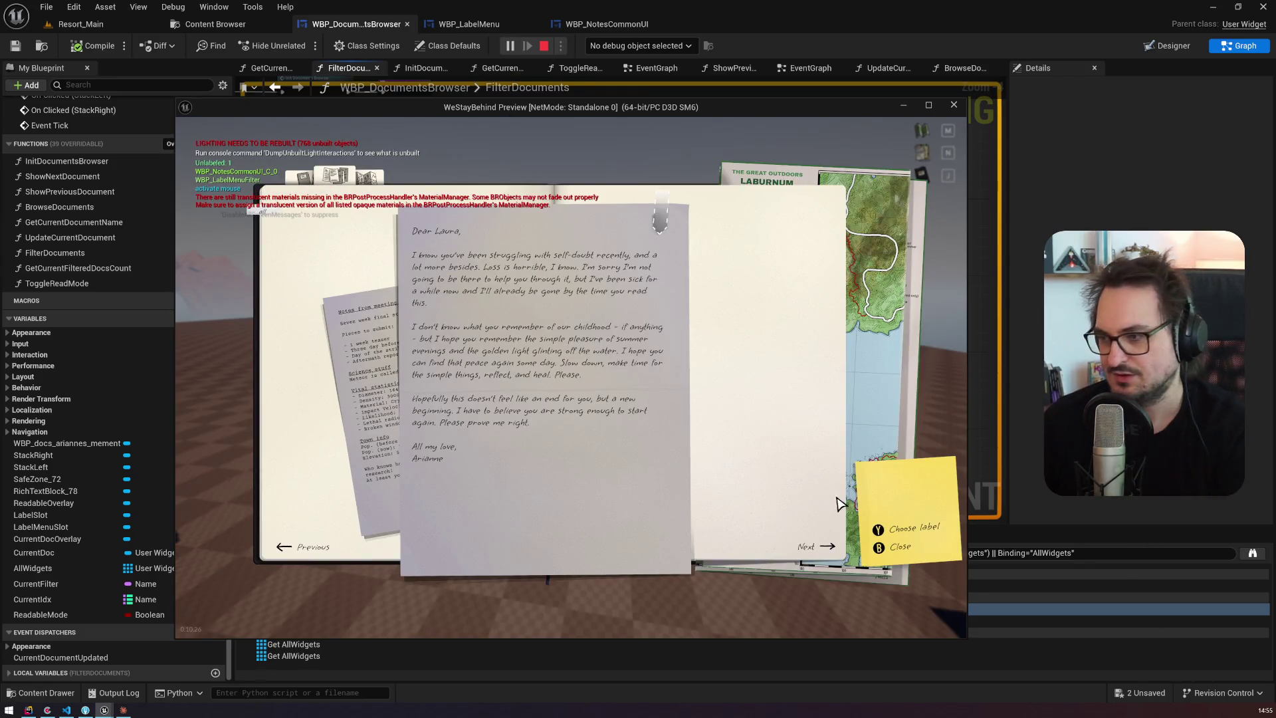
Step: Load the day28 save by rerunning the console command, then open the notes view
left_click(878, 547)
key("Up")
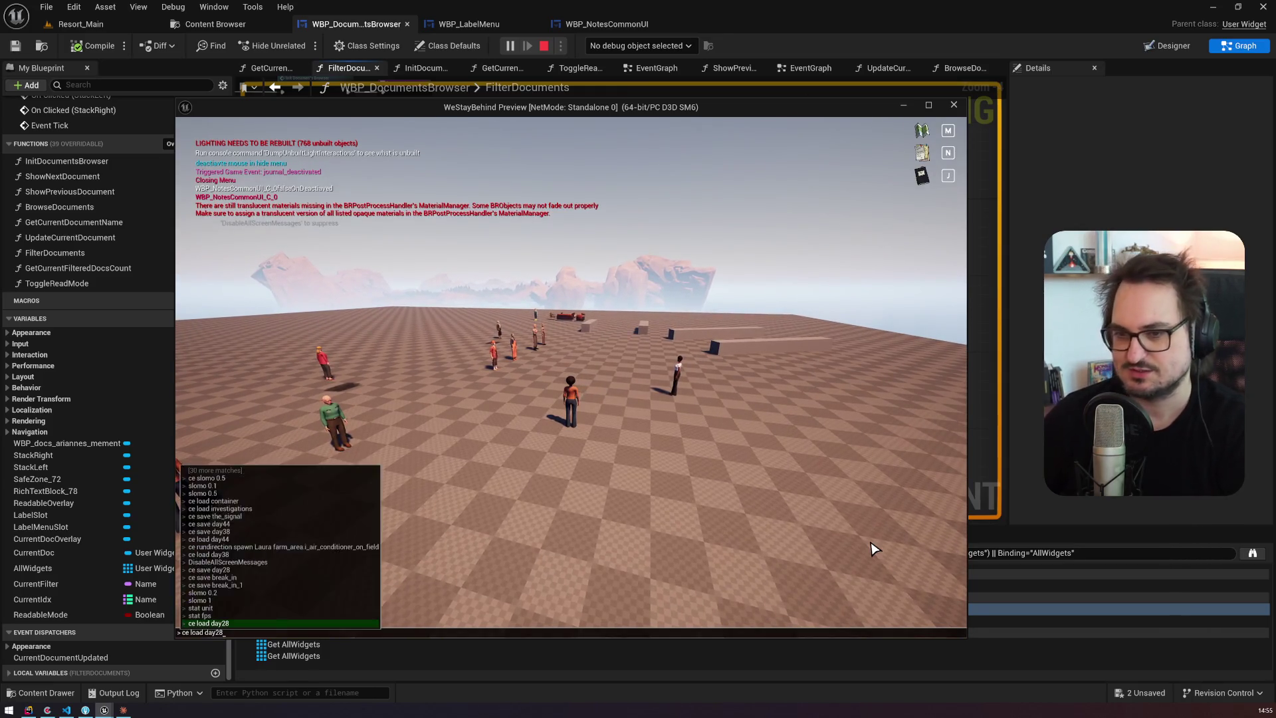
key("Return")
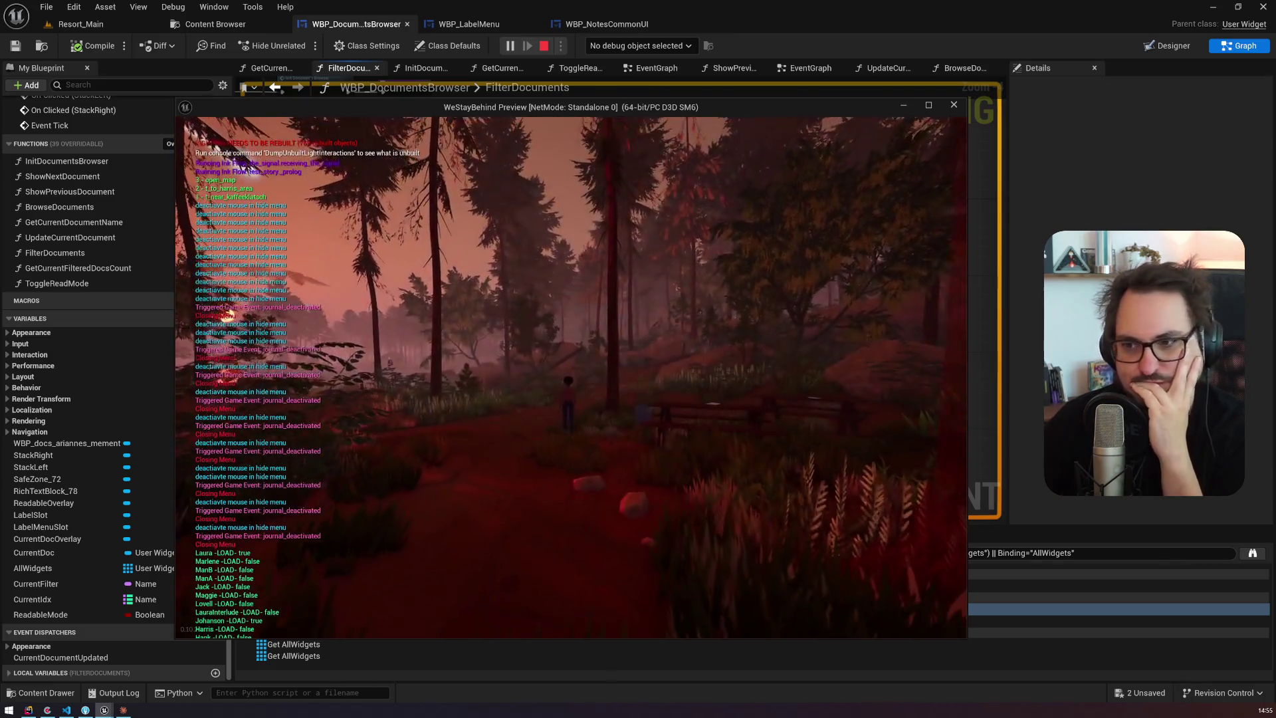
key("n")
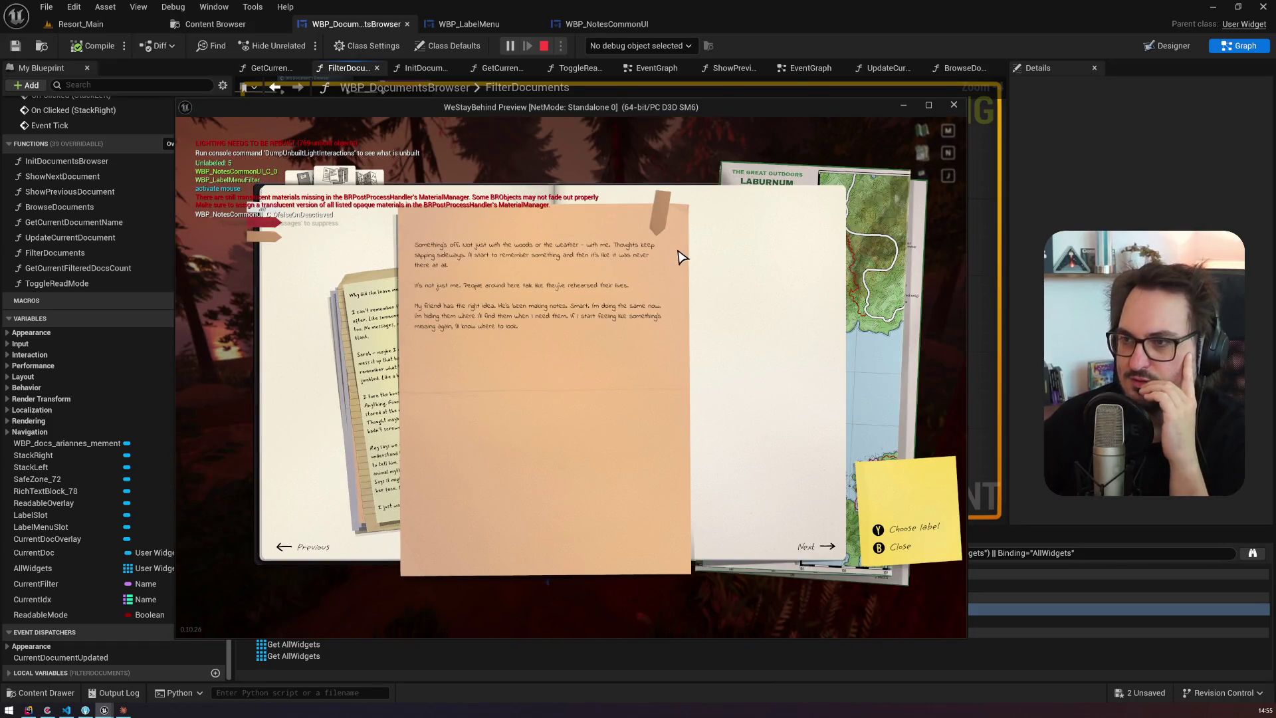
Step: Label the peach and 'Why did she leave me?' notes magenta and the lined-paper note blue
left_click(704, 408)
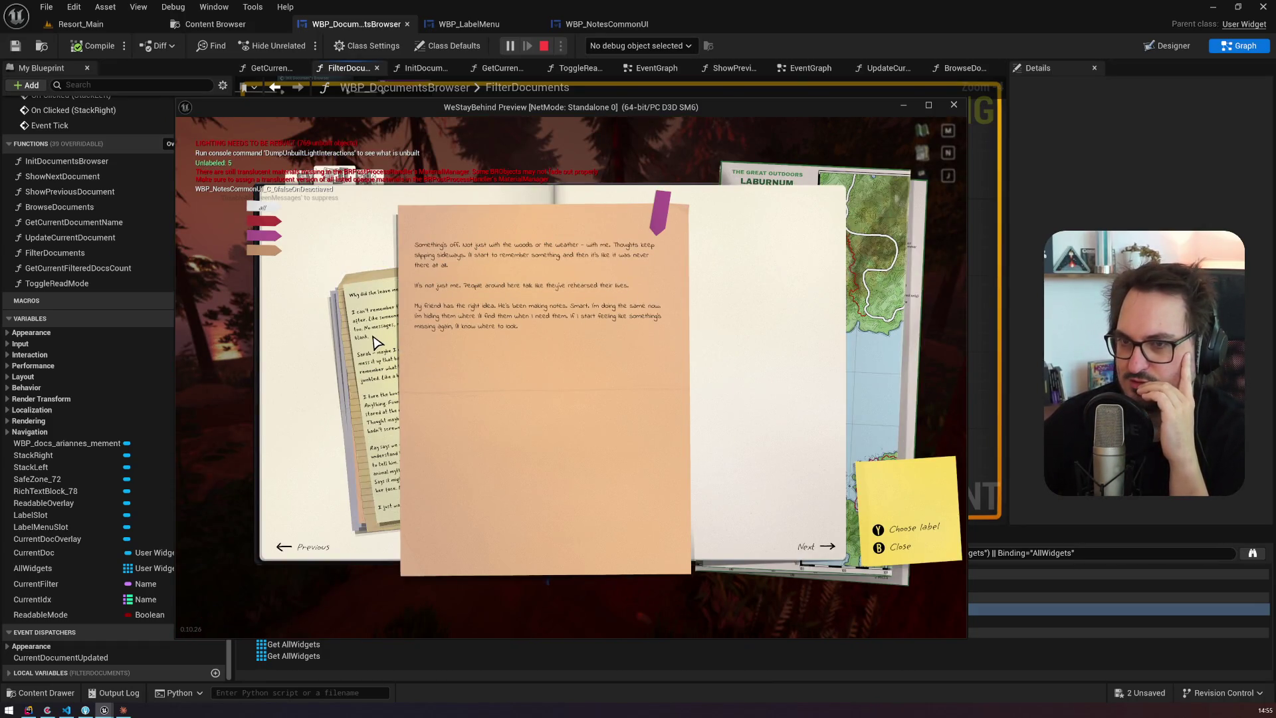
left_click(378, 341)
left_click(658, 213)
left_click(705, 412)
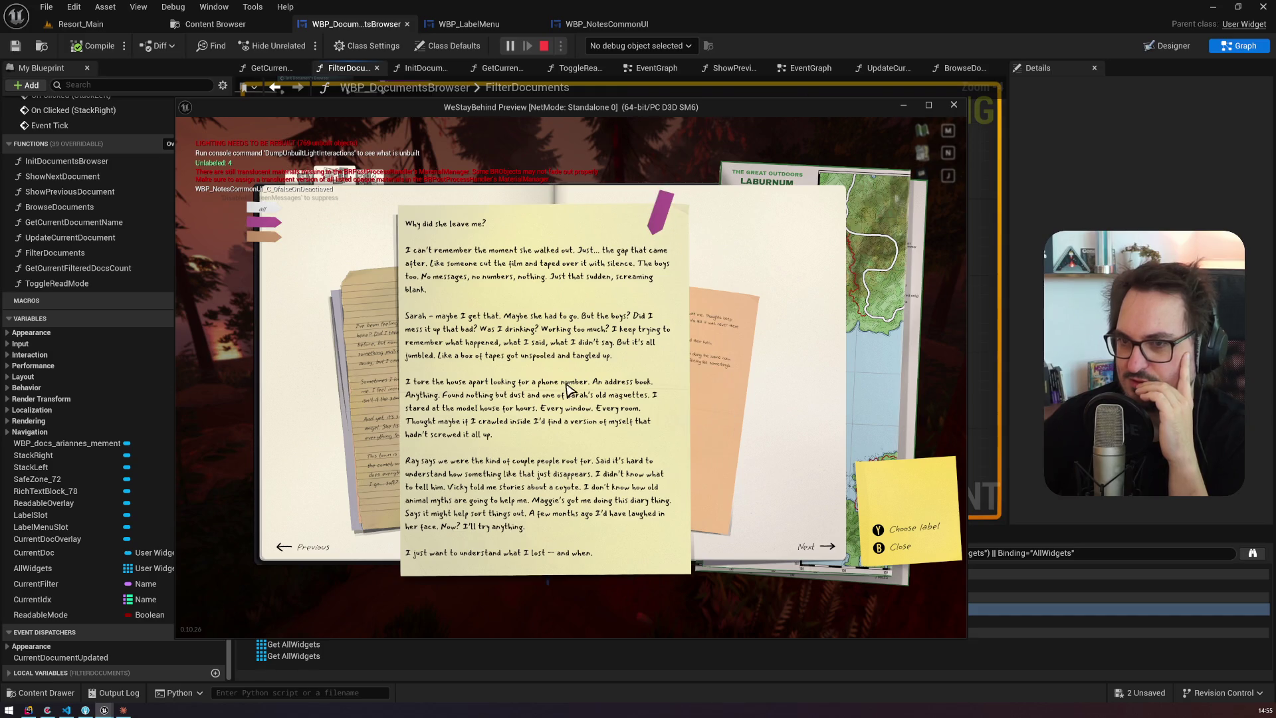
left_click(378, 341)
left_click(659, 211)
left_click(706, 366)
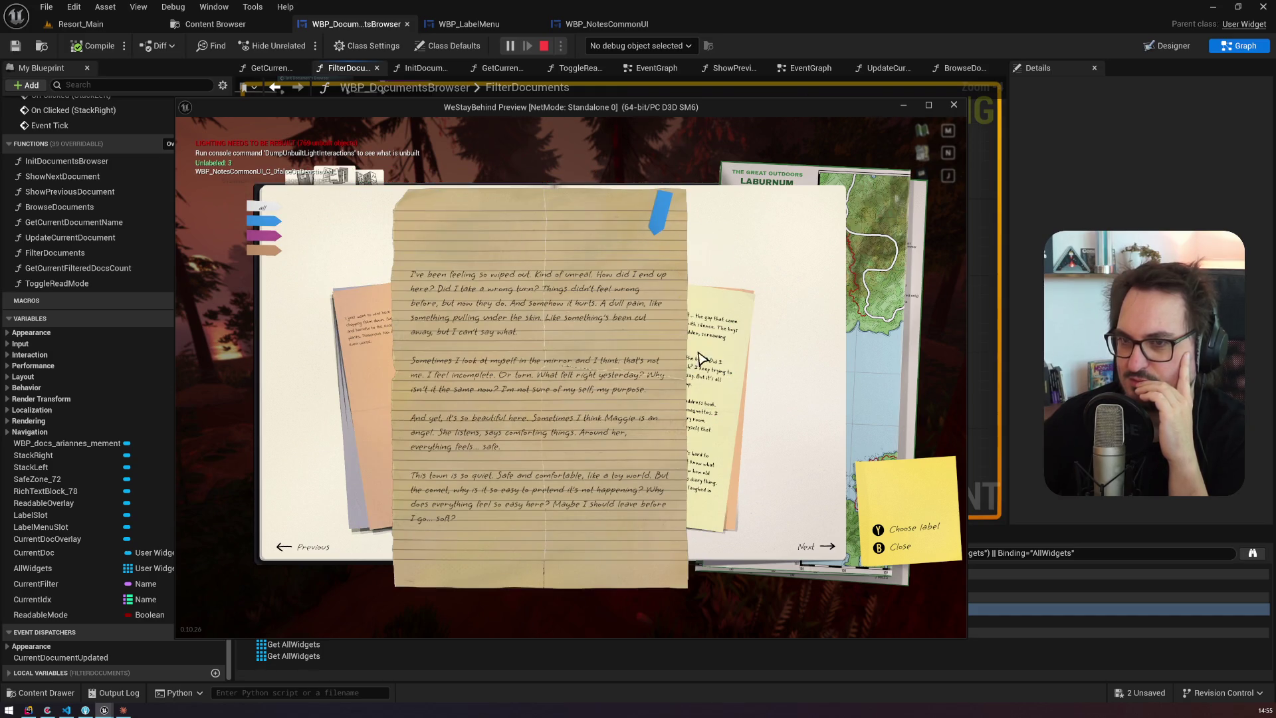
Step: Check the magenta and blue filter views and relabel the lined-paper note magenta
left_click(273, 236)
left_click(271, 221)
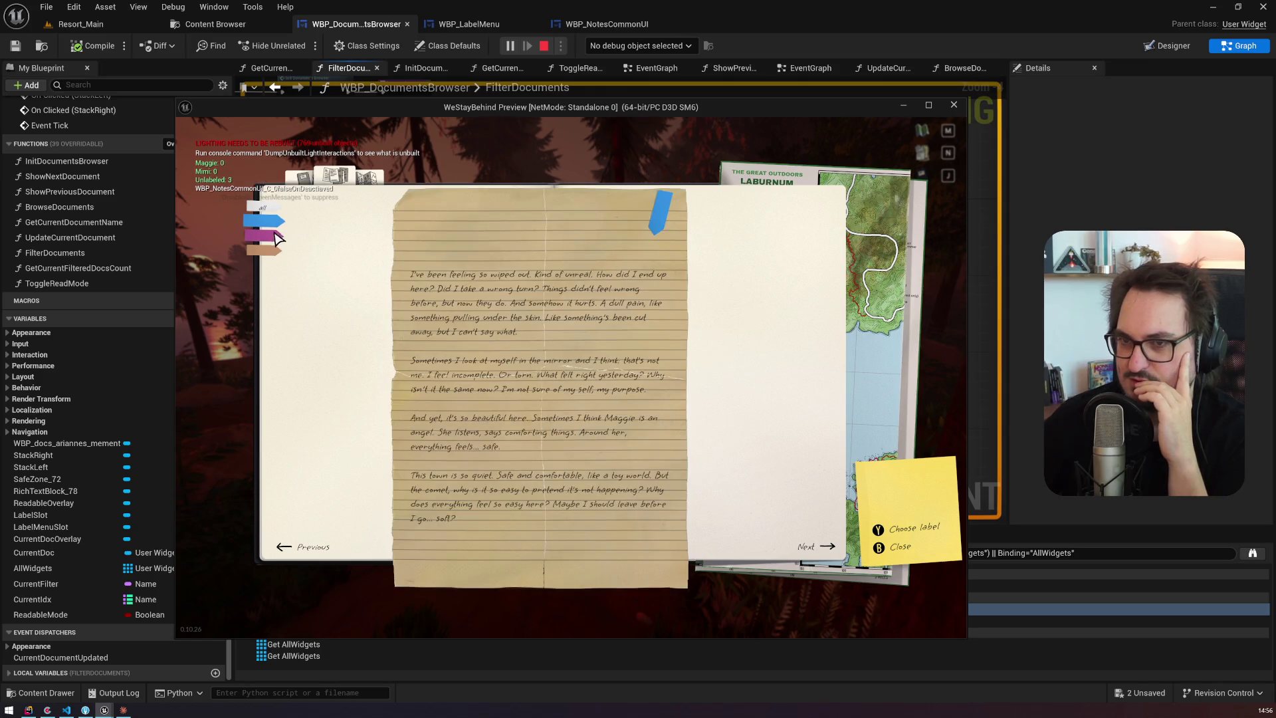
left_click(273, 238)
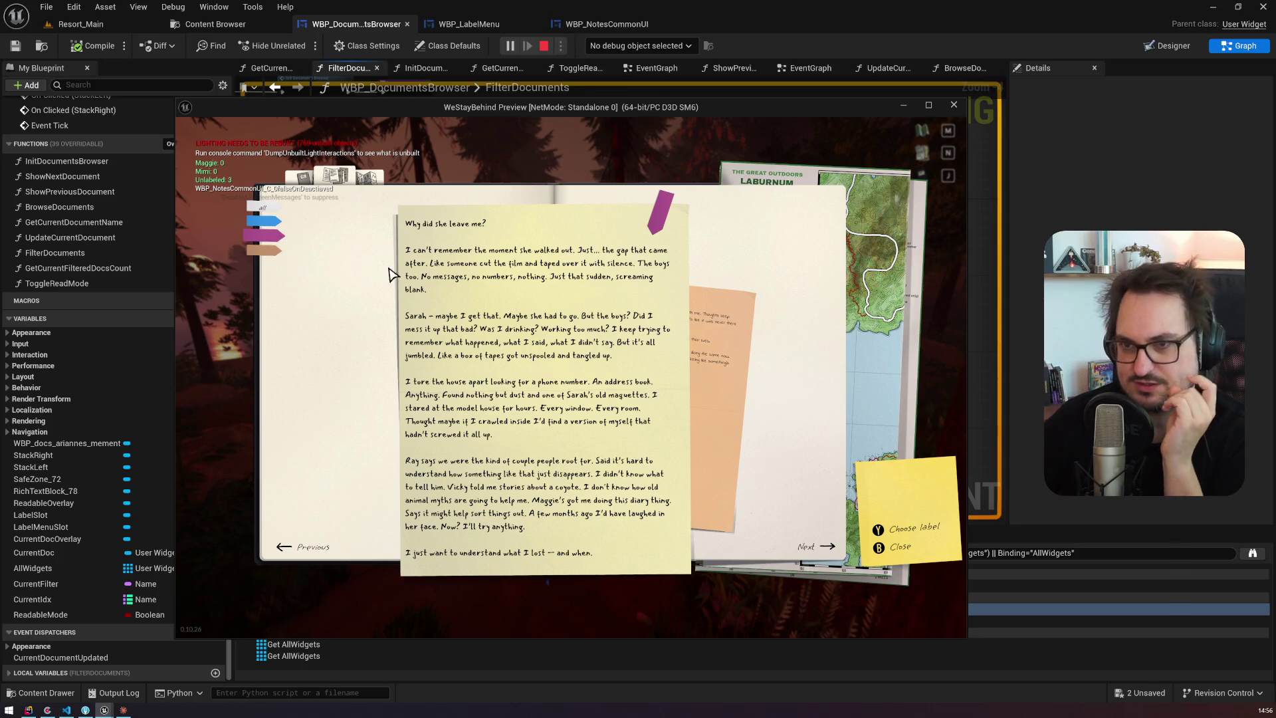
left_click(710, 359)
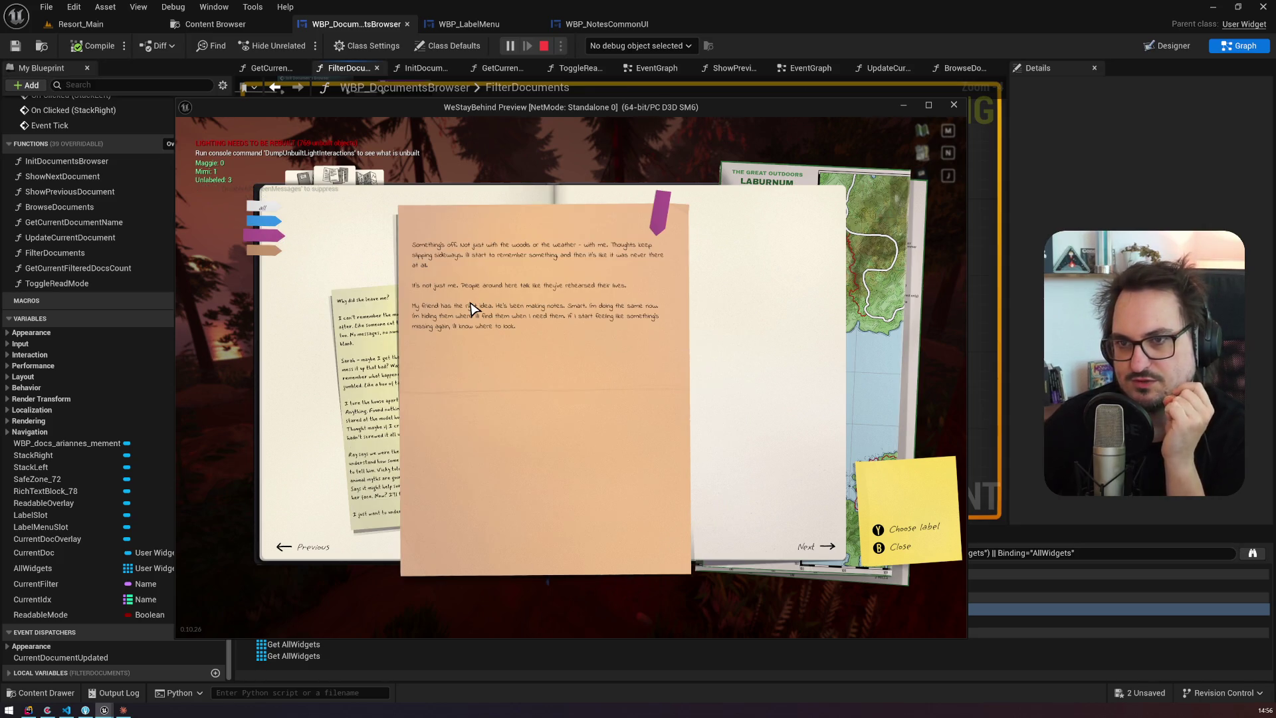
left_click(266, 220)
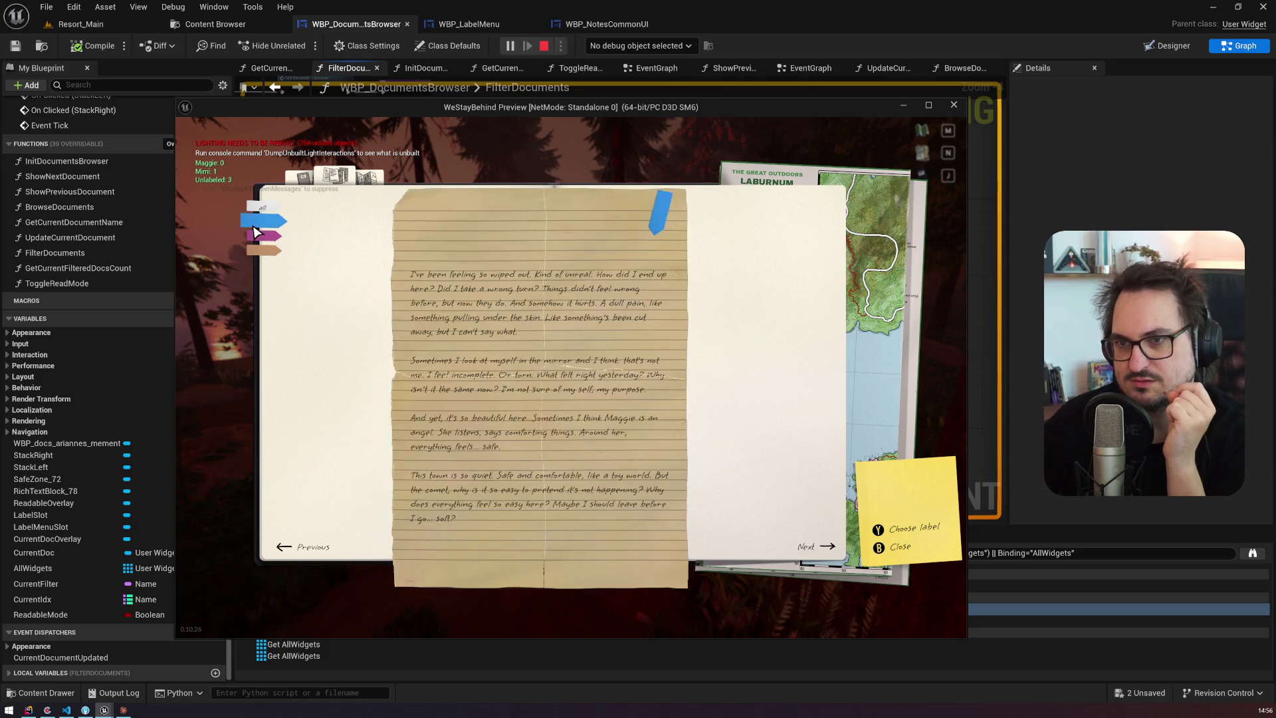
left_click(658, 211)
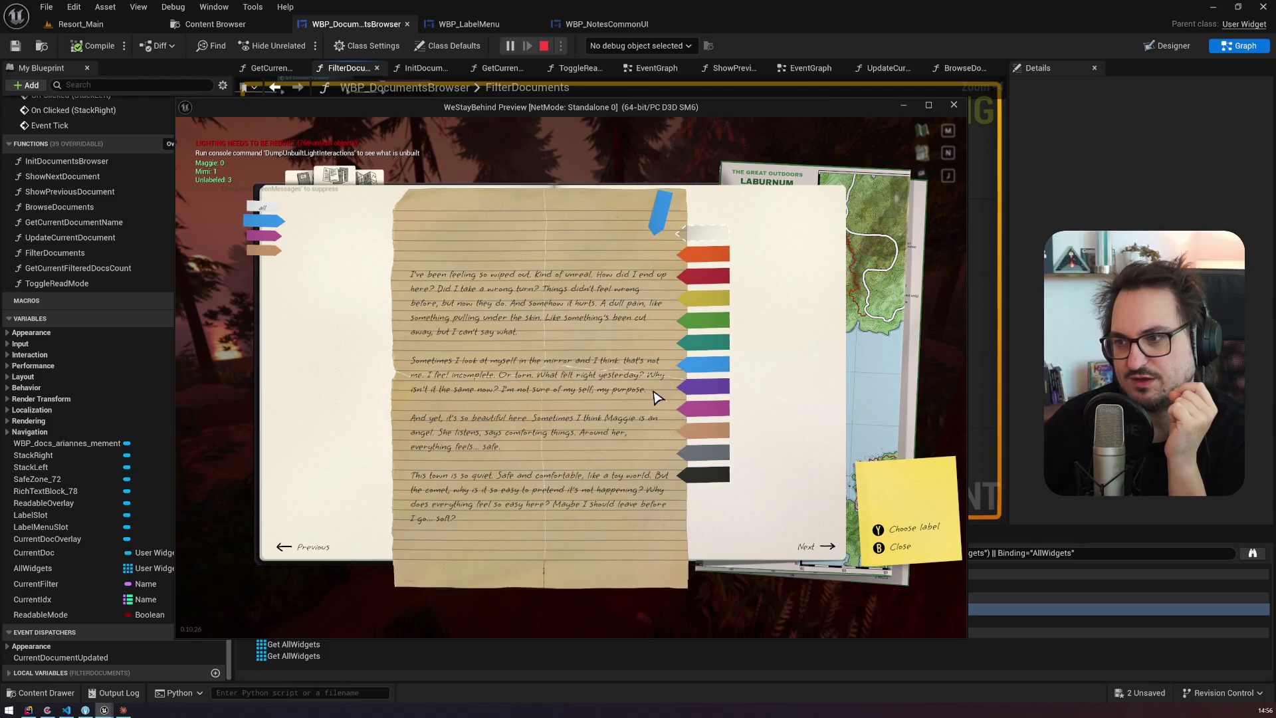
left_click(695, 410)
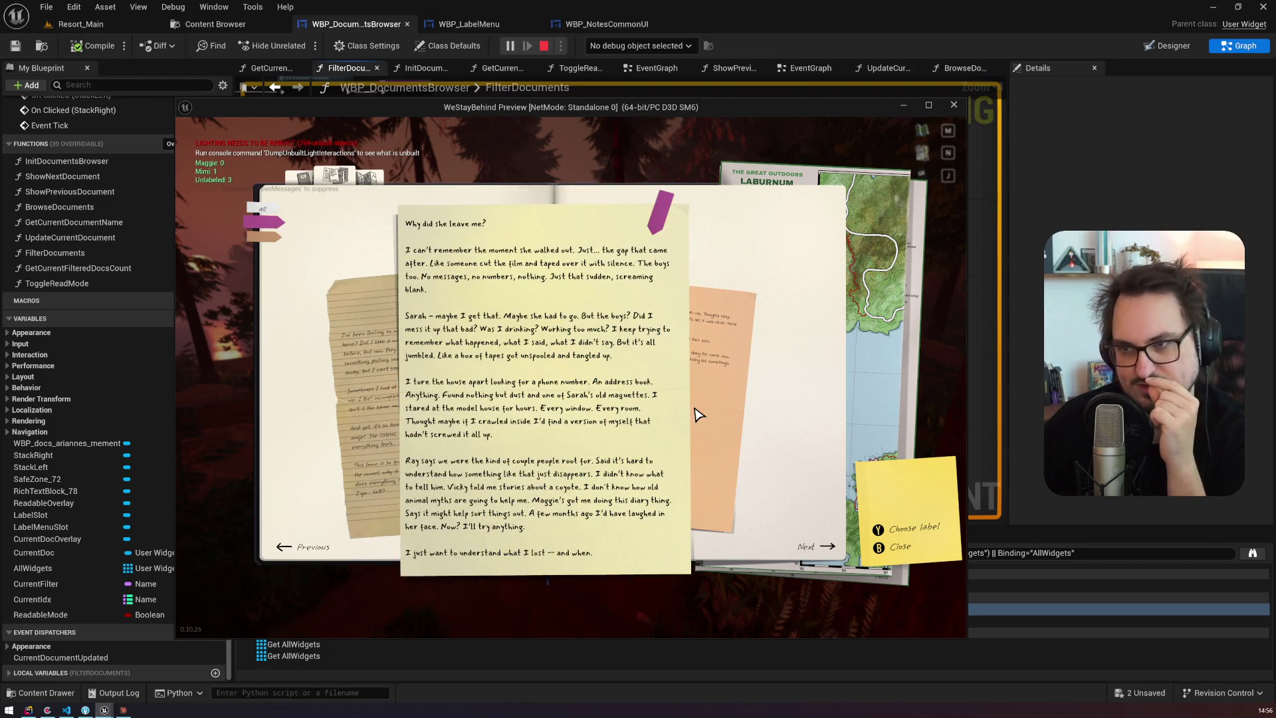
left_click(732, 388)
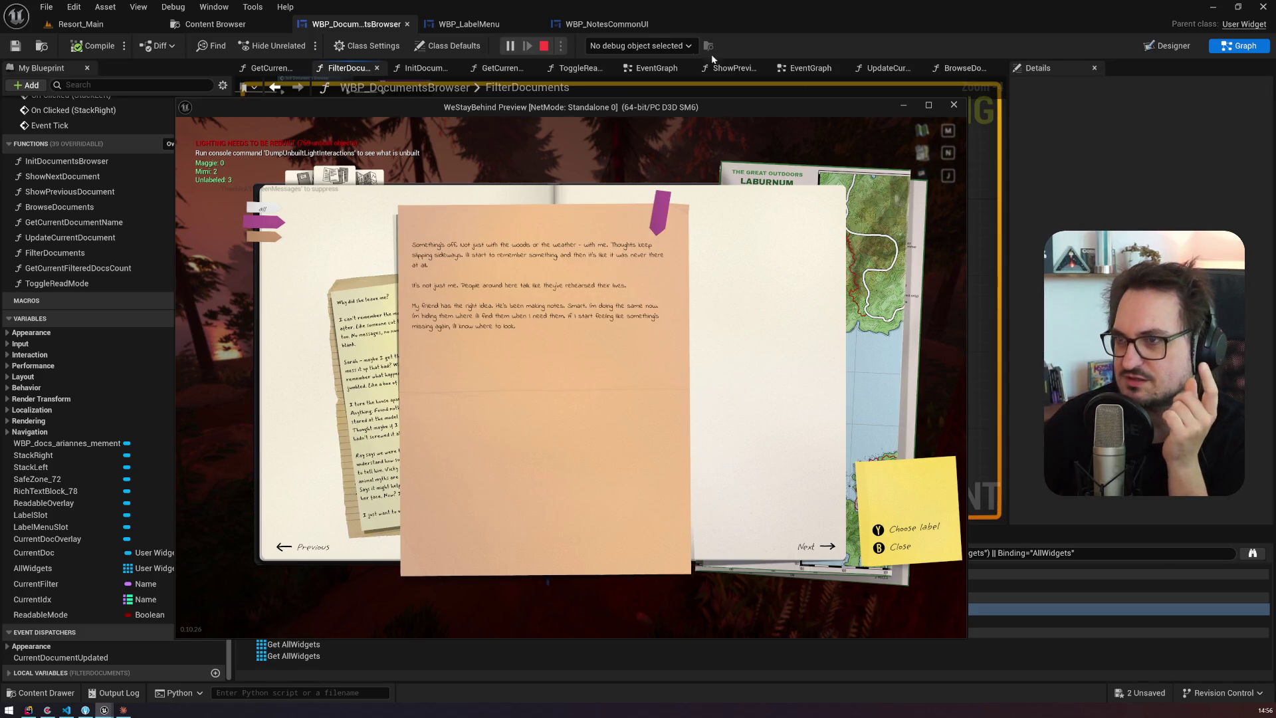
left_click(602, 24)
Step: Inspect the debug-object lists, stop the preview, and return to the DocumentsBrowser graph
left_click(627, 46)
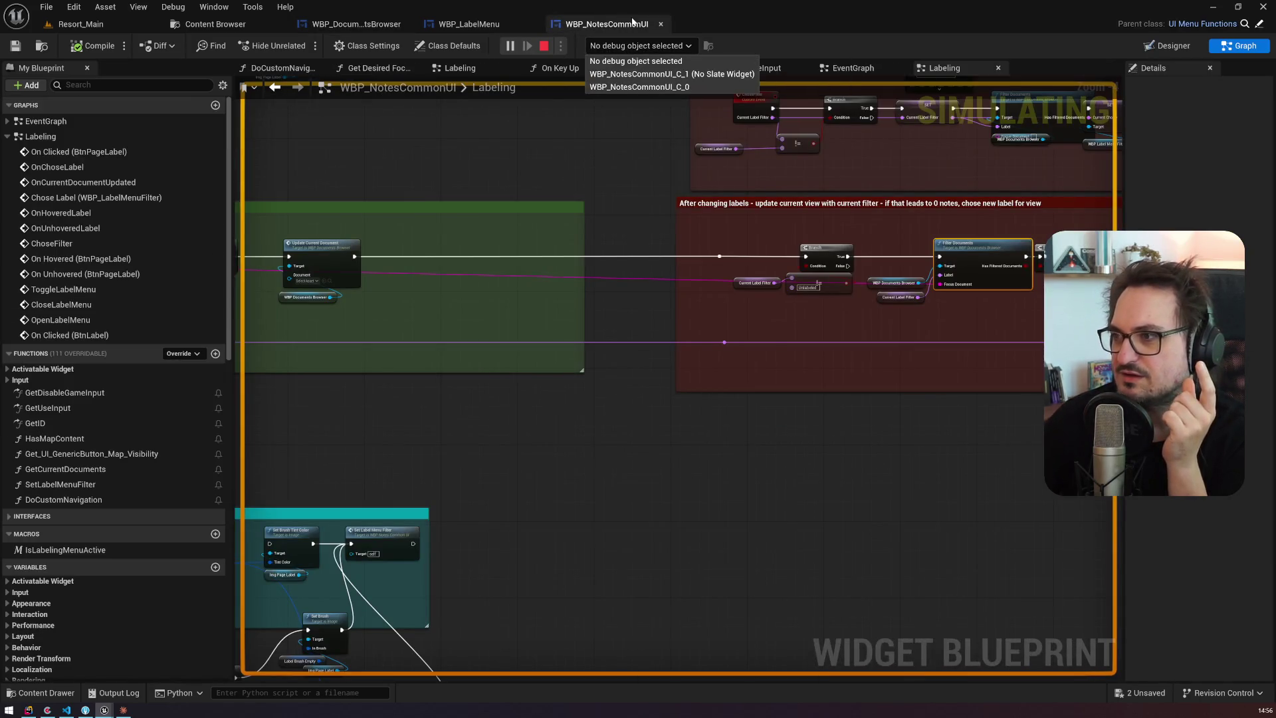
left_click(469, 24)
left_click(356, 24)
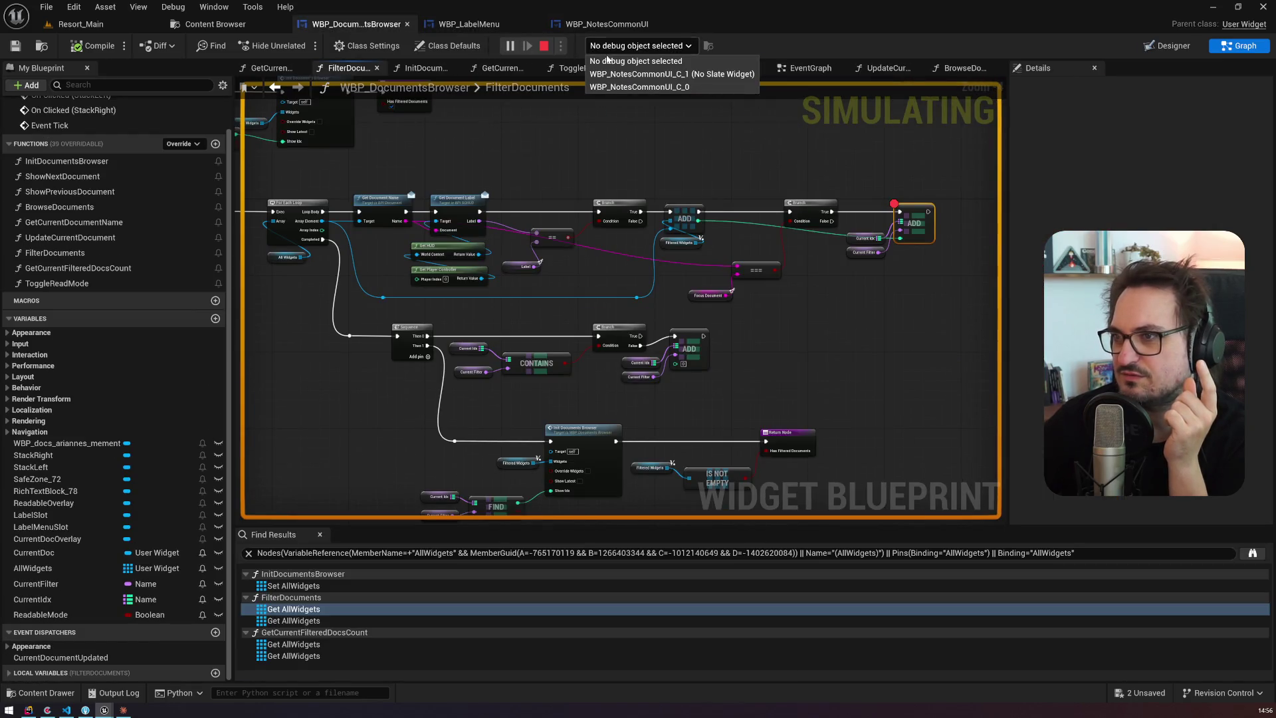
left_click(662, 45)
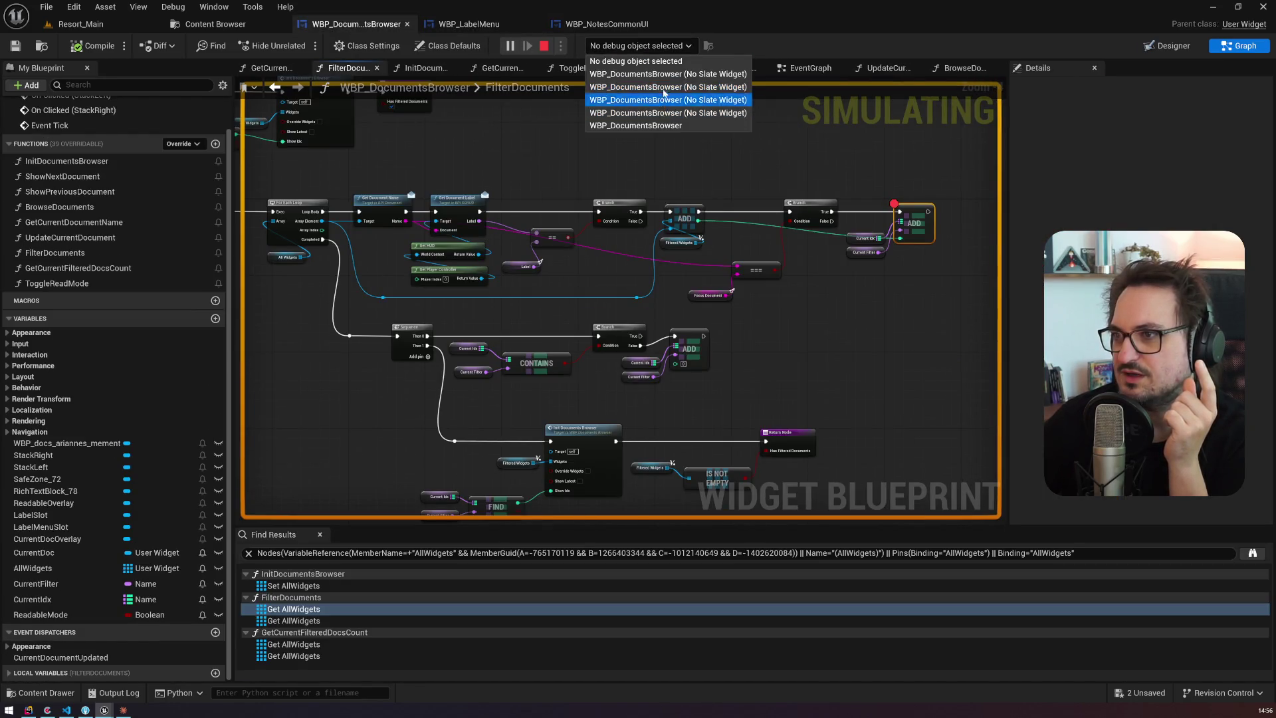
left_click(662, 46)
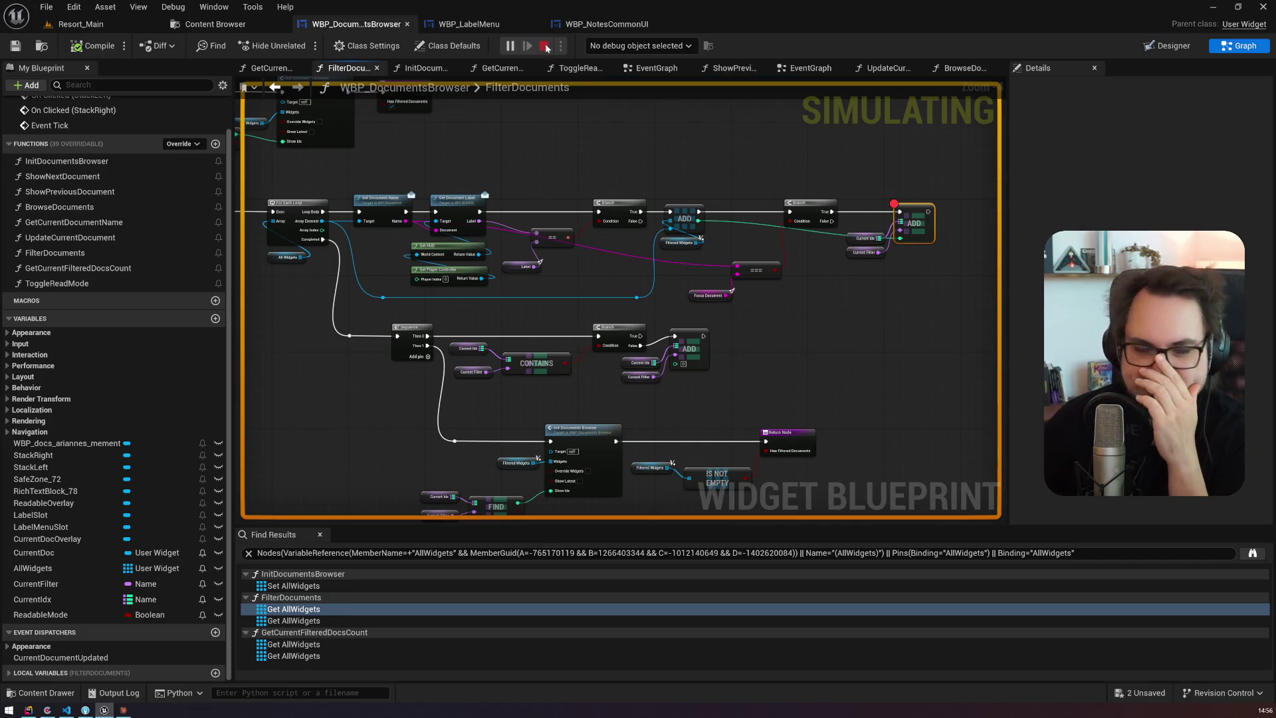
left_click(545, 46)
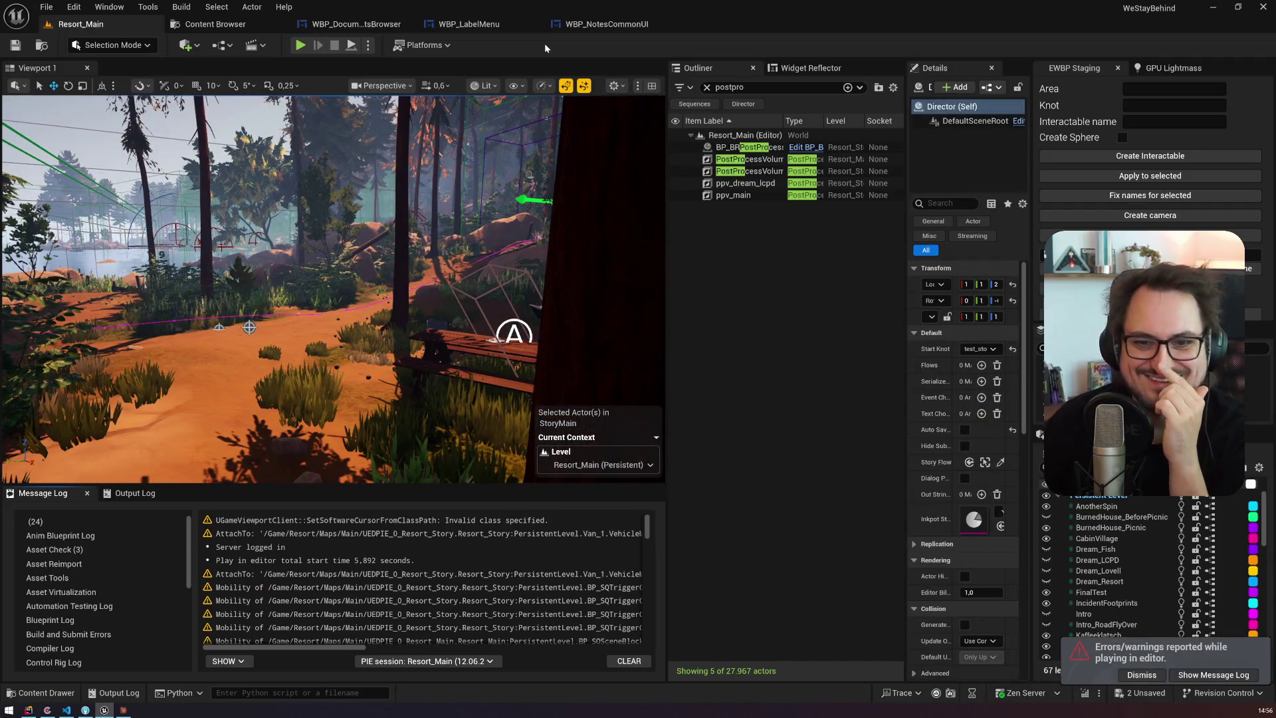
left_click(387, 25)
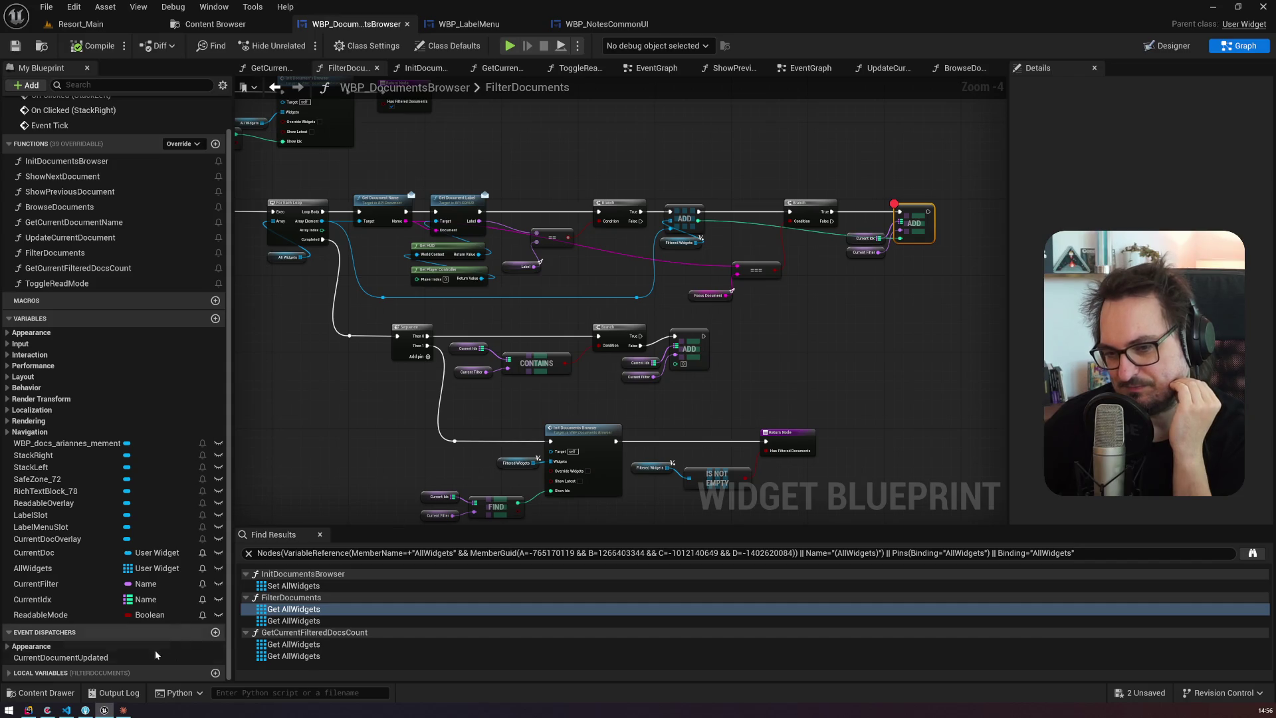
Step: Switch via the taskbar from the ink editor back to Unreal, then Claude
left_click(67, 710)
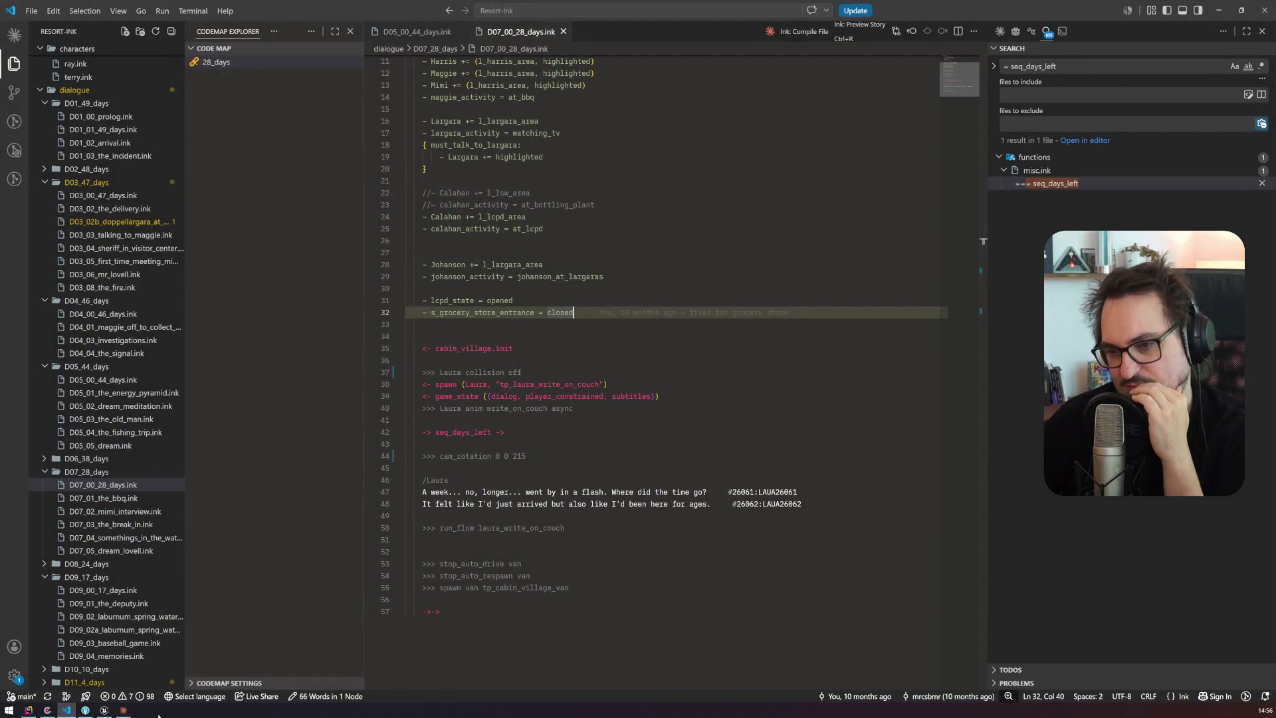
left_click(104, 710)
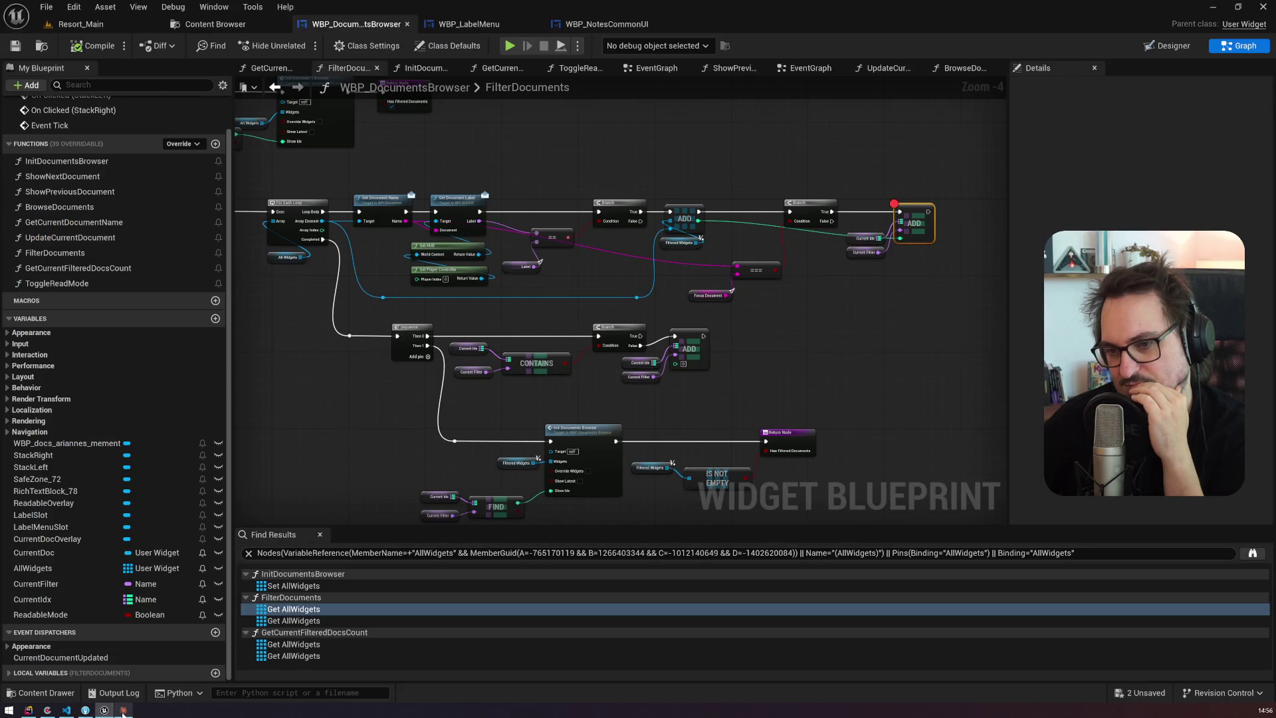
left_click(123, 710)
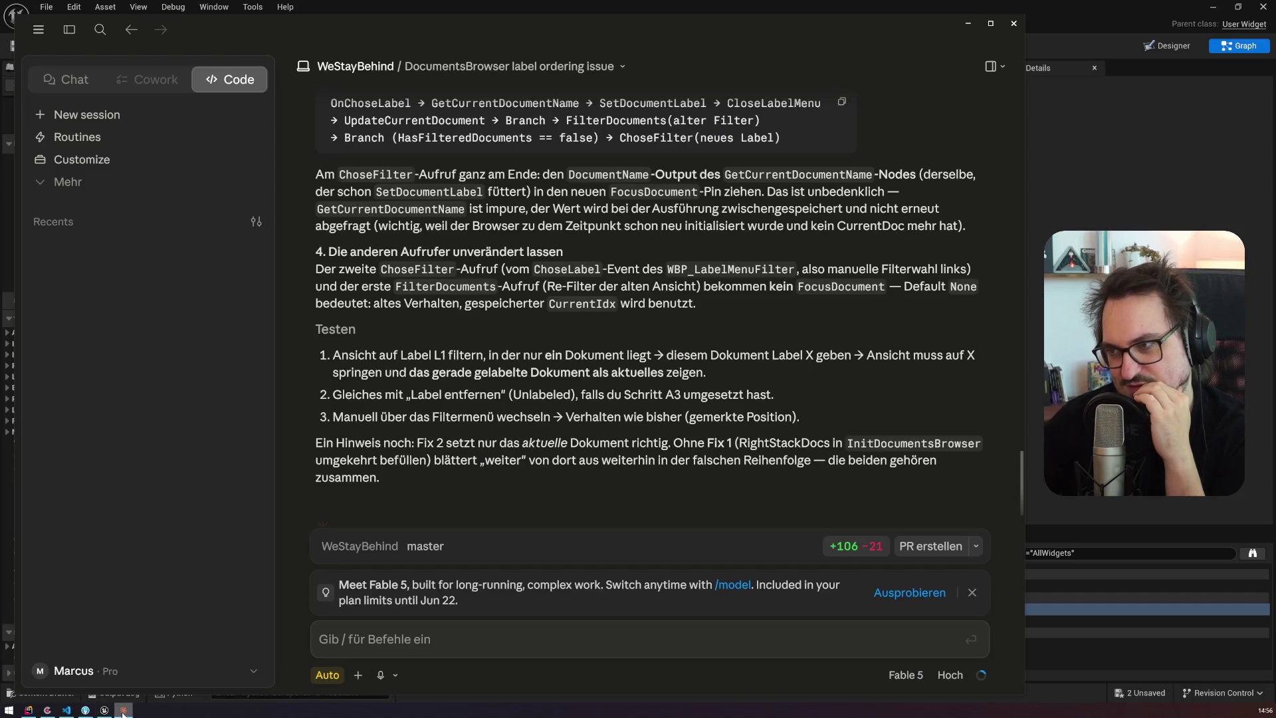
Step: Close the Claude window to get back to the Unreal Blueprint editor
left_click(1014, 23)
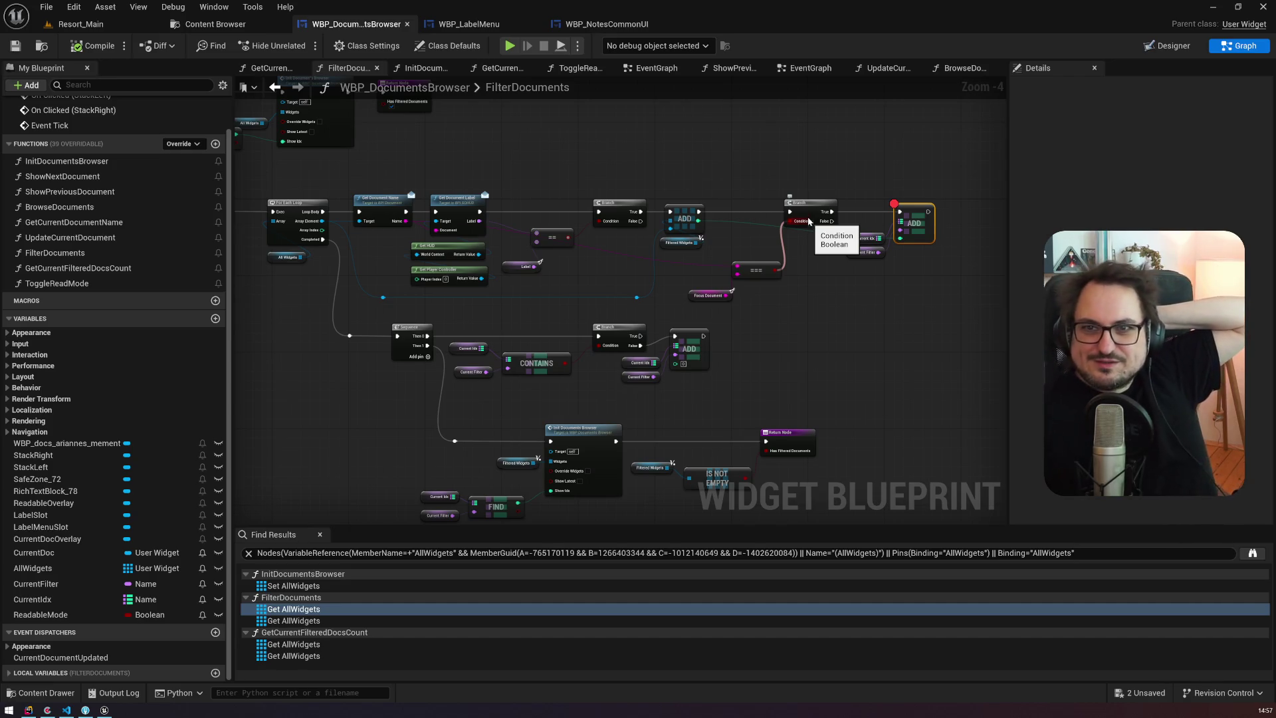
Step: In Resort_Main, fly the viewport over the lake, past the red cabin, along the forest path
left_click(81, 24)
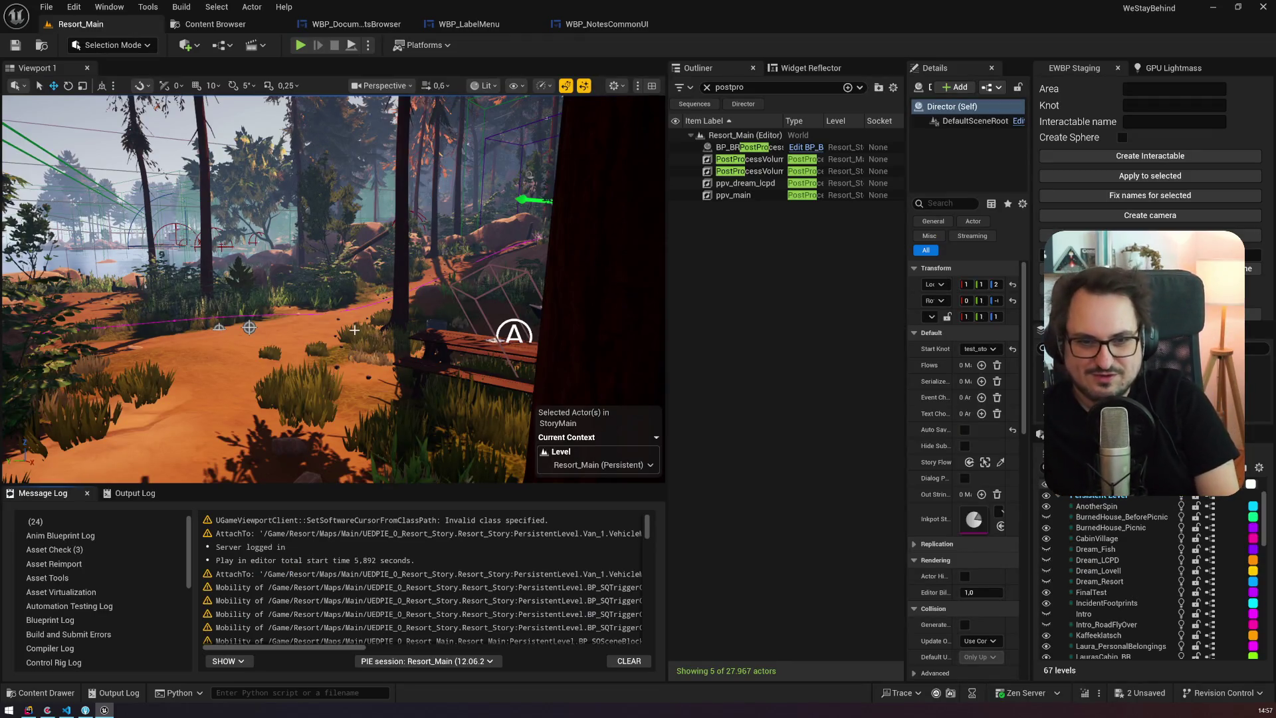
key("f")
scroll(332, 289, "up", 3)
key("s")
key("w")
scroll(332, 289, "down", 2)
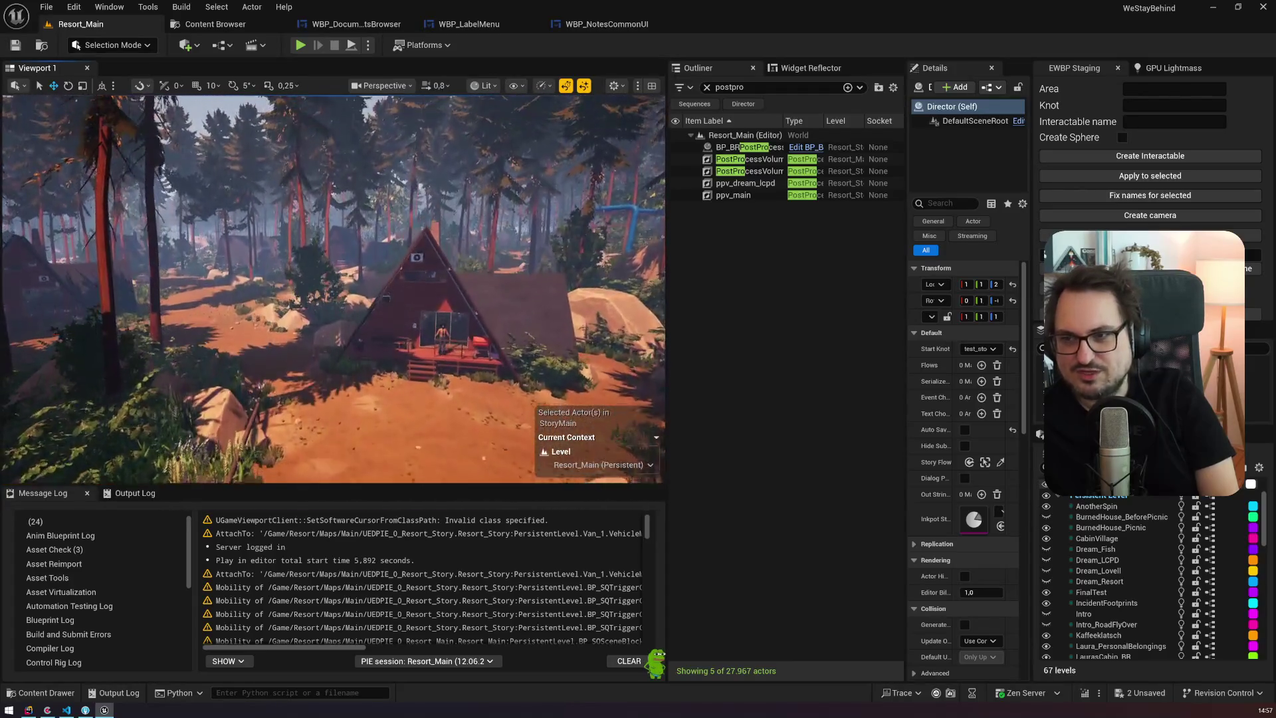
key("w")
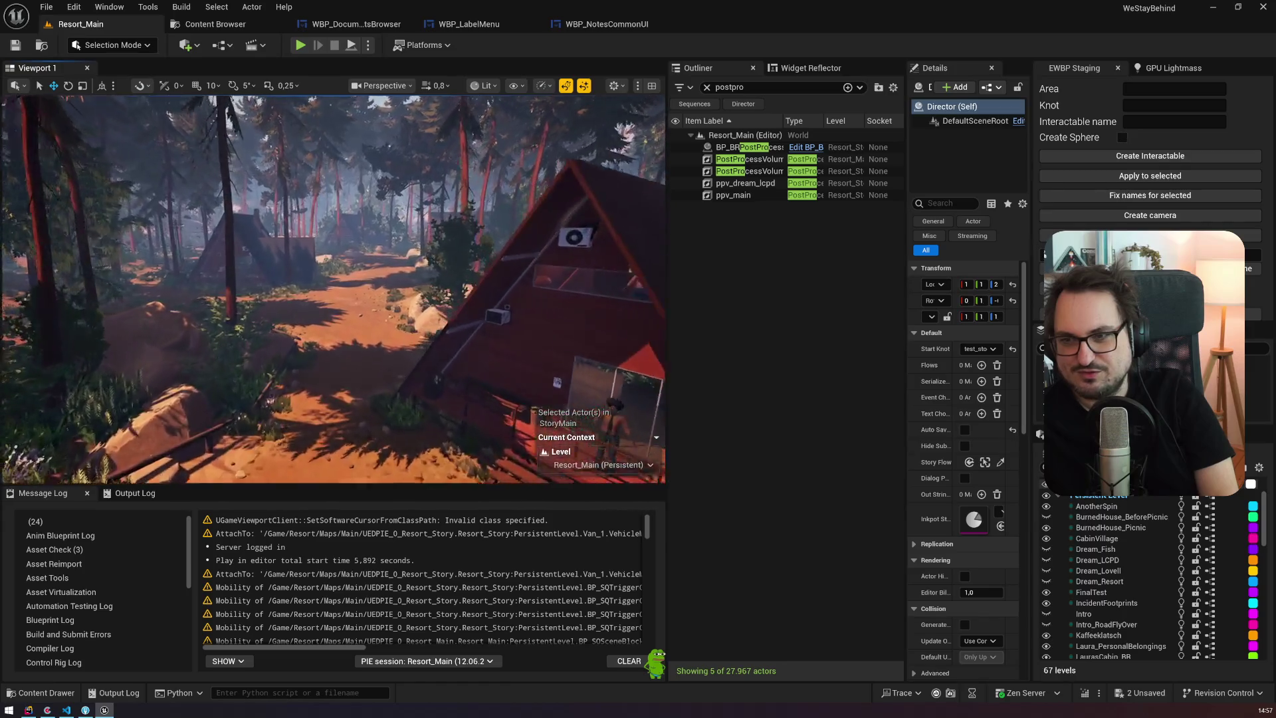
key("w")
scroll(333, 289, "up", 1)
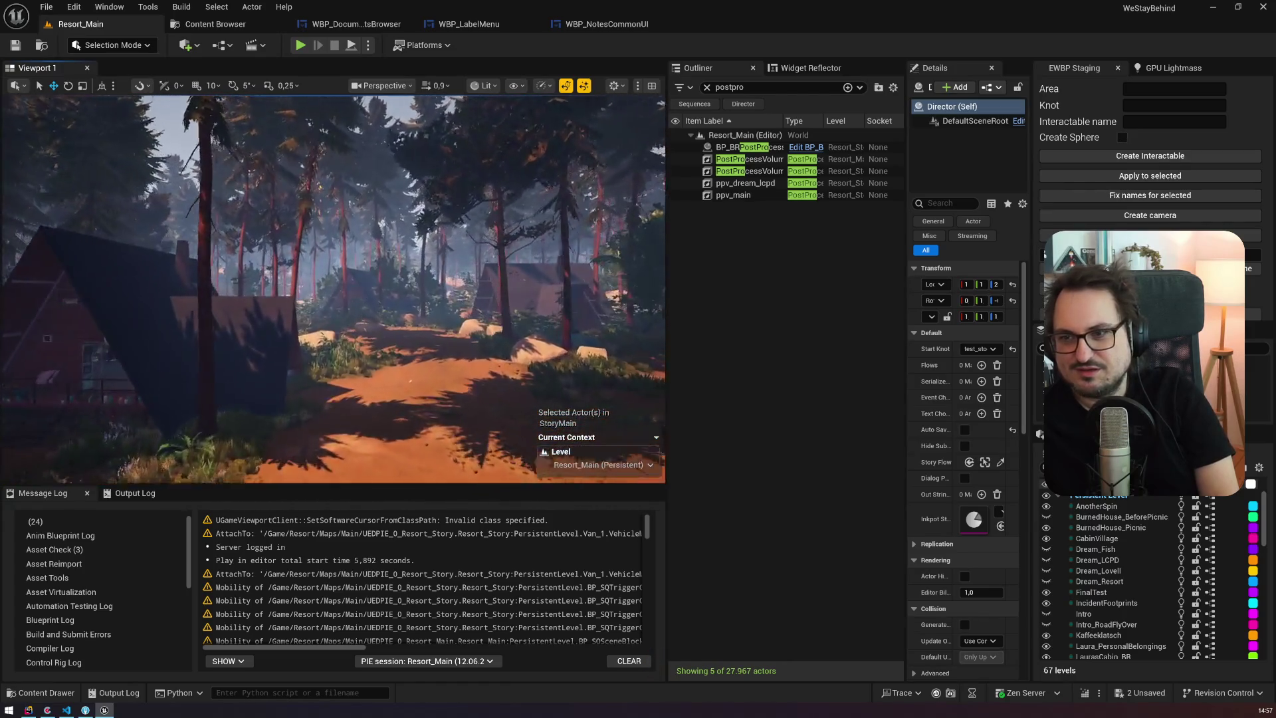
key("w")
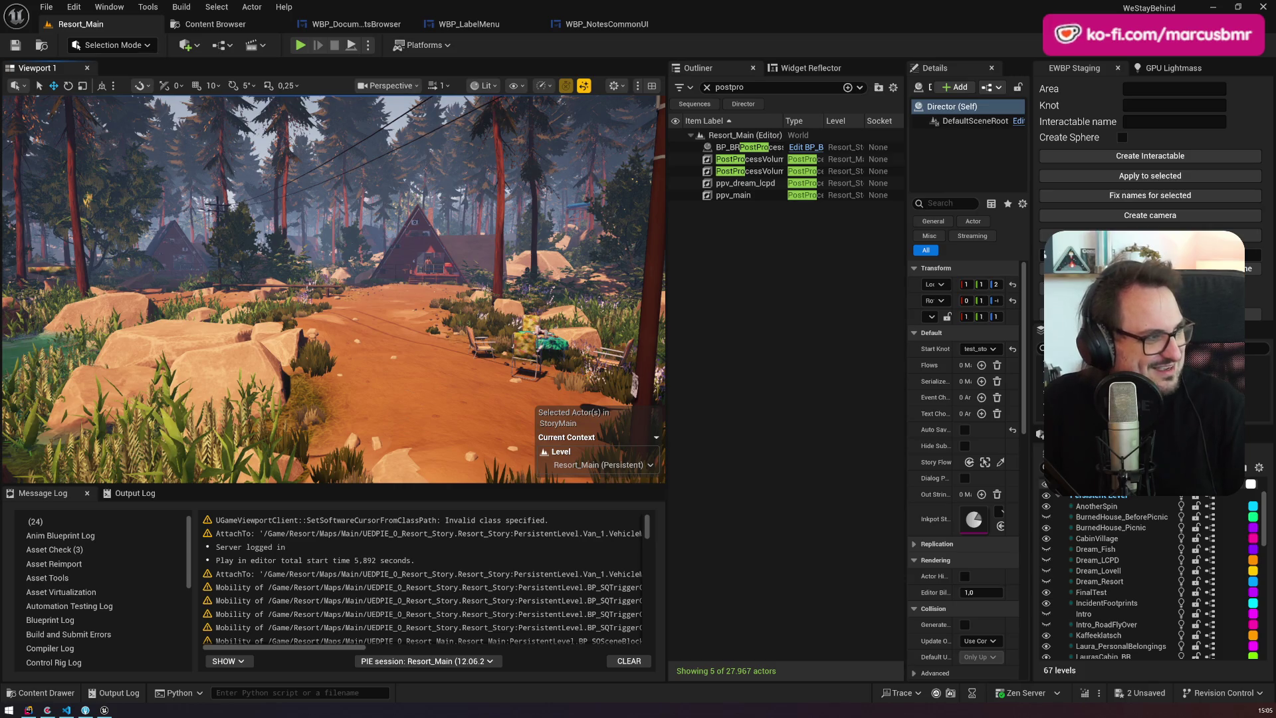
Step: Move the Spotify window playing The Ghibli Tape over the level viewport
mouse_move(130, 184)
left_mouse_down()
mouse_move(249, 105)
mouse_move(233, 100)
left_mouse_up()
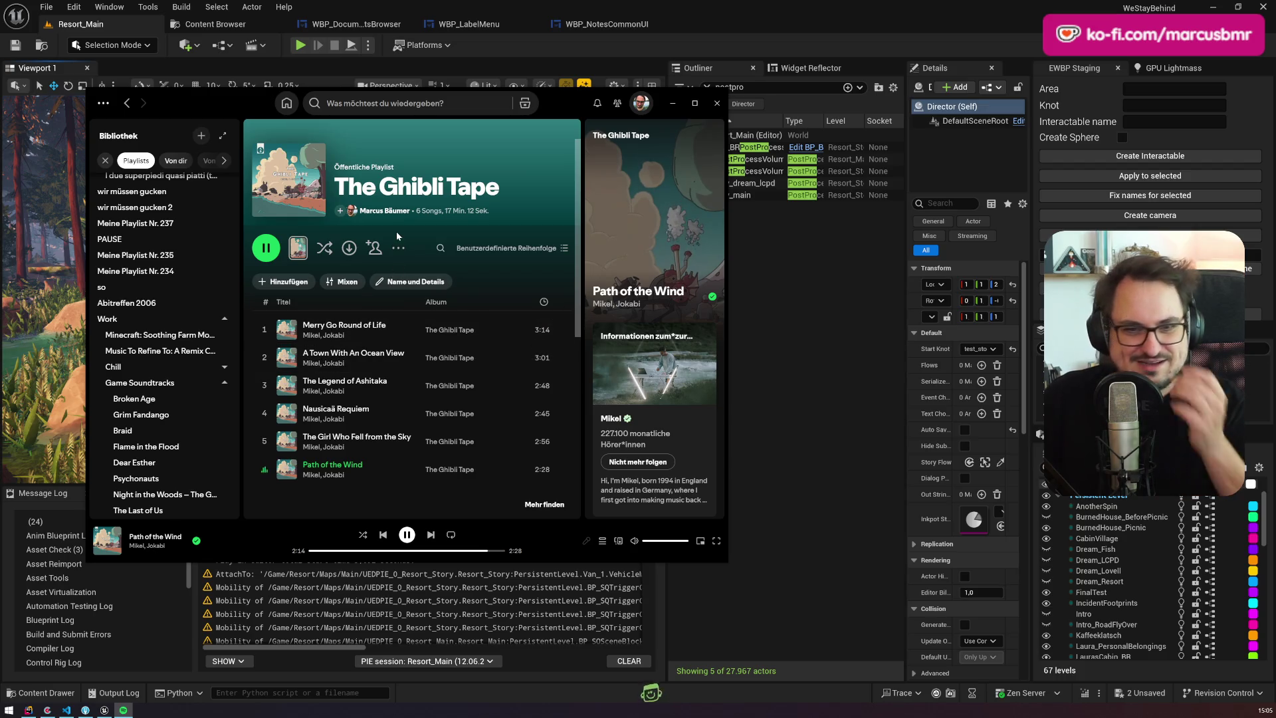
Step: Close Spotify and switch to the WBP_LabelMenu widget blueprint tab
left_click(716, 103)
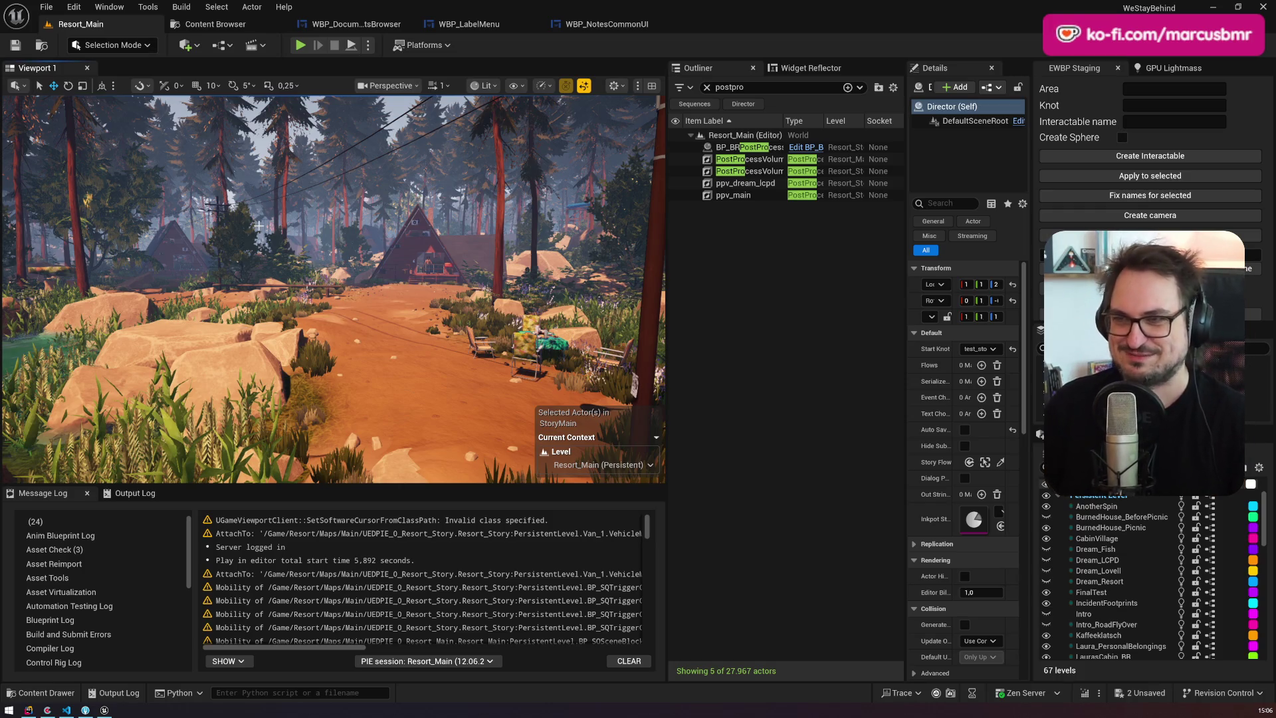
left_click(579, 27)
Step: Open WBP_DocumentsBrowser's FilterDocuments graph and bring the Branch and ADD nodes into view
left_click(468, 24)
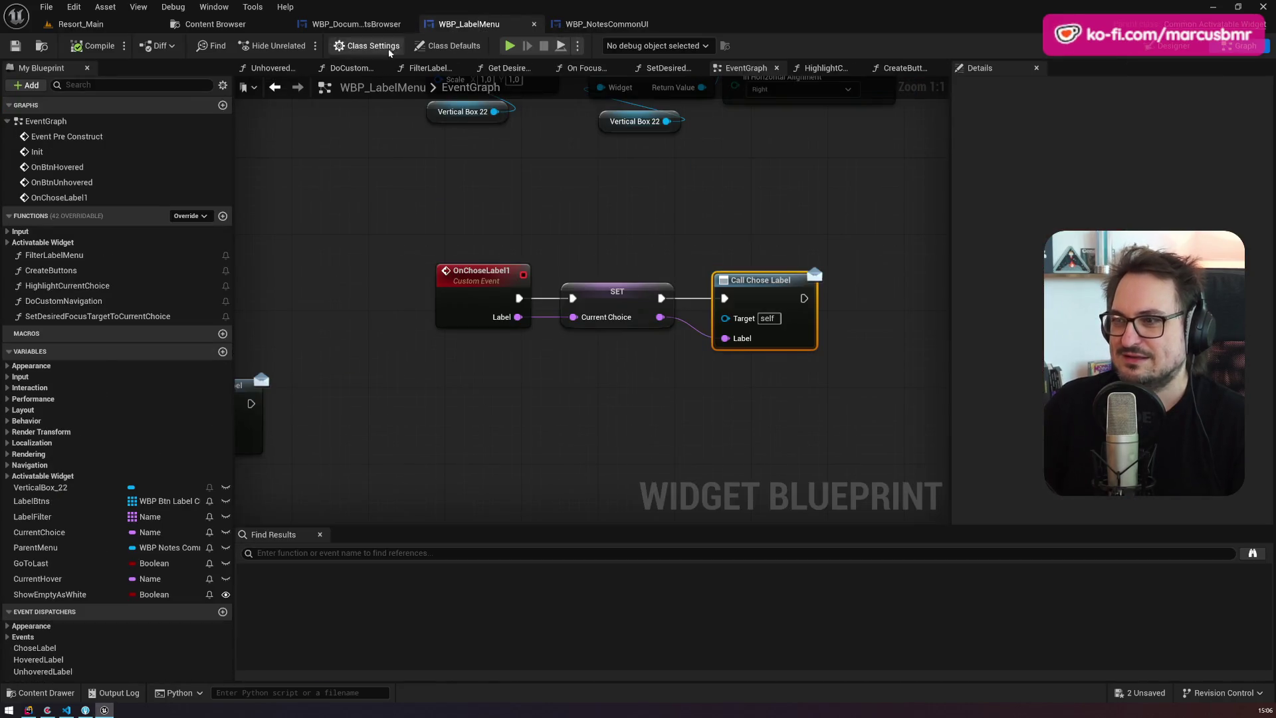
left_click(358, 27)
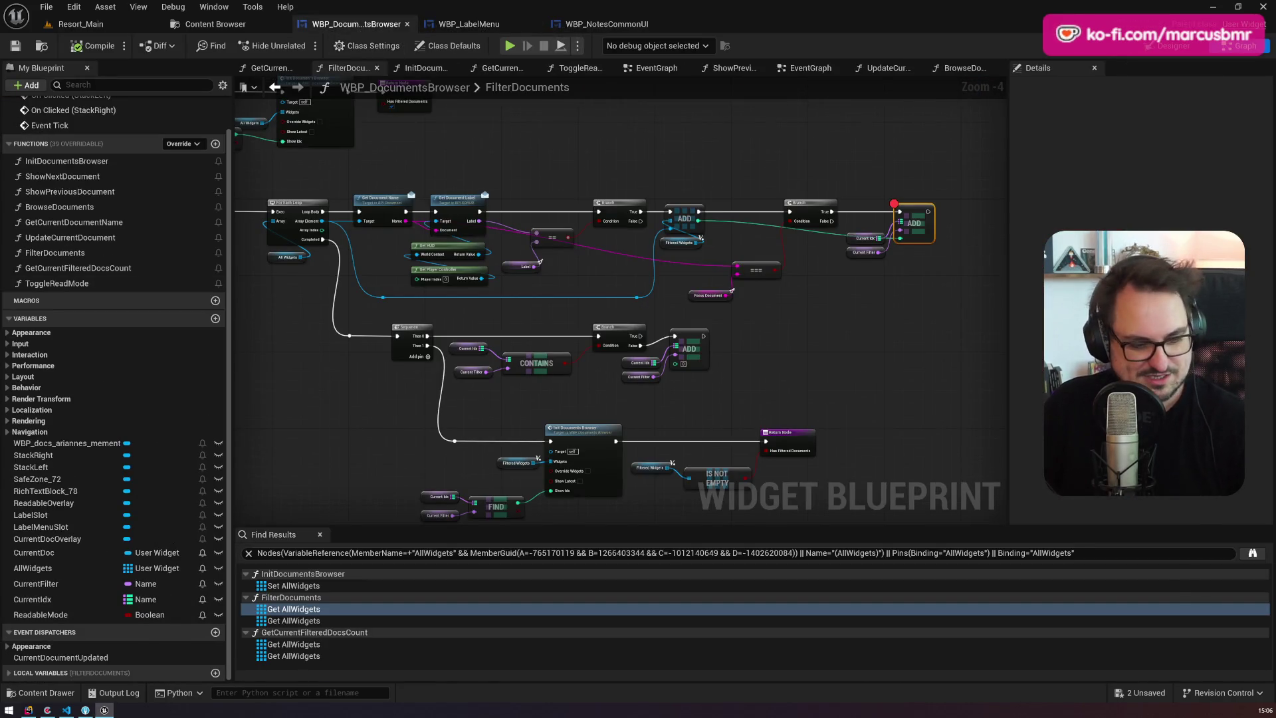
left_click_drag(835, 303, 722, 351)
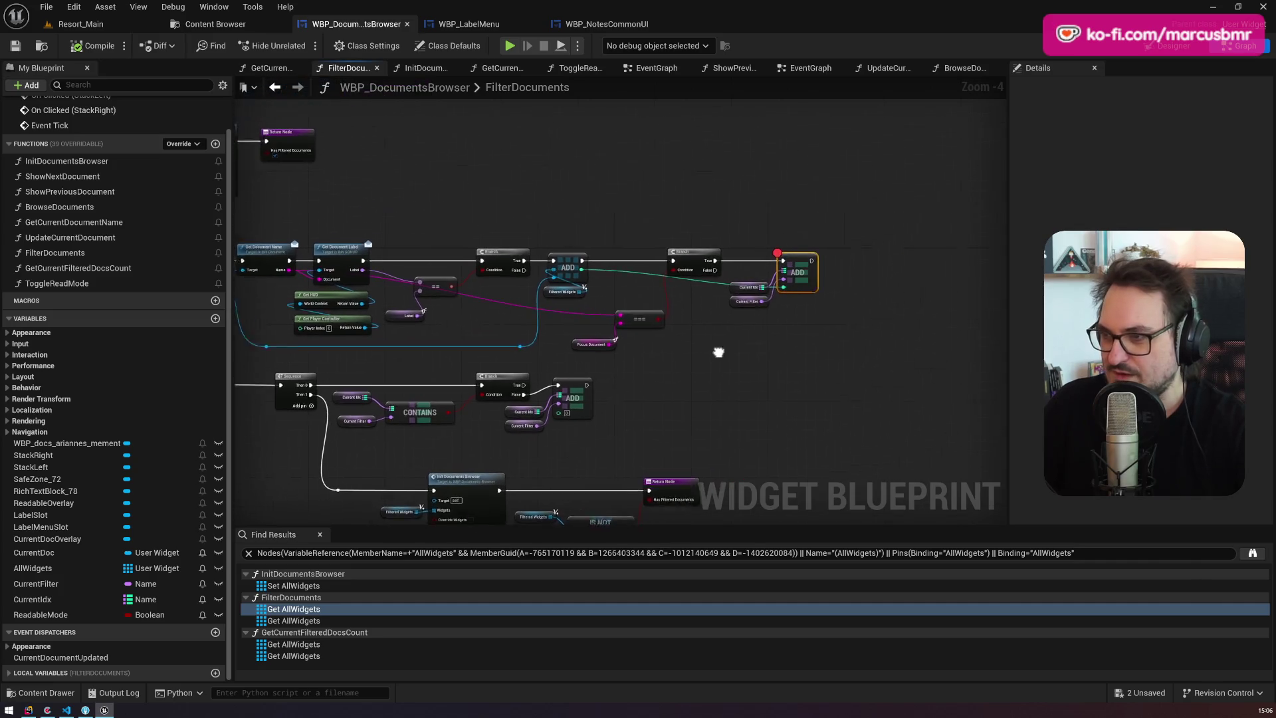
scroll(699, 218, "up", 2)
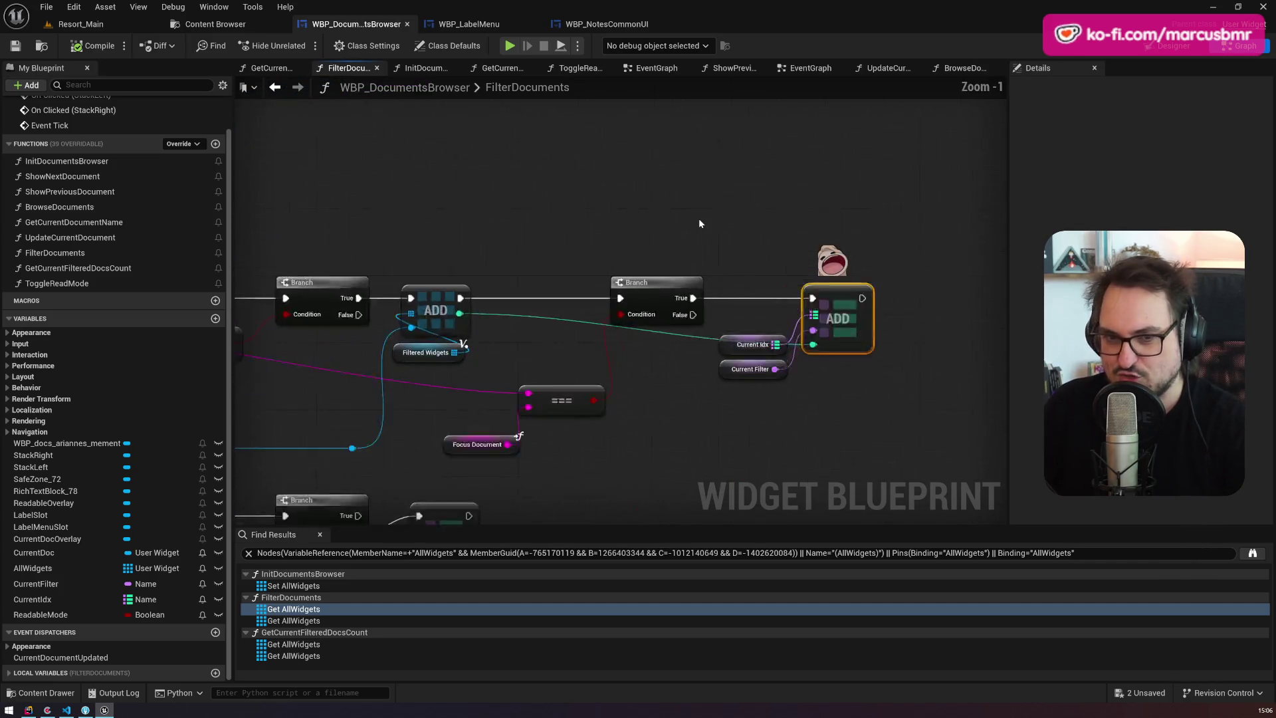
scroll(699, 223, "up", 2)
Step: Add a Print String node on the Branch True path printing Focus Document
mouse_move(572, 303)
left_mouse_down()
mouse_move(497, 132)
mouse_move(654, 163)
left_mouse_up()
type("print")
key("Return")
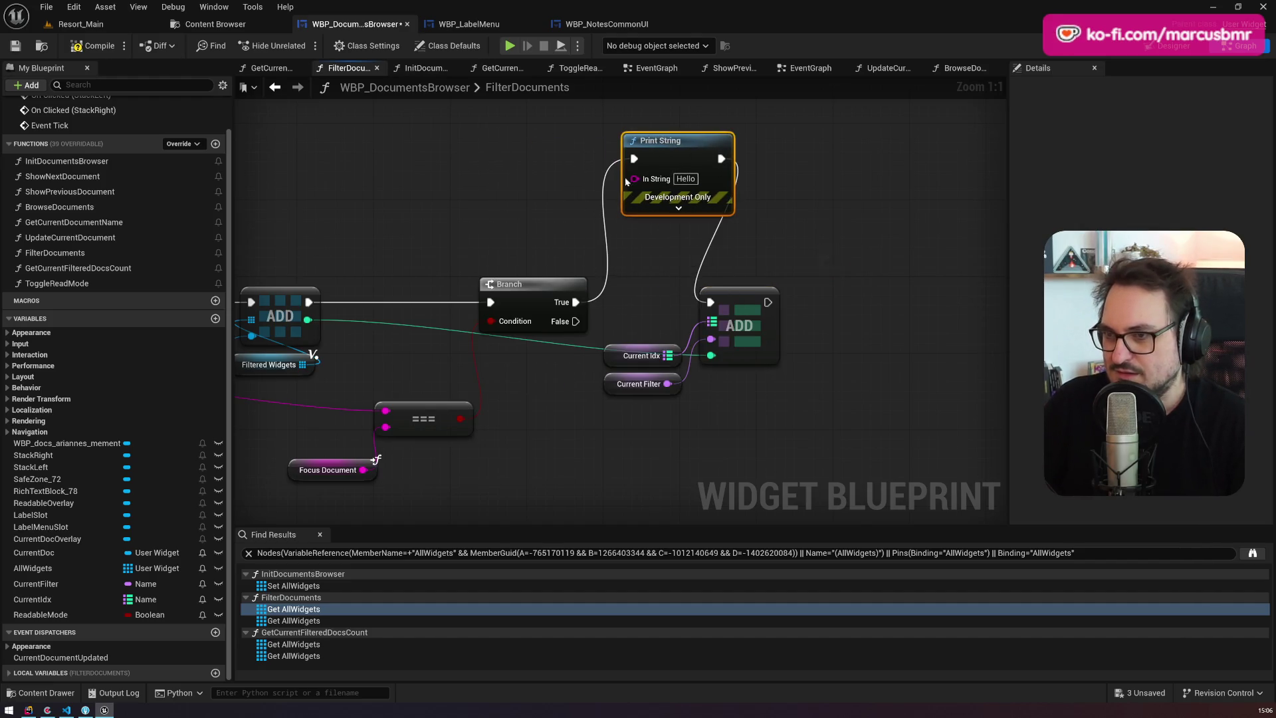
mouse_move(363, 470)
left_mouse_down()
mouse_move(599, 253)
mouse_move(635, 178)
left_mouse_up()
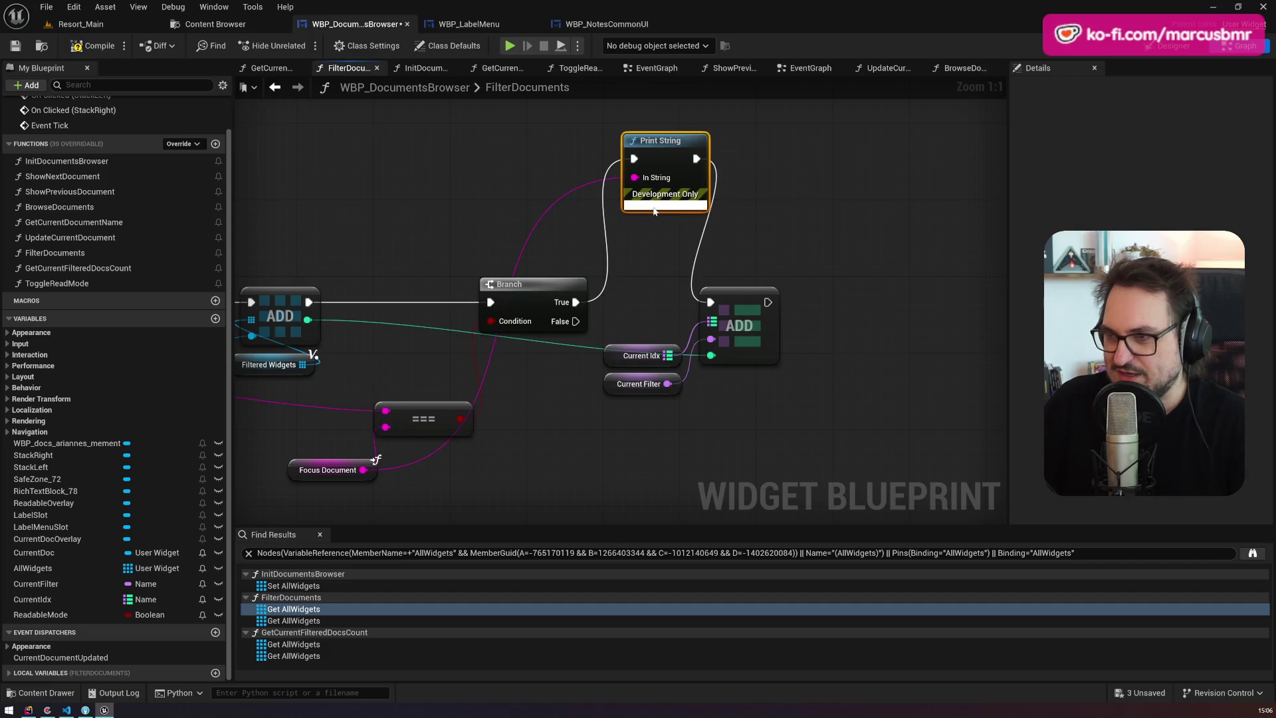
Step: Set the Print String text colour to red, compile with F7, and launch a preview
left_click(655, 210)
left_click(684, 237)
left_click_drag(765, 345, 818, 328)
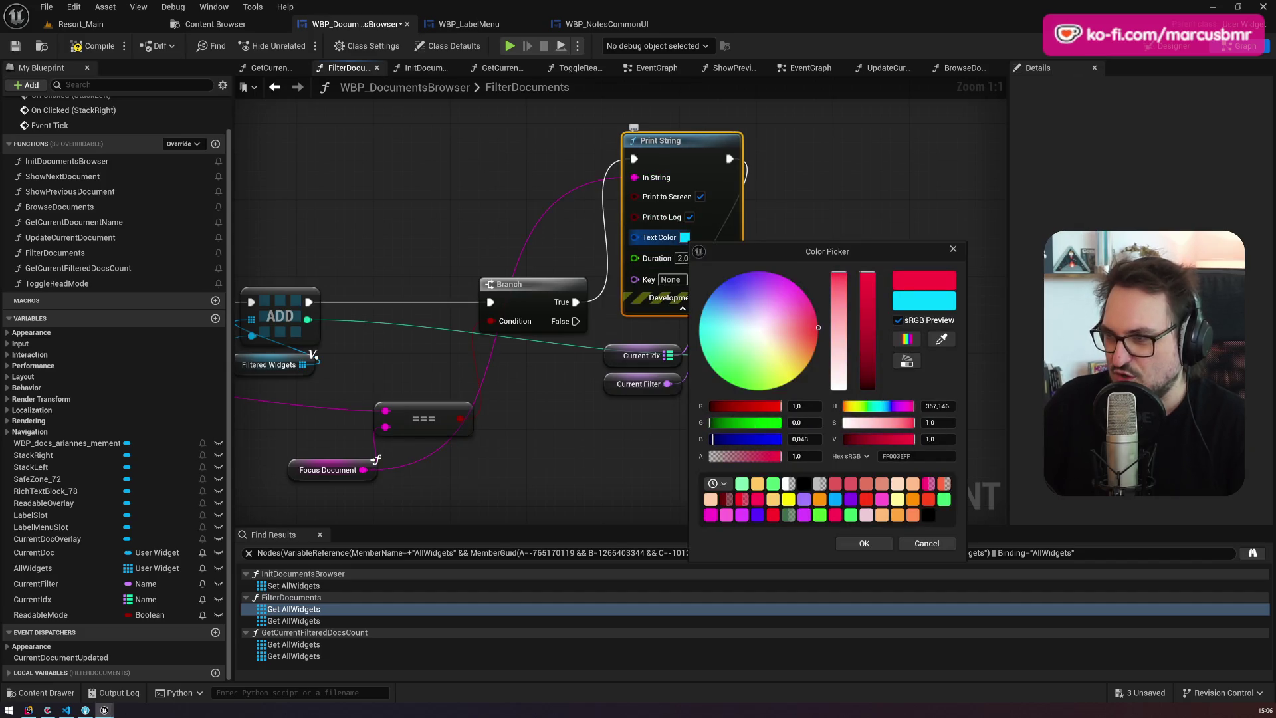
left_click(864, 544)
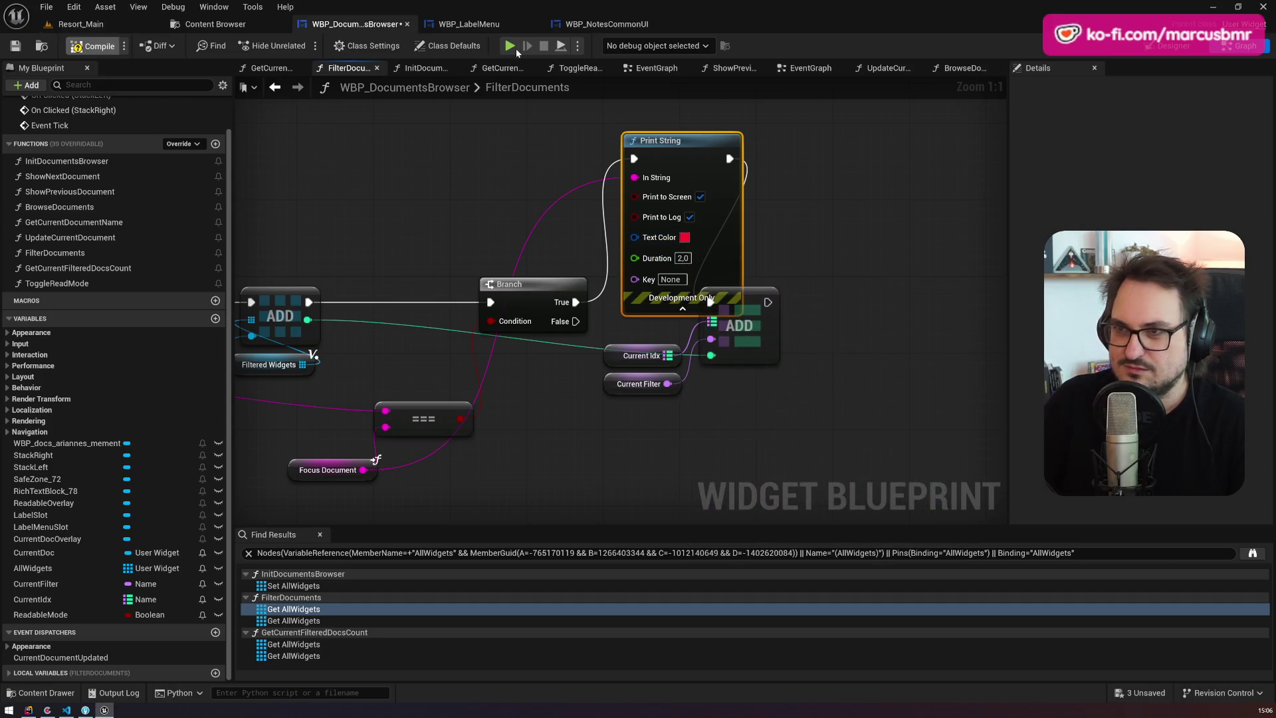
key("F7")
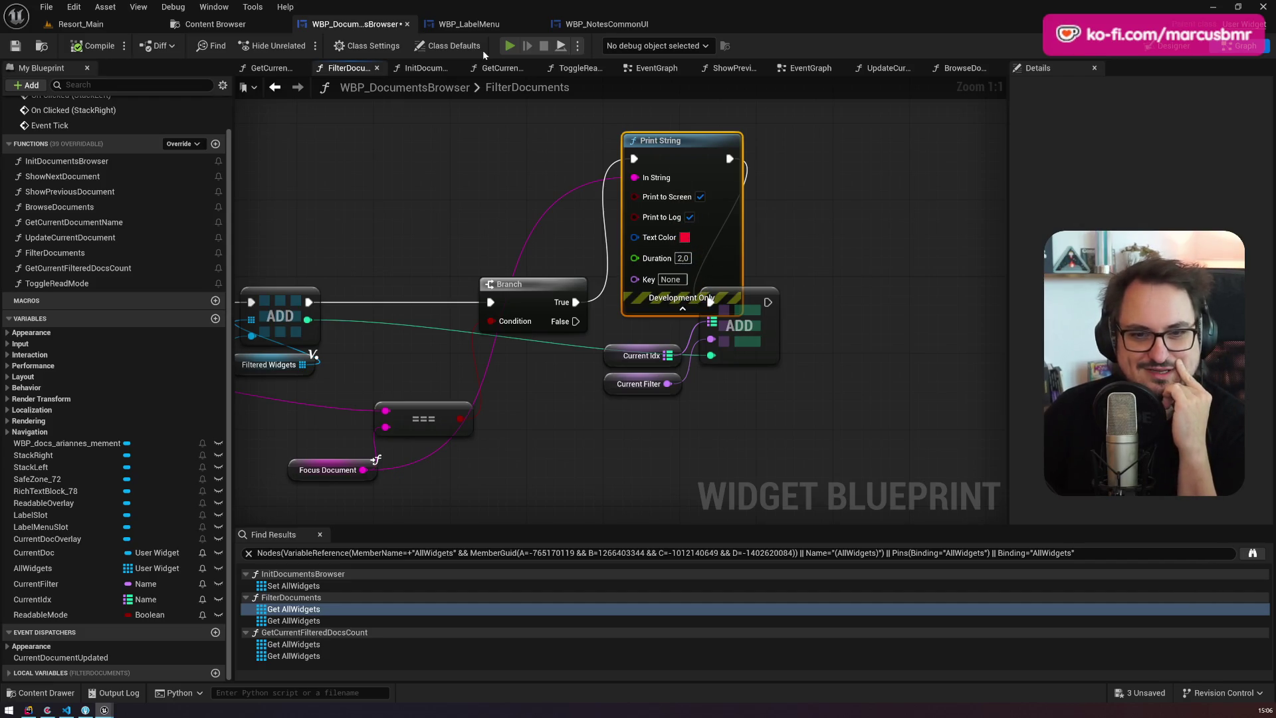
key("alt+p")
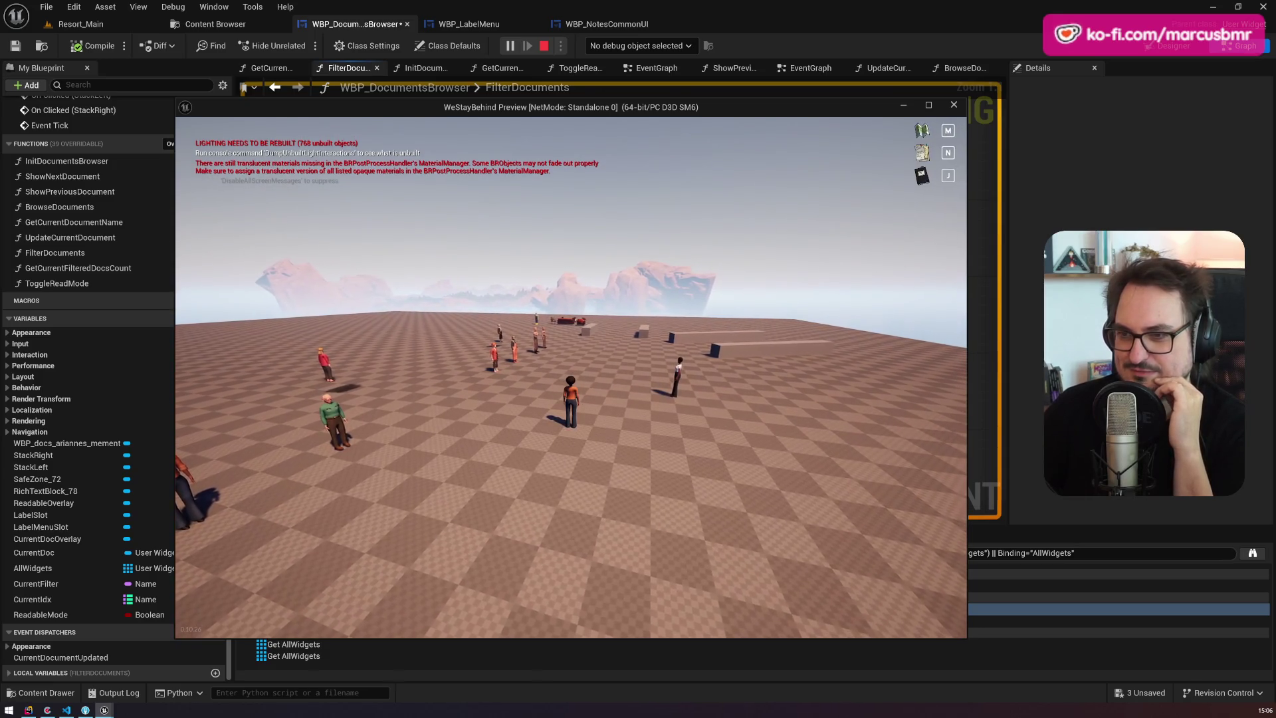
Step: Load the day28 save by recalling the previous command in the game console
key("grave")
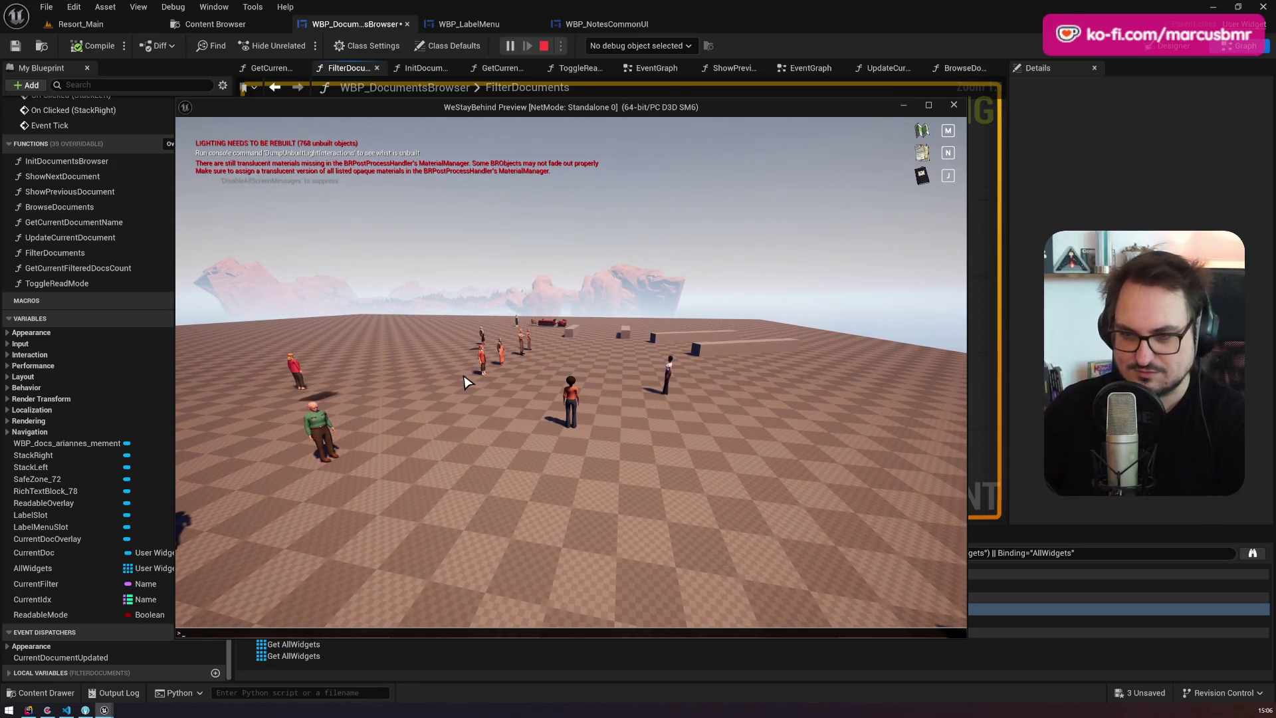
key("Up")
key("Return")
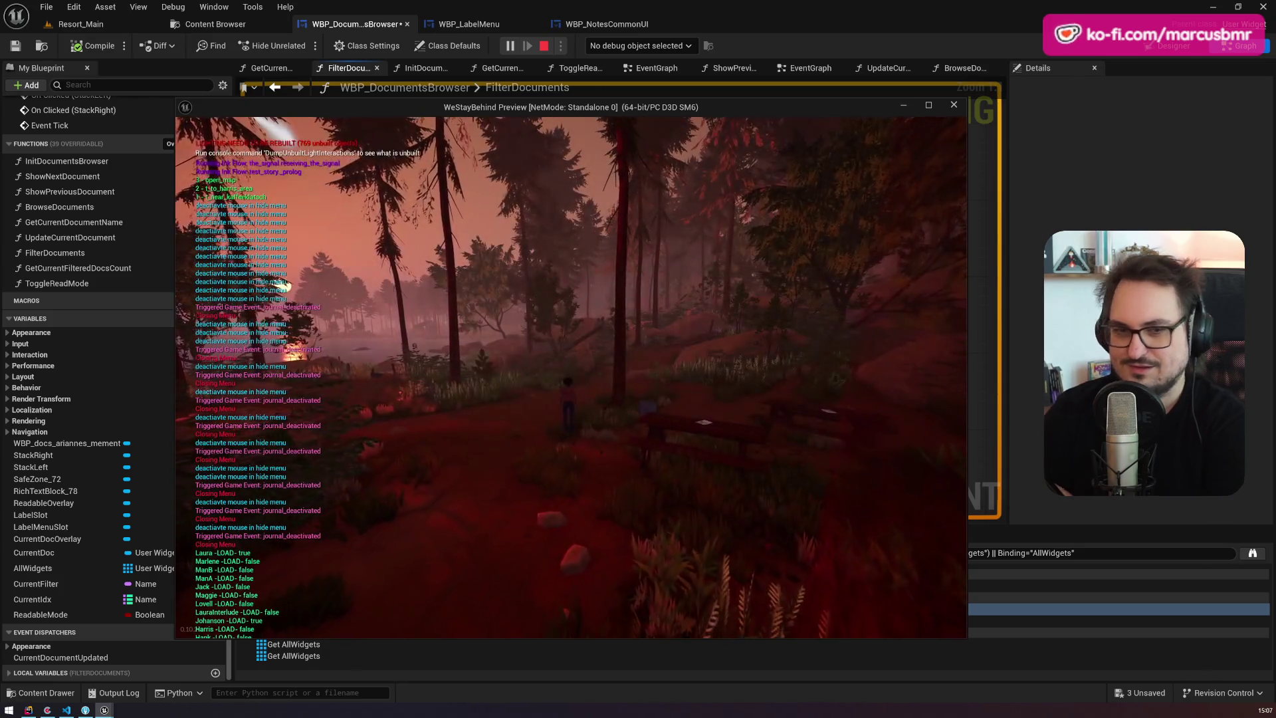
Step: In the journal, label a document blue, change it to red, then stop playing
key("j")
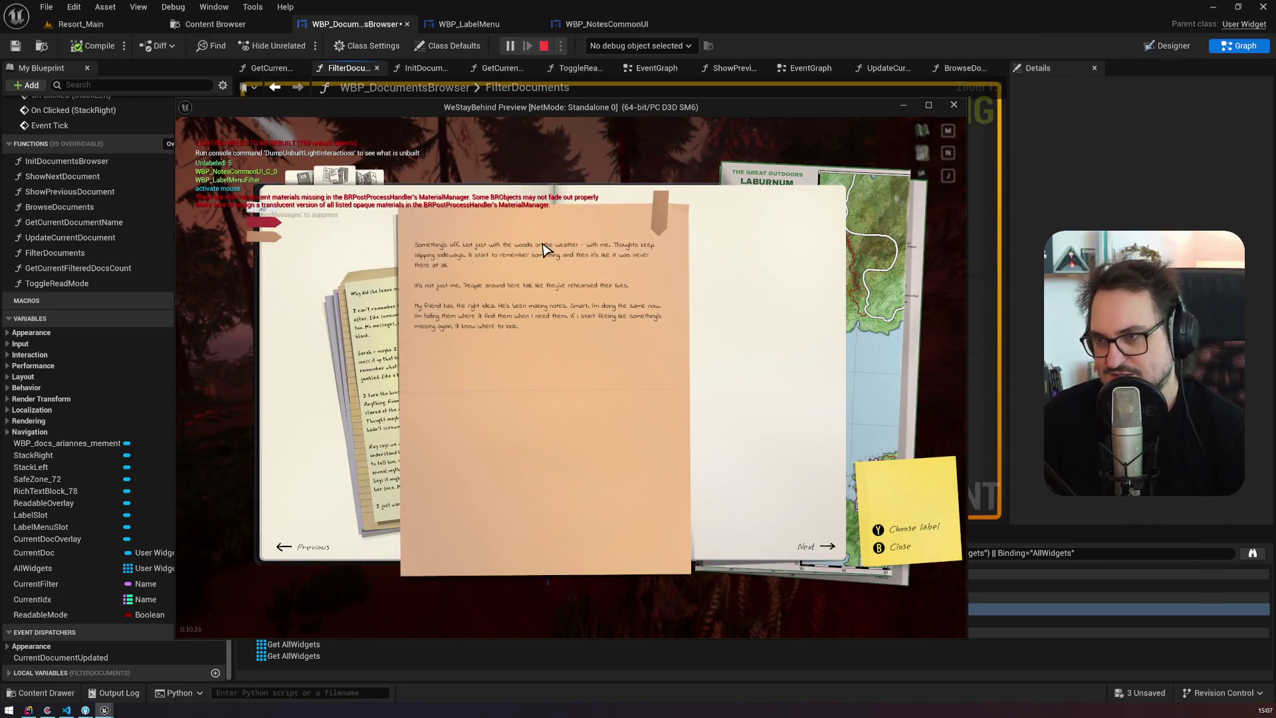
left_click(665, 223)
left_click(703, 367)
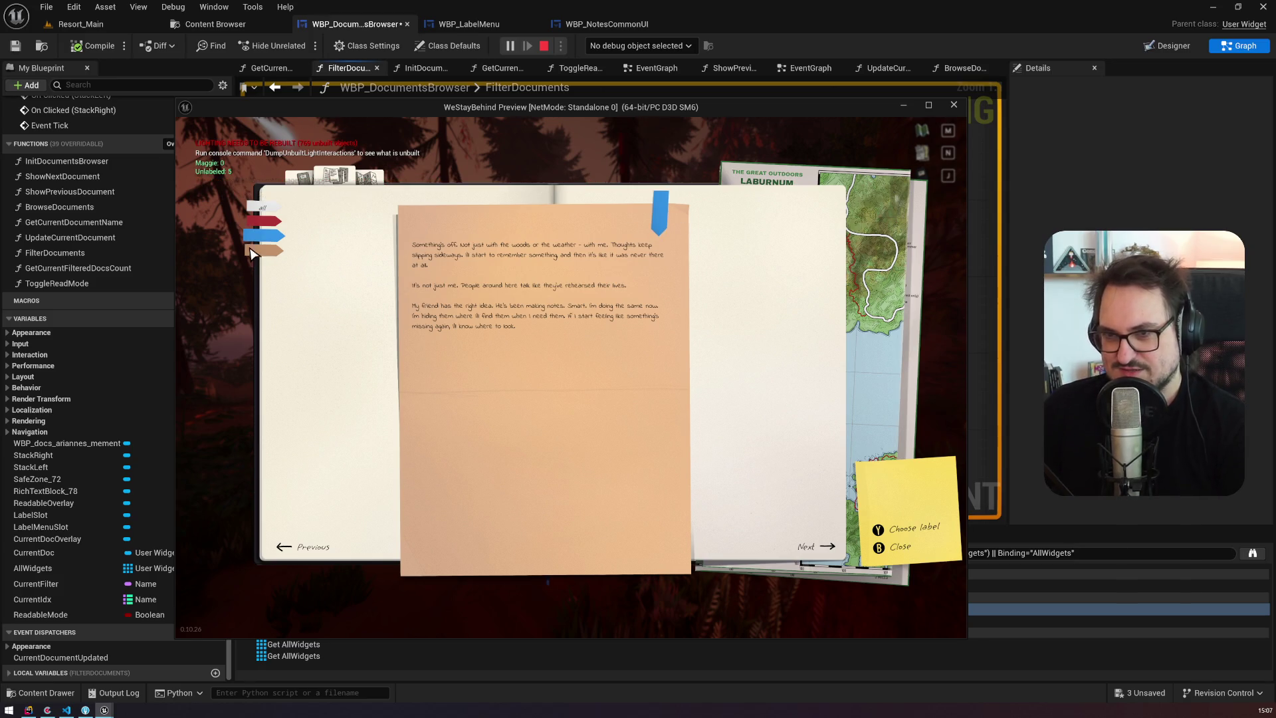
left_click(259, 225)
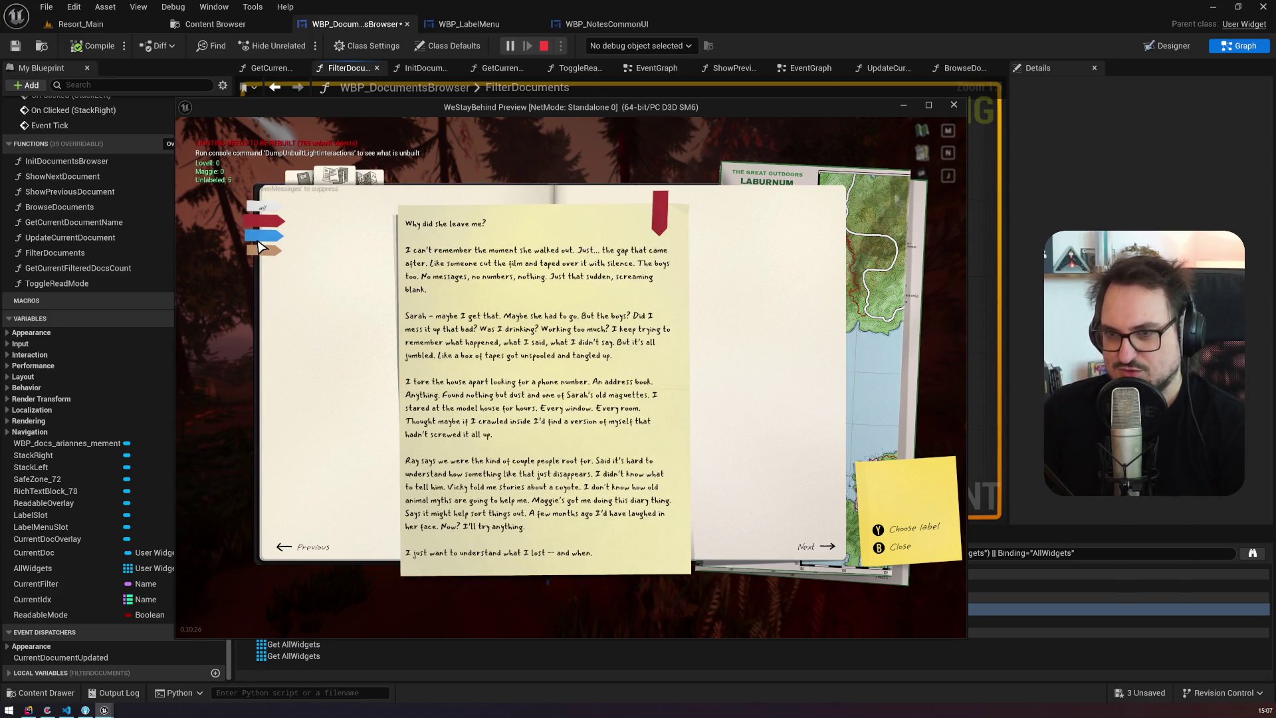
left_click(265, 236)
left_click(663, 223)
left_click(705, 279)
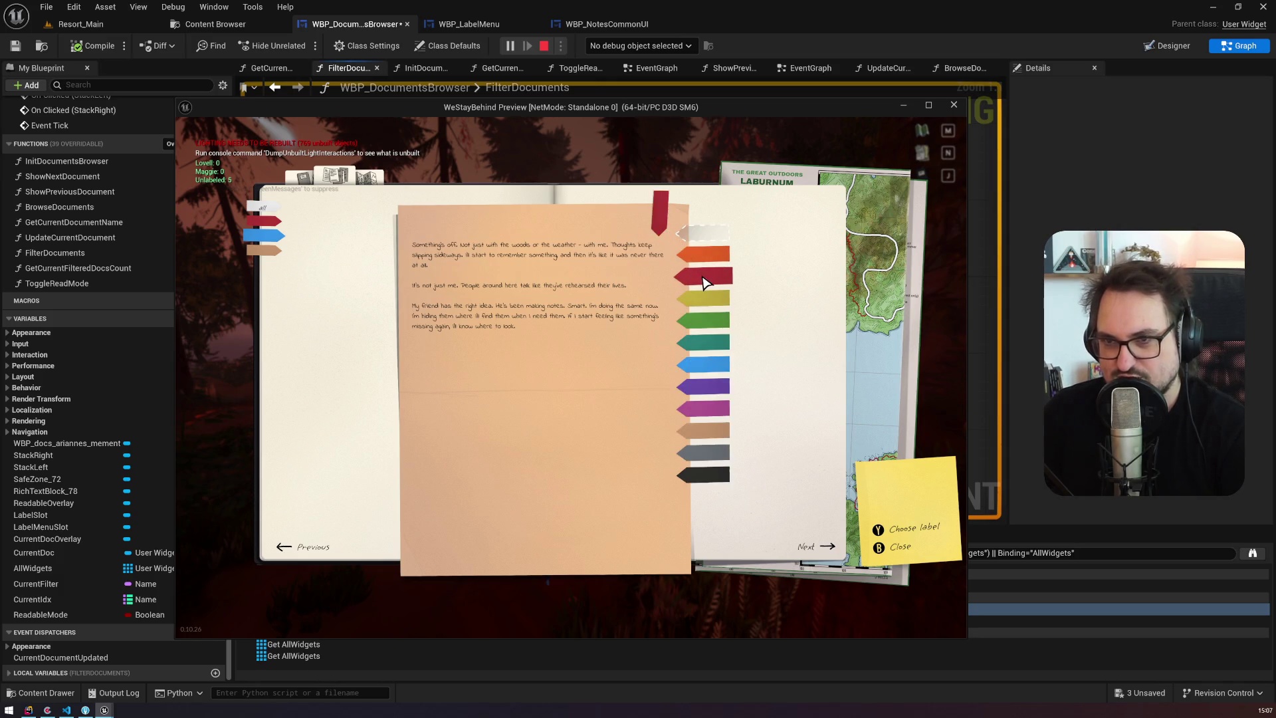
left_click(704, 283)
key("Escape")
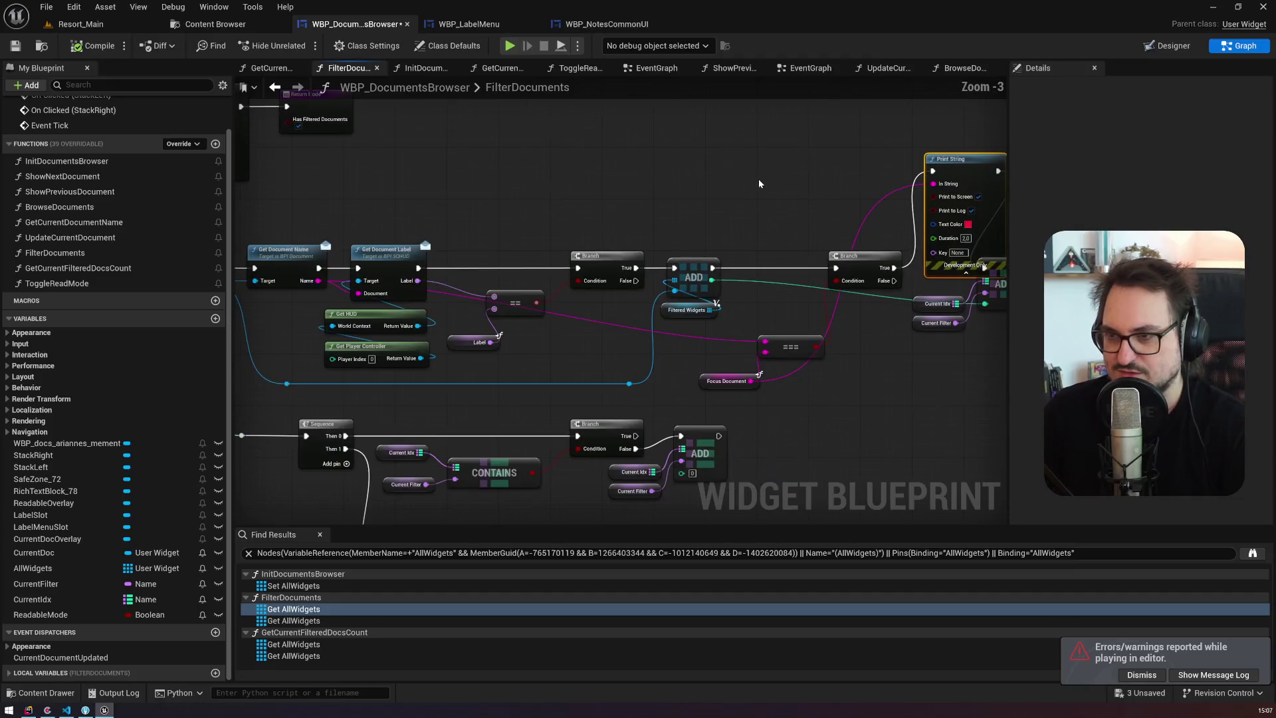
Step: Switch to WBP_NotesCommonUI's Labeling graph and put an F9 breakpoint on Filter Documents
left_click_drag(515, 153, 436, 117)
left_click(478, 31)
left_click(632, 30)
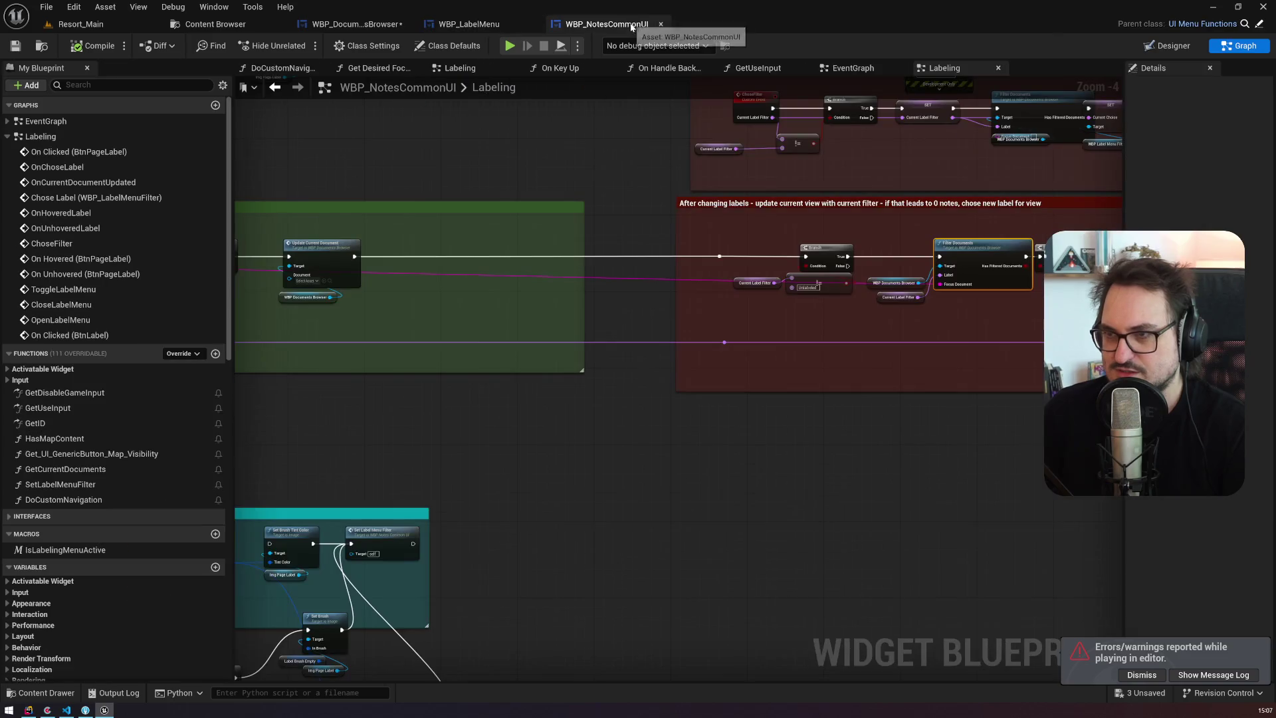
scroll(695, 180, "up", 3)
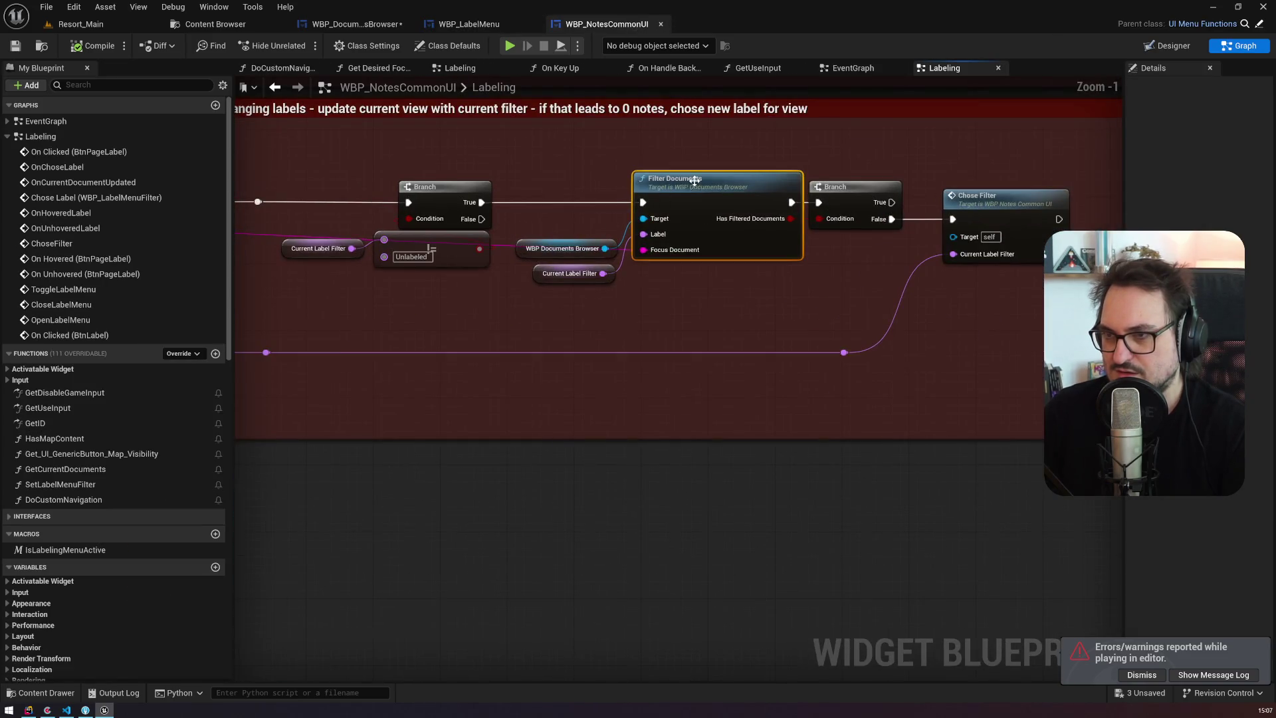
key("F9")
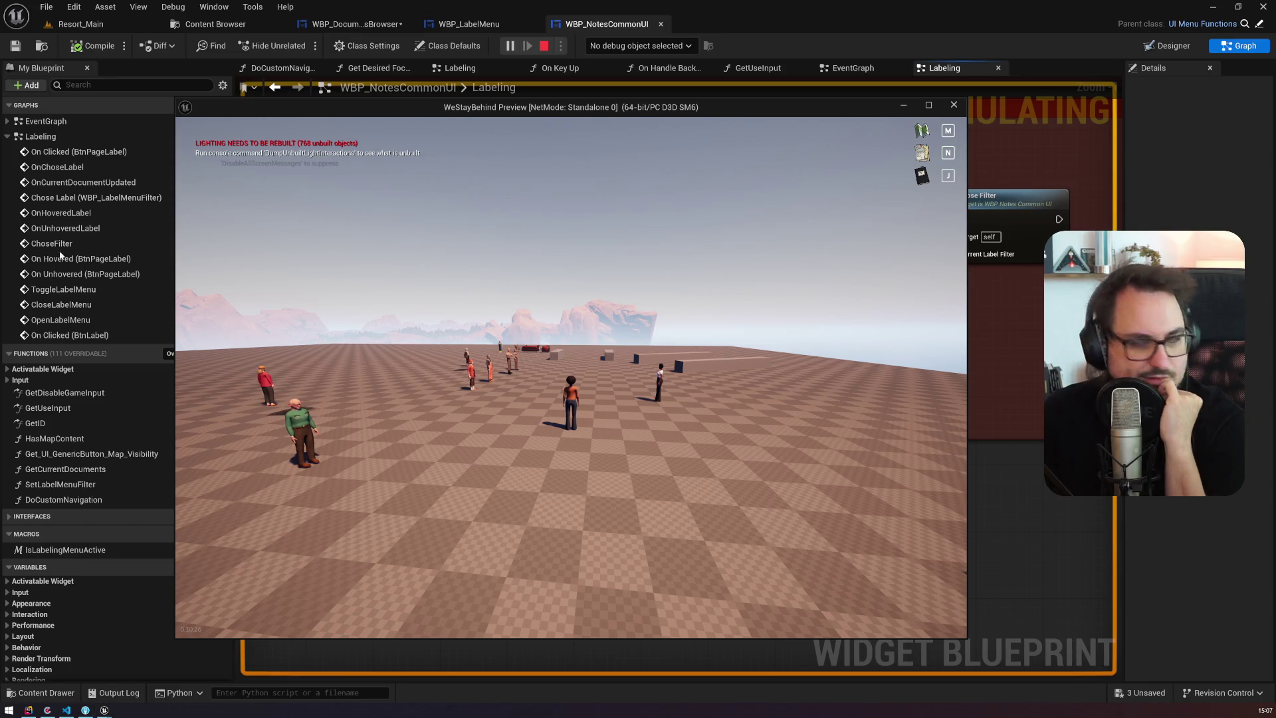
Step: Load the save, label the letter and notes page yellow, then choose green
key("grave")
key("grave")
key("grave")
key("n")
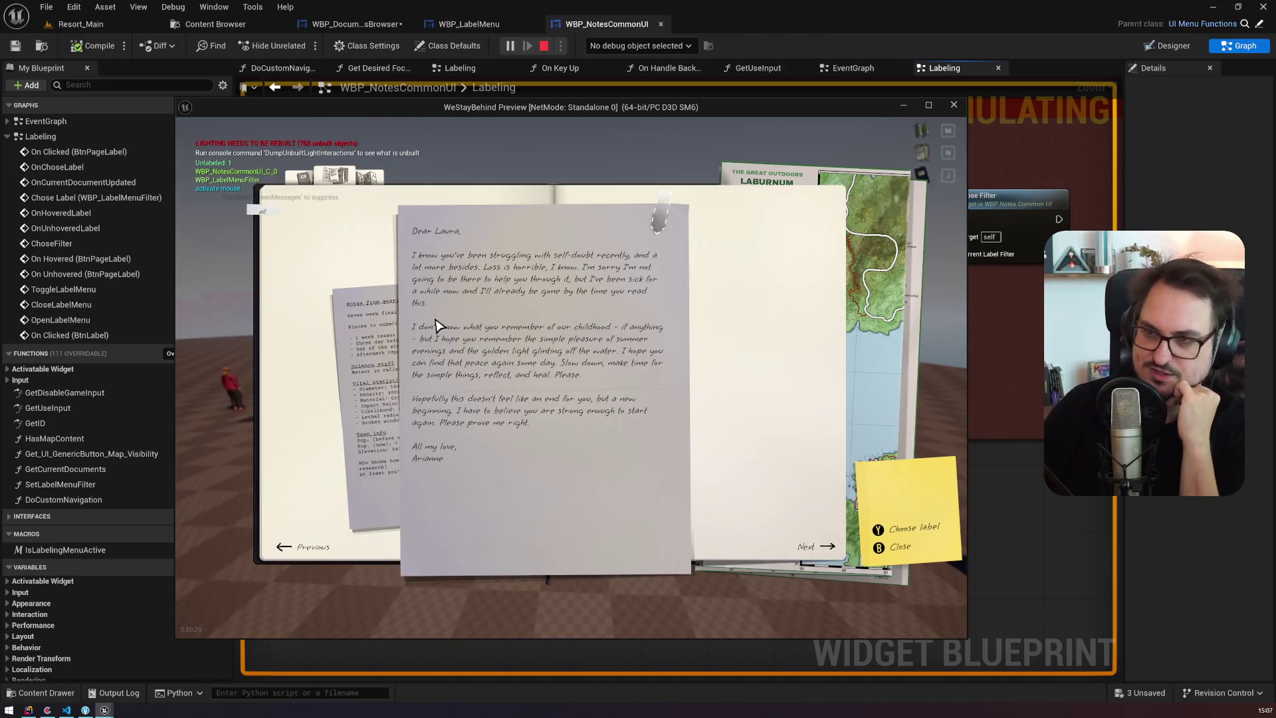
left_click(658, 223)
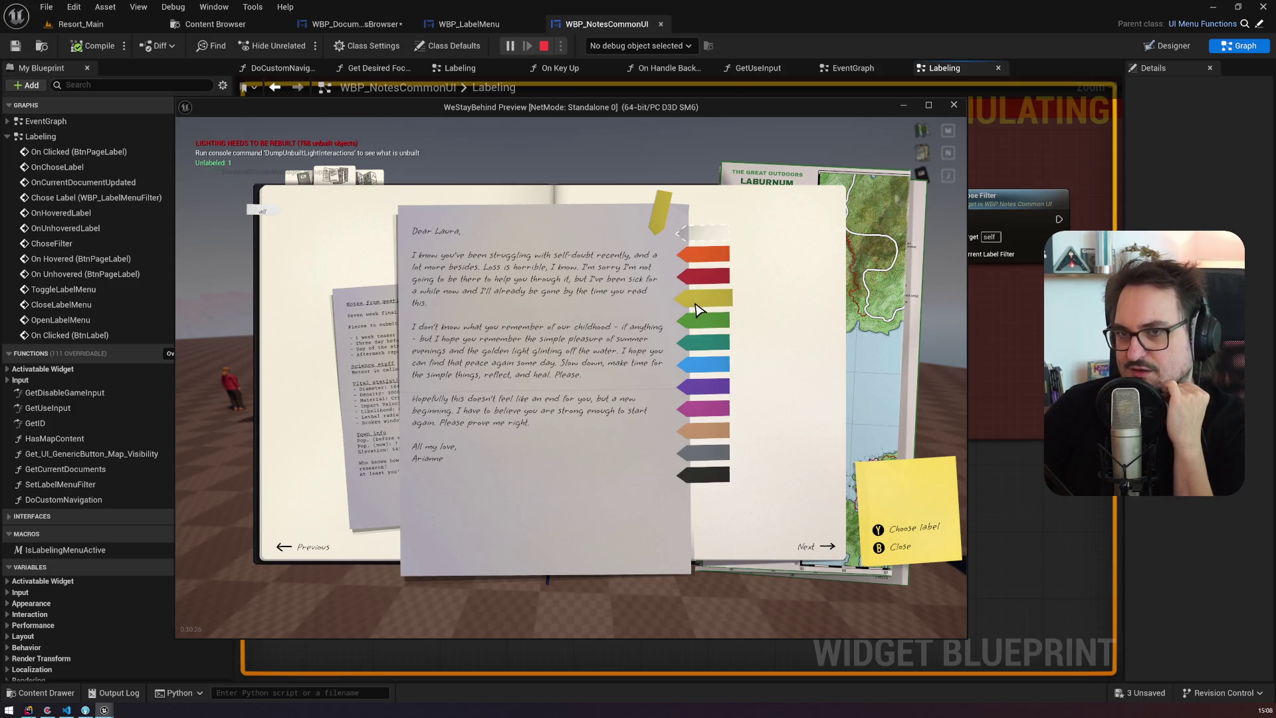
left_click(717, 299)
left_click(390, 328)
left_click(660, 216)
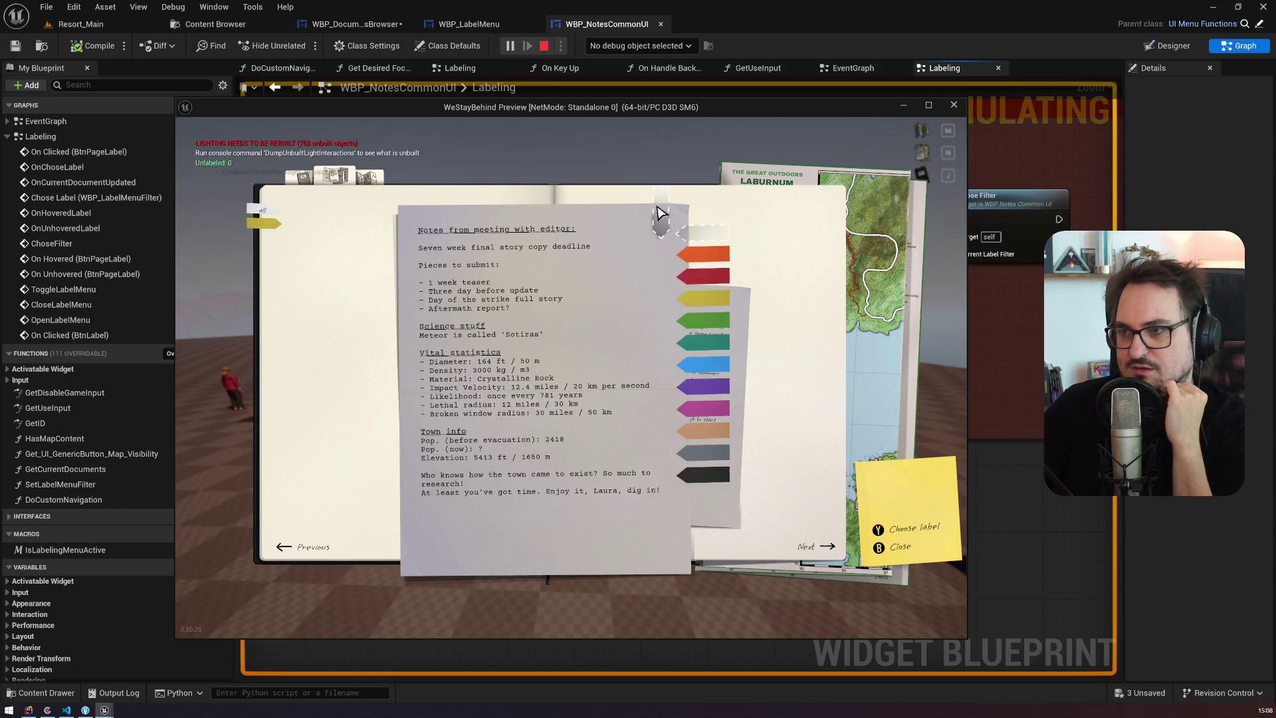
left_click(698, 297)
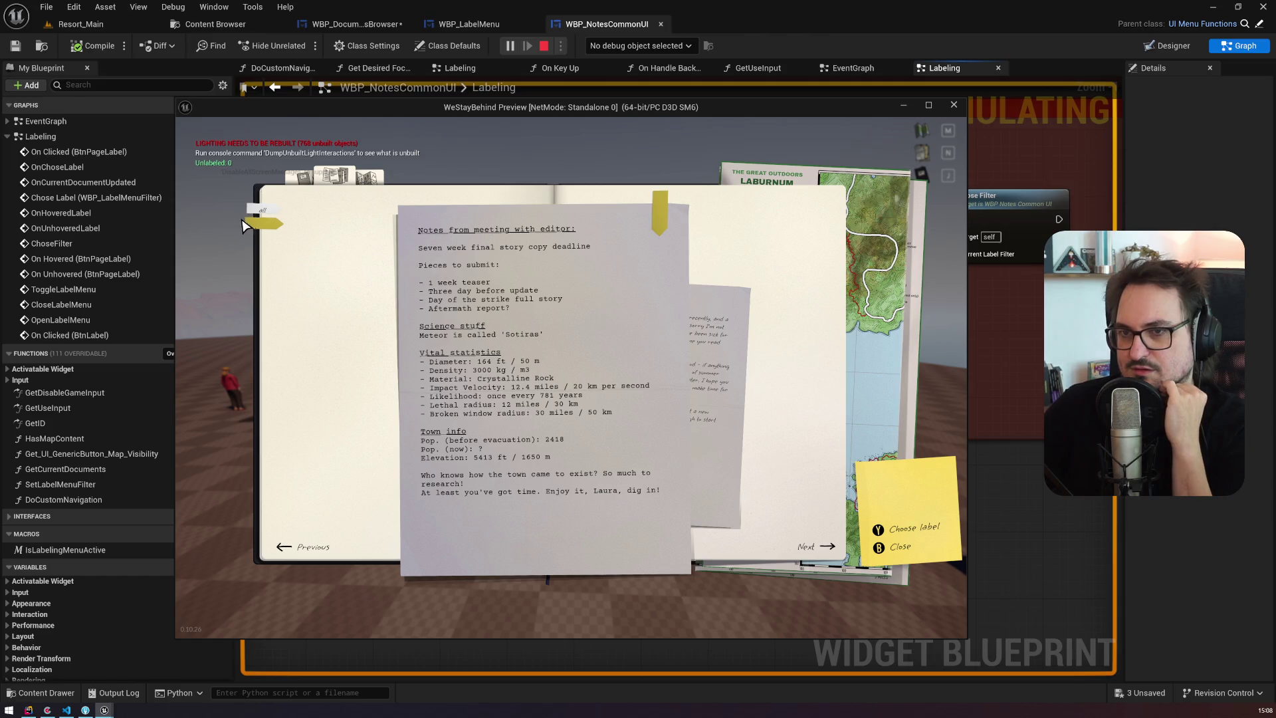
left_click(660, 216)
left_click(718, 326)
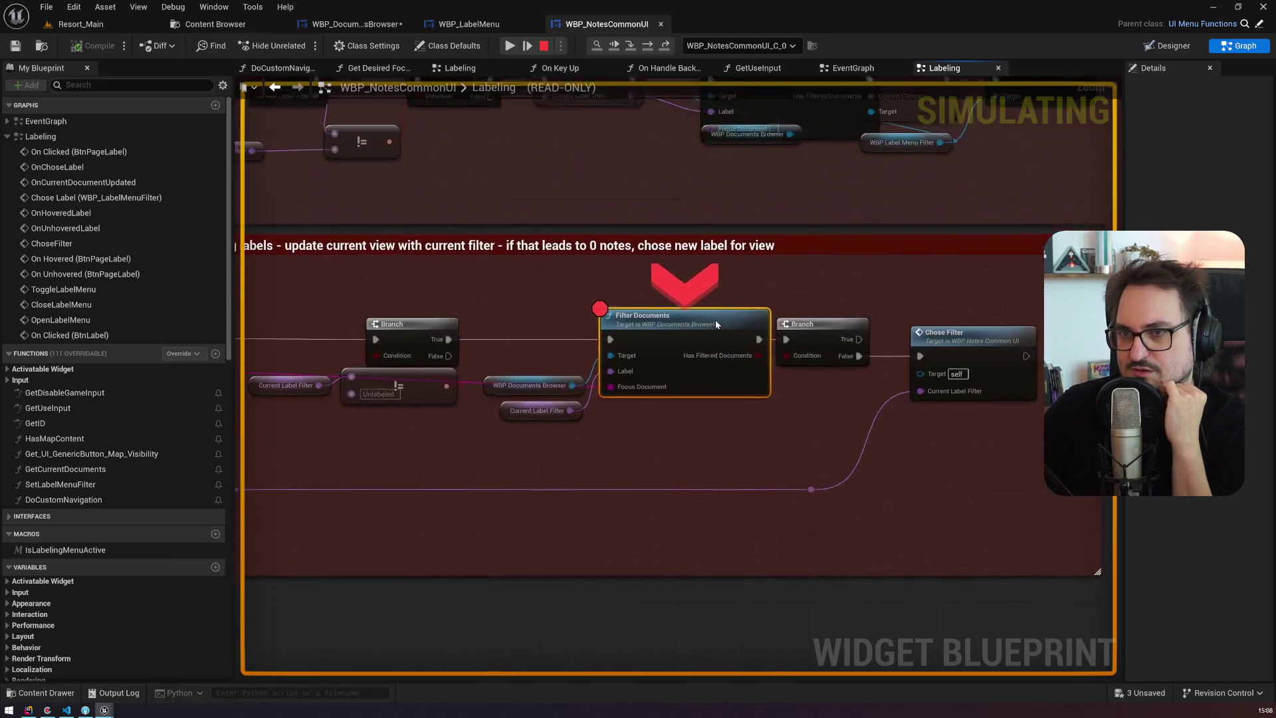
Step: Step over through FilterDocuments' name and label lookups to the label-match branch
key("F10")
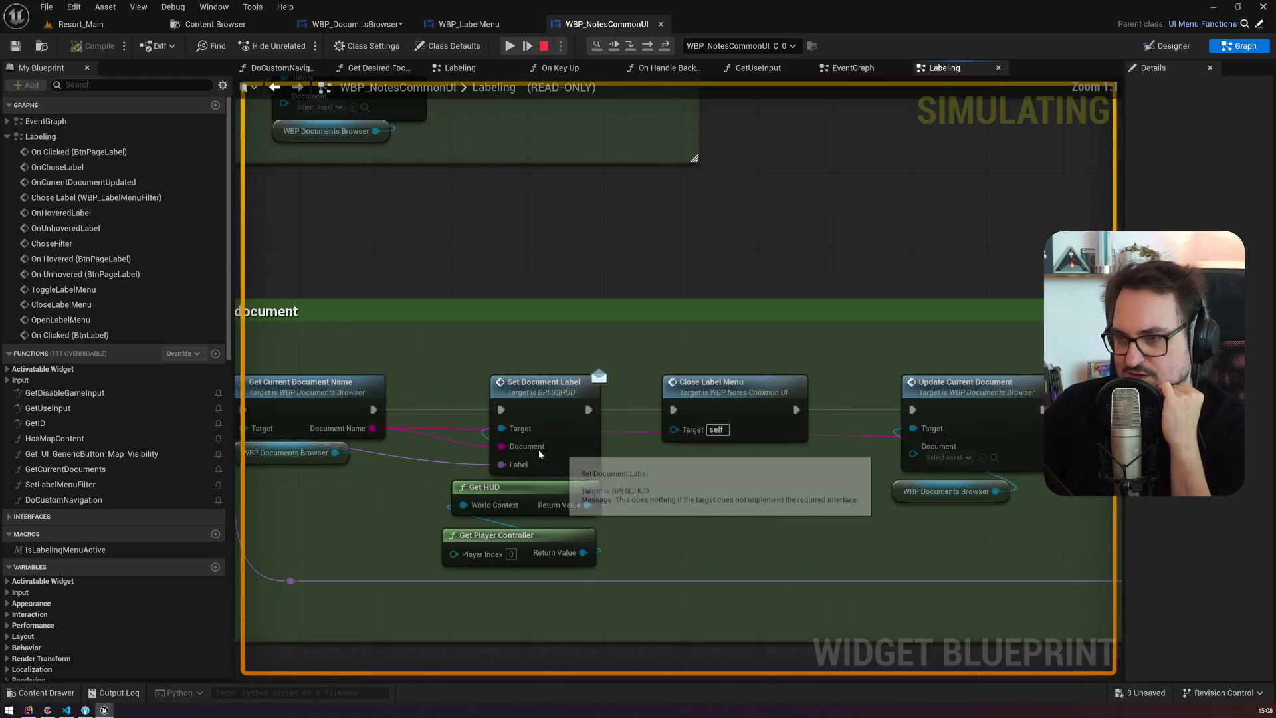
mouse_move(372, 429)
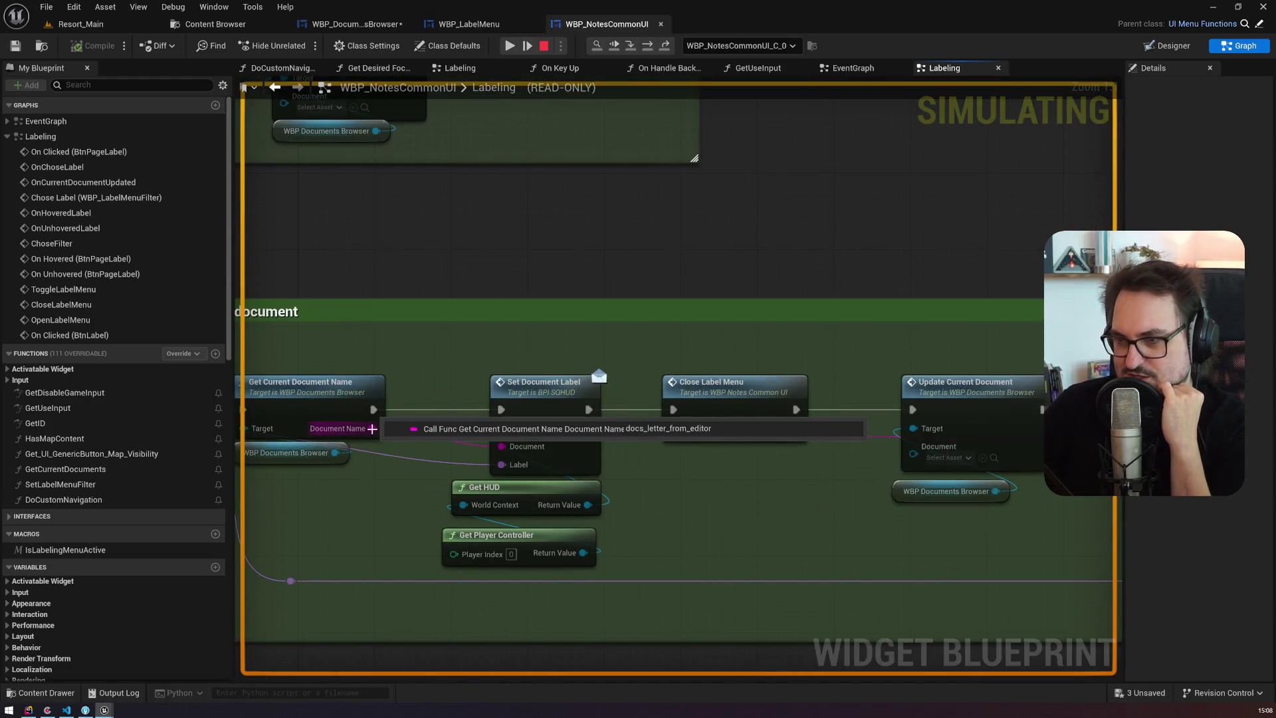
key("F10")
scroll(843, 309, "down", 6)
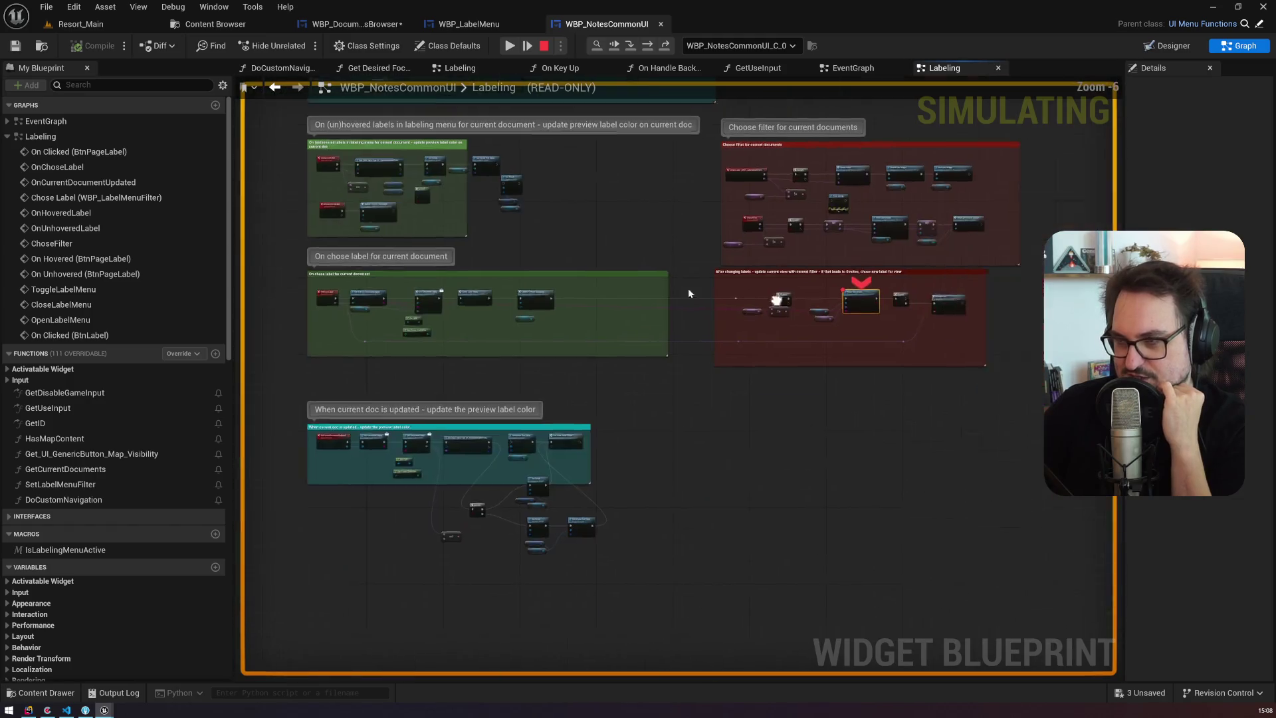
key("F10")
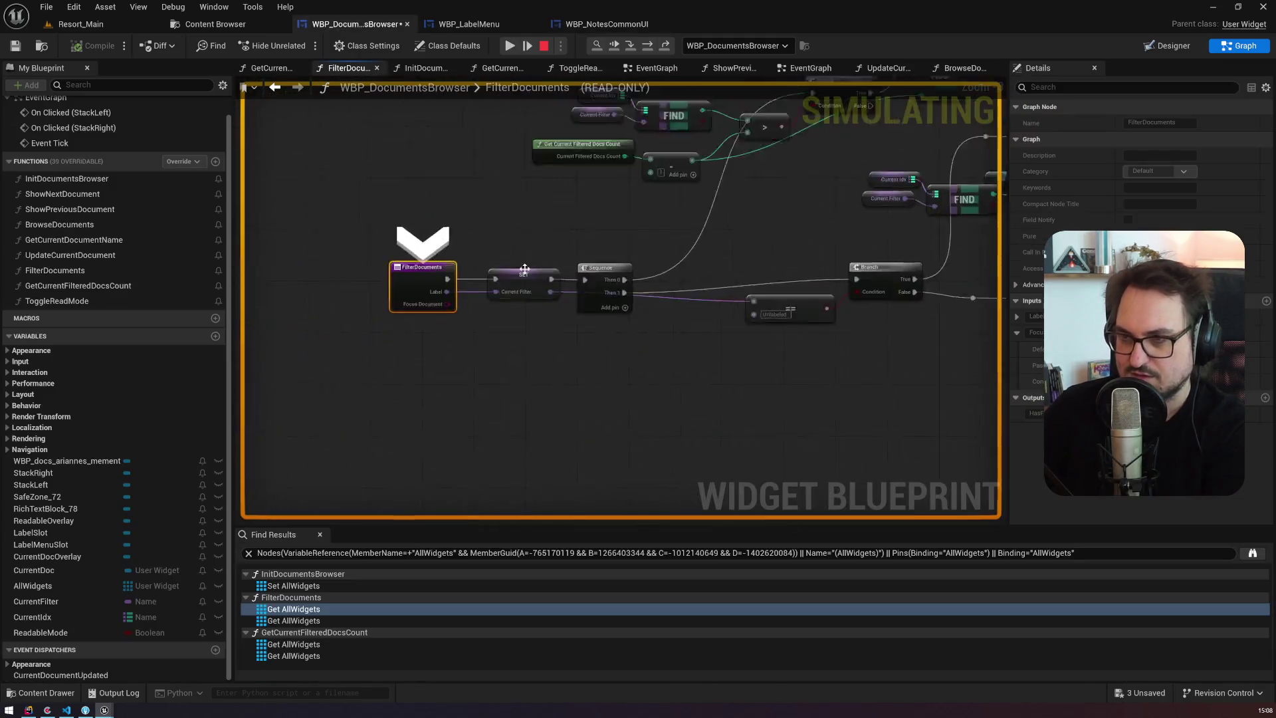
key("F10")
key("F10")
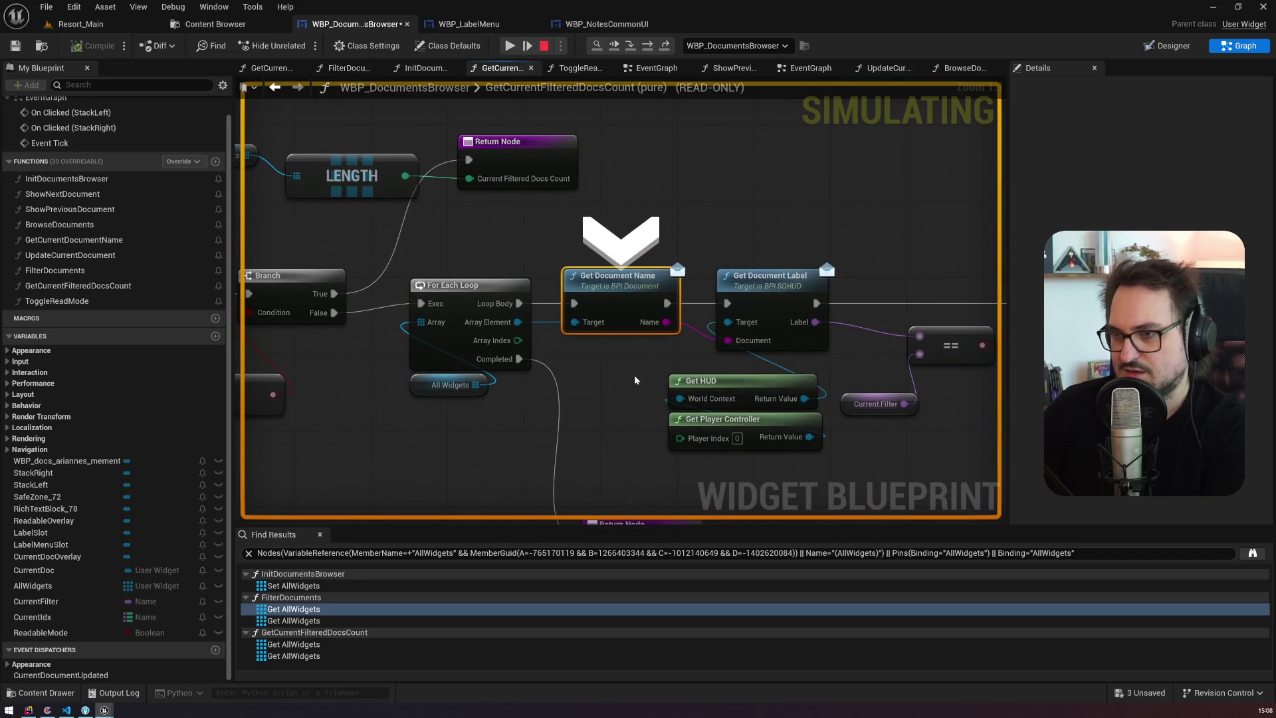
key("F10")
mouse_move(511, 316)
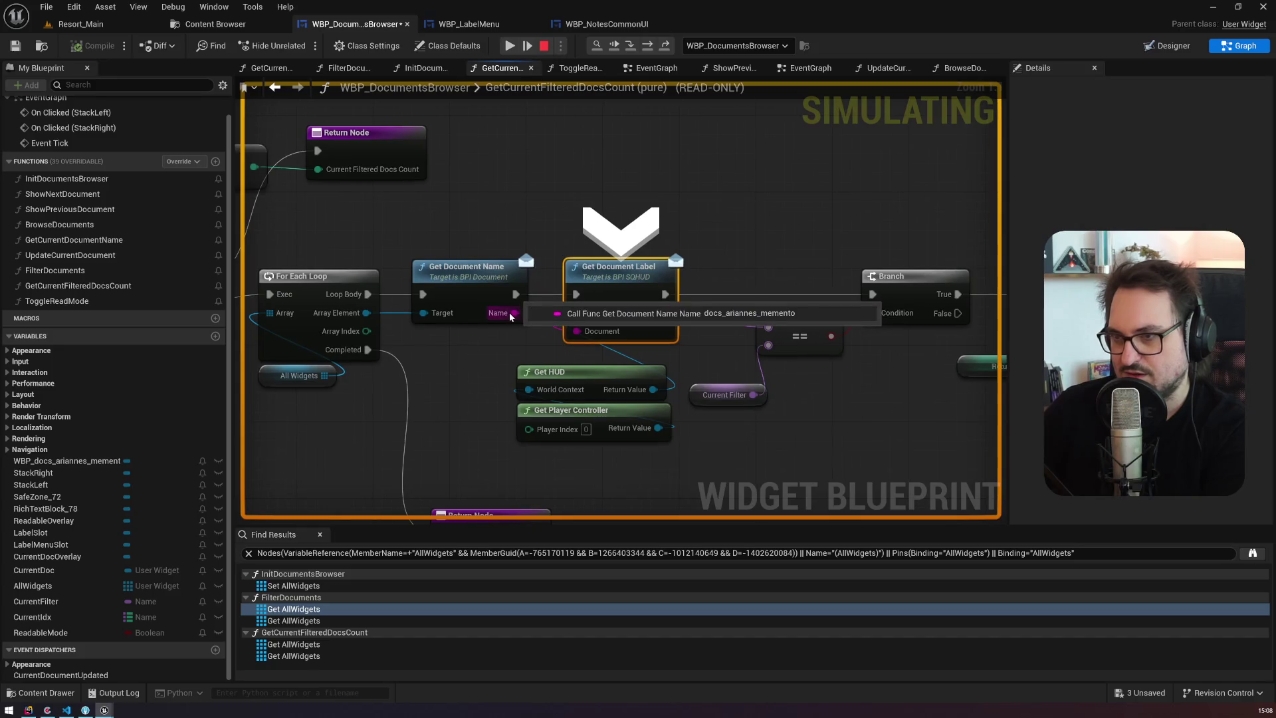
key("F10")
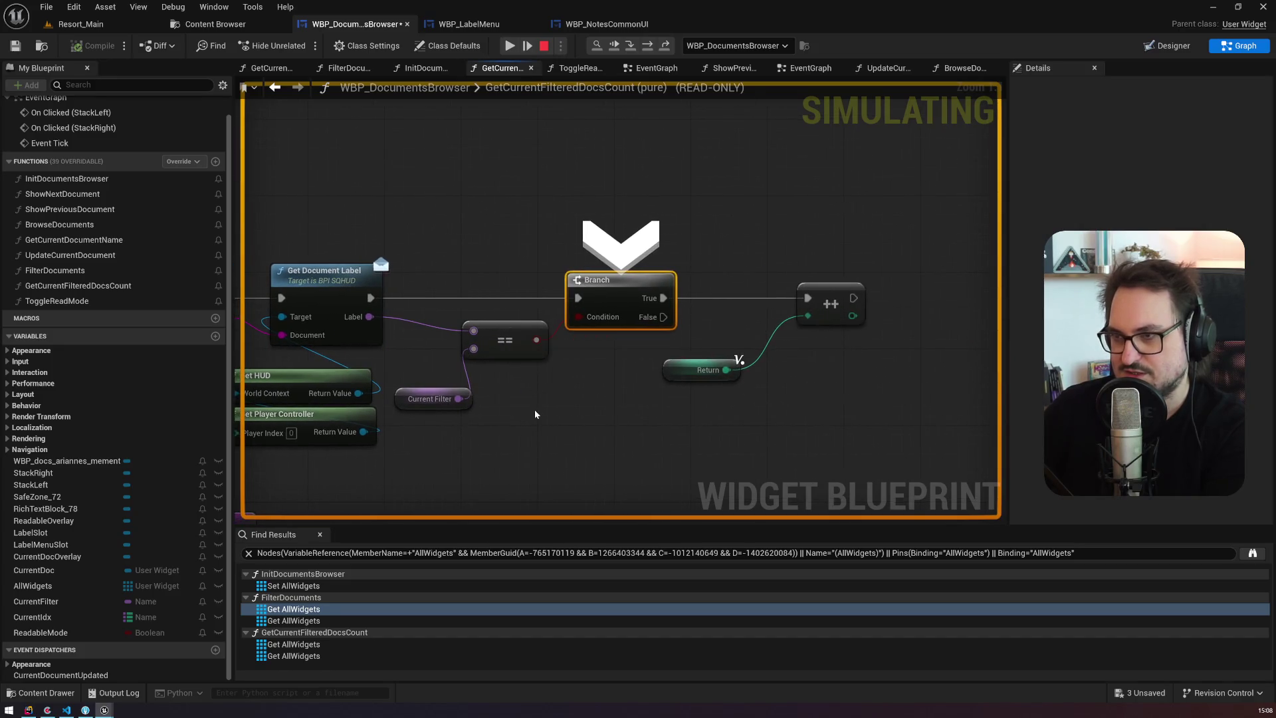
scroll(533, 402, "down", 3)
mouse_move(533, 401)
left_mouse_down()
mouse_move(881, 342)
mouse_move(607, 293)
mouse_move(704, 299)
left_mouse_up()
scroll(884, 345, "down", 1)
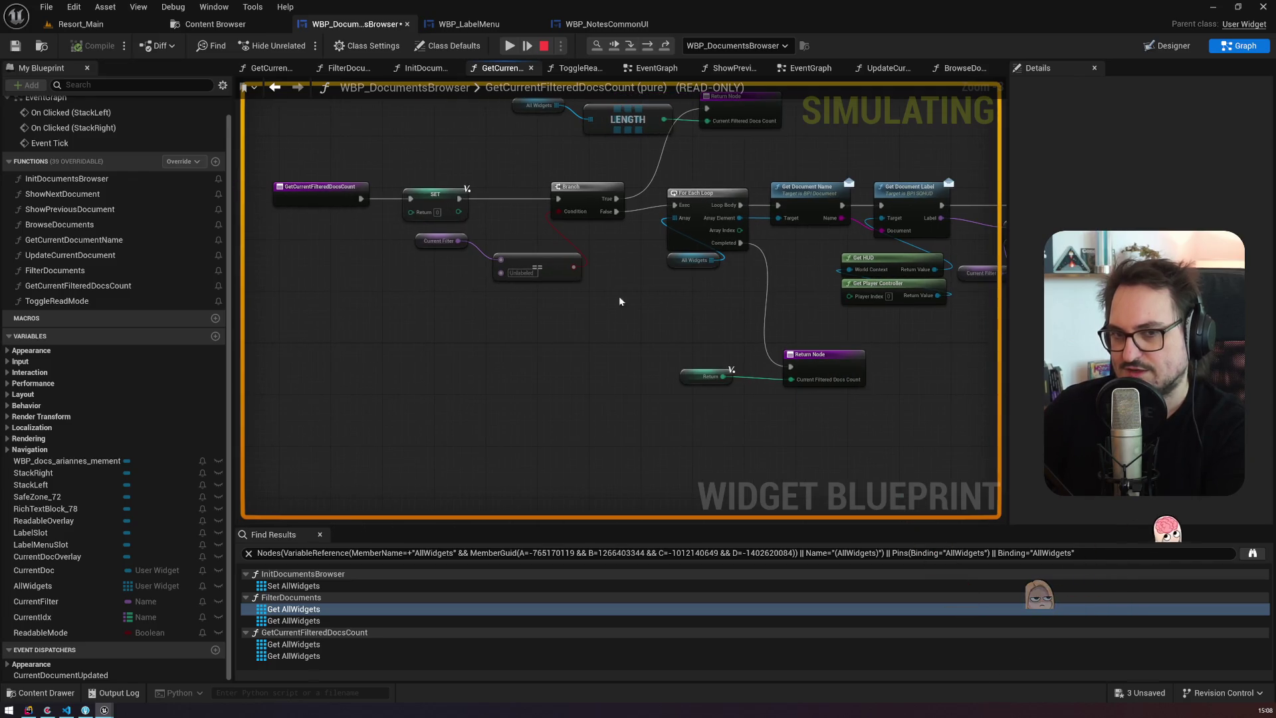
Step: Step into the integer increment and ForEachLoop macros, then resume and stop the session
key("F11")
key("F11")
key("F11")
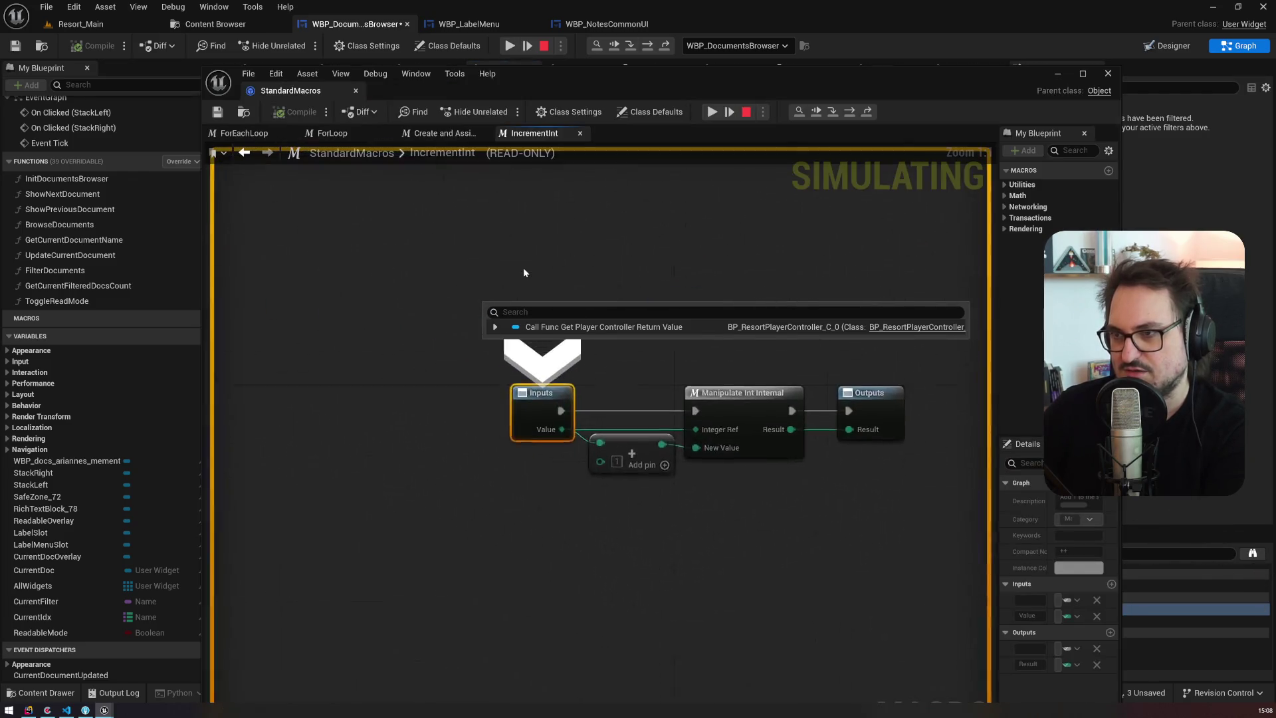
key("F11")
key("F11")
key("F11")
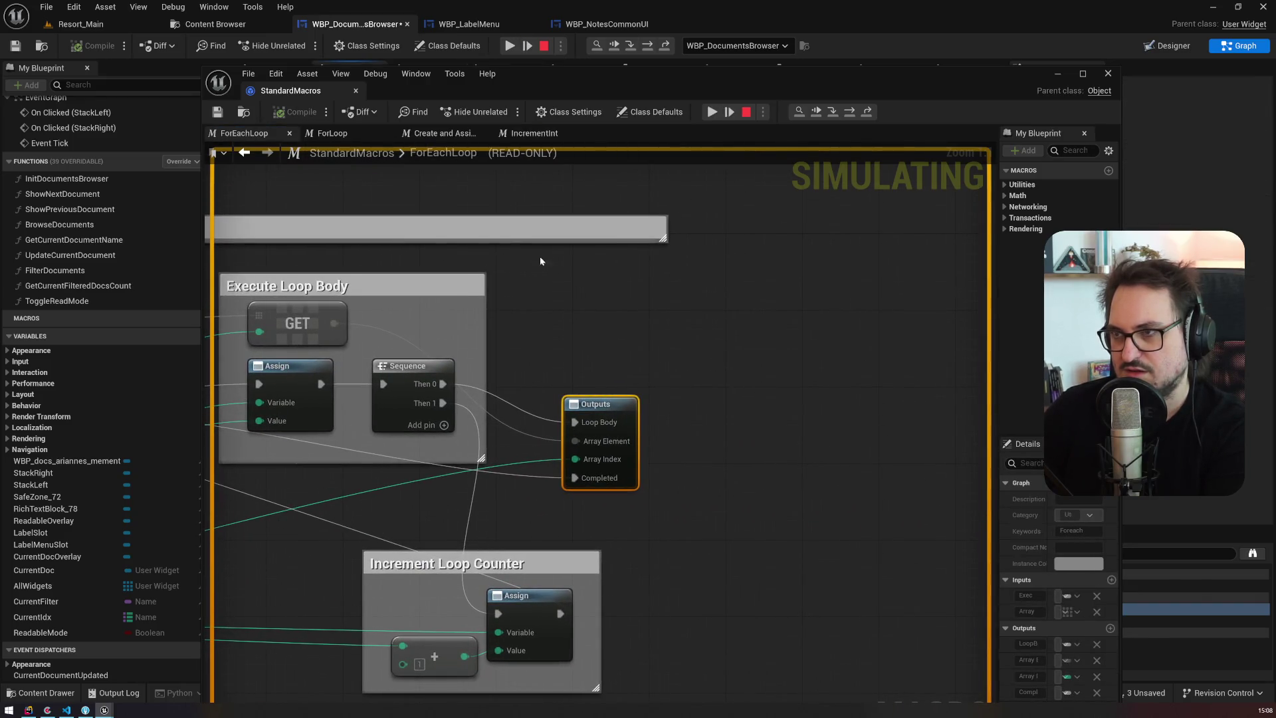
left_click(713, 111)
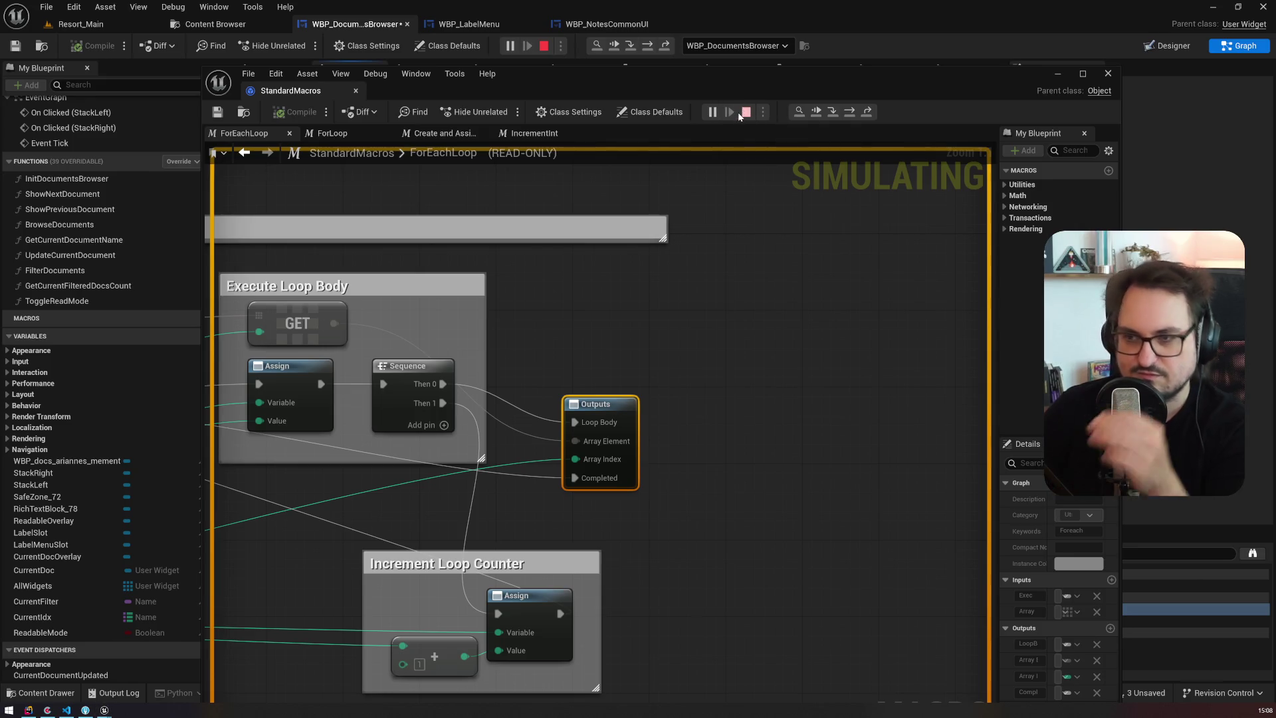
key("Escape")
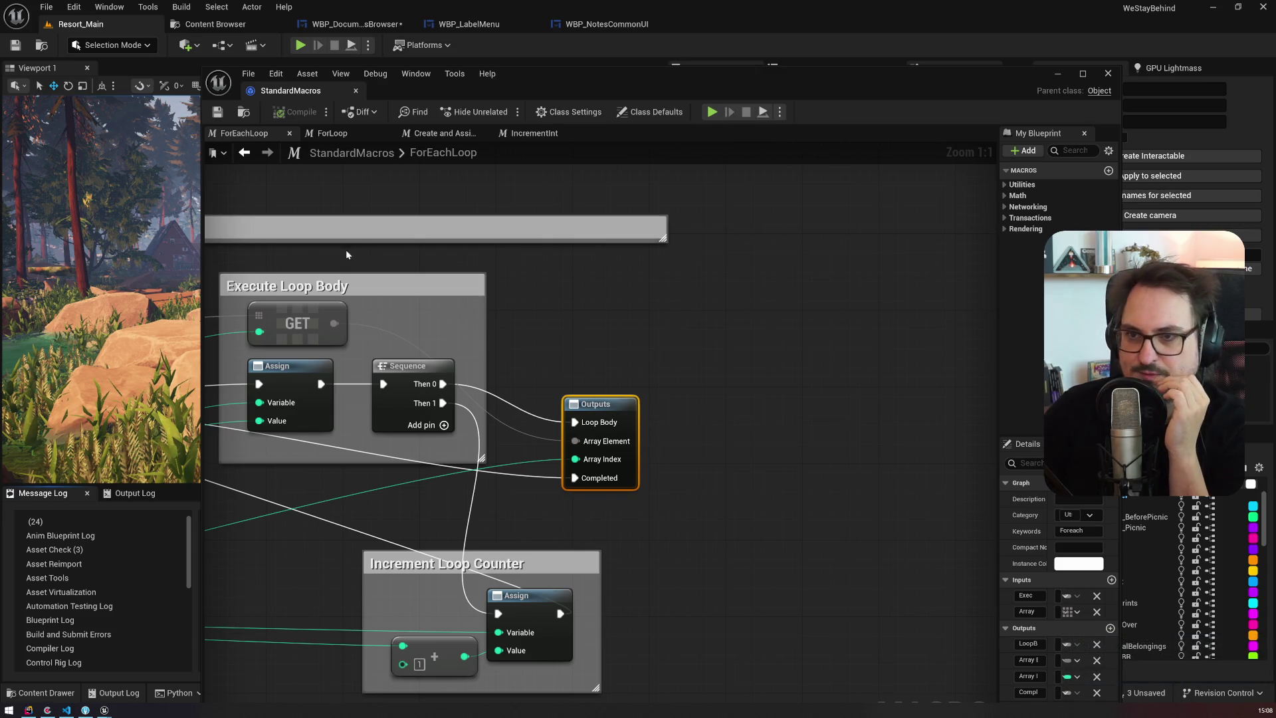
Step: Return to WBP_DocumentsBrowser's FilterDocuments graph, select the For Each Loop node, and relaunch the preview
left_click(356, 90)
left_click(563, 25)
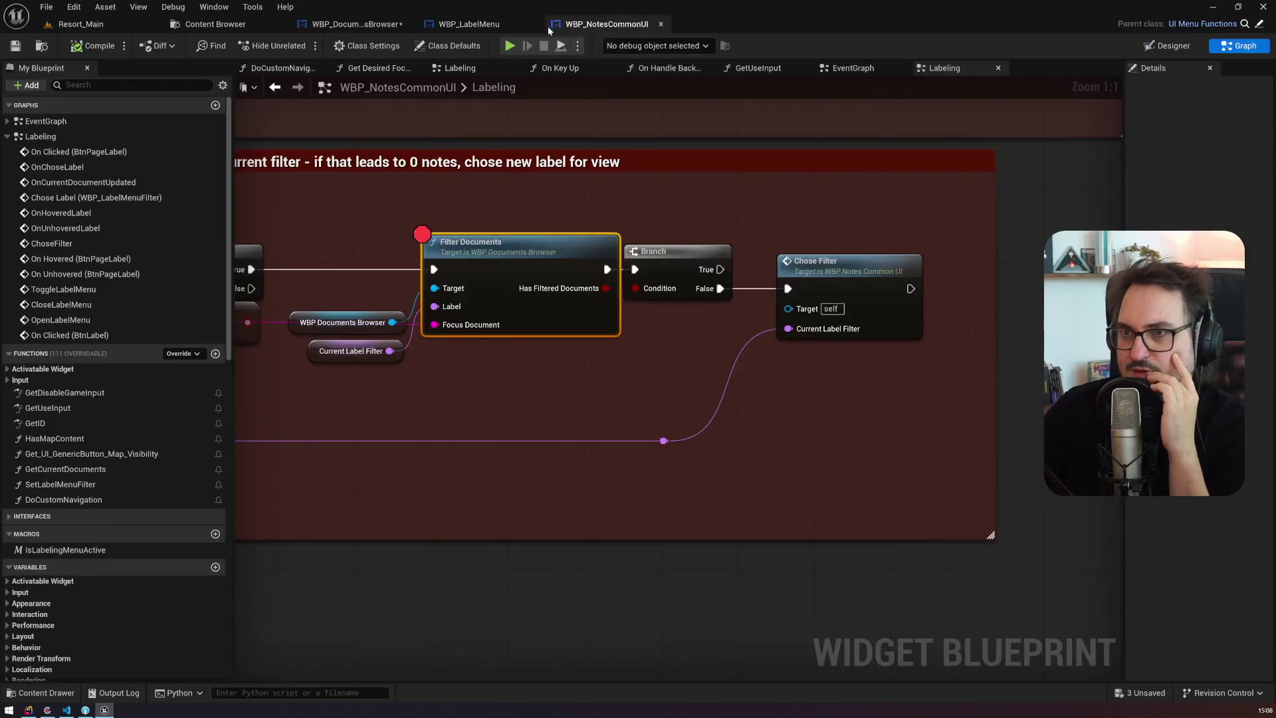
scroll(632, 186, "down", 4)
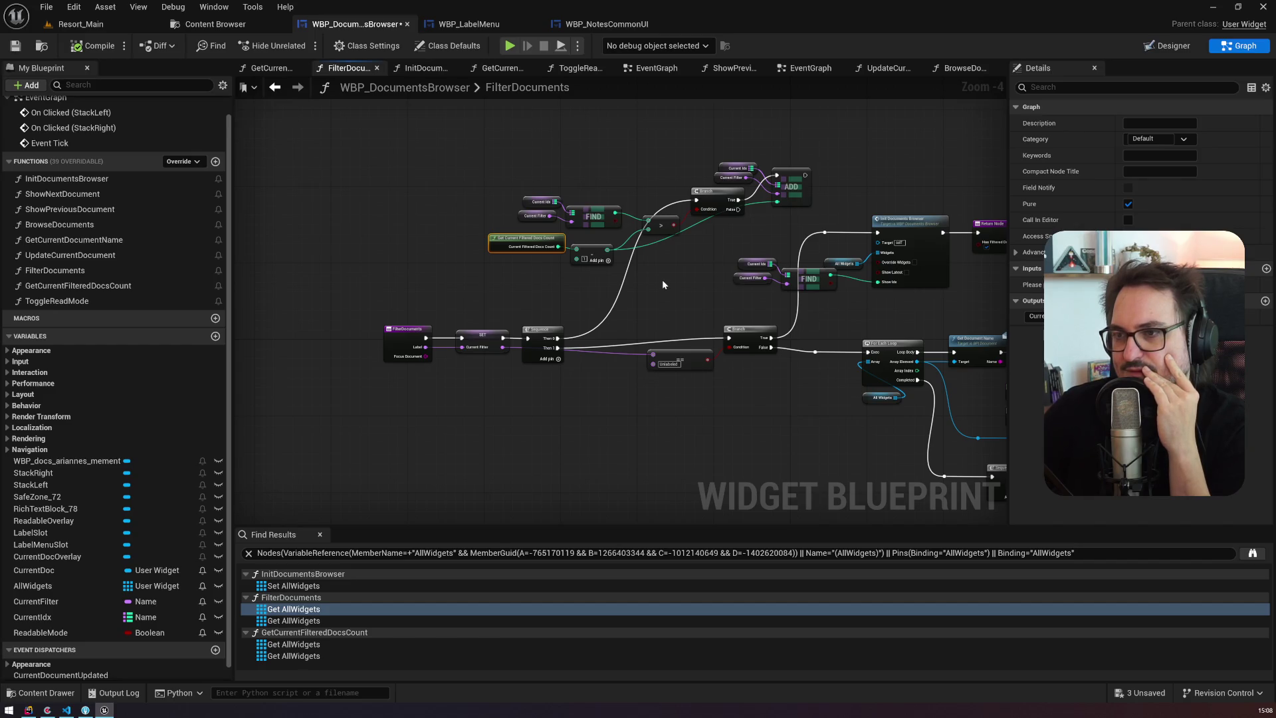
left_click_drag(662, 279, 464, 197)
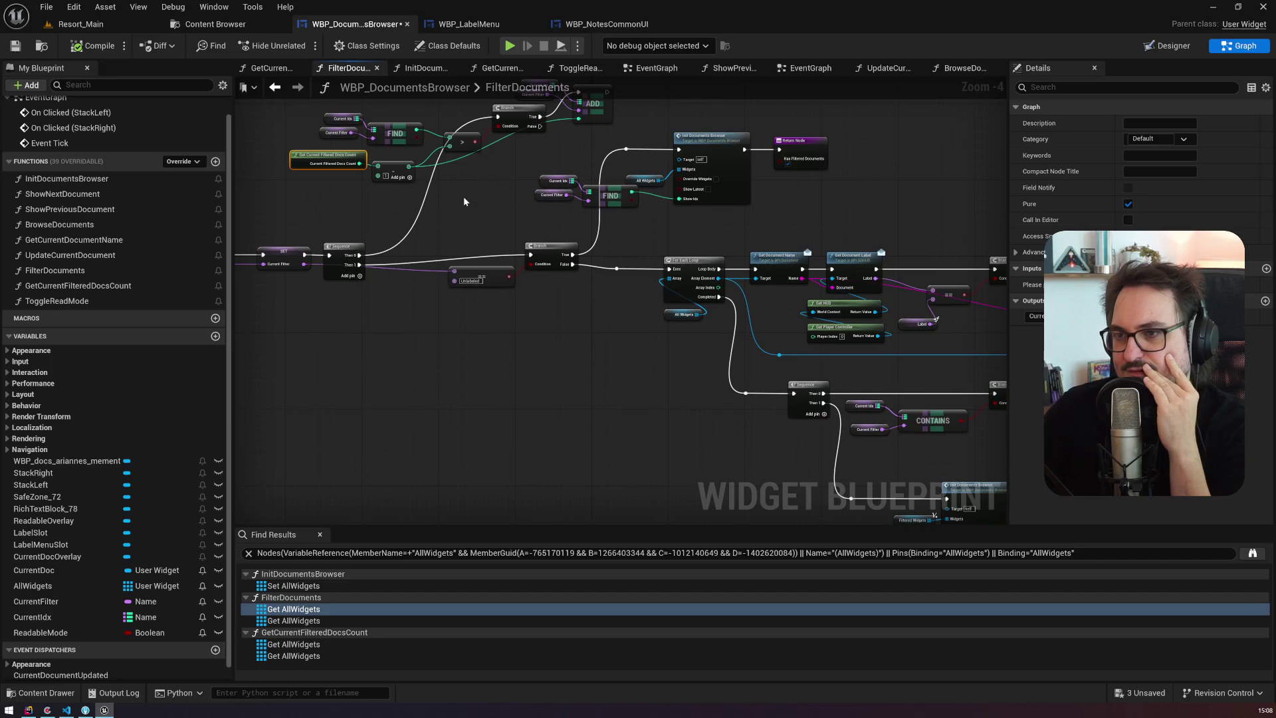
left_click(691, 258)
mouse_move(748, 238)
left_mouse_down()
mouse_move(572, 201)
mouse_move(710, 183)
mouse_move(750, 237)
left_mouse_up()
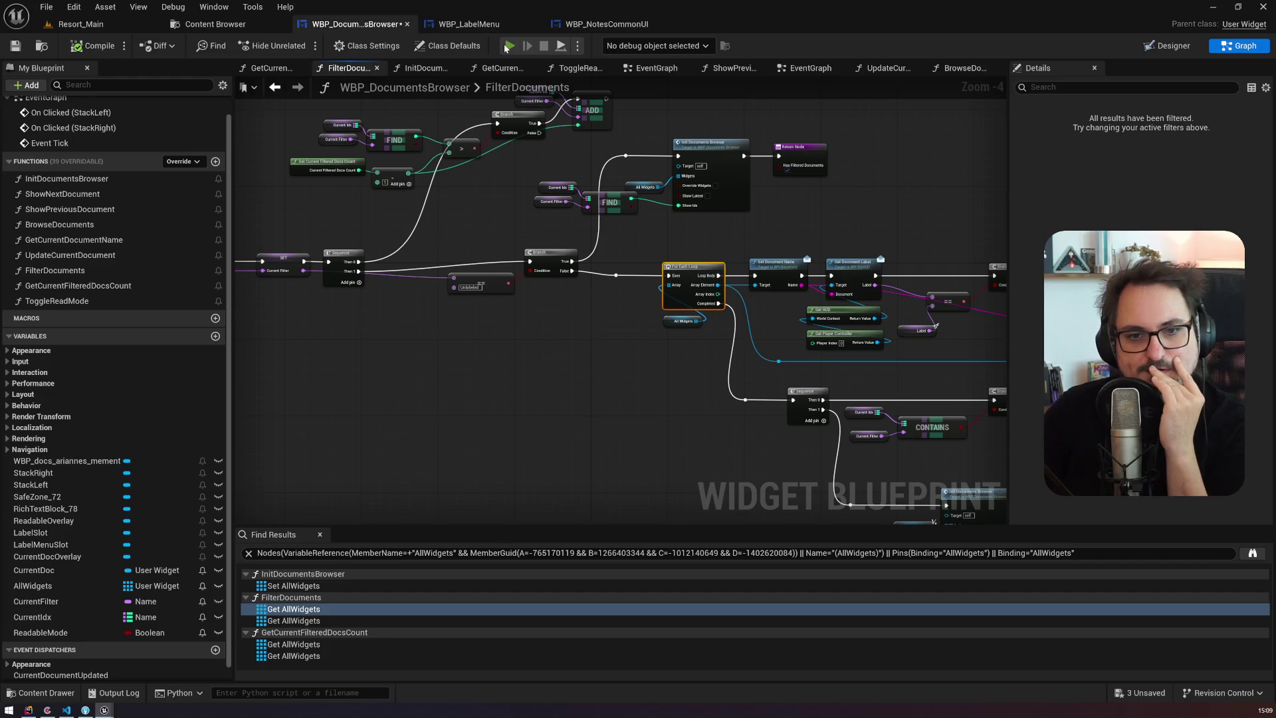
left_click(508, 46)
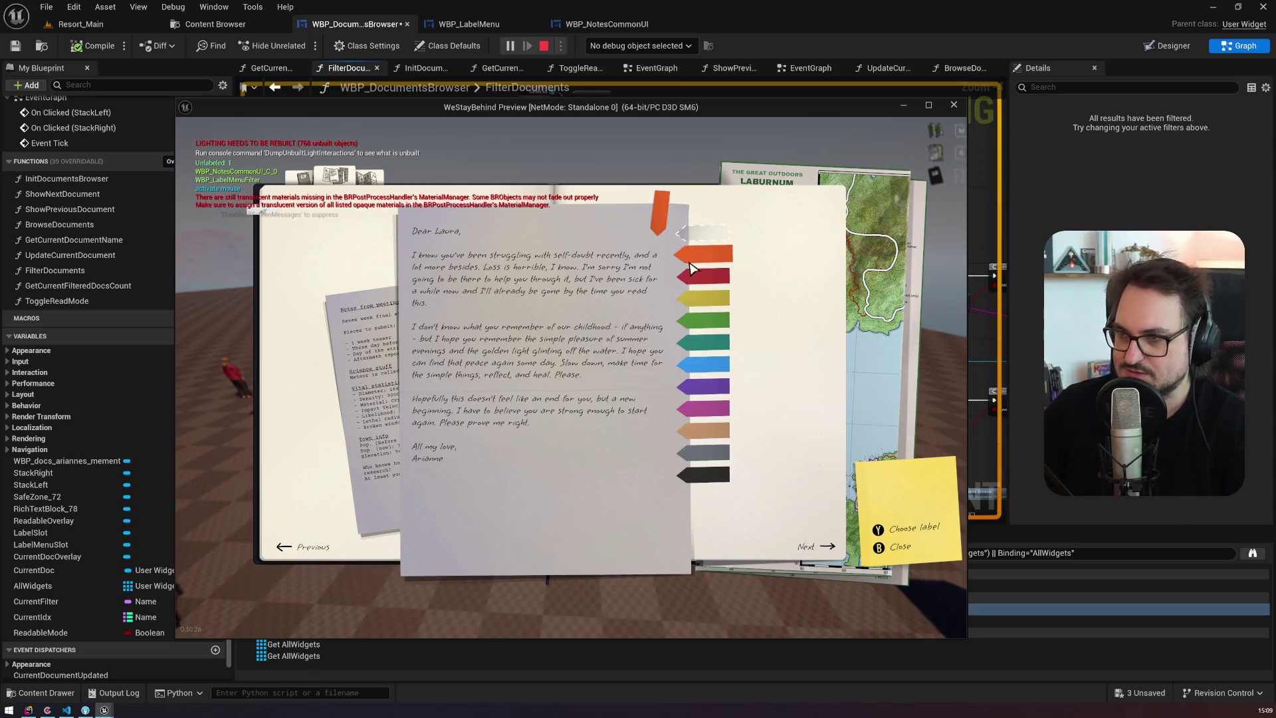
Step: Give the meeting notes and the letter blue labels, then step into FilterDocuments
left_click(269, 222)
left_click(651, 220)
left_click(703, 365)
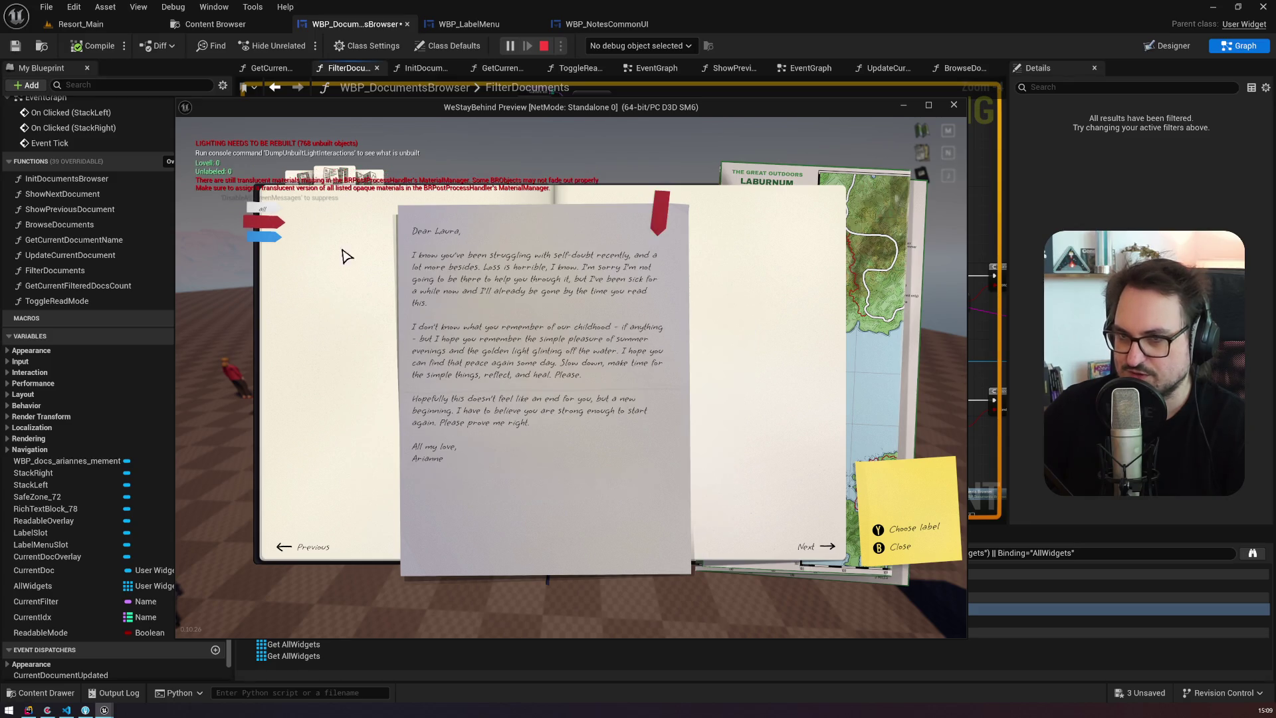
left_click(660, 212)
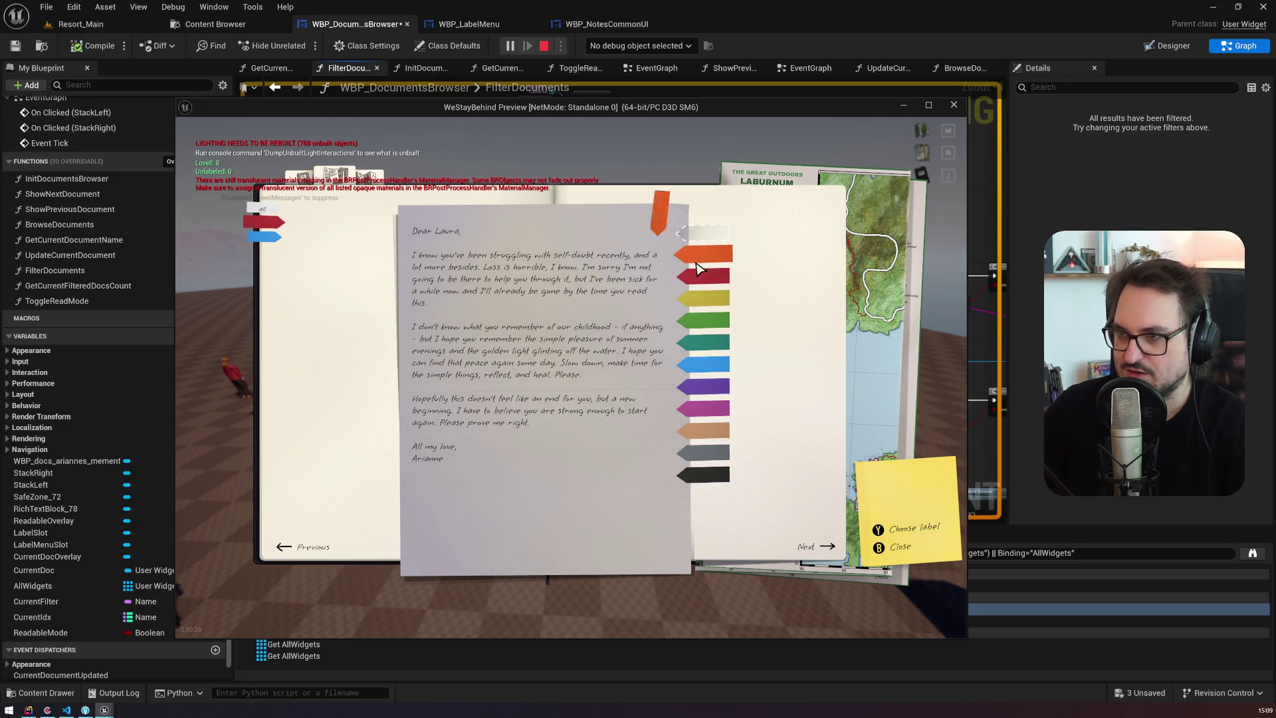
left_click(266, 231)
left_click(265, 226)
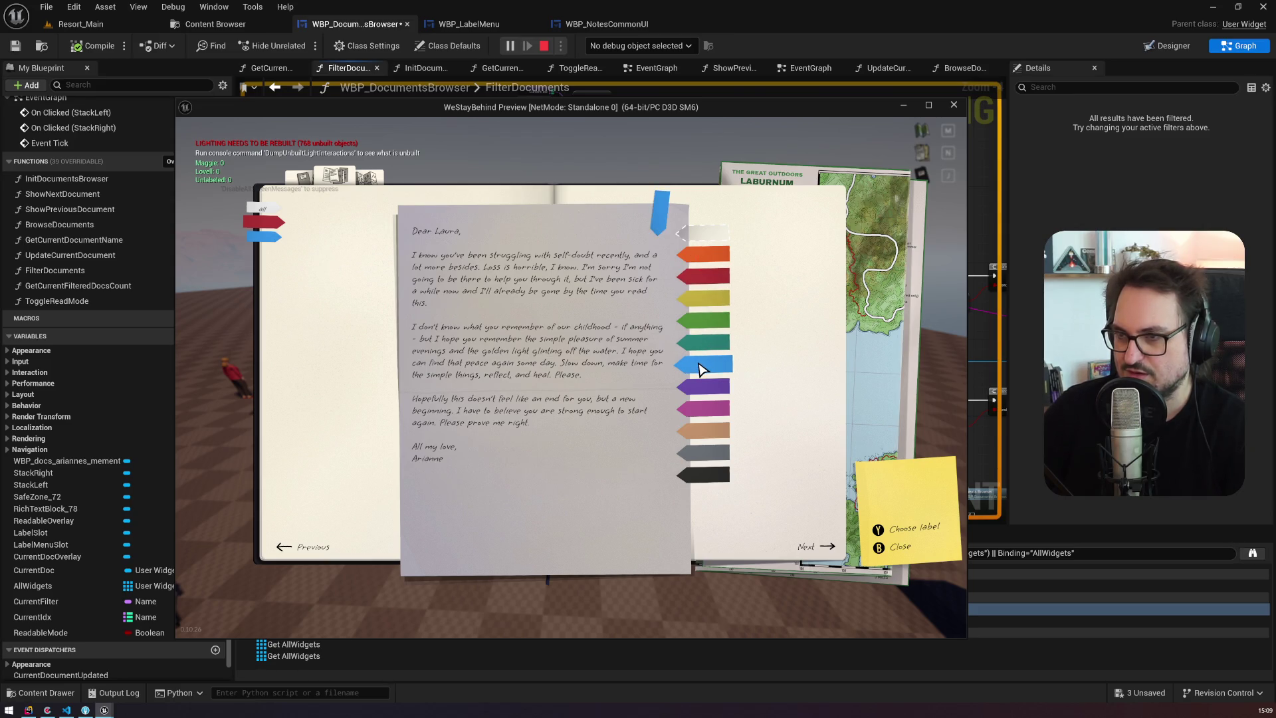
left_click(699, 367)
key("F11")
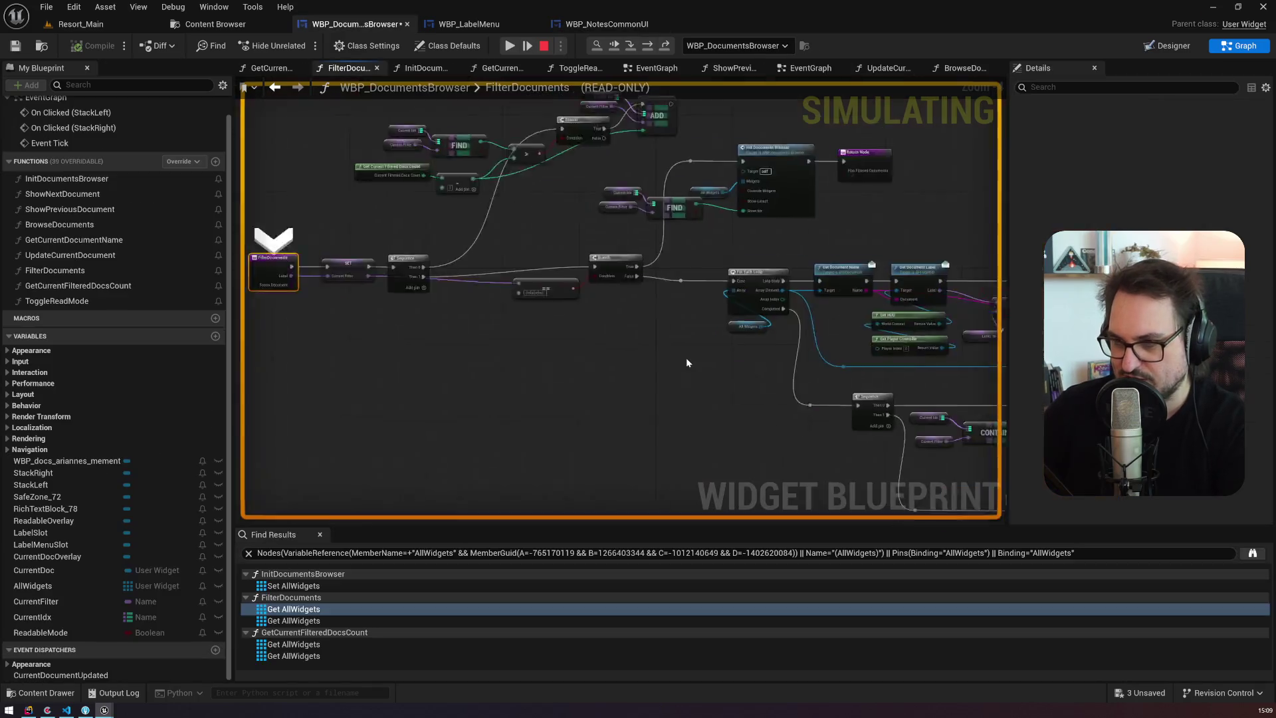
Step: Add a breakpoint on the For Each Loop node and begin stepping into it
scroll(637, 333, "up", 4)
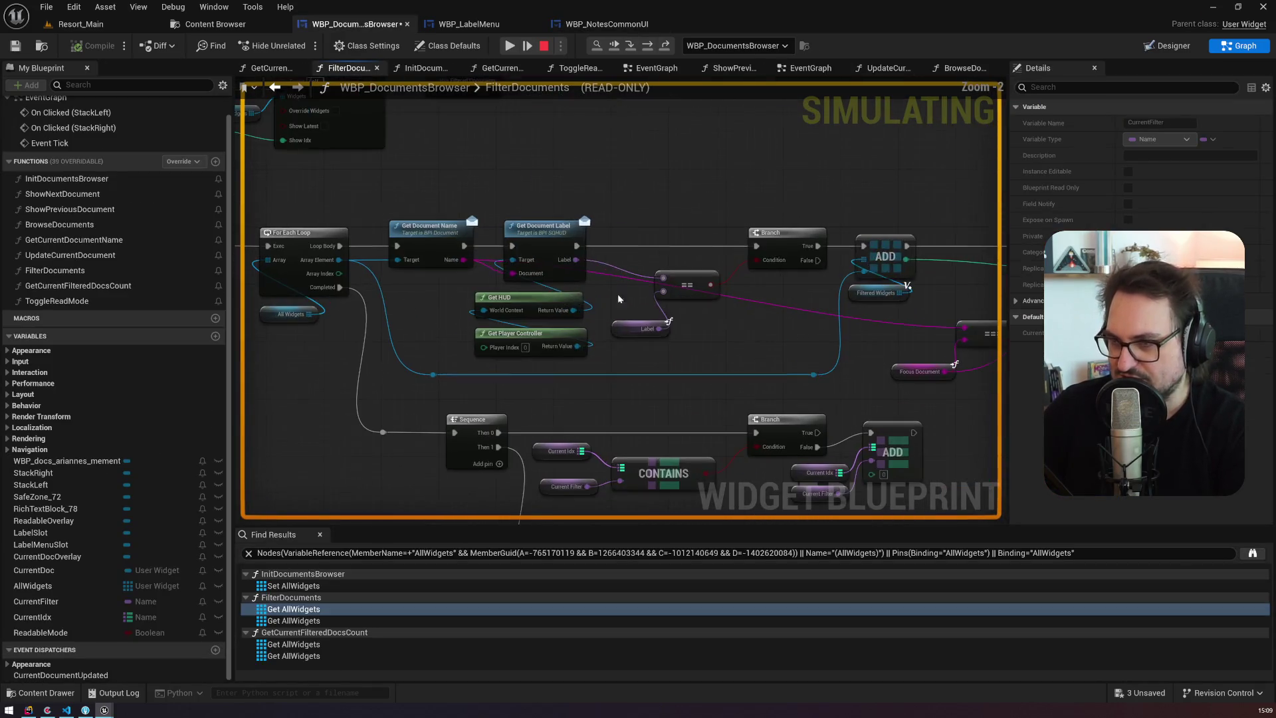
left_click(577, 248)
key("F9")
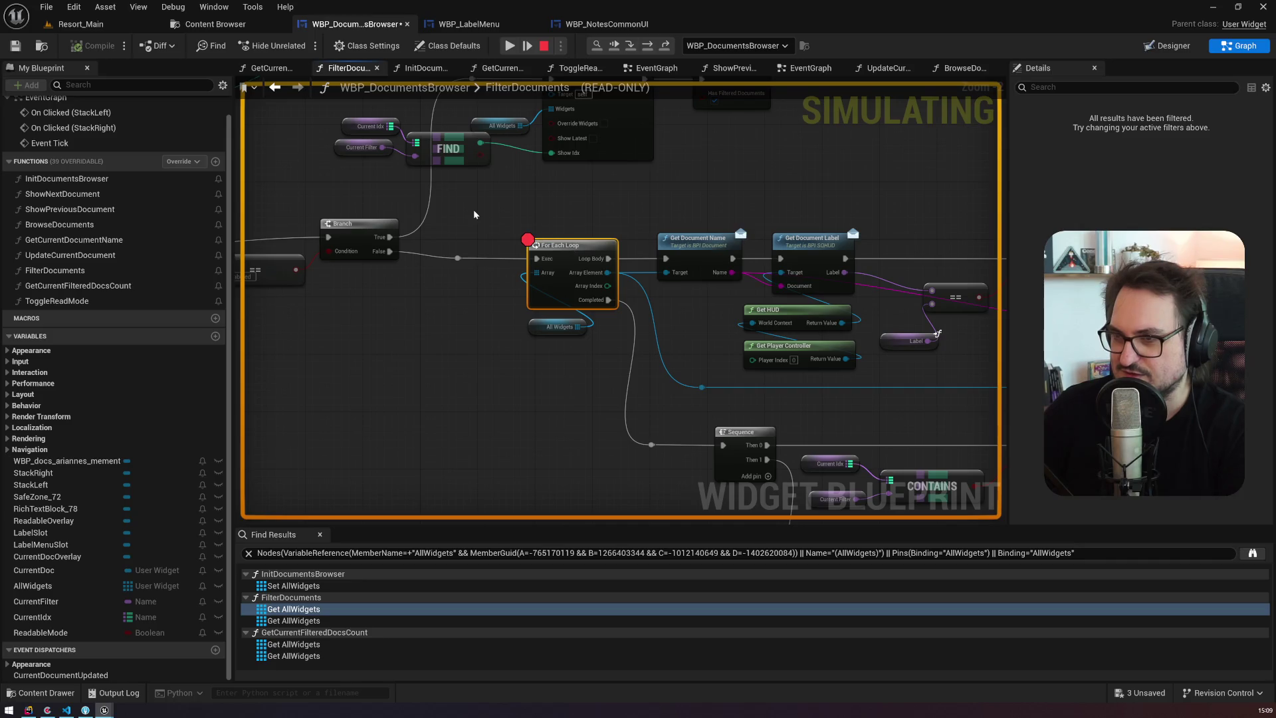
key("F5")
key("F10")
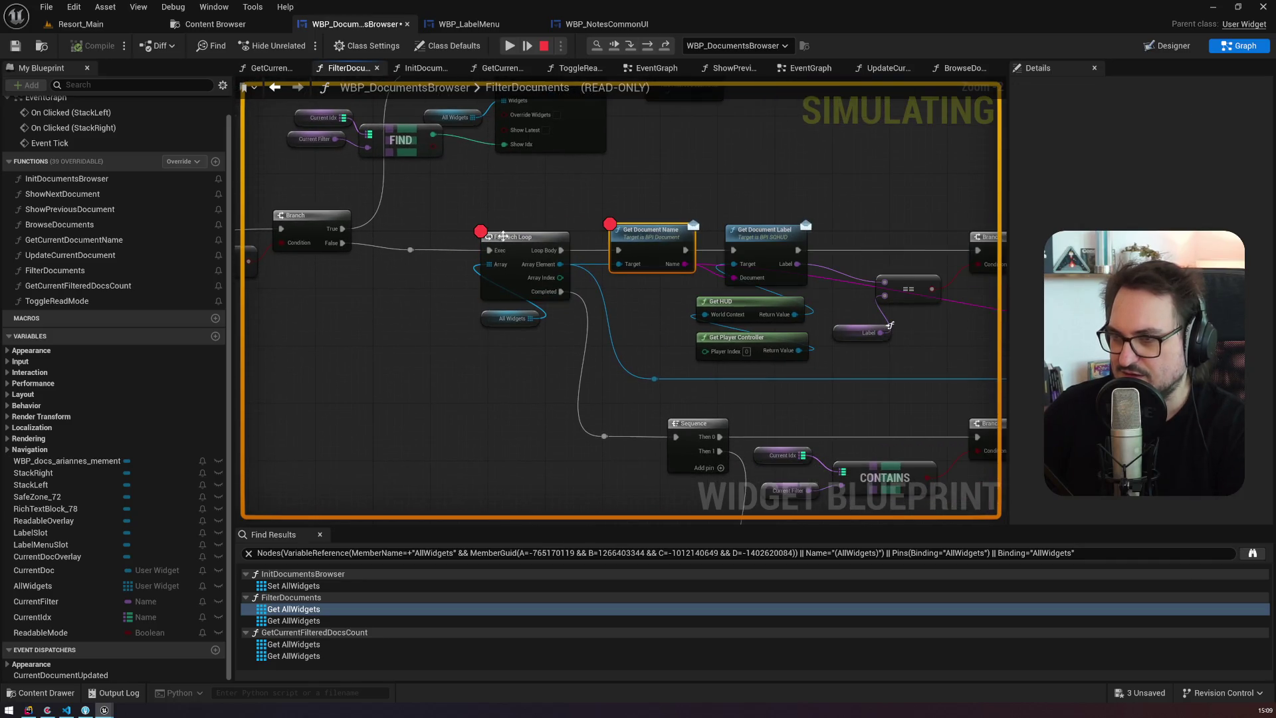
Step: Step through Get Document Name and Get Document Label for the first document
key("F10")
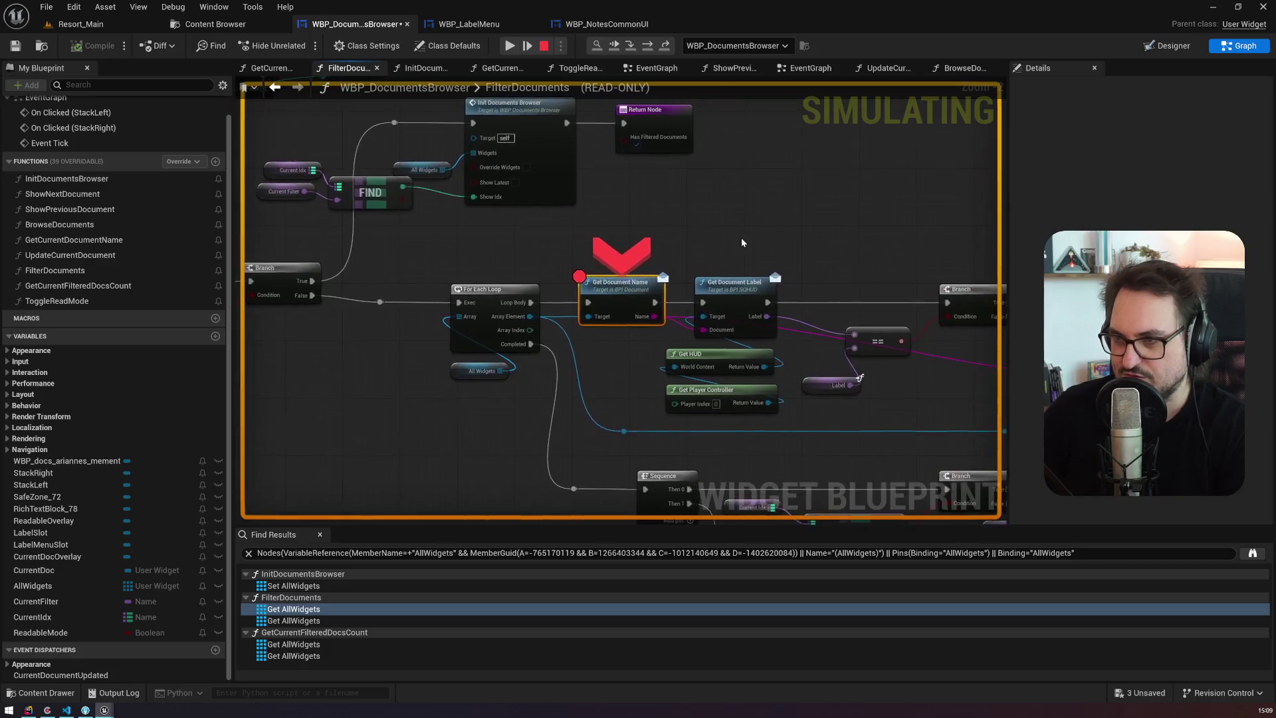
key("F10")
mouse_move(518, 316)
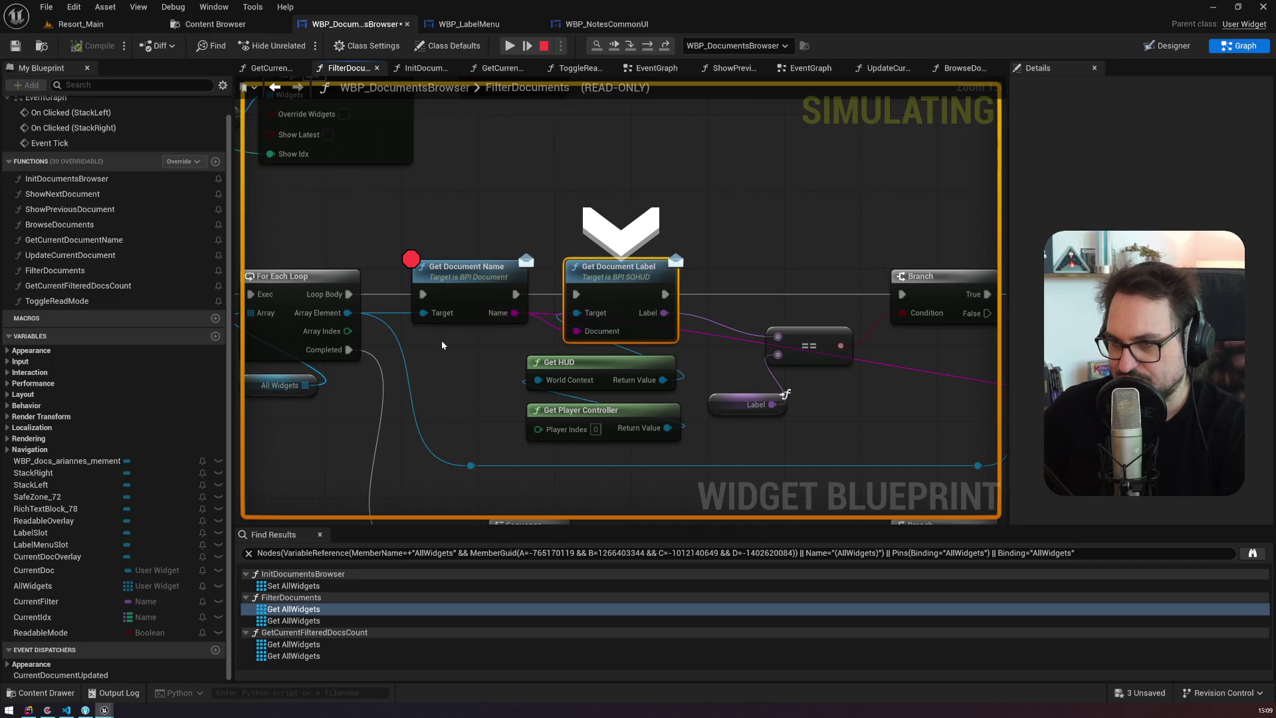
key("F10")
mouse_move(561, 302)
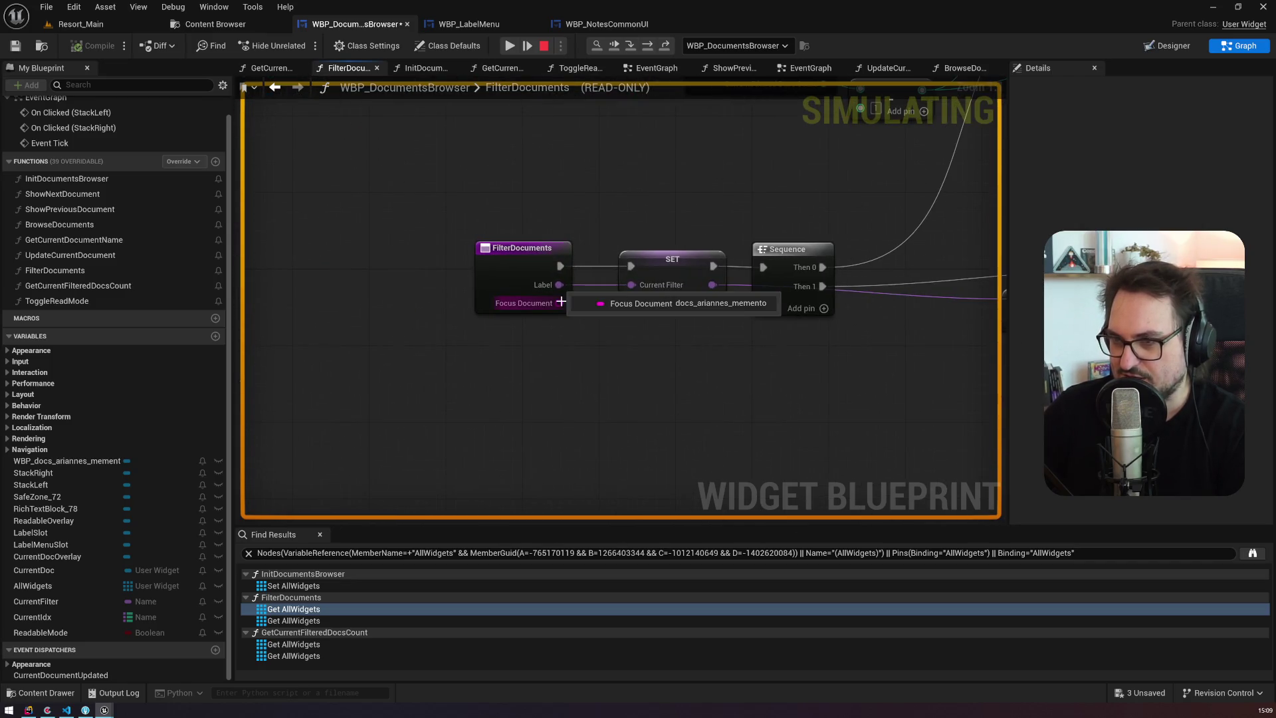
key("F10")
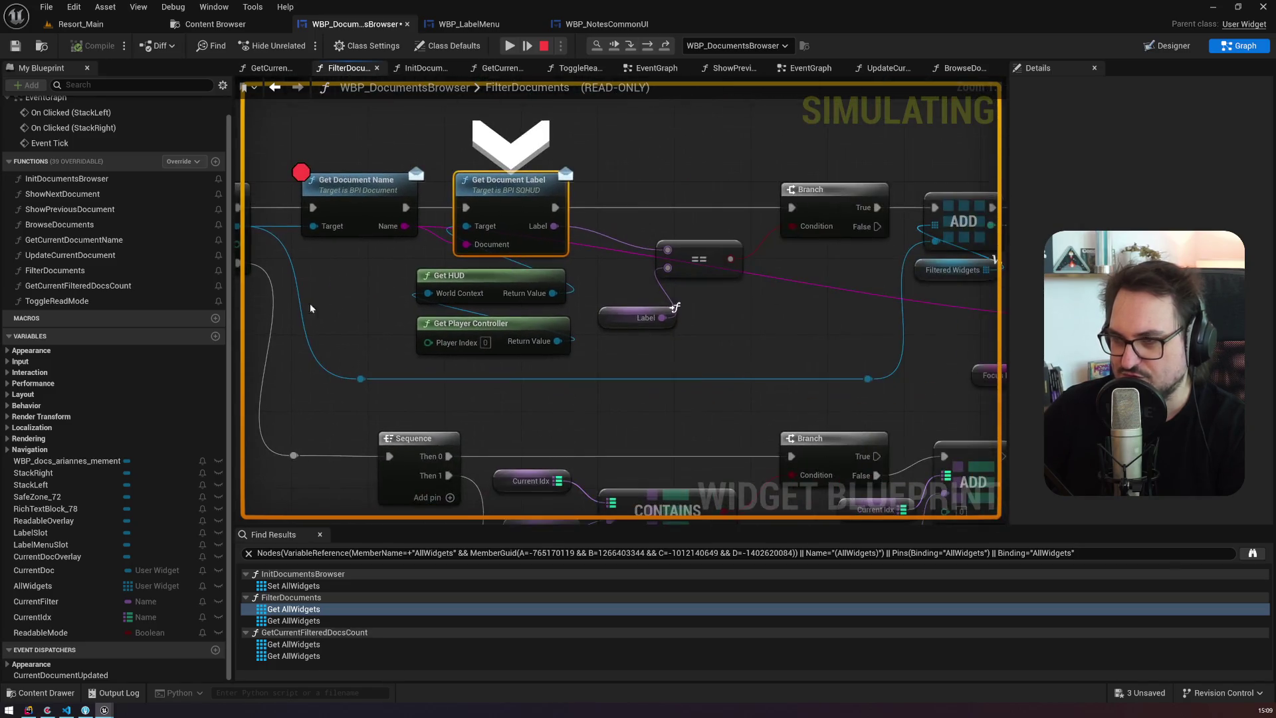
scroll(502, 182, "down", 1)
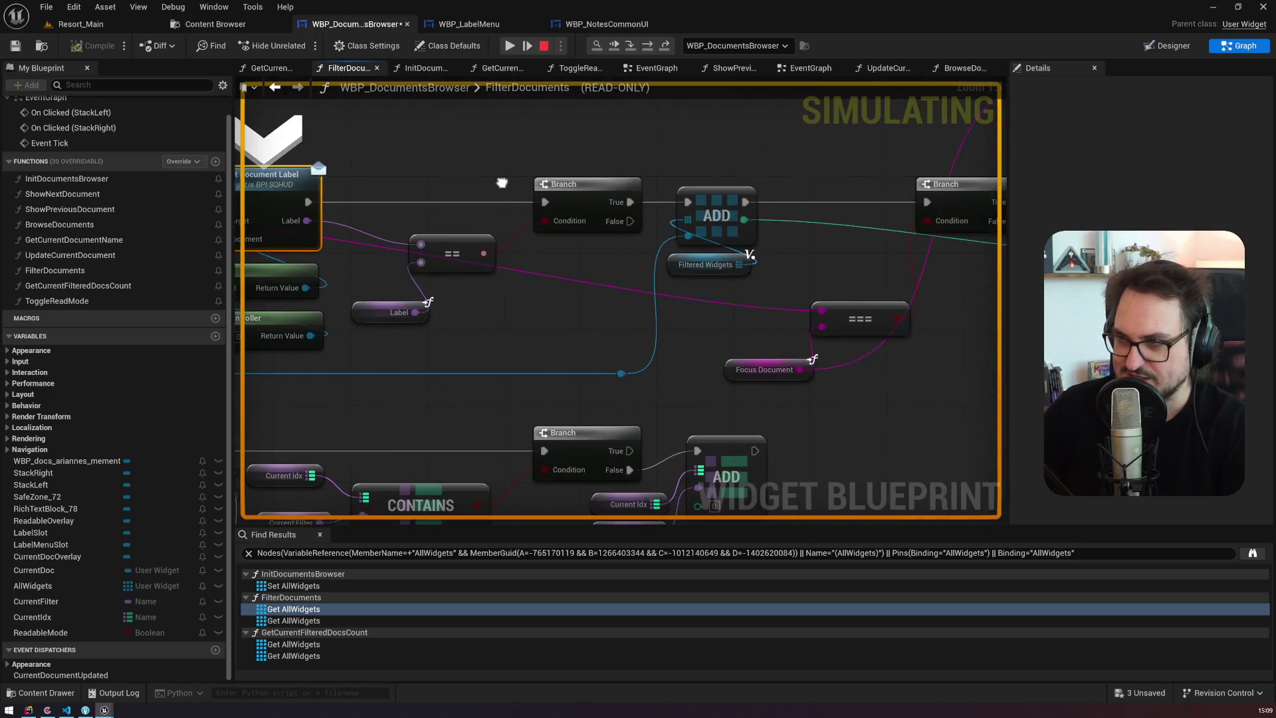
scroll(501, 182, "down", 1)
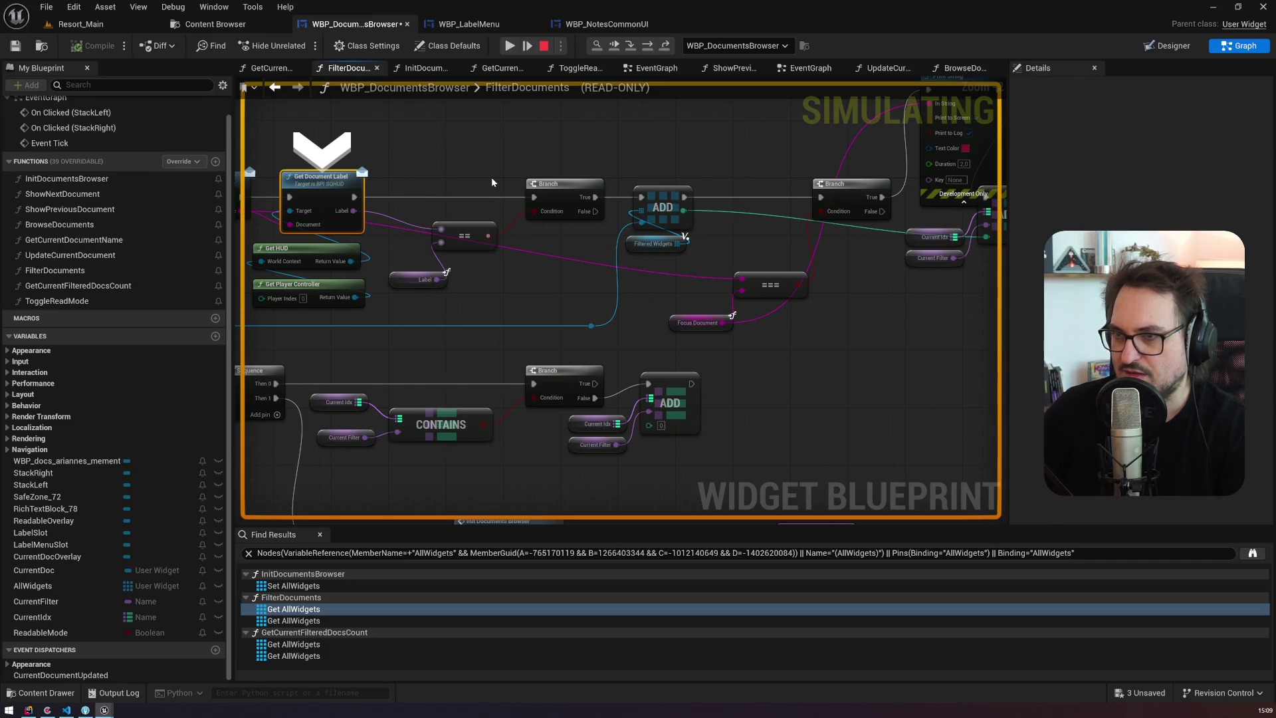
Step: Step the next document through the label-match branch into the ForEachLoop Outputs node
key("F10")
mouse_move(667, 323)
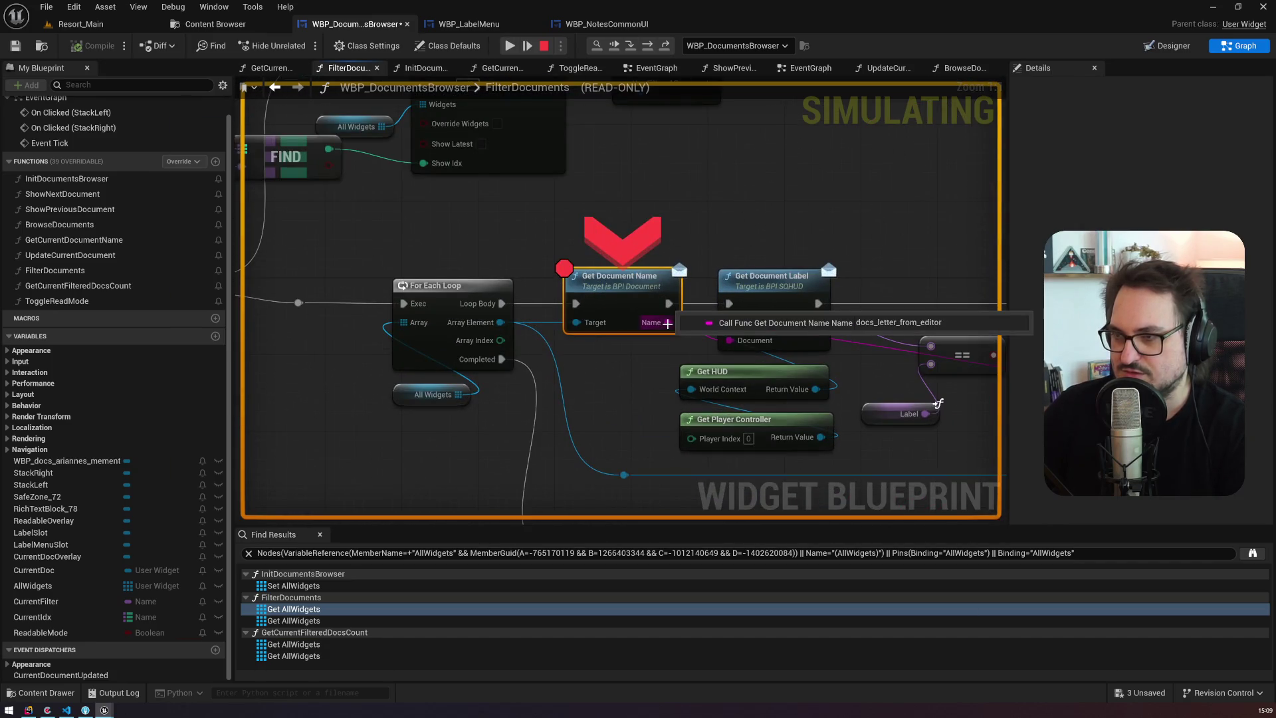
key("F10")
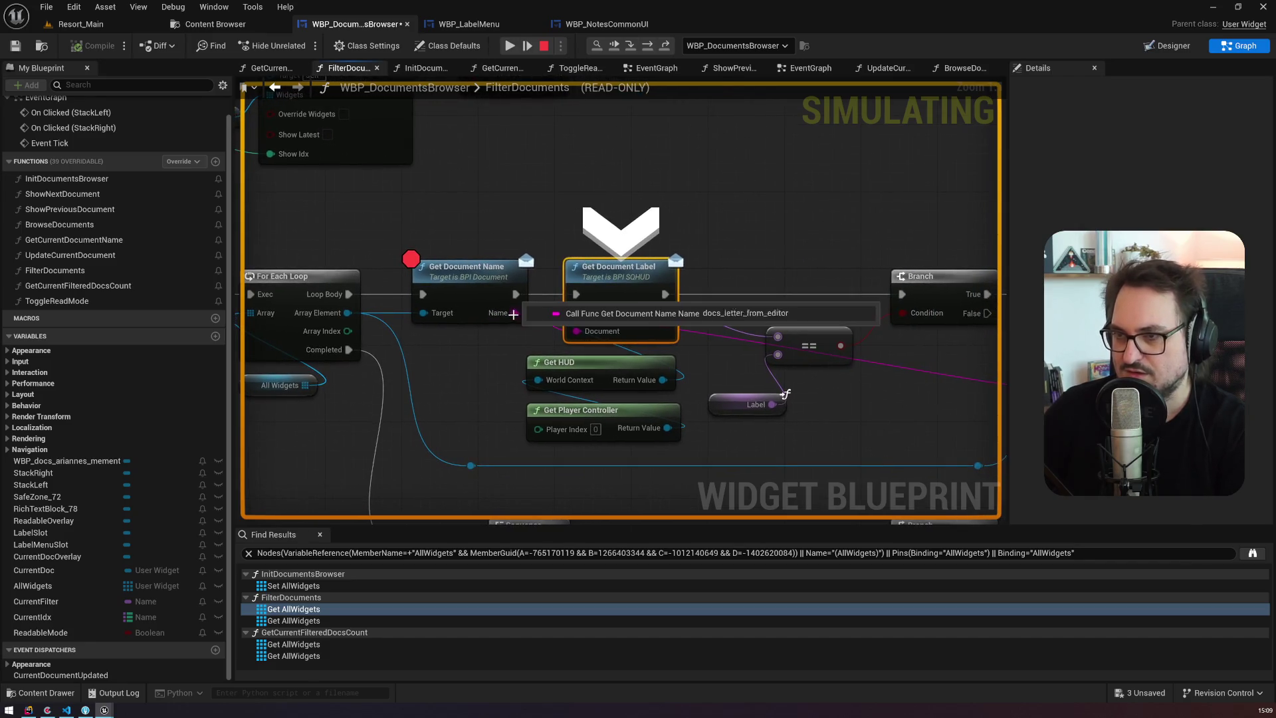
key("F10")
mouse_move(448, 408)
key("F10")
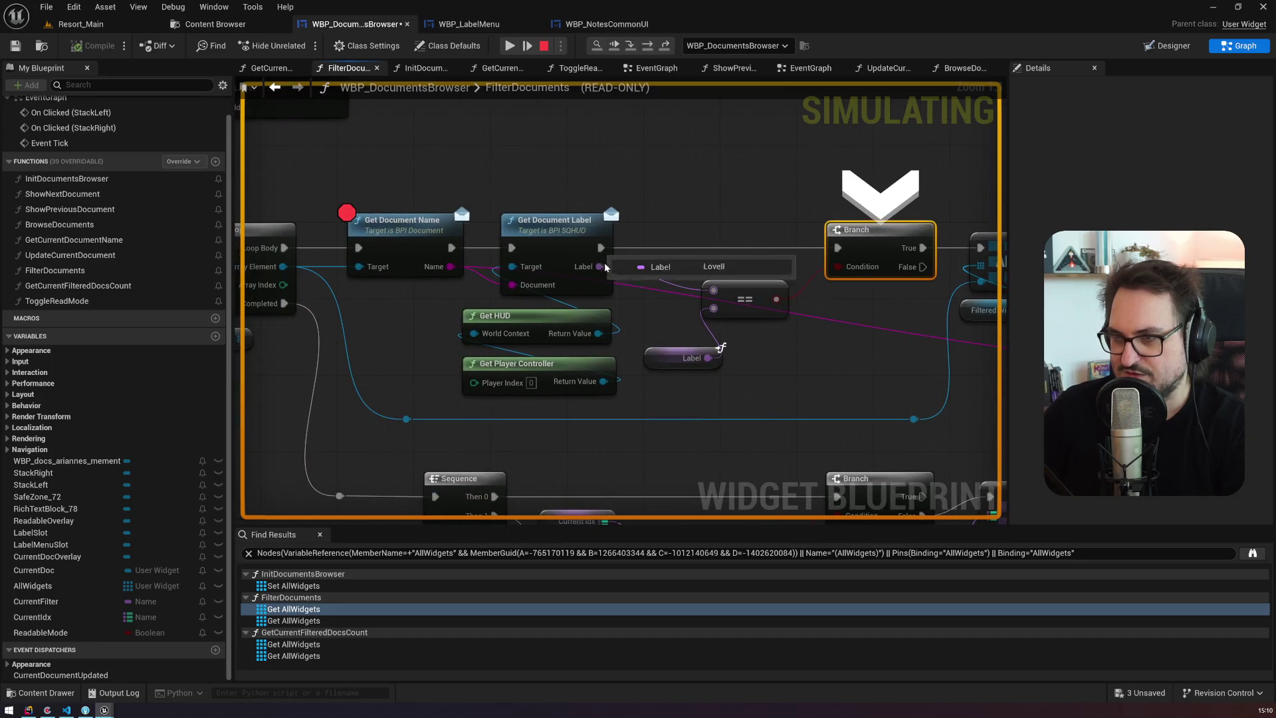
mouse_move(603, 266)
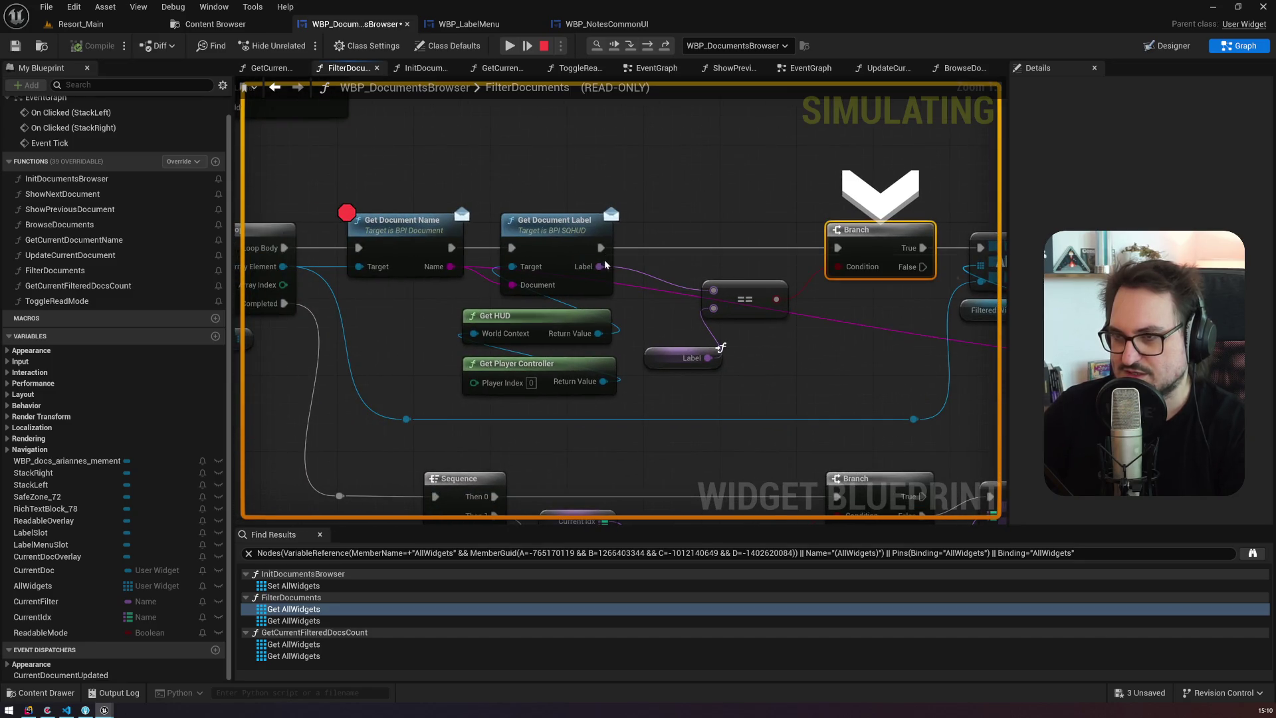
left_click_drag(629, 244, 503, 157)
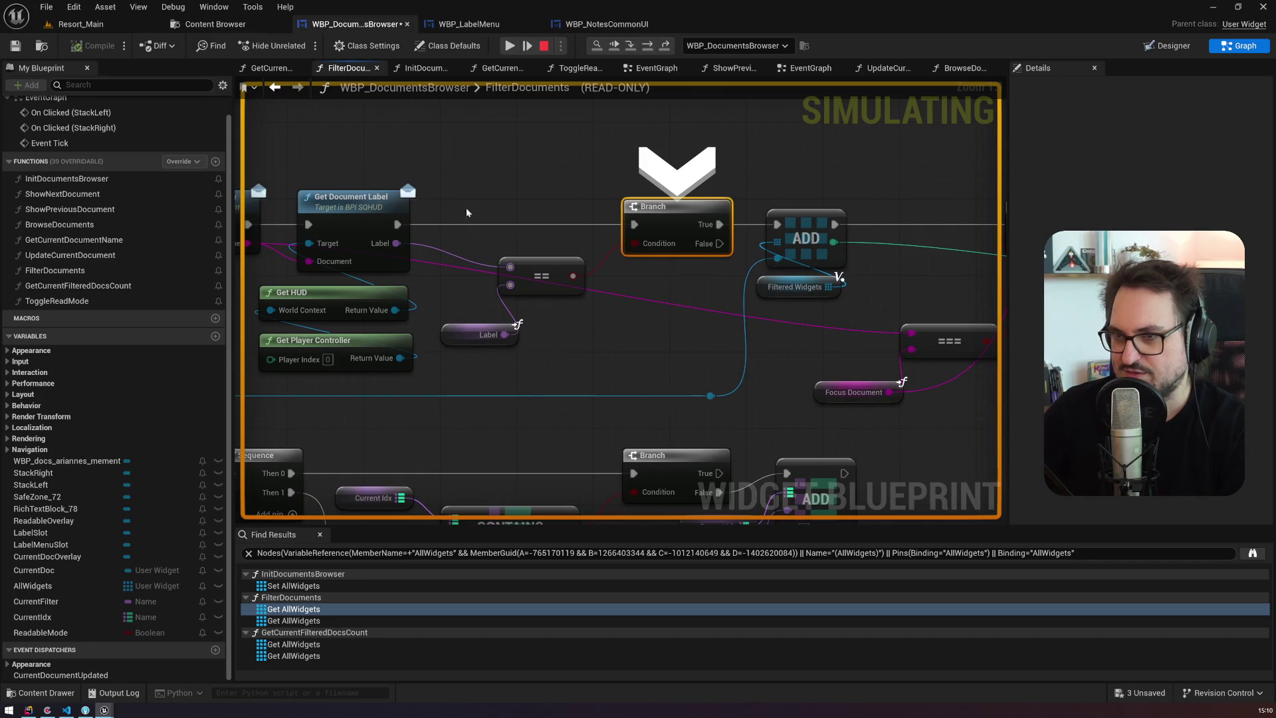
mouse_move(401, 244)
key("F10")
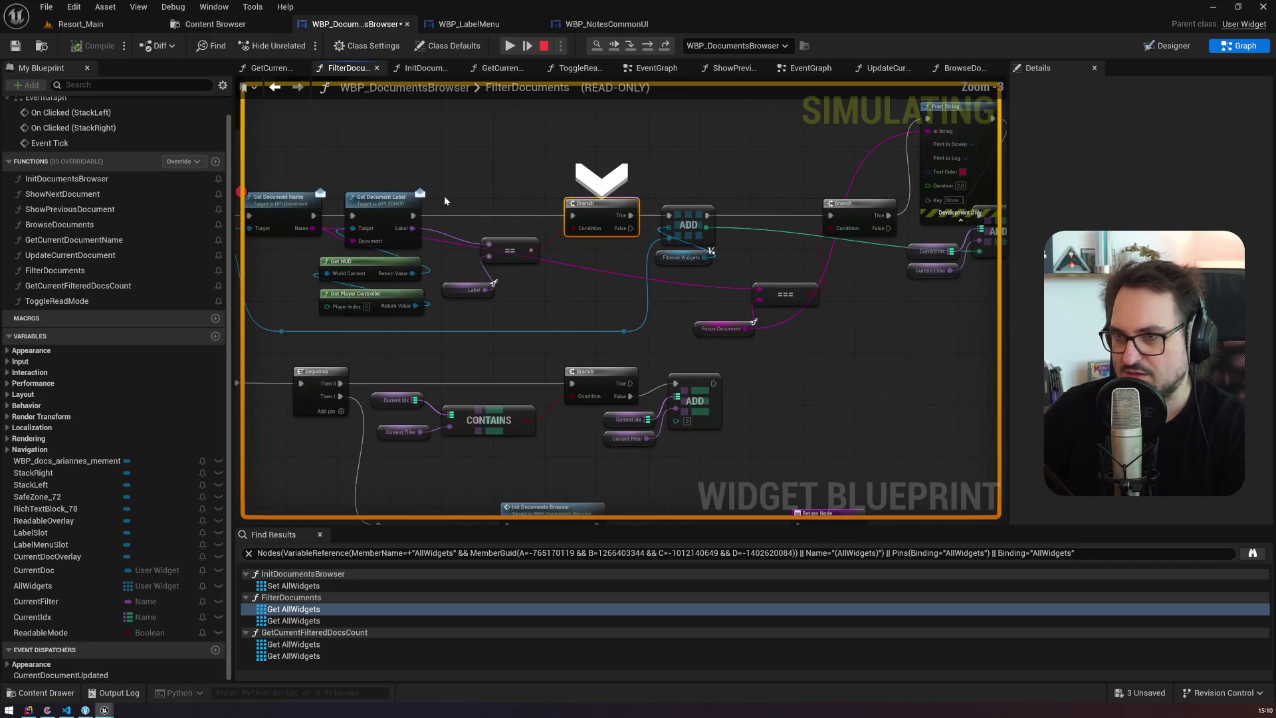
key("F11")
key("F10")
key("F10")
key("F10")
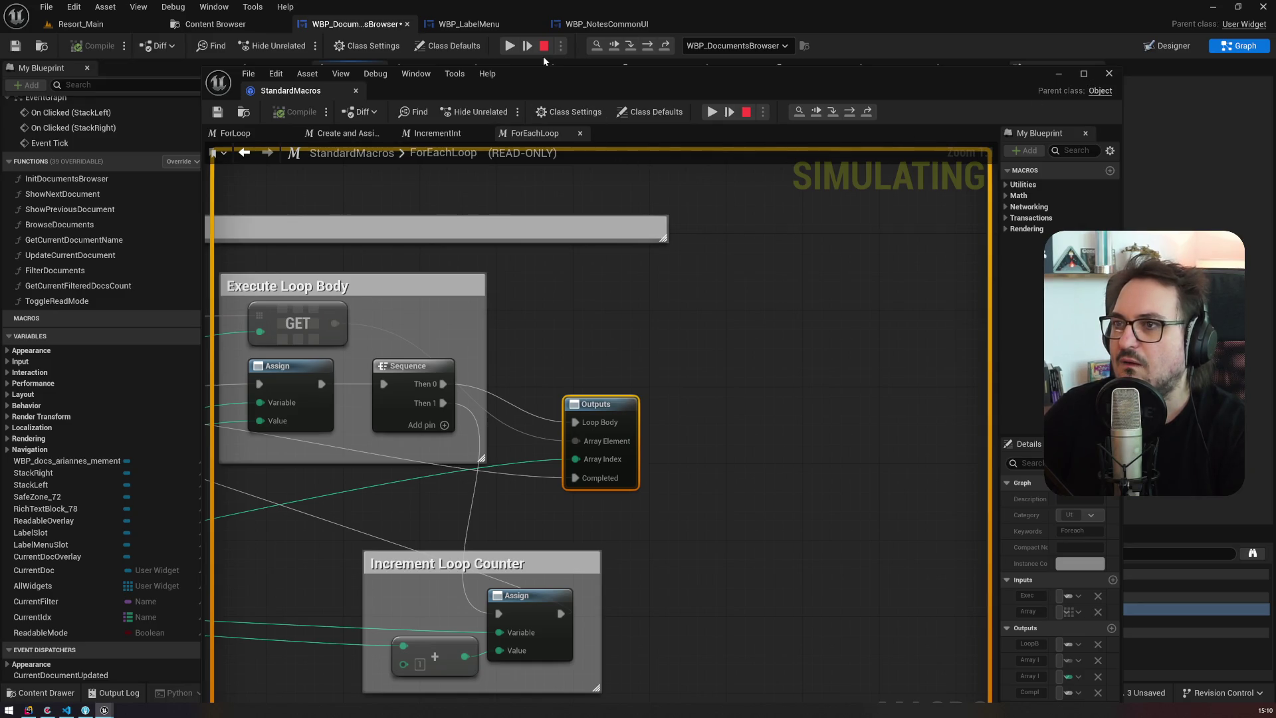
Step: Stop the session, close the ForEachLoop macro, and reopen the FilterDocuments function graph
left_click(746, 112)
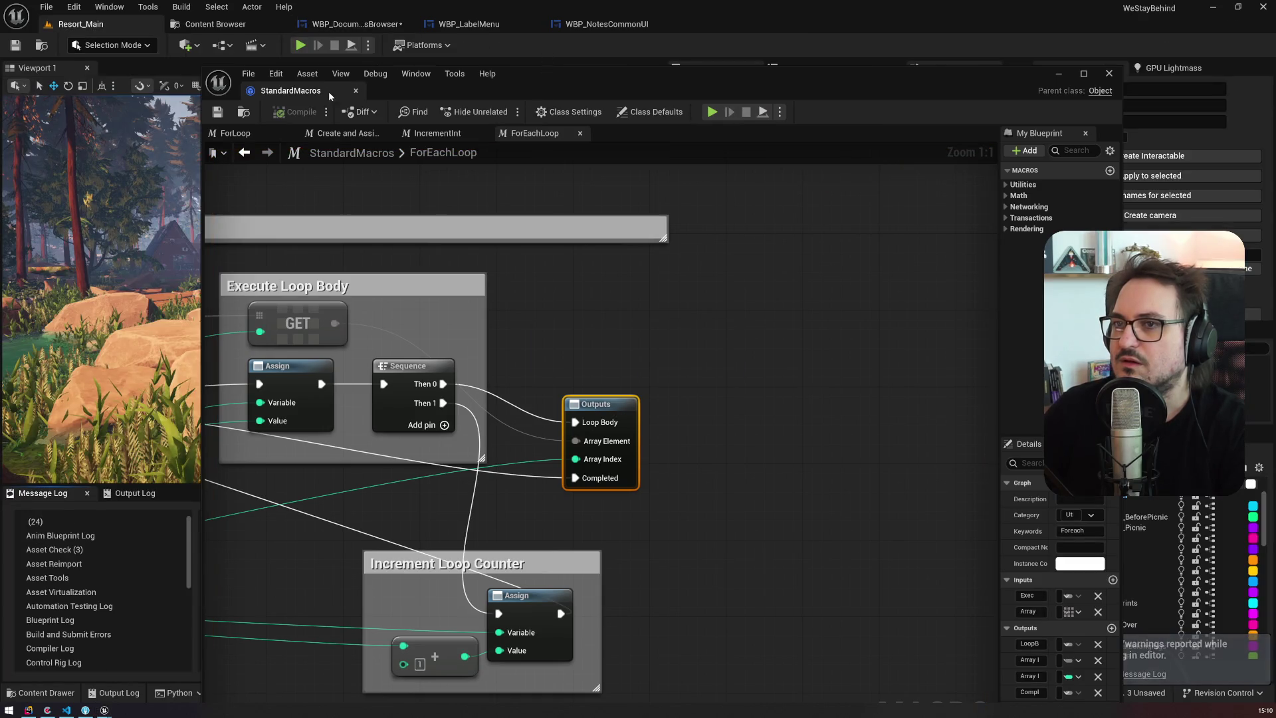
left_click(355, 91)
left_click(606, 24)
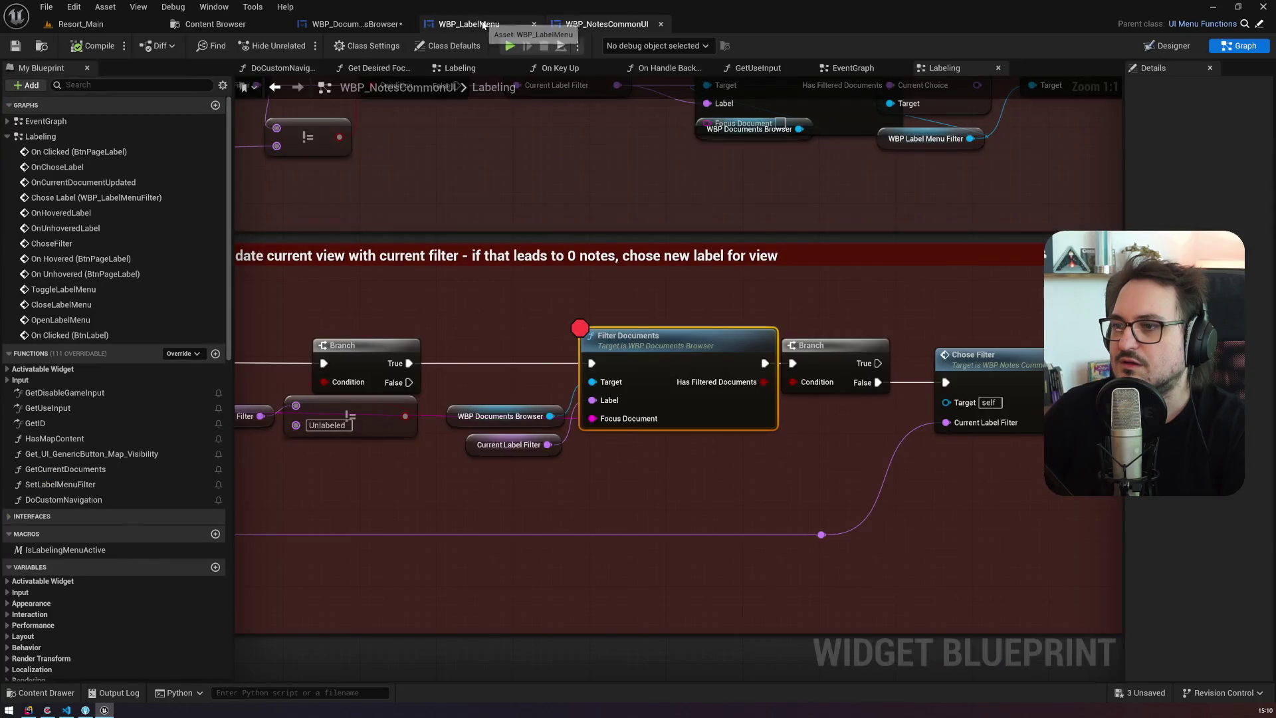
left_click(469, 24)
left_click(368, 27)
scroll(525, 224, "down", 3)
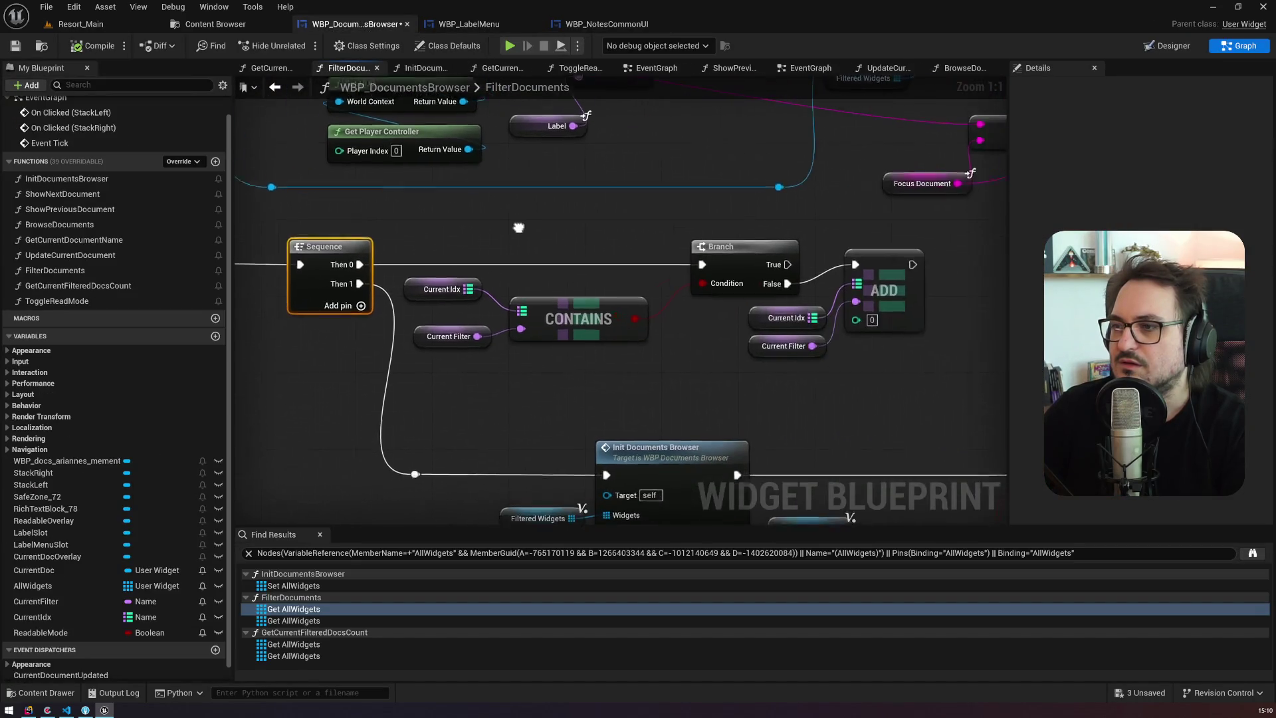
left_click(461, 24)
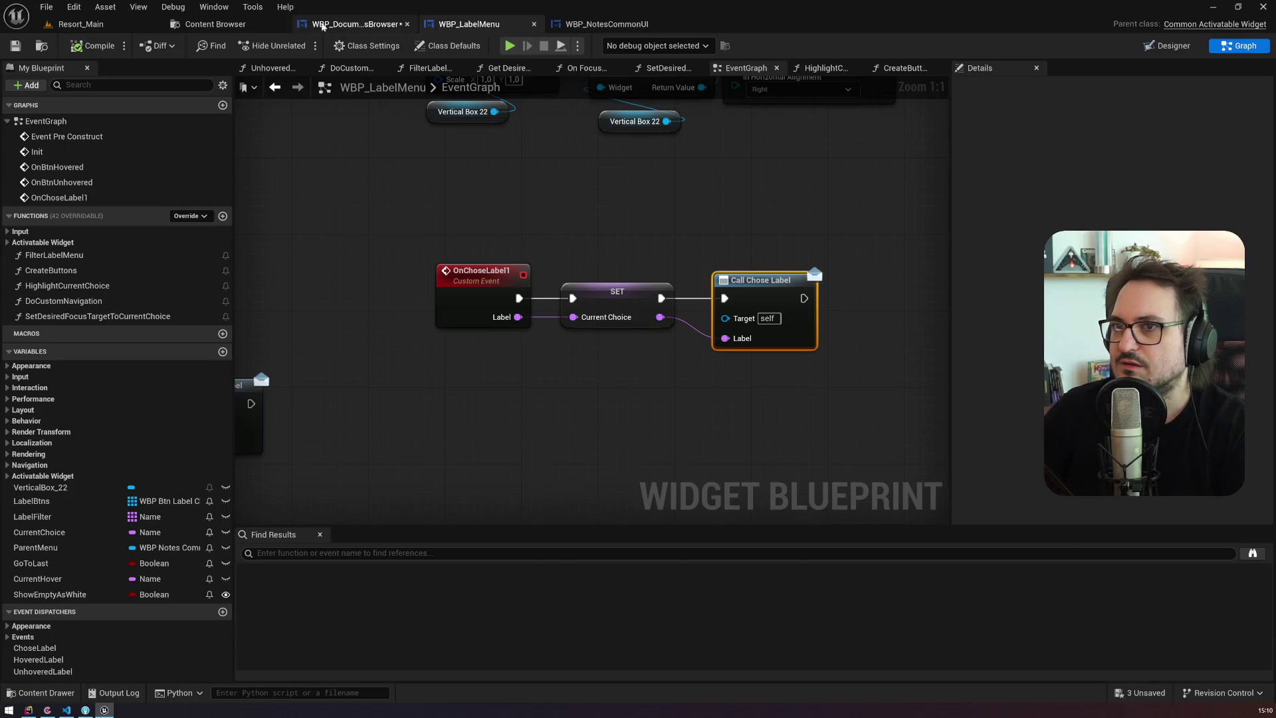
left_click(338, 26)
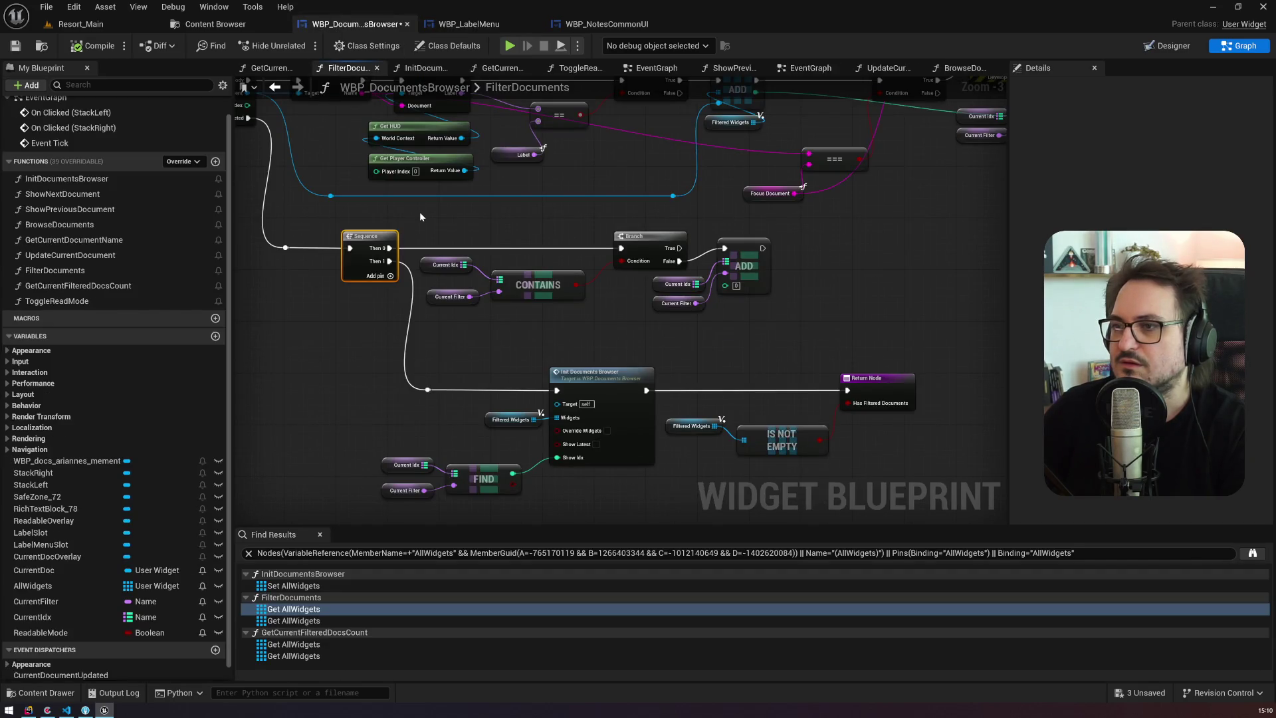
left_click(607, 24)
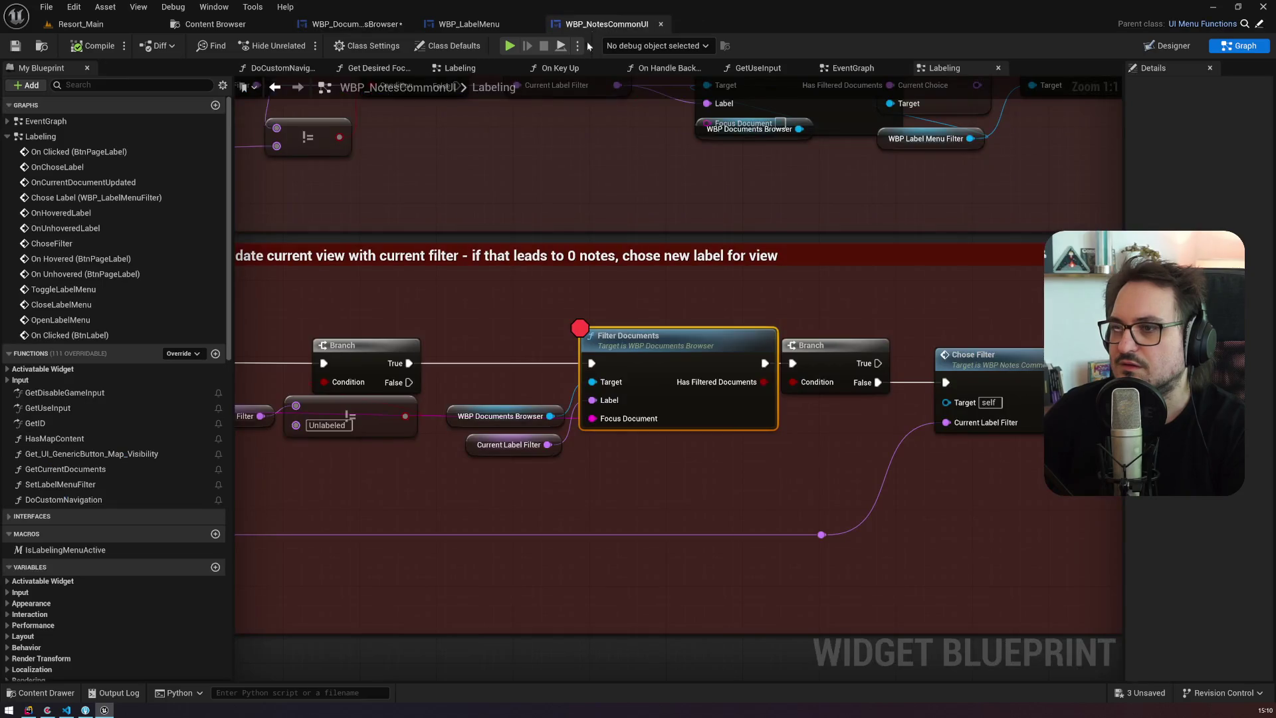
double_click(632, 329)
Step: Wire the first Branch's False output into the second Branch's exec input
mouse_move(555, 230)
left_mouse_down()
mouse_move(535, 357)
mouse_move(937, 373)
left_mouse_up()
mouse_move(488, 193)
left_mouse_down()
mouse_move(624, 220)
mouse_move(347, 207)
left_mouse_up()
left_click_drag(504, 210, 361, 150)
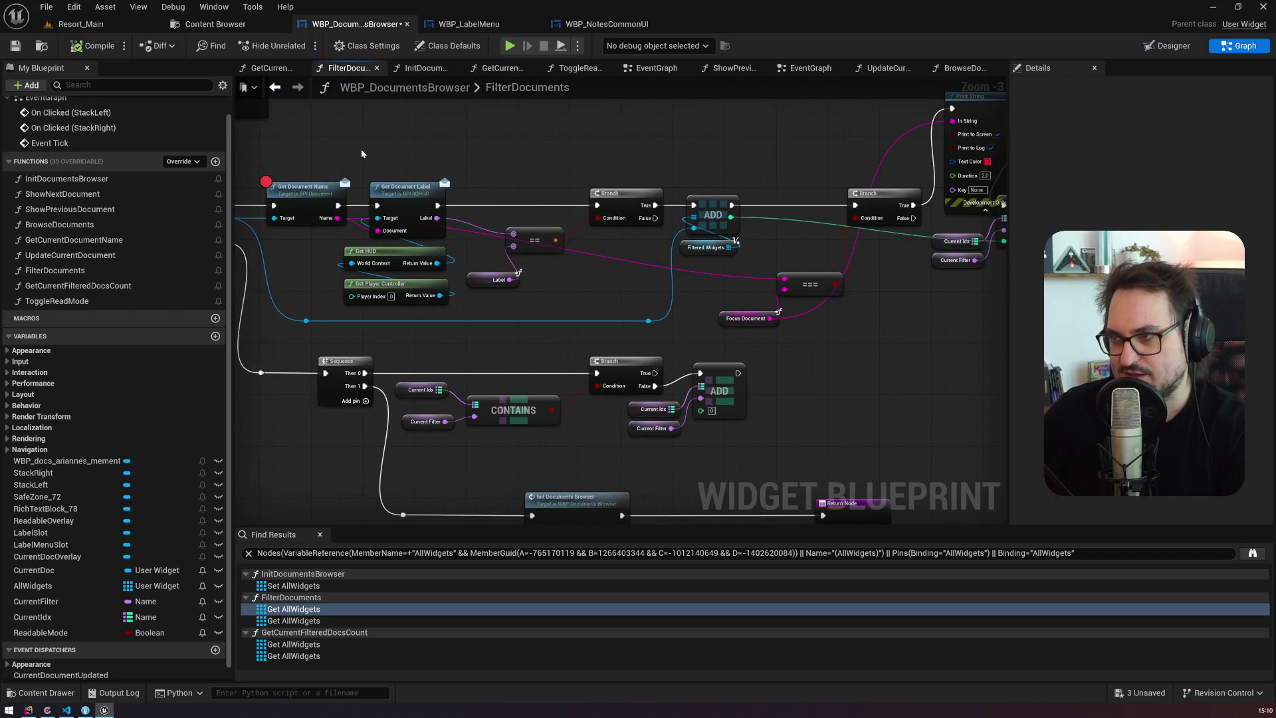
left_click_drag(595, 154, 421, 178)
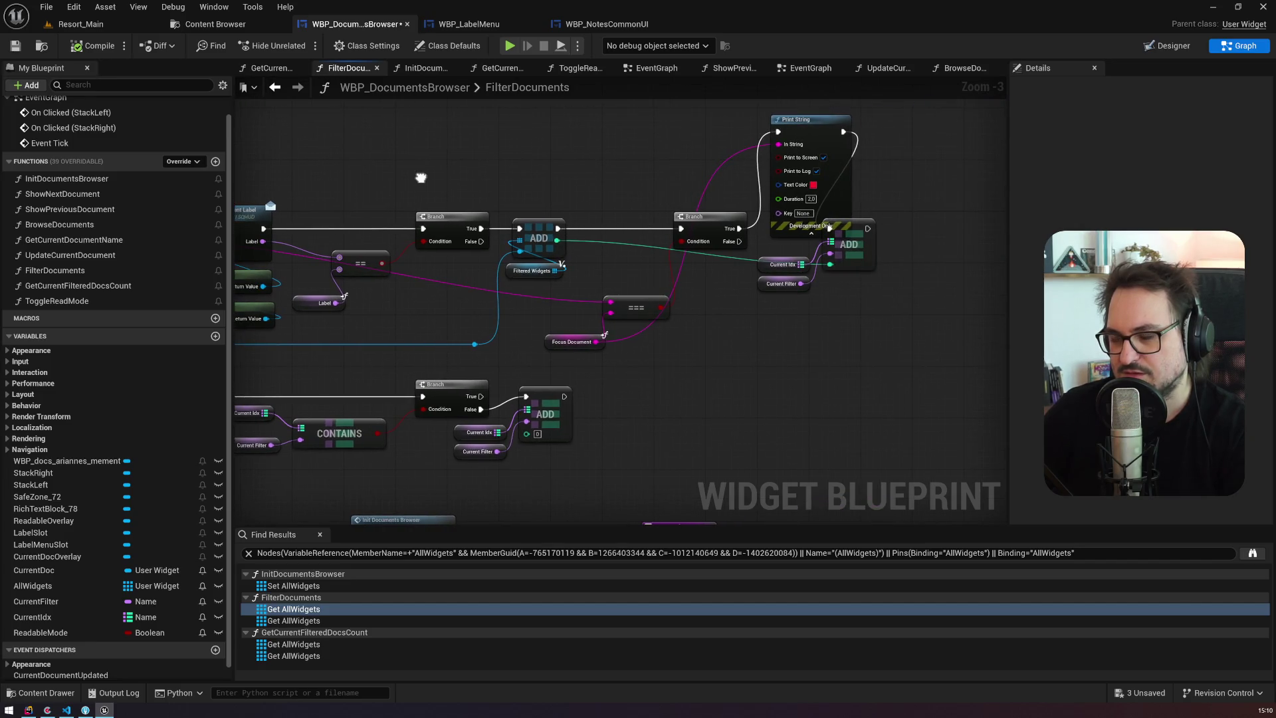
left_click_drag(481, 242, 668, 231)
left_click_drag(440, 178, 686, 175)
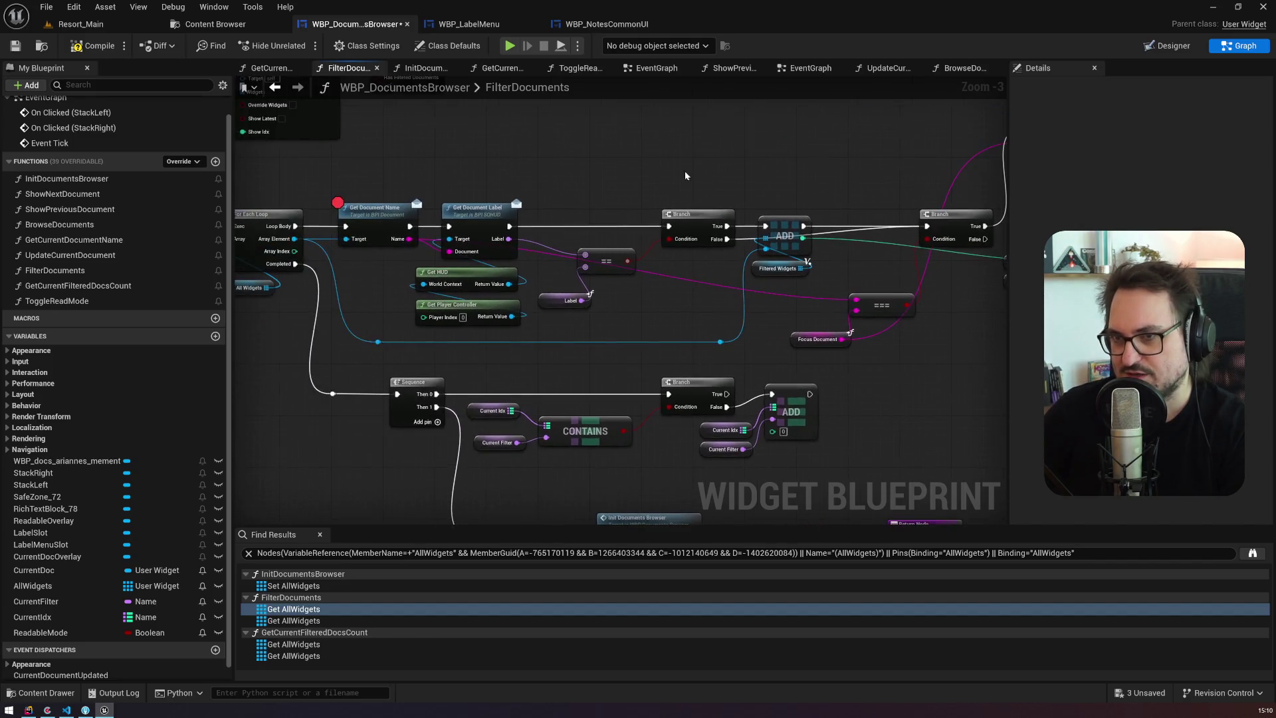
left_click(356, 207)
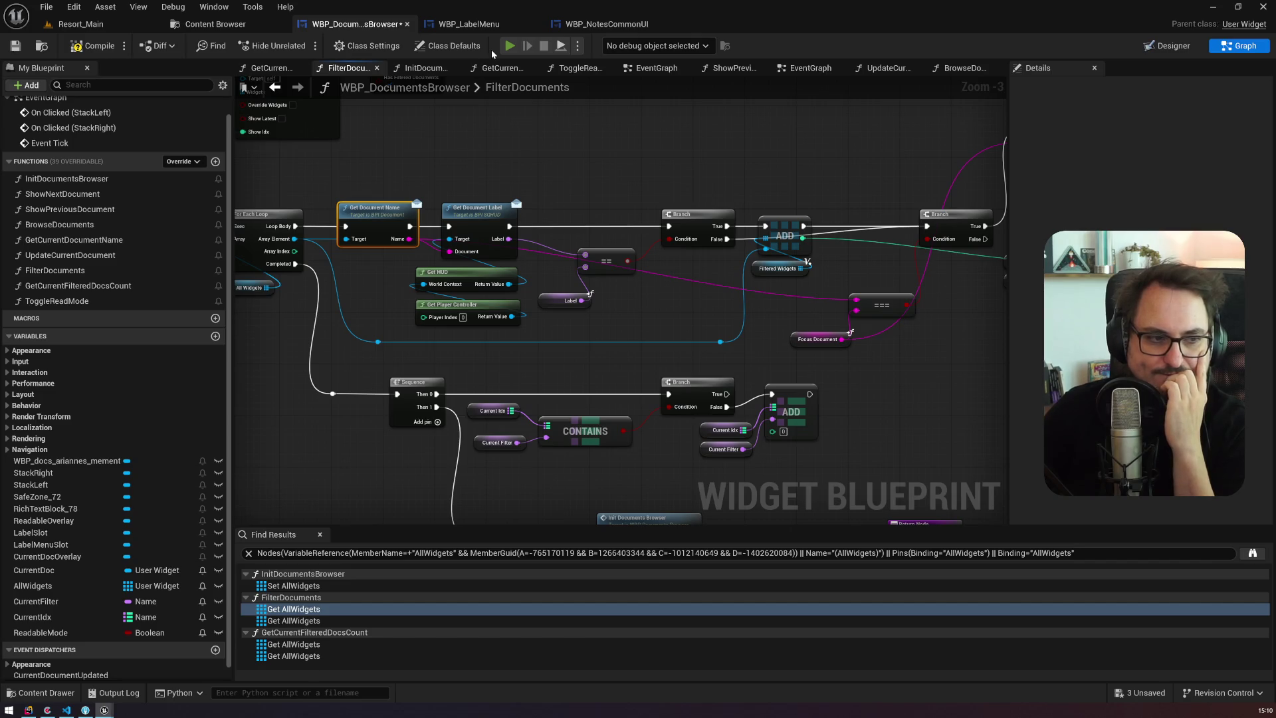
Step: Start play-in-editor, label the letter and meeting notes green, and filter by green
key("alt+p")
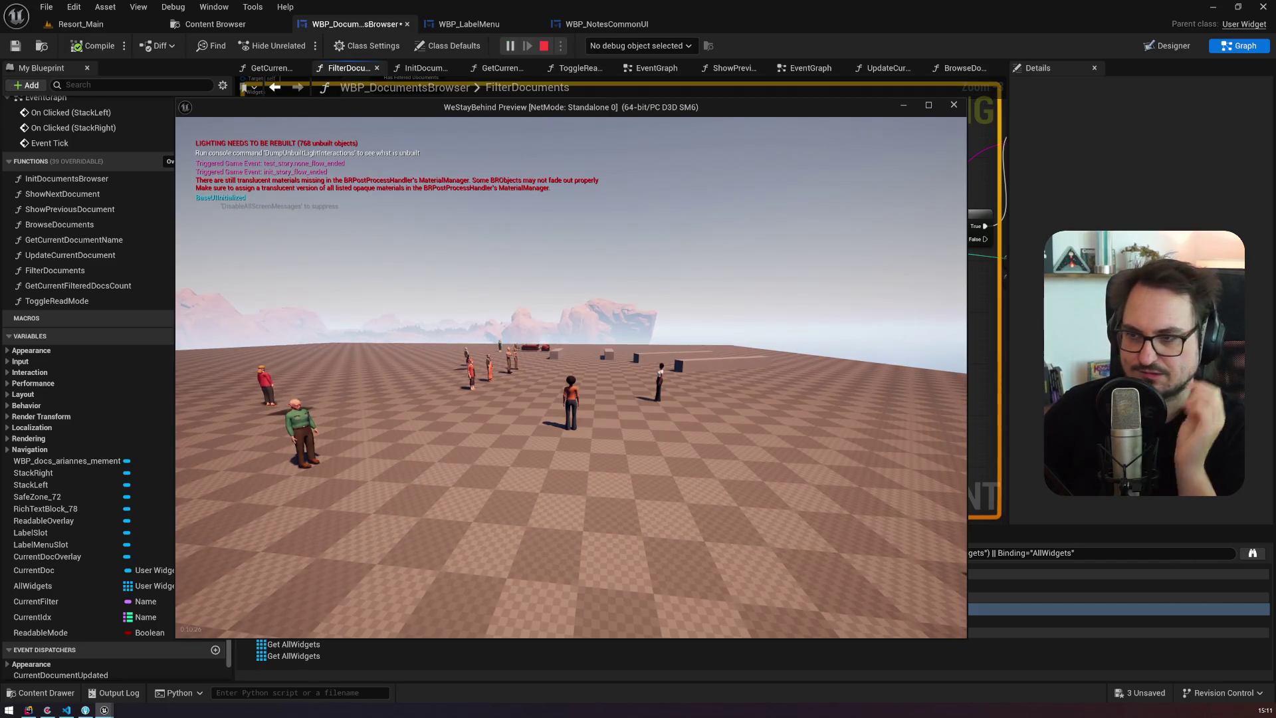
key("Tab")
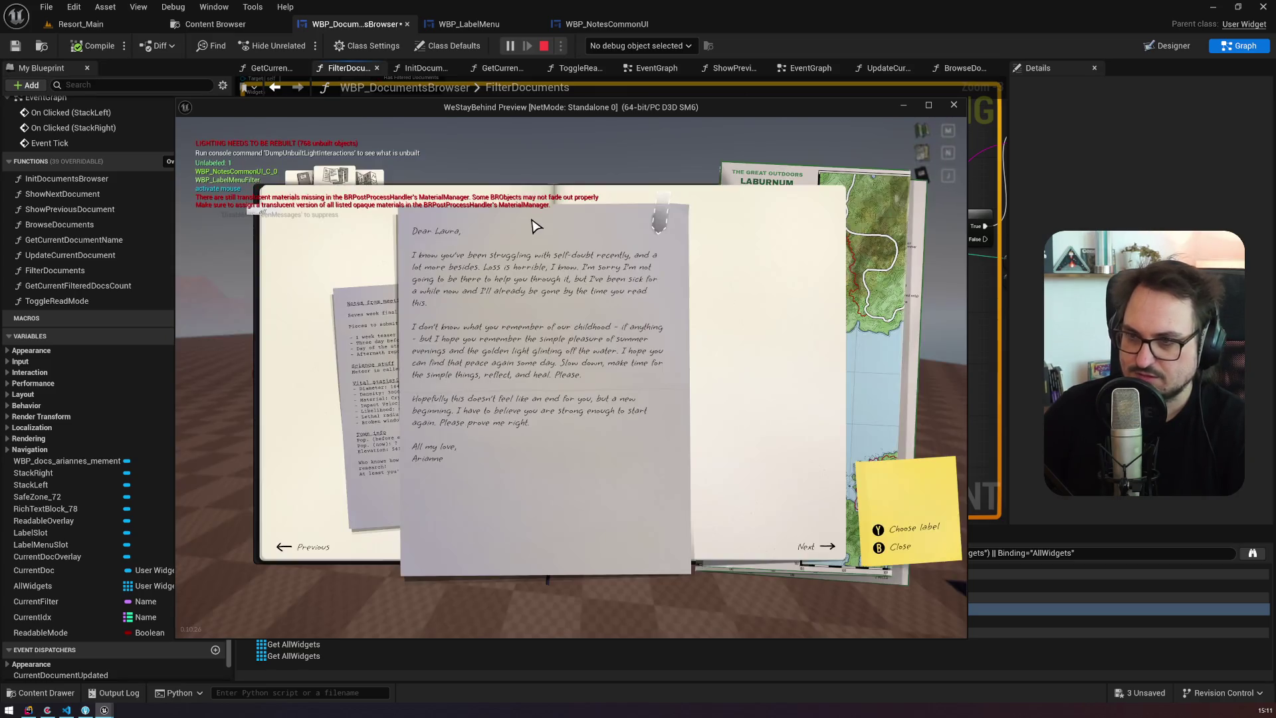
left_click(684, 222)
left_click(718, 332)
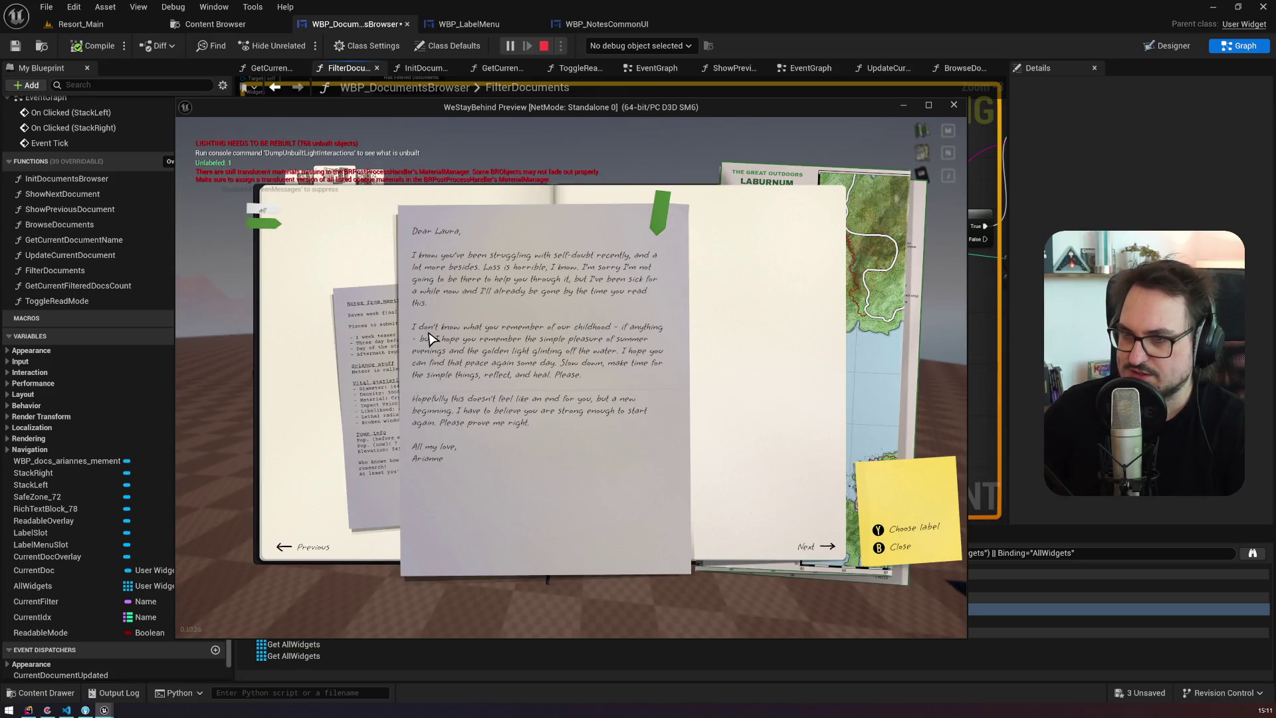
left_click(392, 347)
left_click(703, 320)
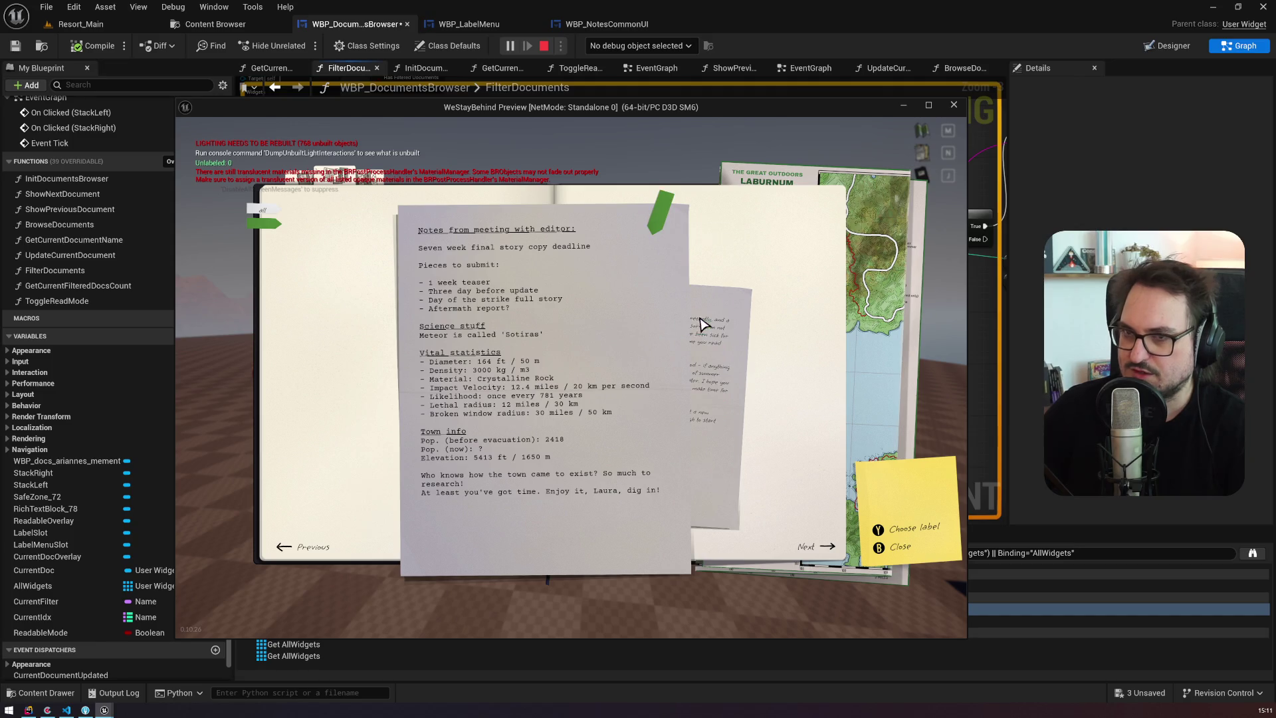
left_click(266, 226)
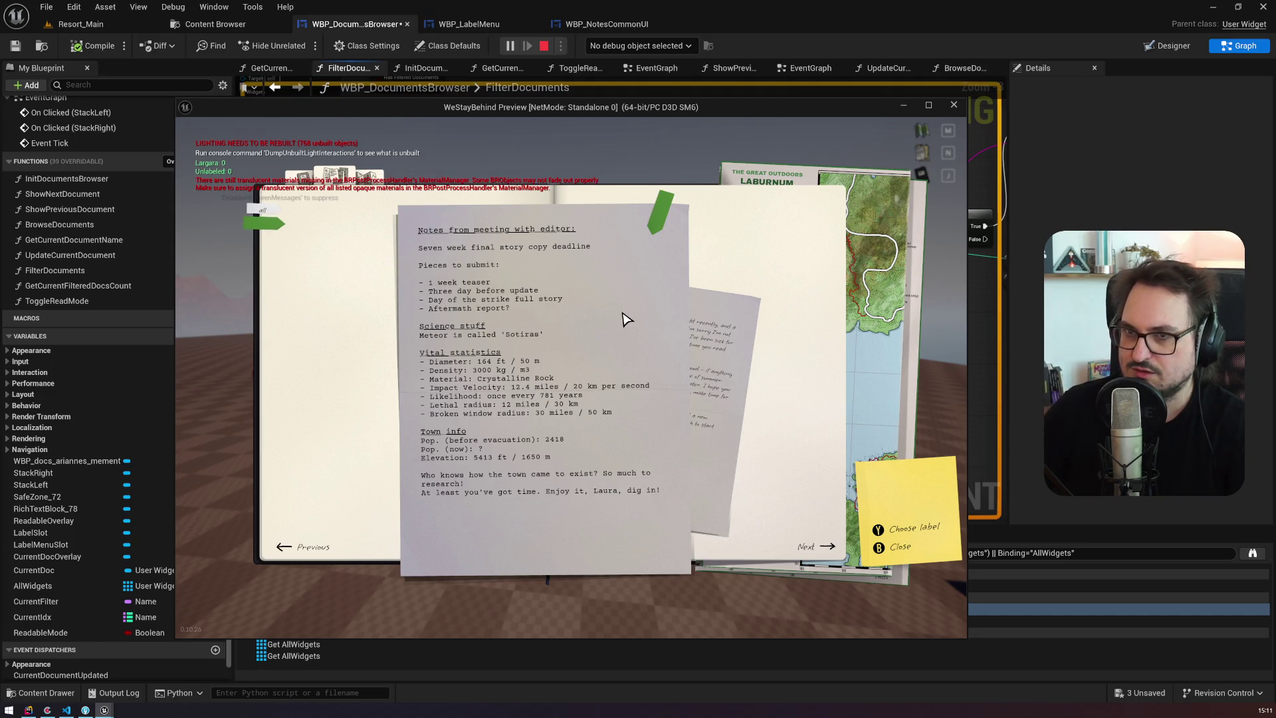
Step: Relabel the meeting notes teal, resume execution, toggle blue and green filters, label the letter blue
left_click(660, 212)
left_click(708, 351)
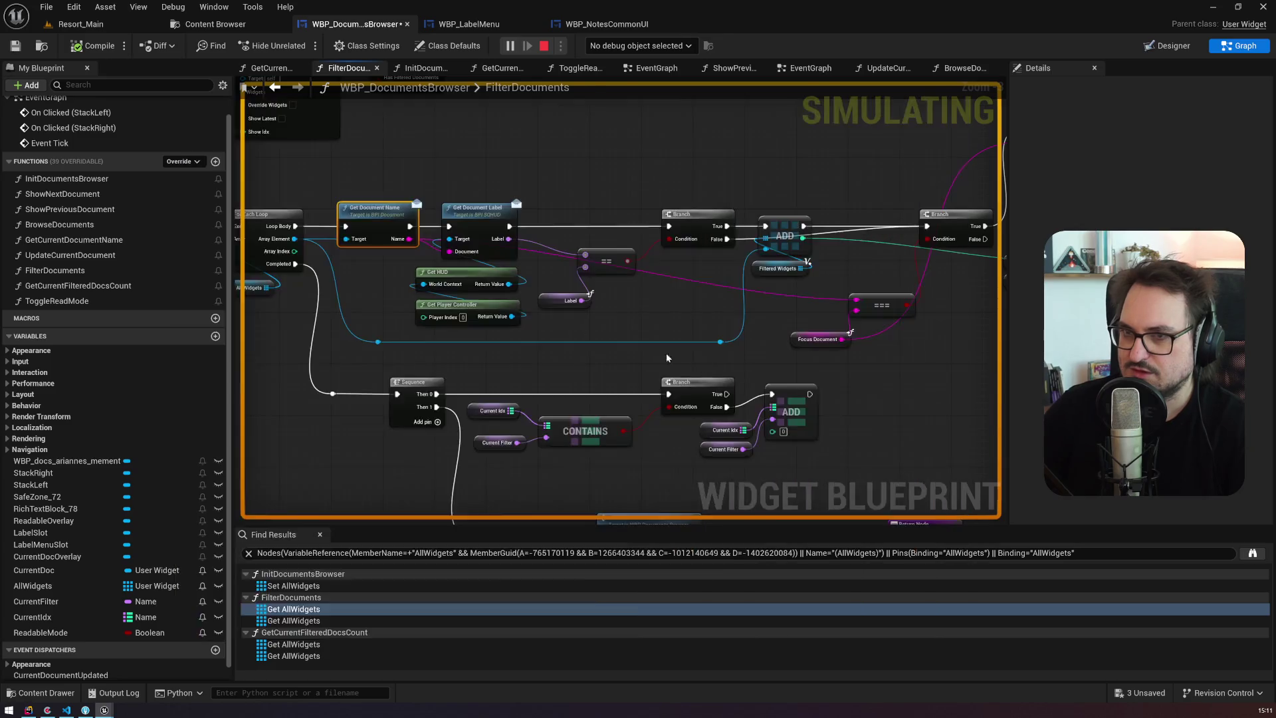
key("F8")
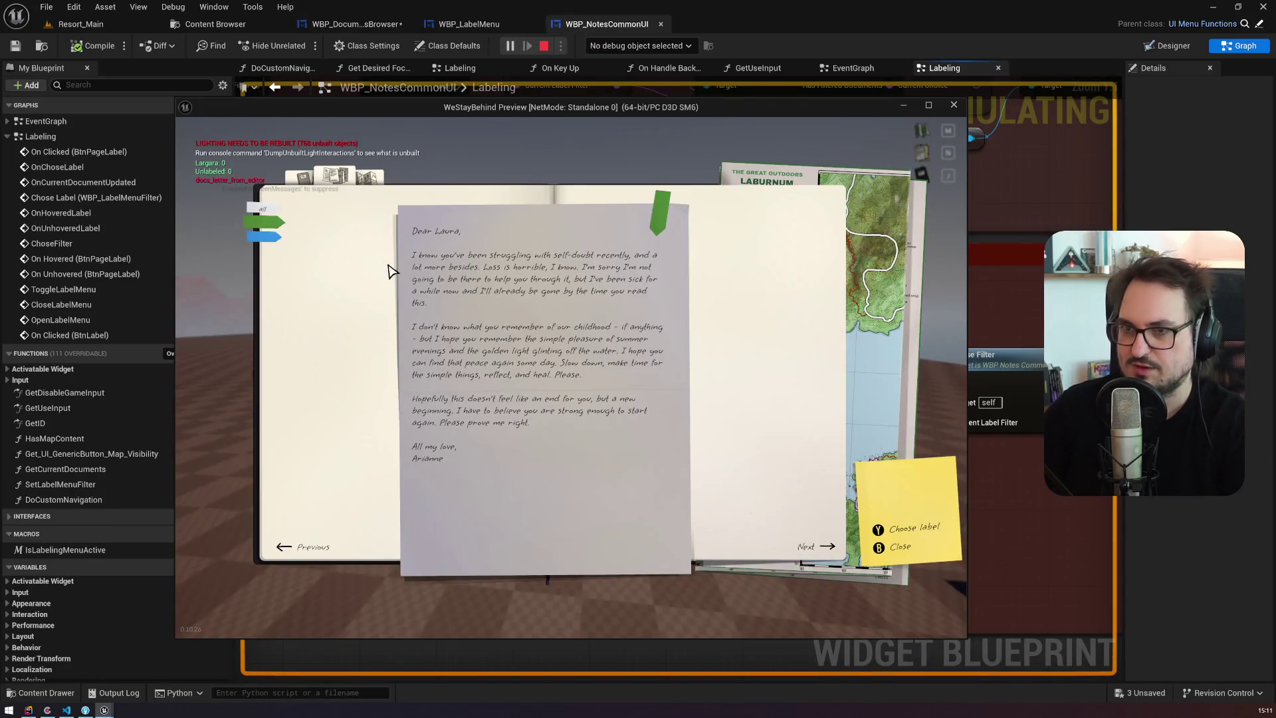
left_click(270, 243)
left_click(266, 222)
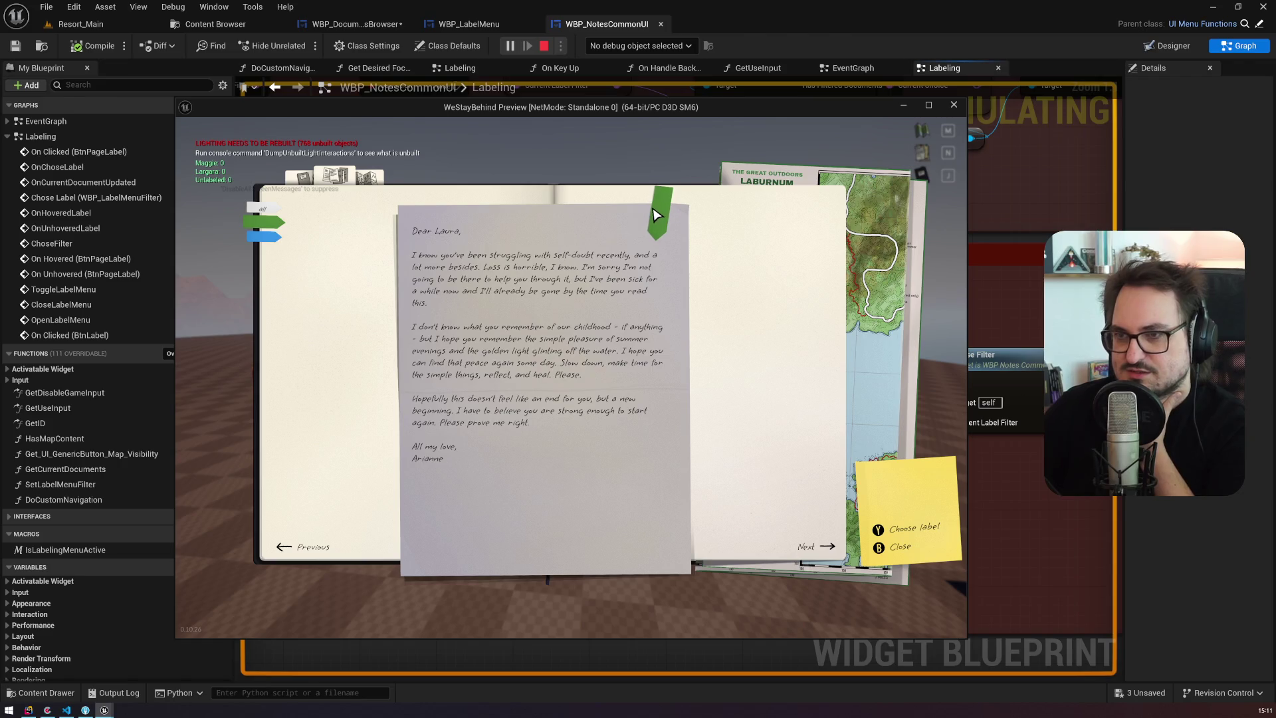
left_click(665, 219)
left_click(703, 364)
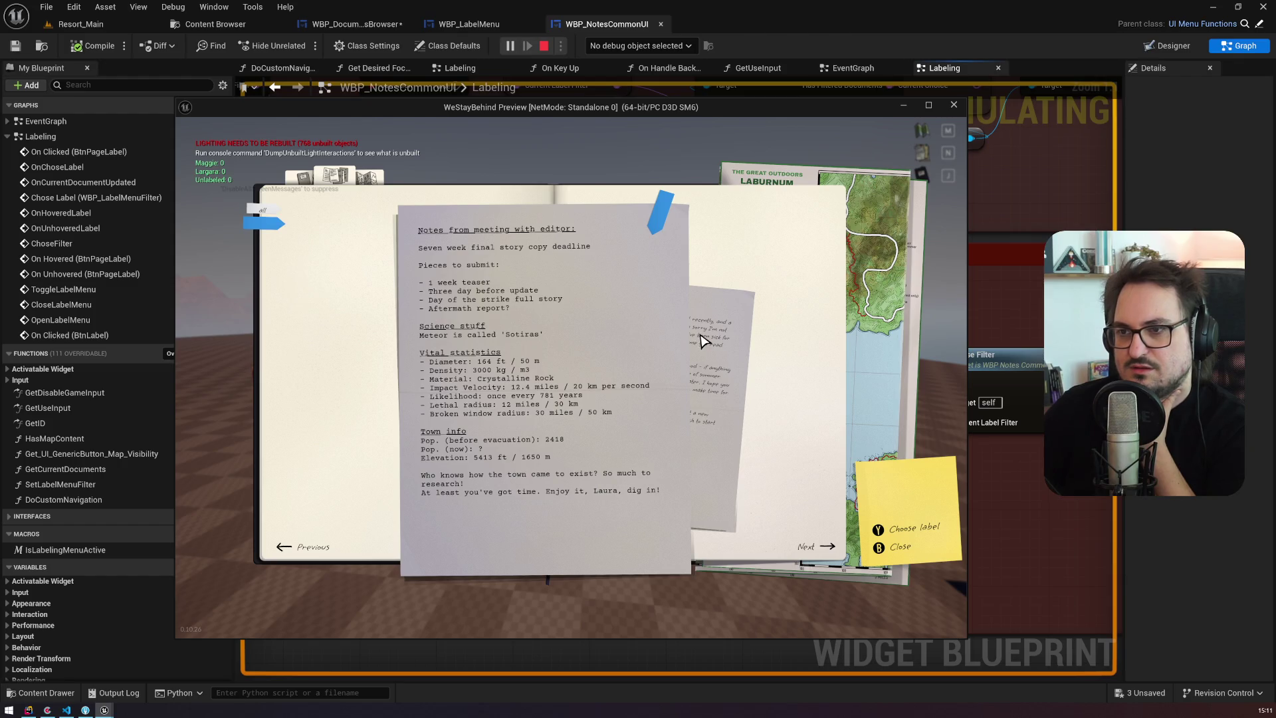
Step: Tag a document and the letter with the purple label, then end the play session
left_click(668, 223)
left_click(707, 393)
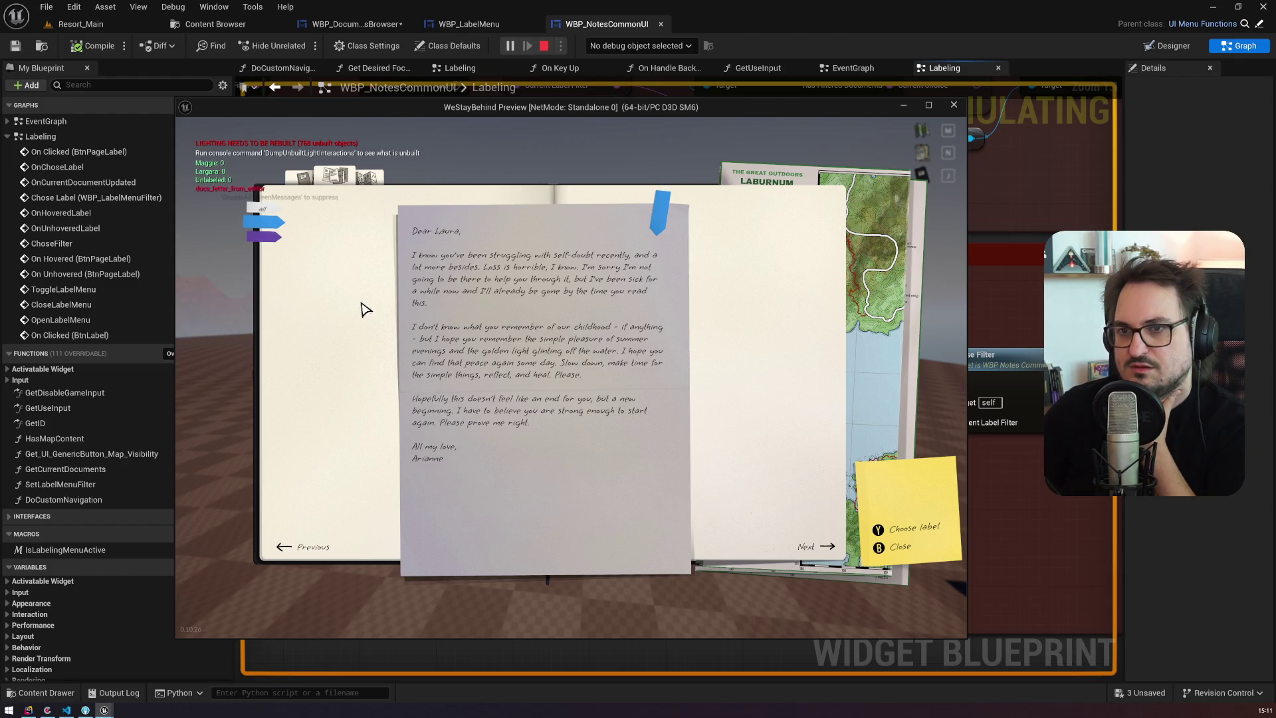
left_click(264, 236)
left_click(264, 221)
left_click(656, 224)
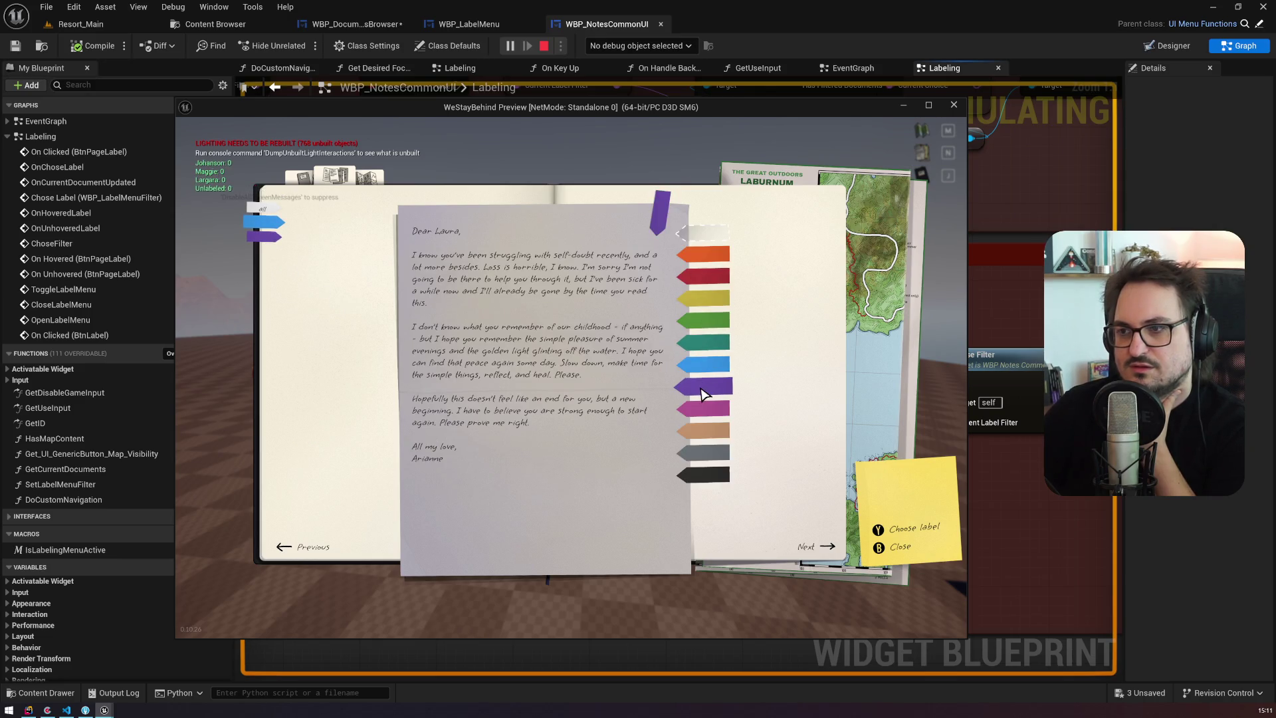
left_click(705, 394)
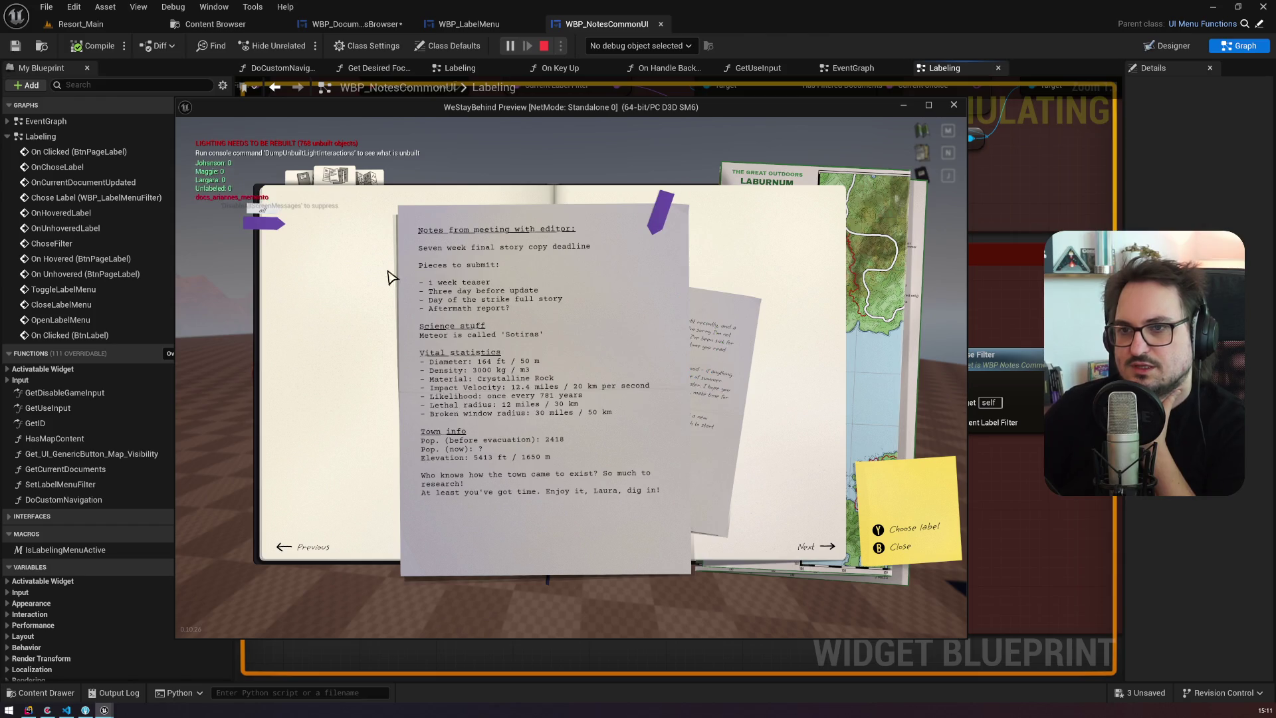
left_click(544, 46)
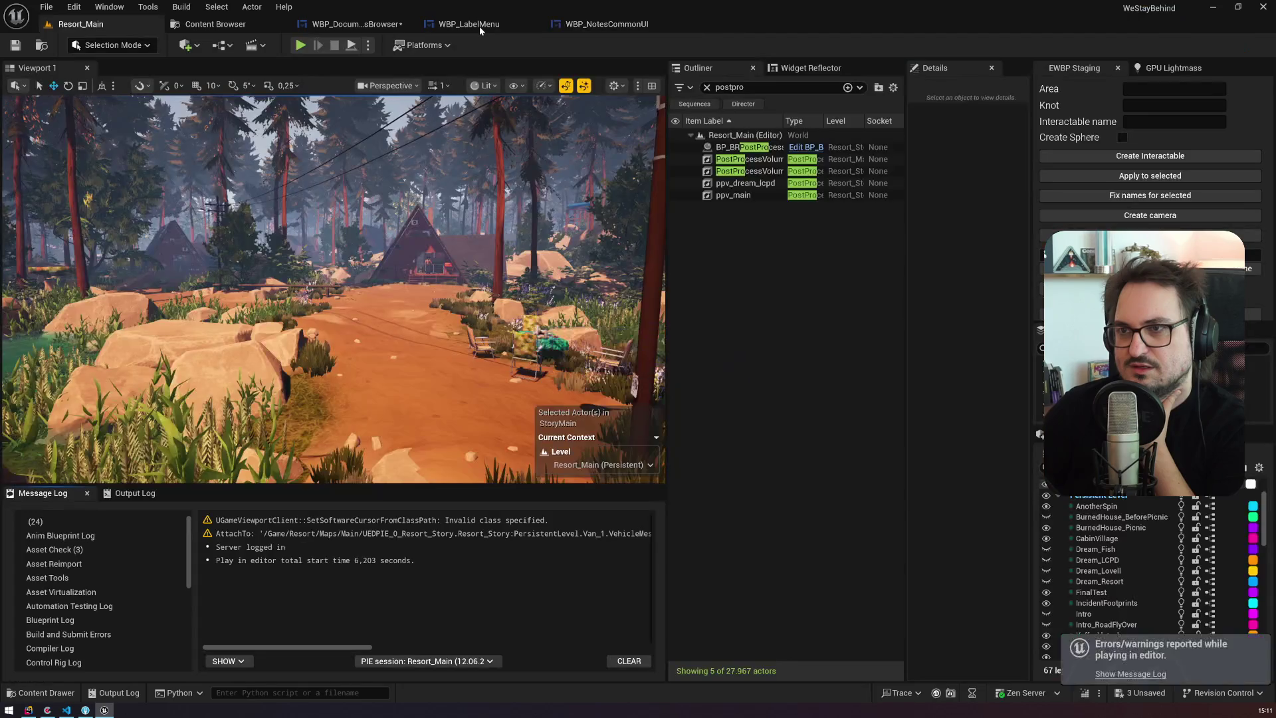
Step: Marquee-select the Current Idx, Current Filter and map ADD nodes and shift them right
left_click(480, 27)
left_click(352, 24)
mouse_move(695, 179)
left_mouse_down()
mouse_move(523, 167)
mouse_move(500, 195)
left_mouse_up()
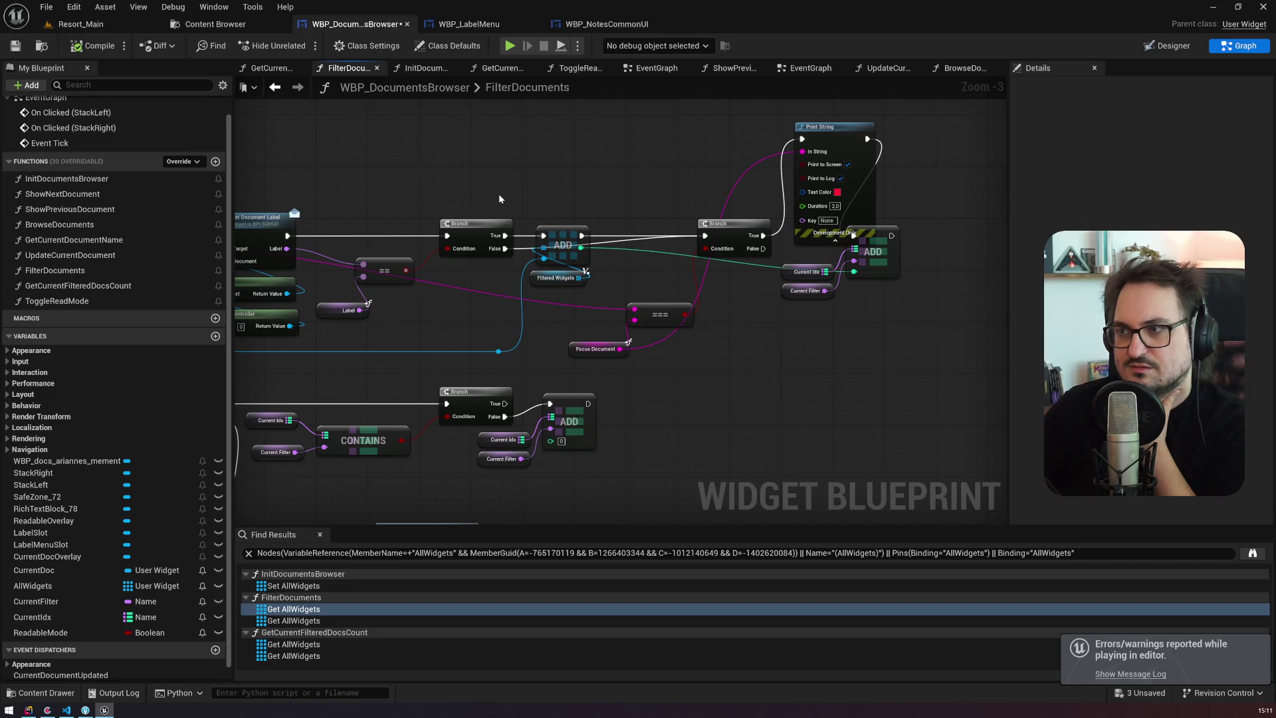
left_click_drag(827, 293, 854, 266)
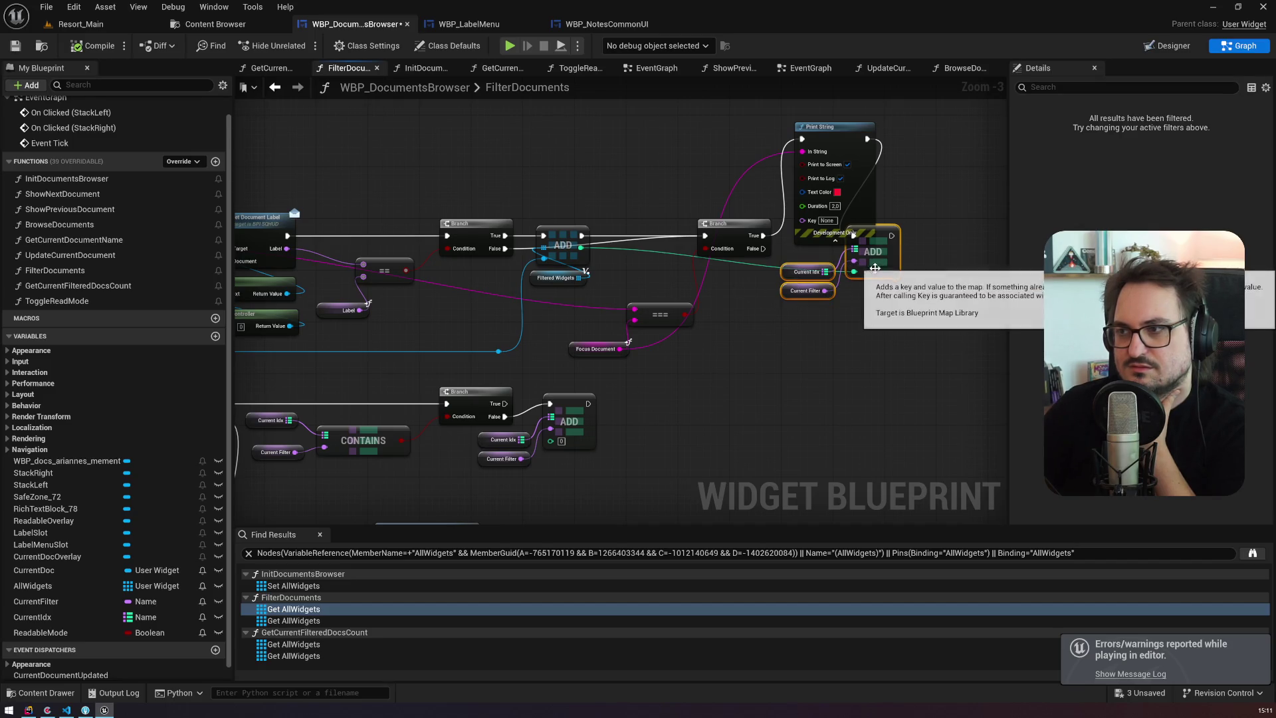
left_click_drag(831, 308, 673, 313)
left_click_drag(731, 277, 827, 278)
left_click_drag(638, 305, 948, 288)
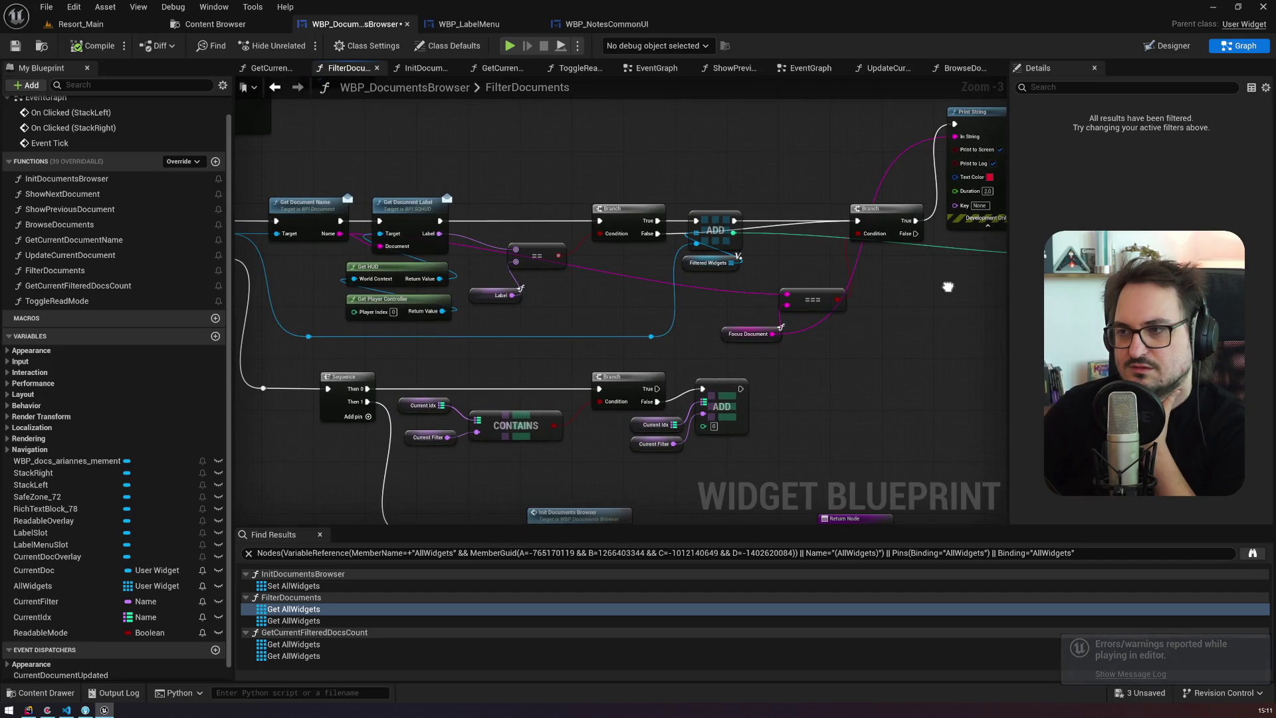
left_click_drag(948, 287, 649, 282)
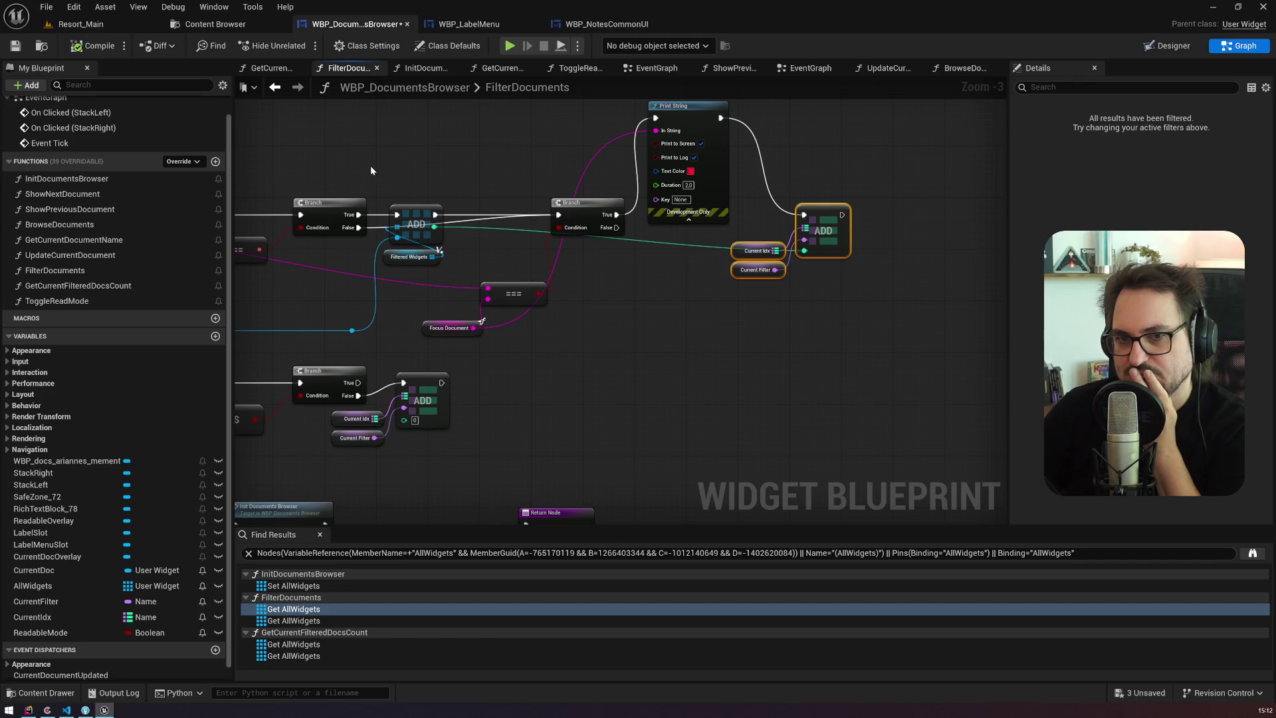
Step: Shift the Current Idx and Current Filter nodes left, then try and delete a Get Last Index node
scroll(684, 234, "up", 3)
left_click_drag(774, 298, 621, 309)
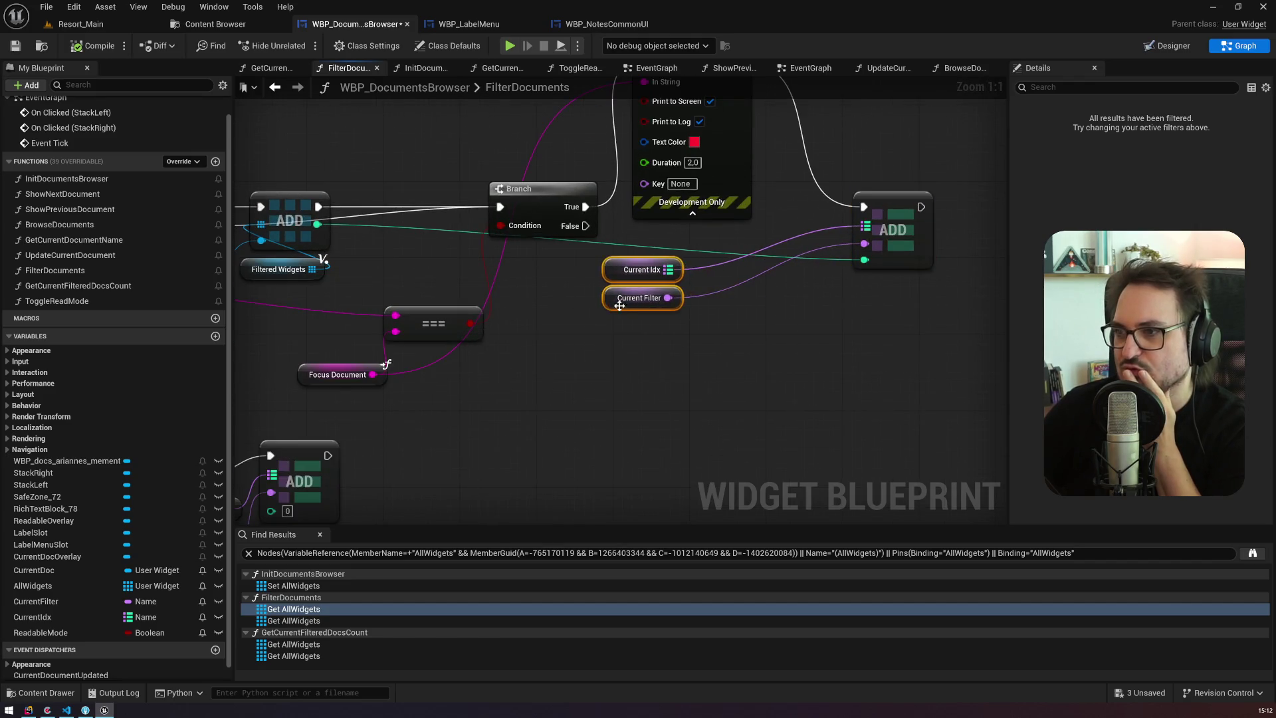
left_click(652, 319)
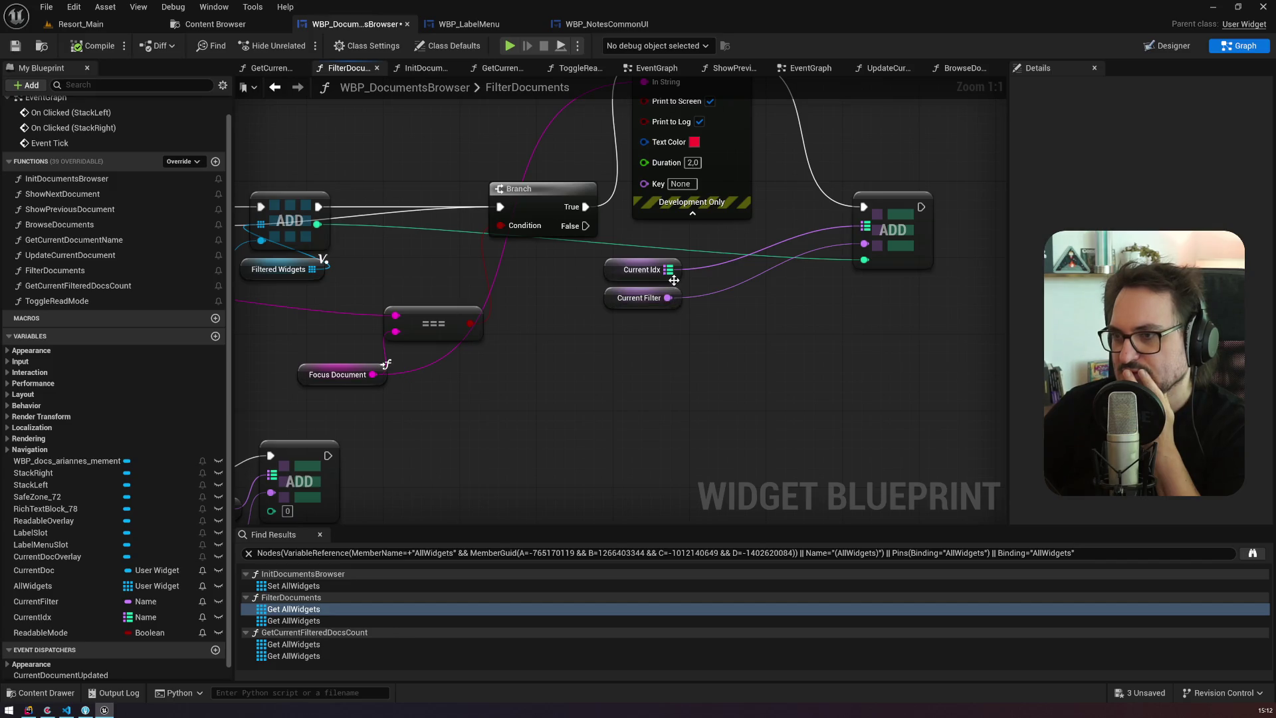
left_click_drag(668, 269, 710, 299)
type("last")
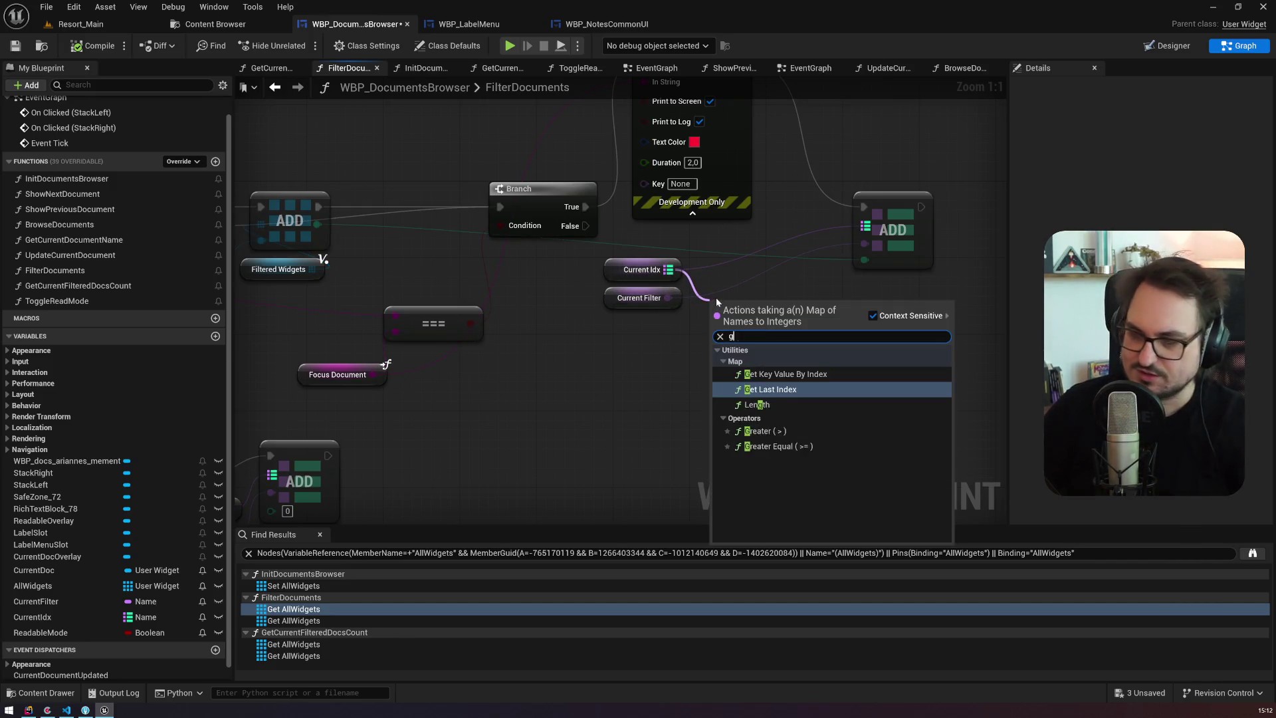
key("Return")
left_click_drag(835, 318, 881, 322)
key("Escape")
key("Delete")
Step: Try a Get Key Value By Index node off Current Idx, then delete it
left_click_drag(668, 270, 764, 318)
type("get")
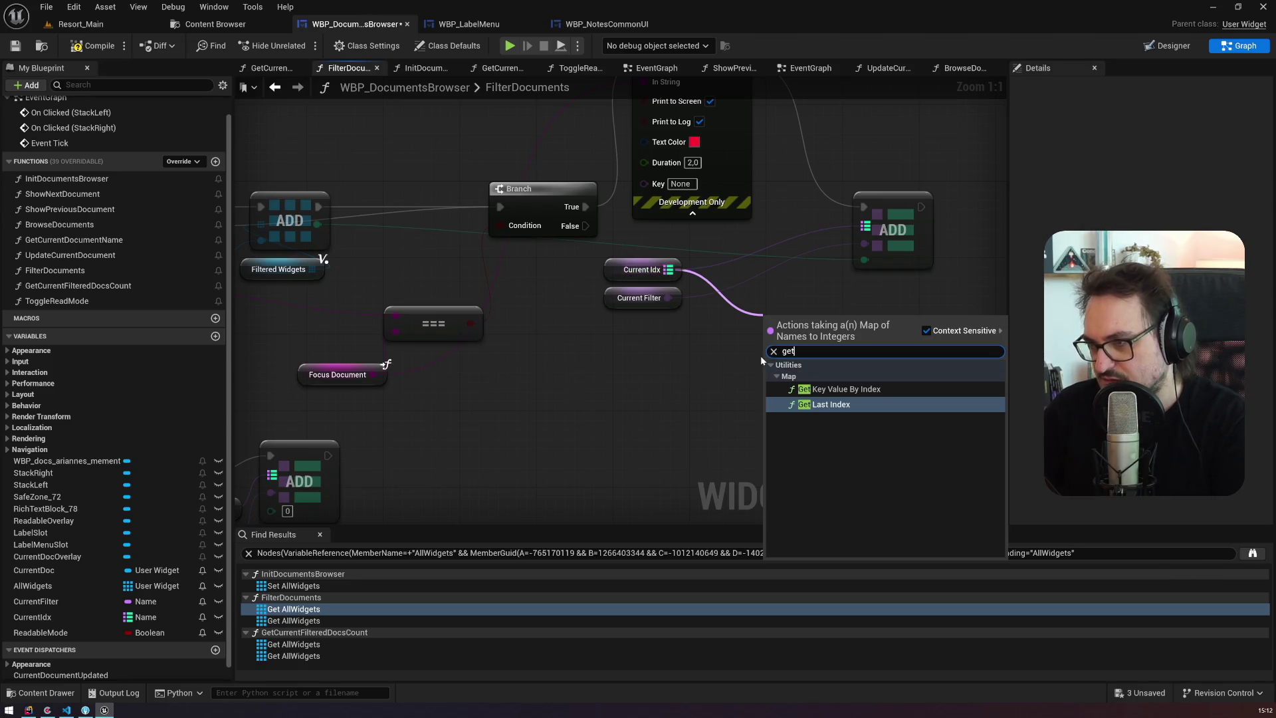
key("Up")
key("Return")
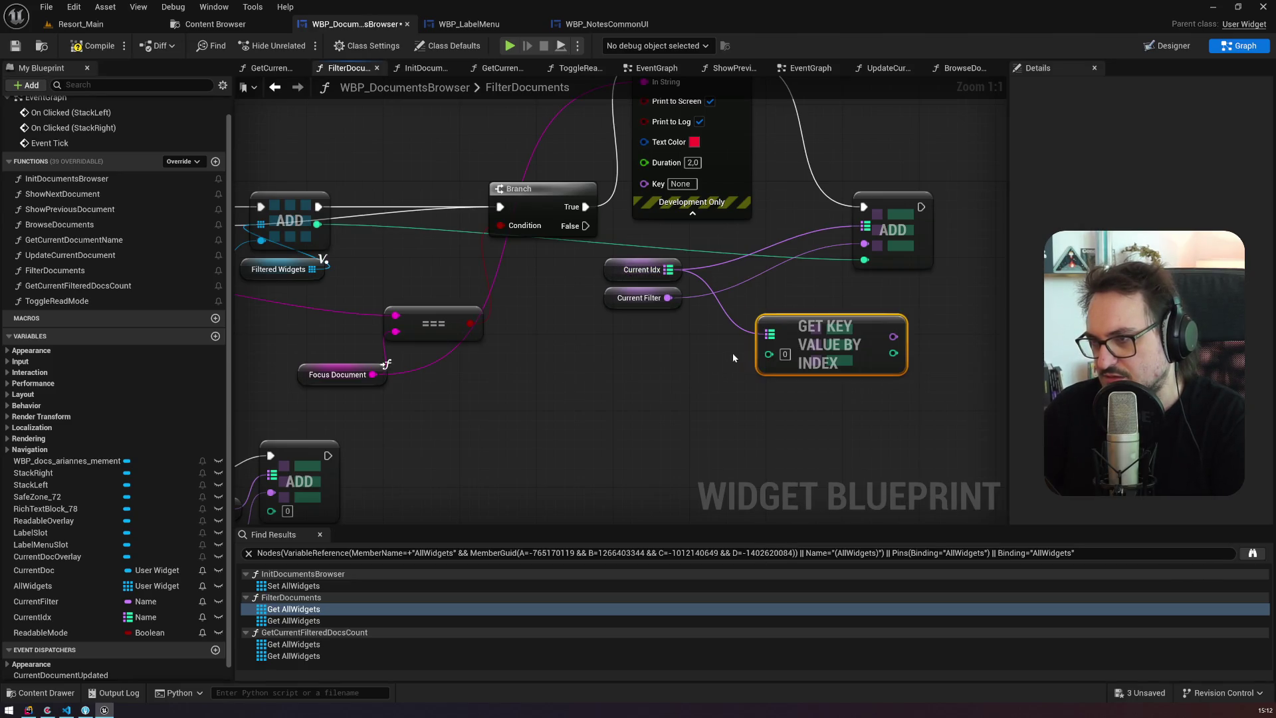
key("Delete")
Step: Add a Find on Current Idx, add 1 to its result, and wire that into ADD's value
mouse_move(668, 269)
left_mouse_down()
mouse_move(736, 297)
mouse_move(740, 328)
left_mouse_up()
type("find")
key("Return")
left_click_drag(827, 310, 857, 320)
type("+")
key("Return")
left_click(880, 345)
type("1")
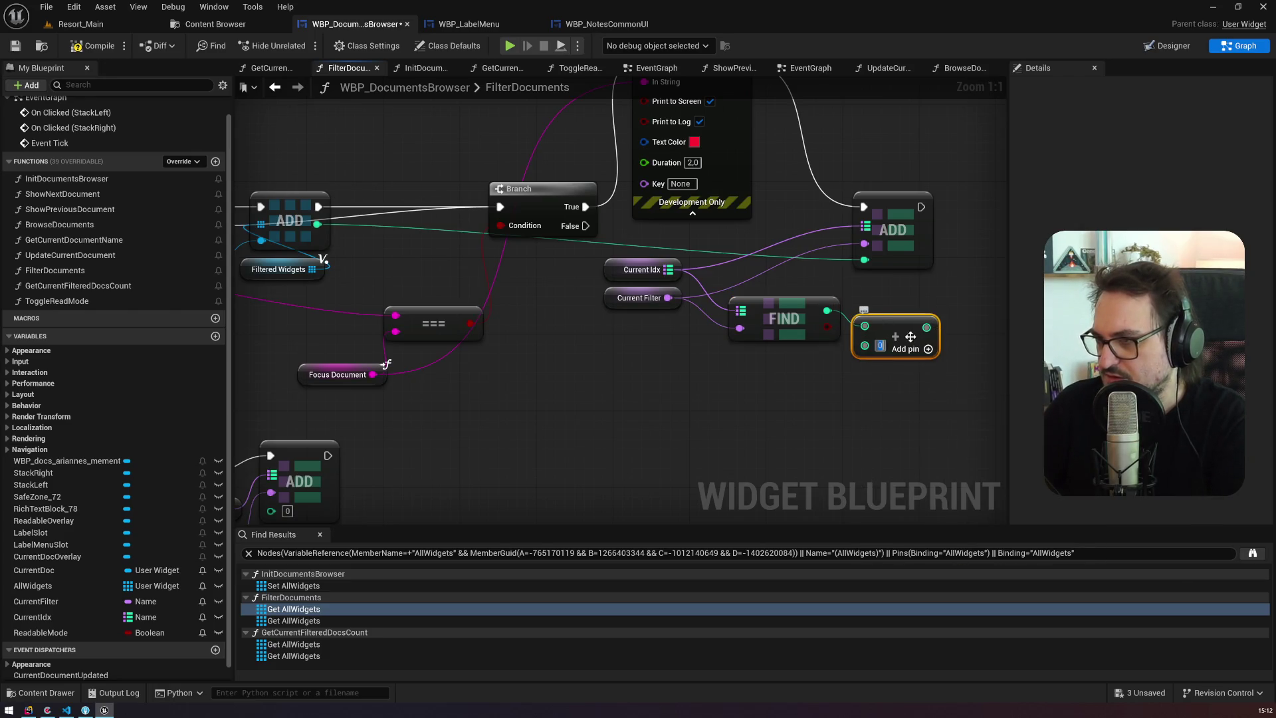
left_click_drag(927, 327, 866, 261)
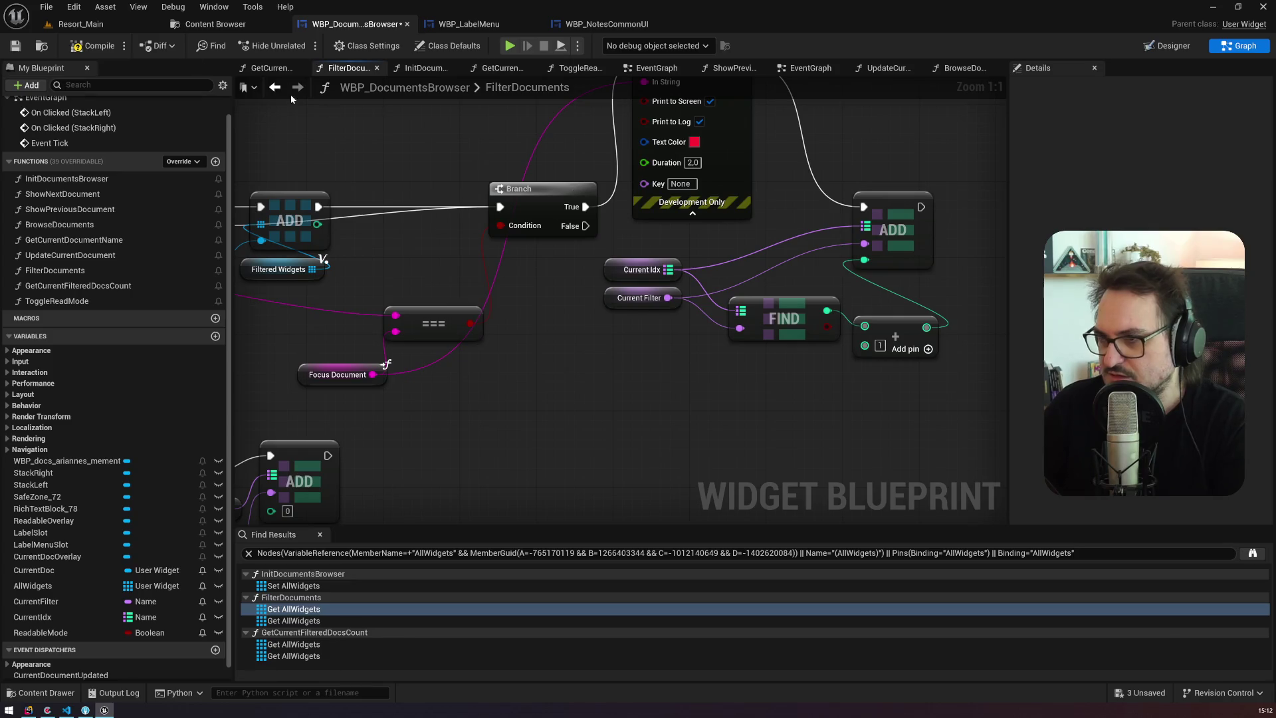
left_click(93, 46)
left_click(99, 31)
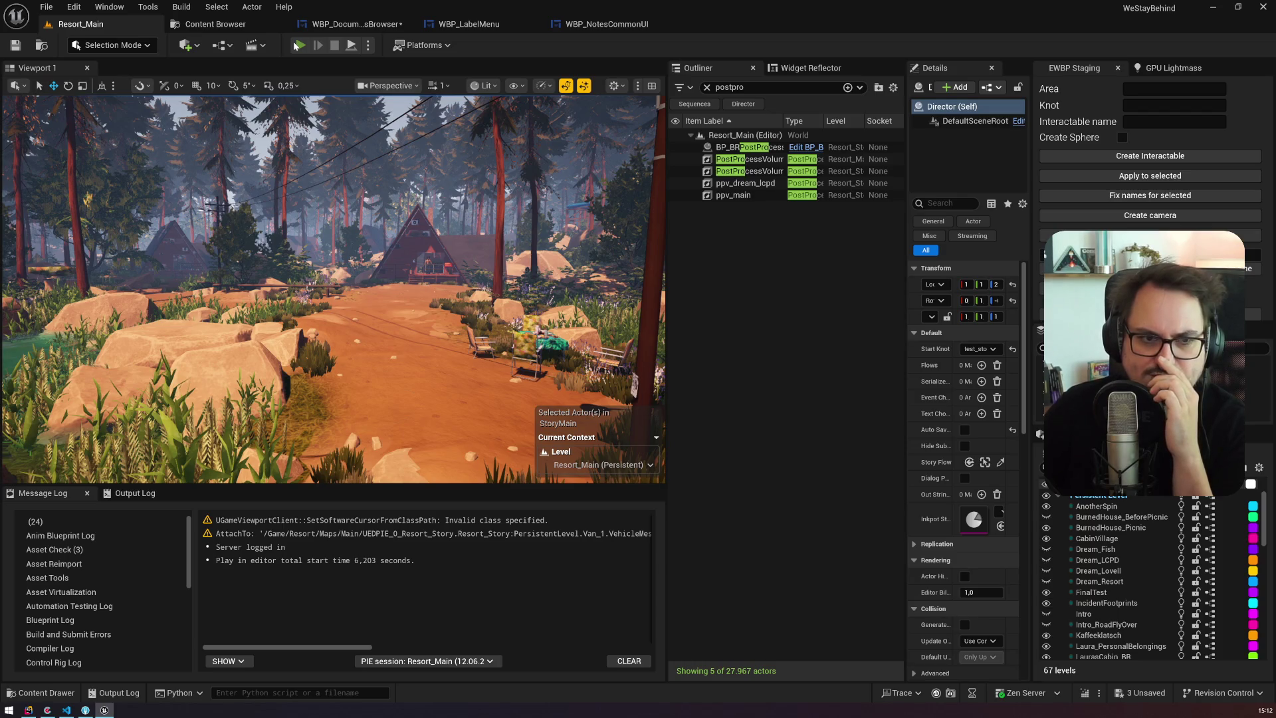
Step: Play Resort_Main, give the note a blue label, then tag the typed meeting notes magenta
left_click(298, 45)
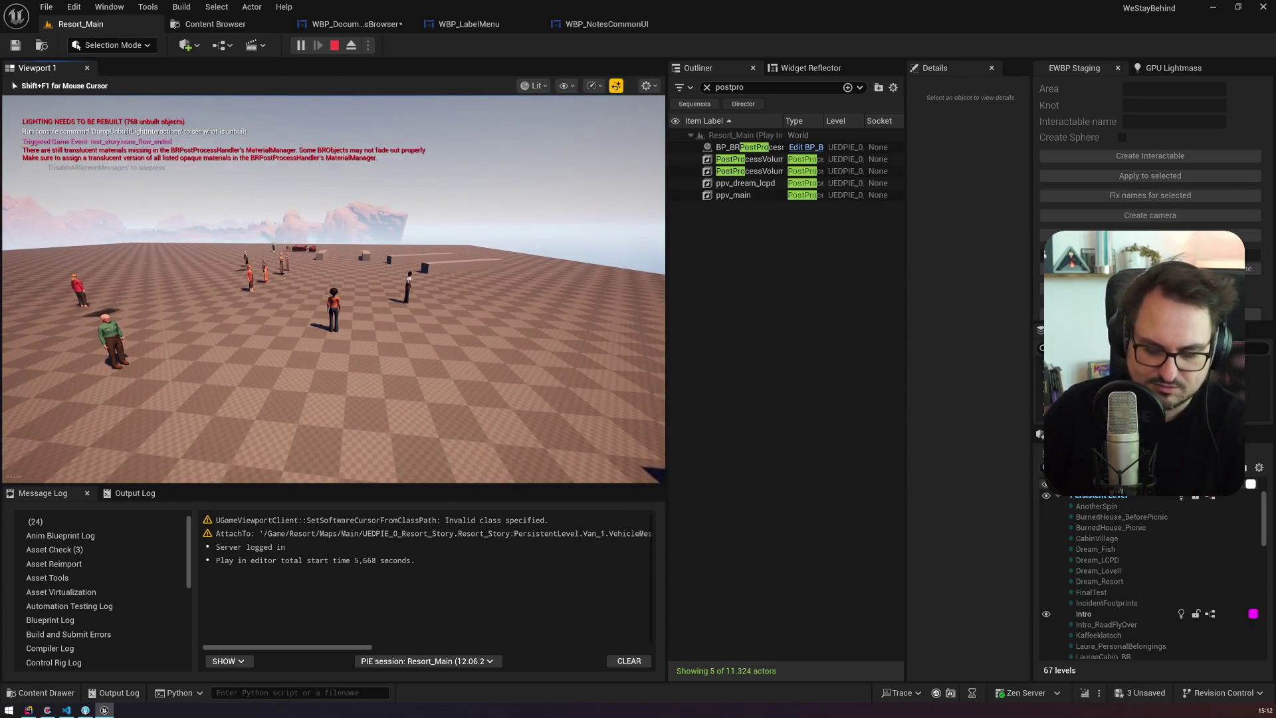
left_click(454, 278)
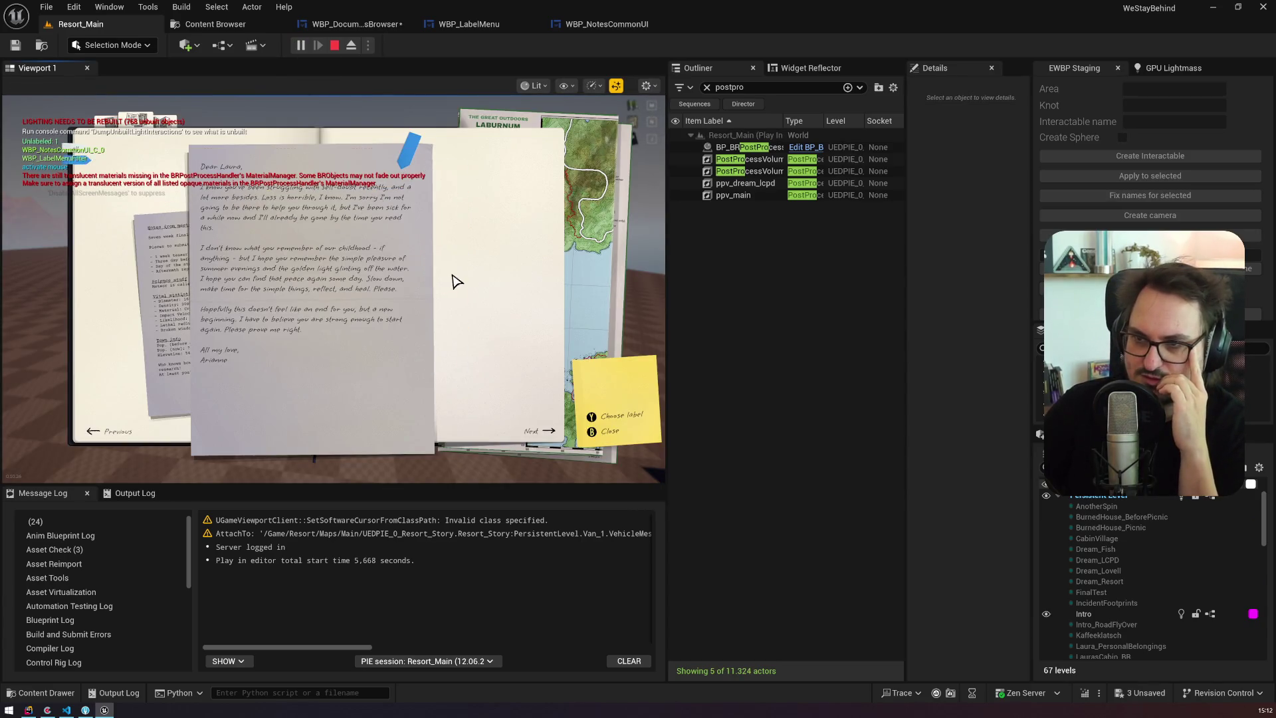
left_click(158, 269)
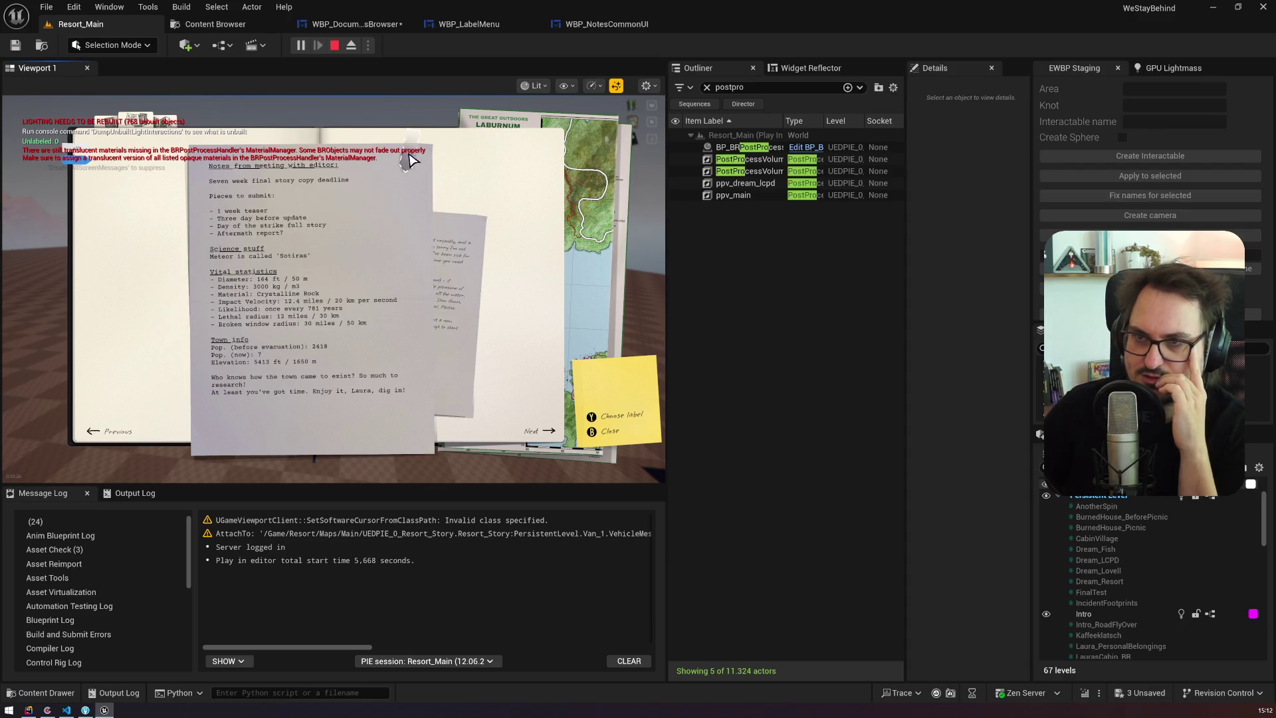
left_click(409, 153)
left_click(445, 318)
Step: Tag the handwritten letter magenta, then file it under the chosen label
left_click(80, 170)
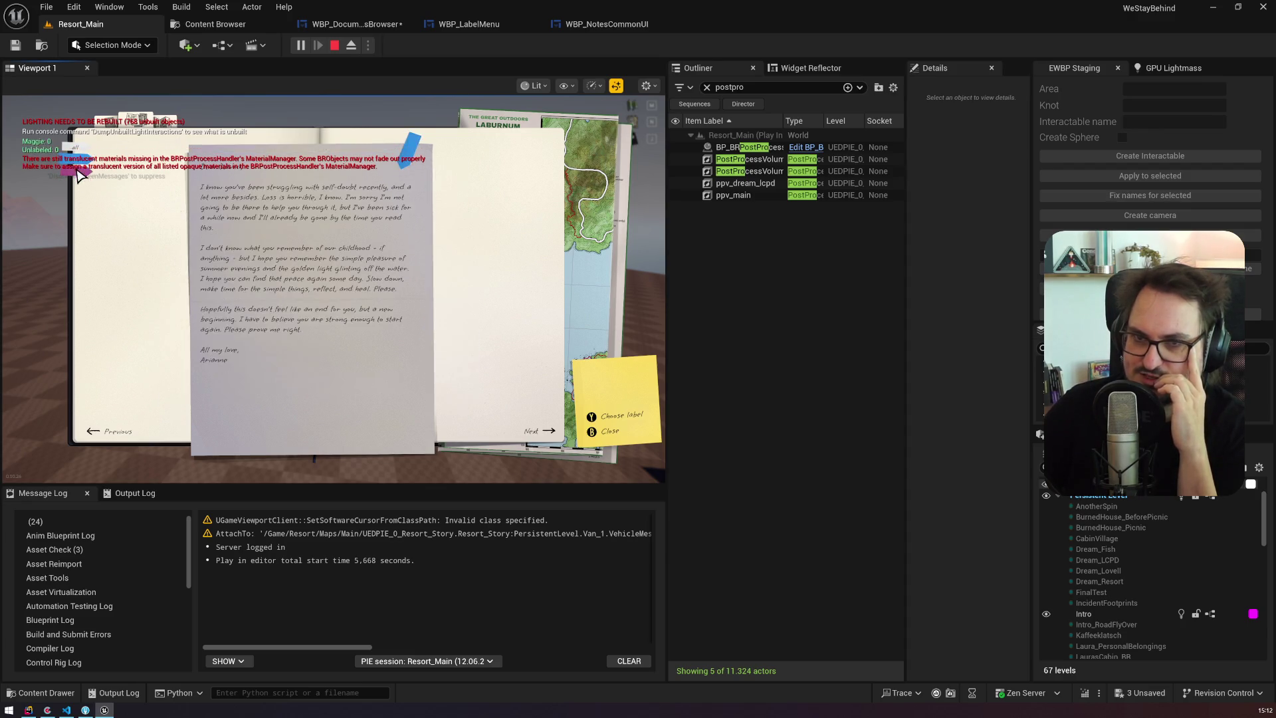
left_click(84, 166)
left_click(84, 159)
left_click(83, 166)
left_click(83, 166)
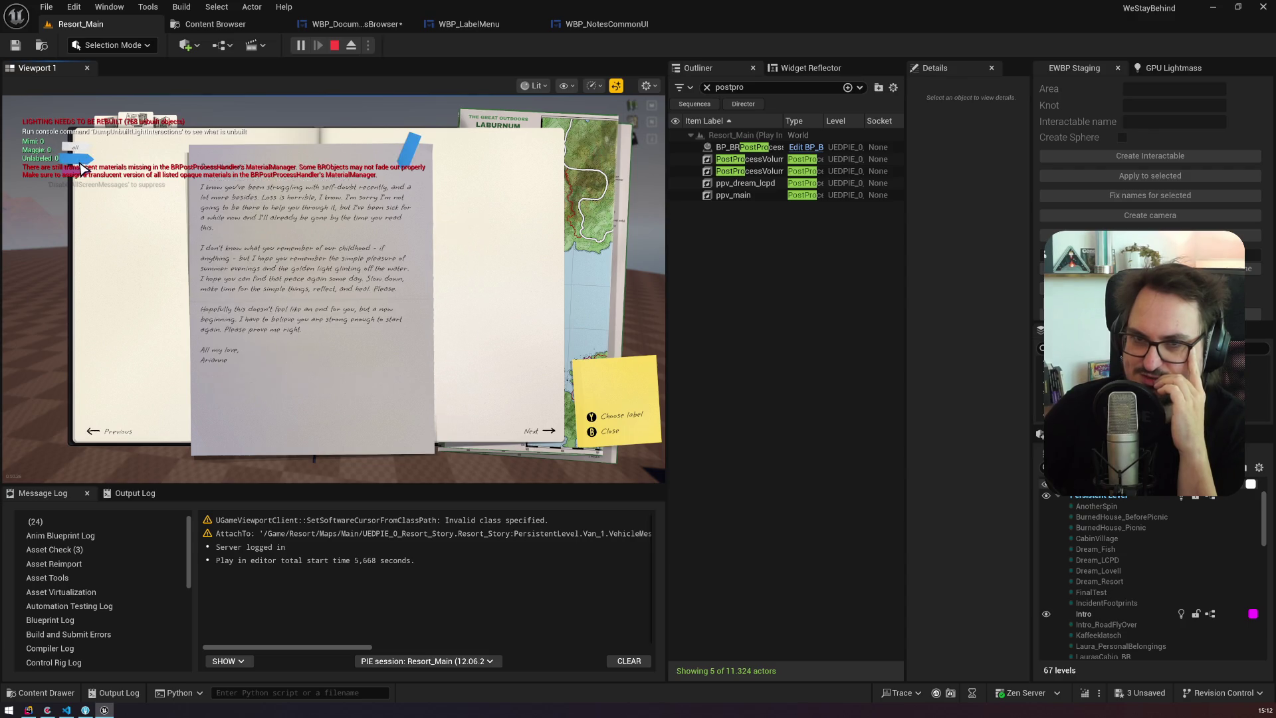
left_click(406, 155)
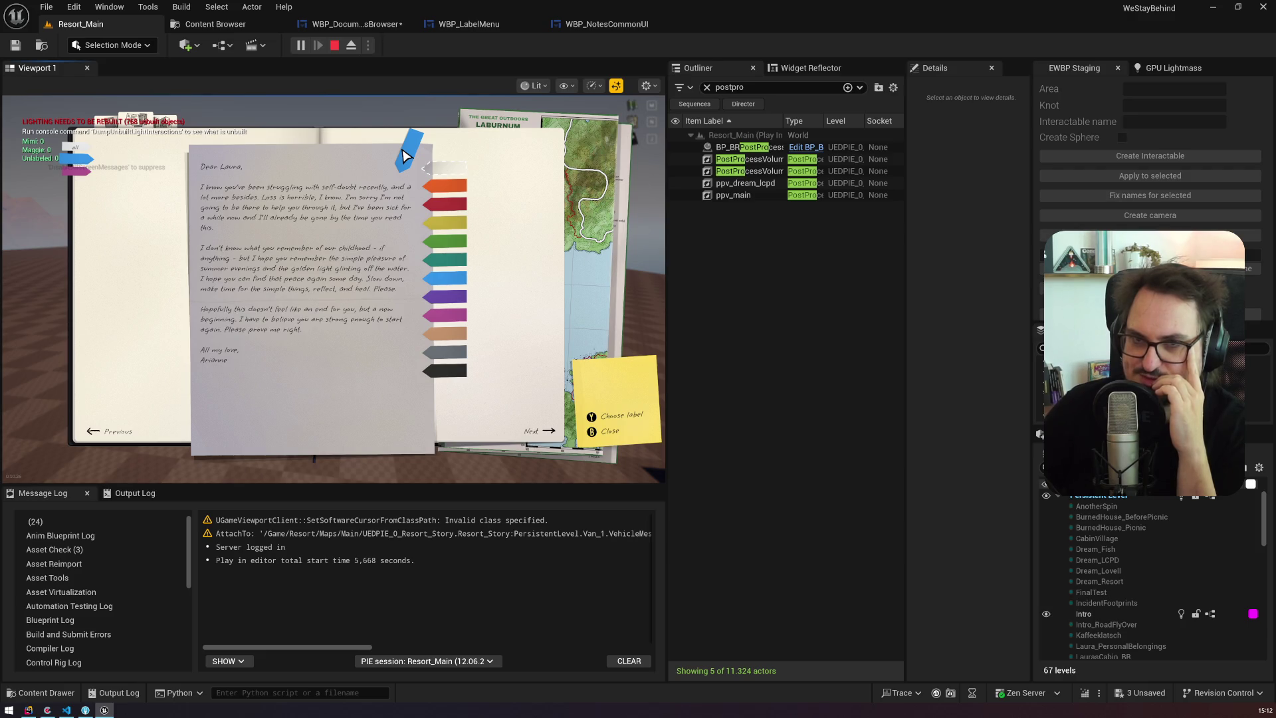
left_click(448, 322)
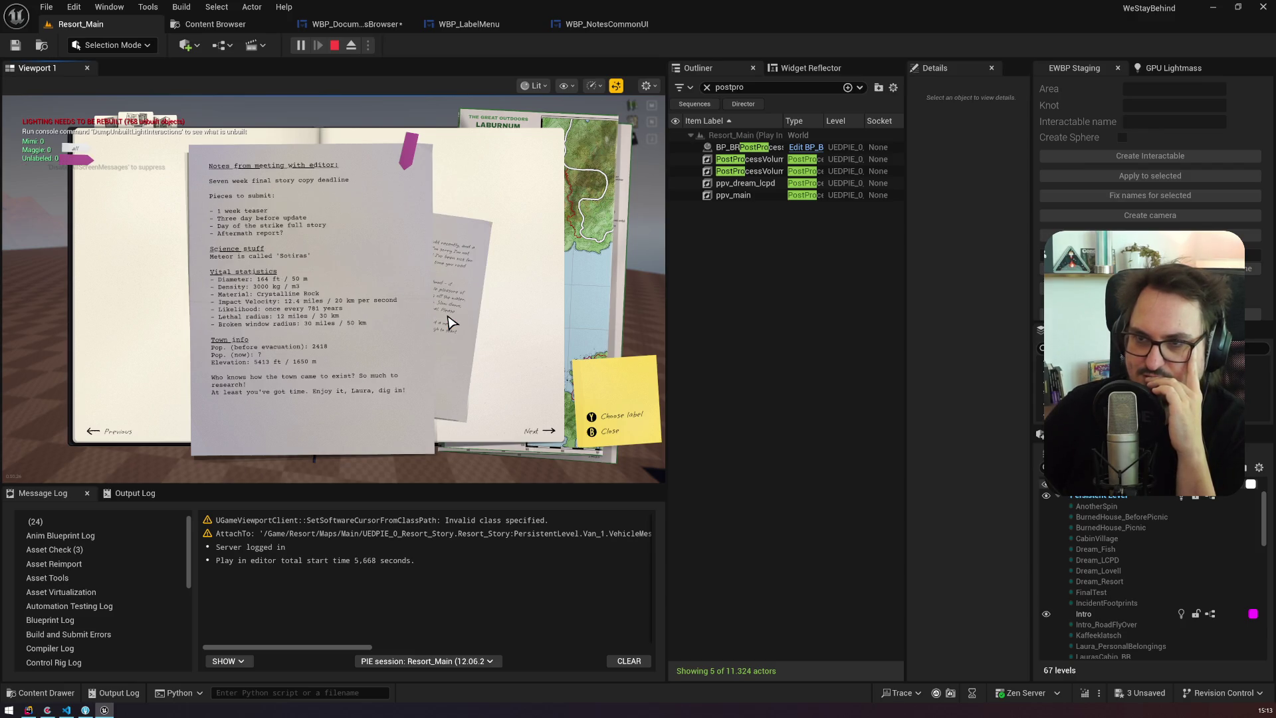
left_click(451, 309)
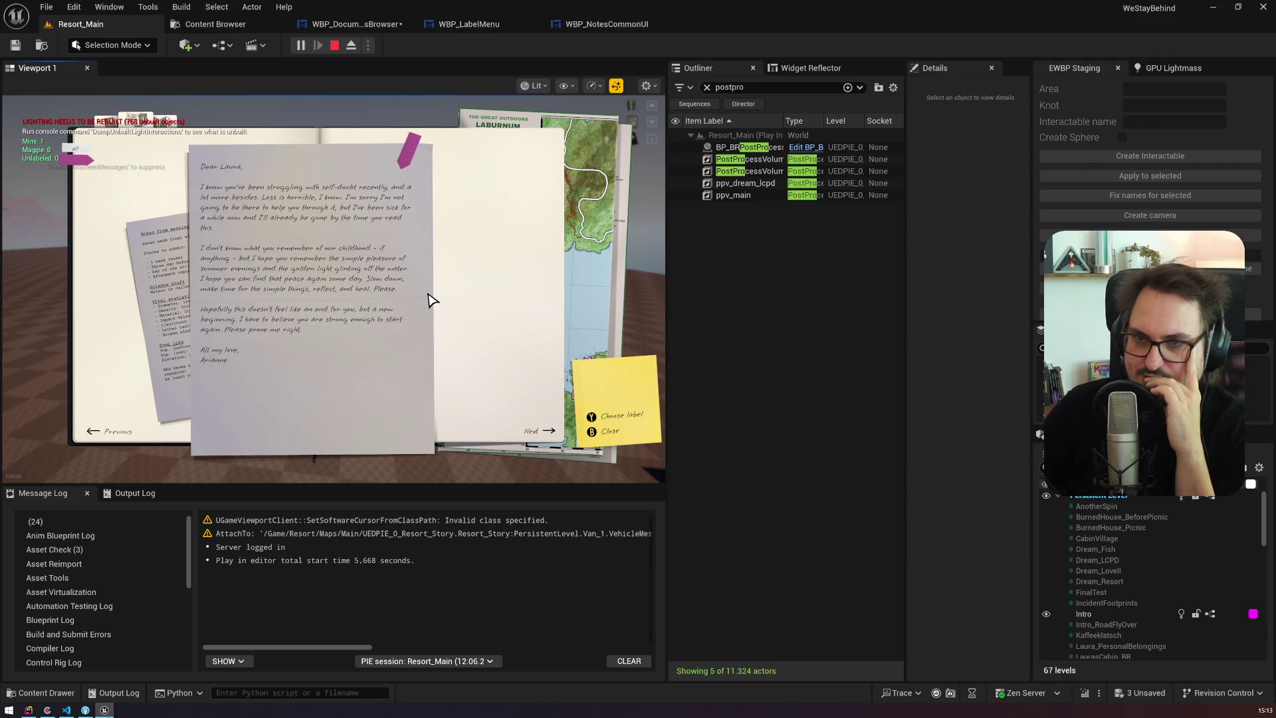
left_click(408, 165)
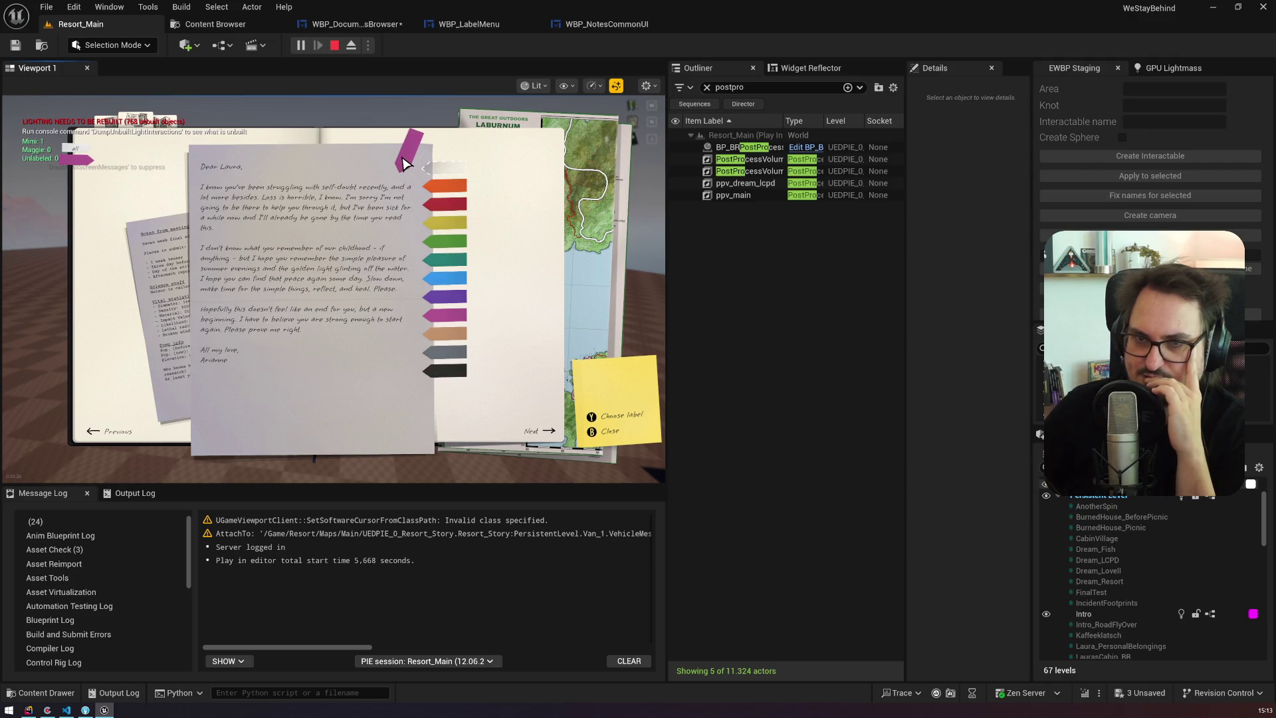
left_click(458, 271)
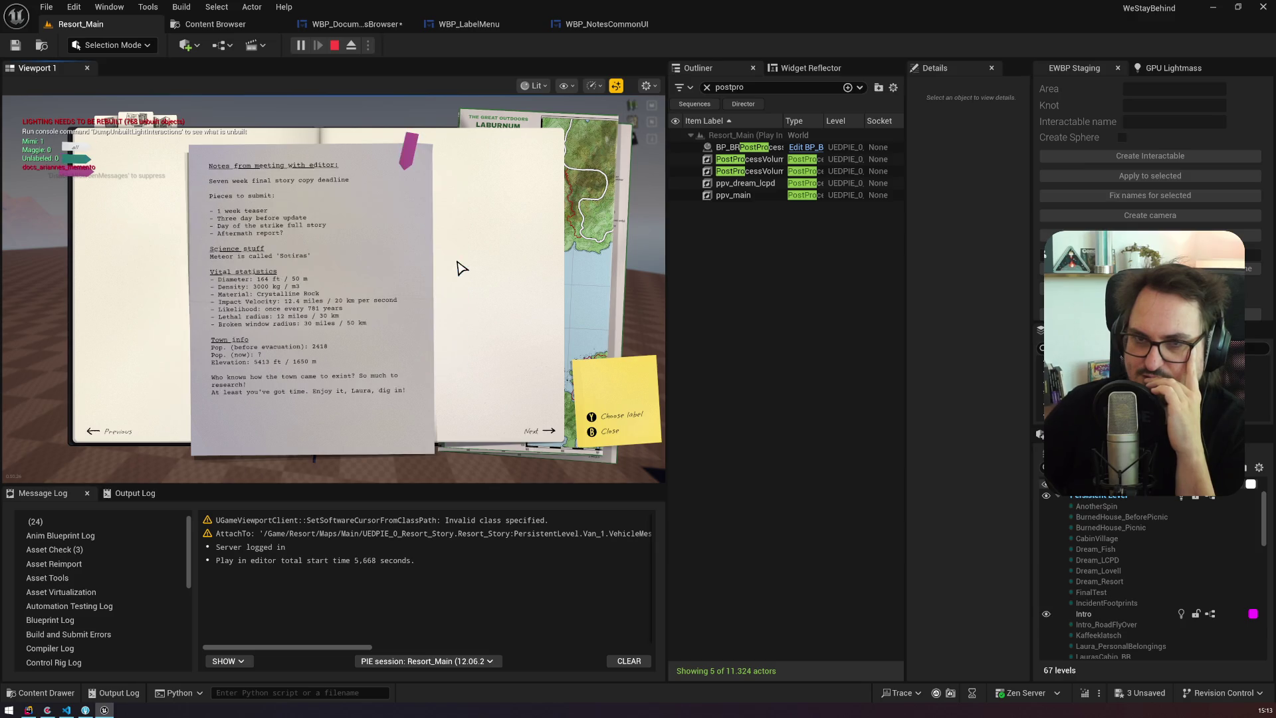
Step: Tag the meeting notes teal, bring the Dear Laura letter forward, and end the session
left_click(81, 173)
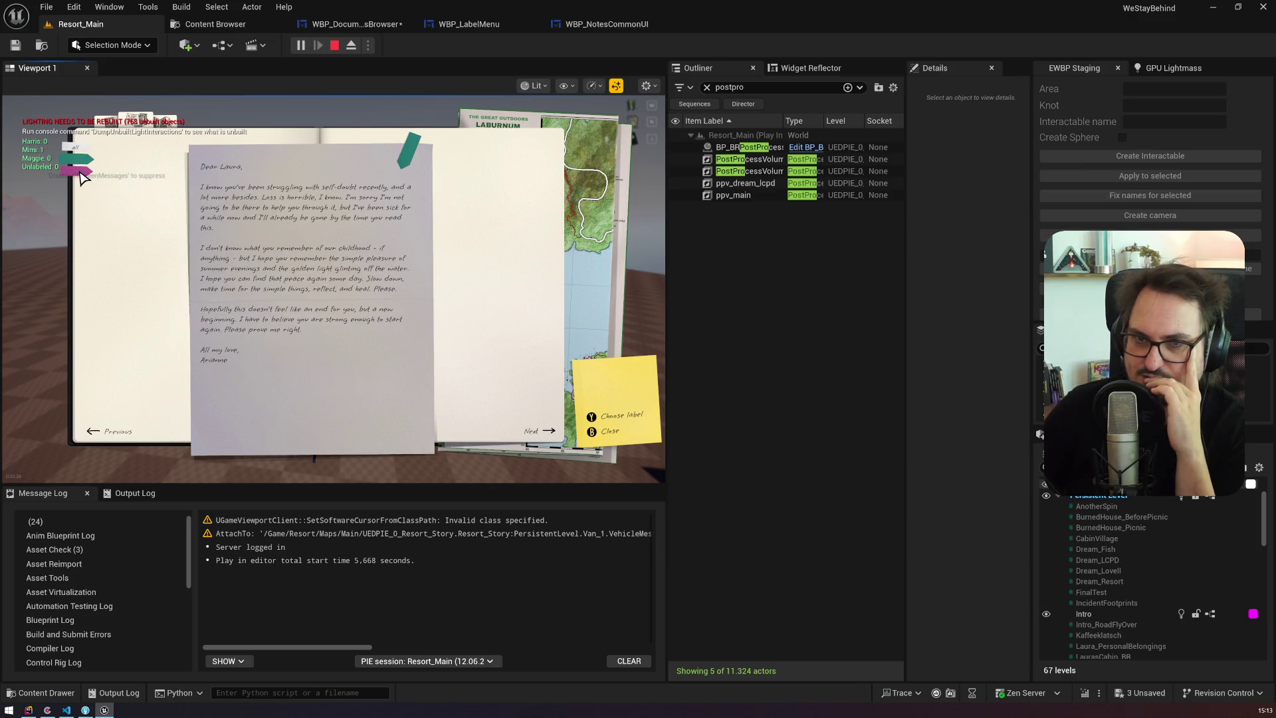
left_click(80, 172)
left_click(80, 173)
left_click(80, 173)
left_click(410, 157)
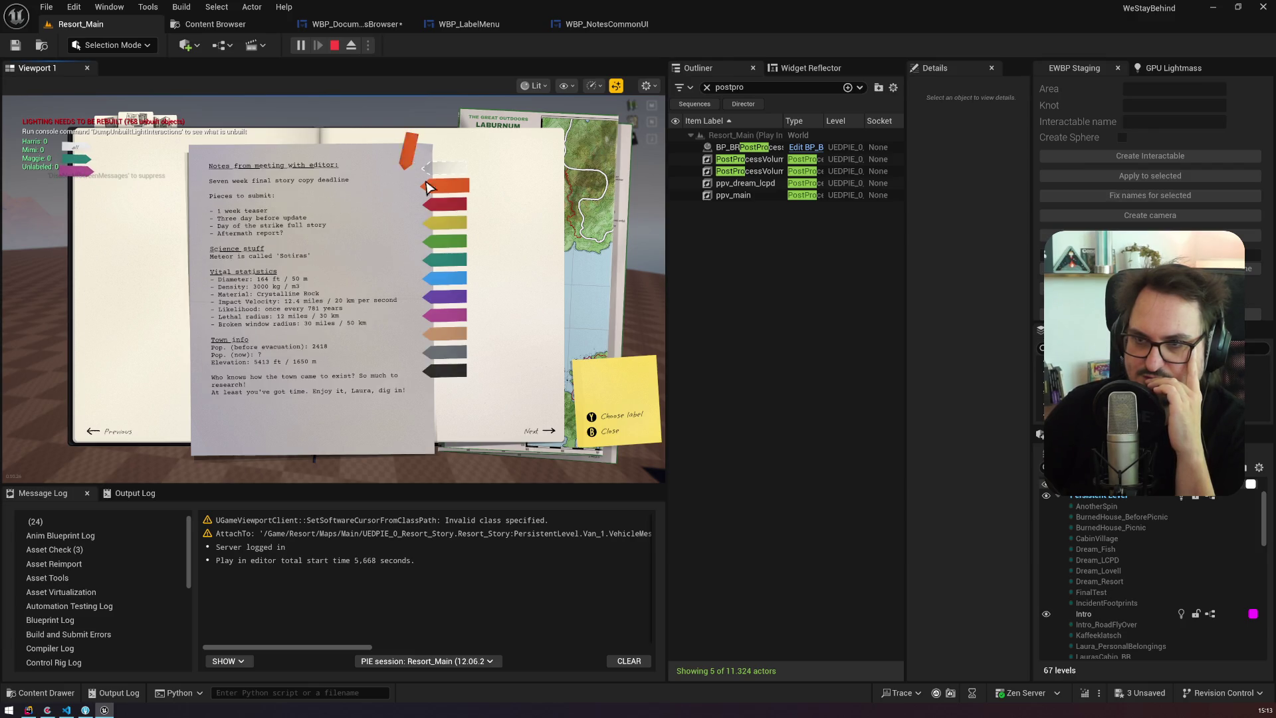
left_click(465, 266)
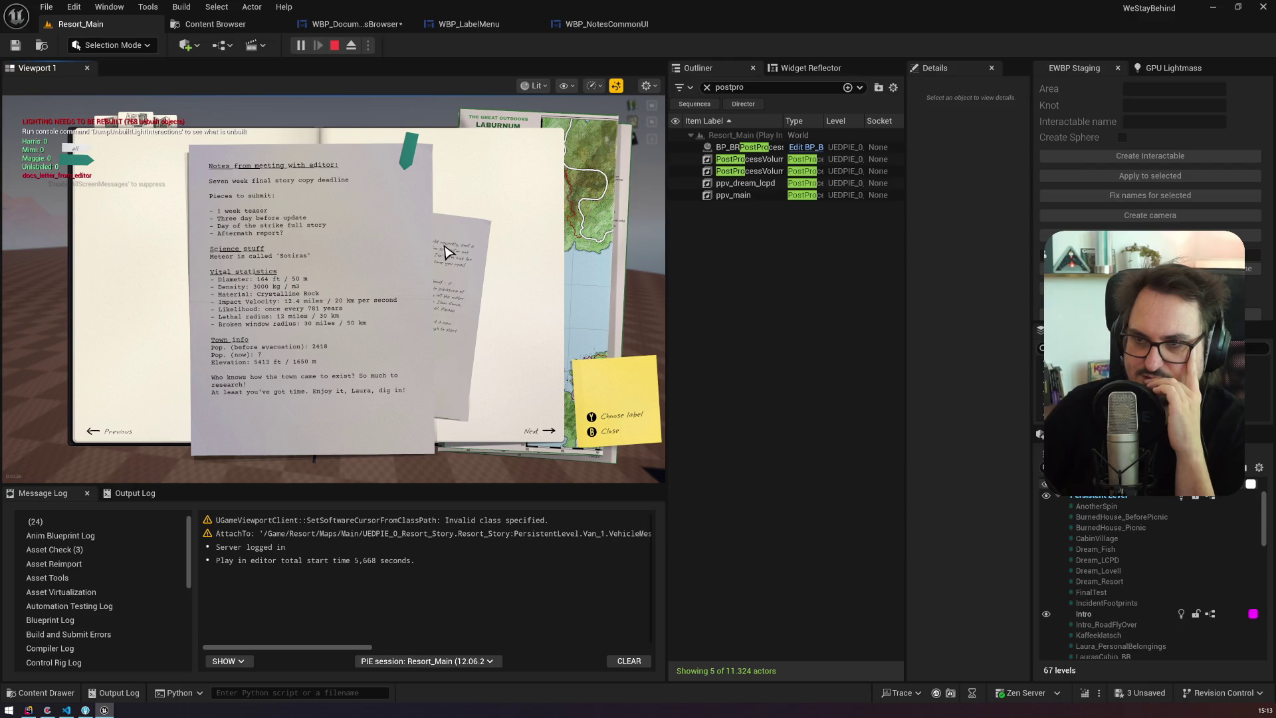
left_click(446, 251)
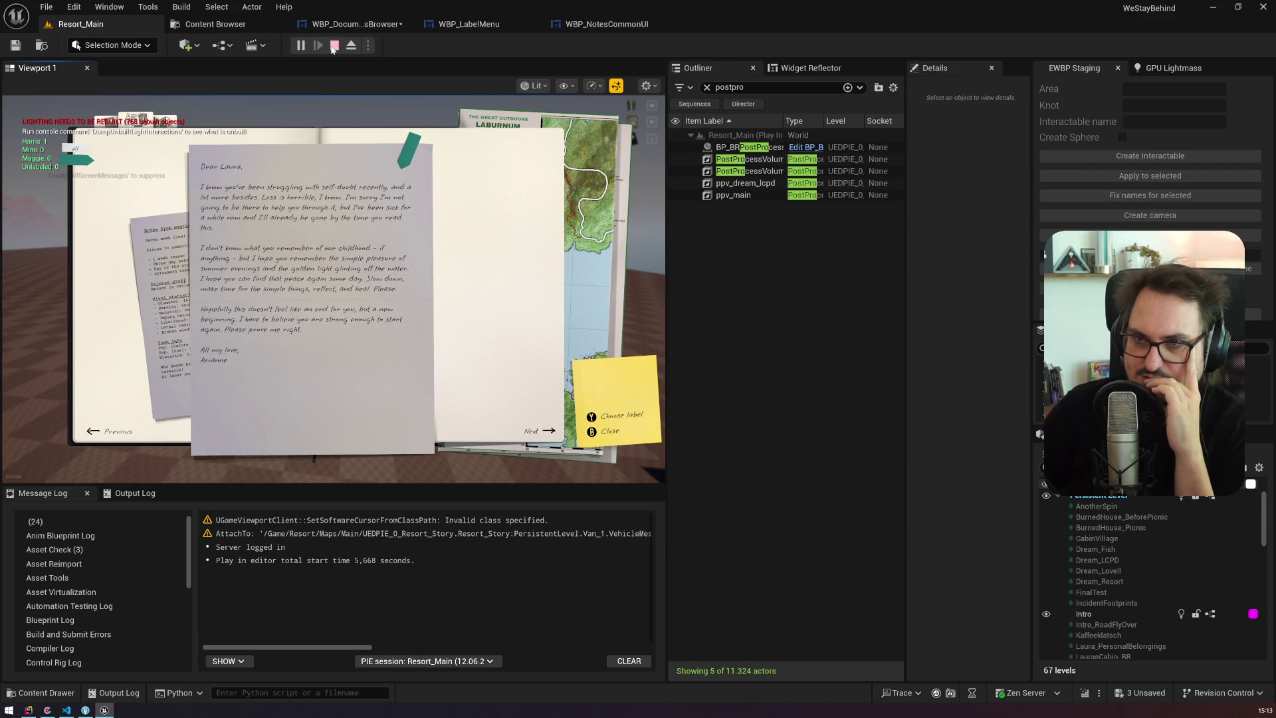
left_click(385, 28)
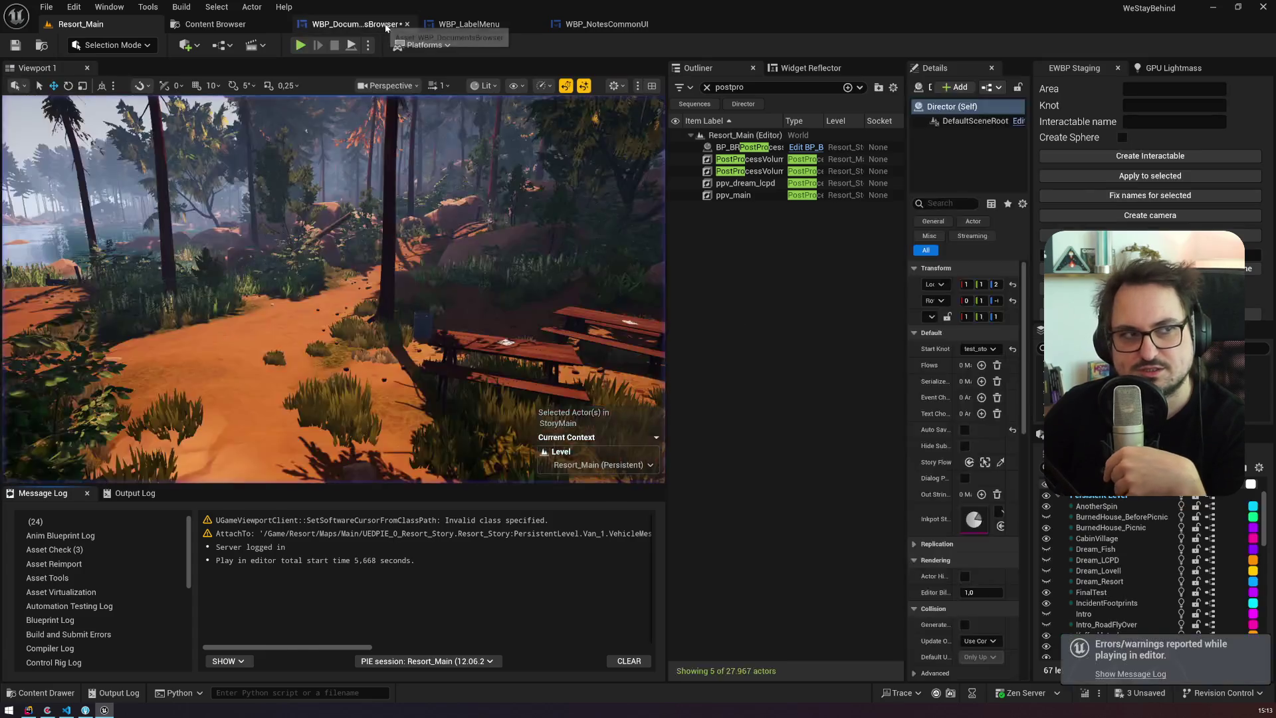
Step: Zoom out and pan FilterDocuments to inspect the Current Idx, Current Filter and CONTAINS nodes
scroll(462, 374, "down", 1)
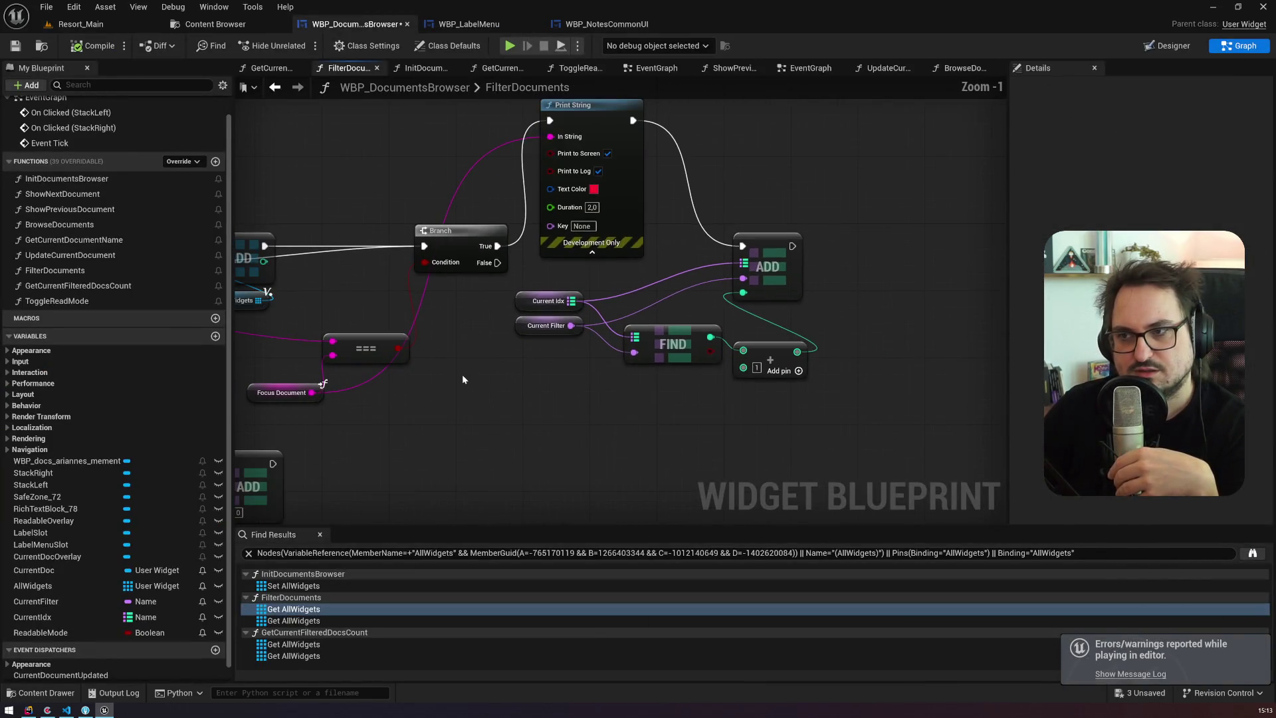
scroll(461, 373, "down", 1)
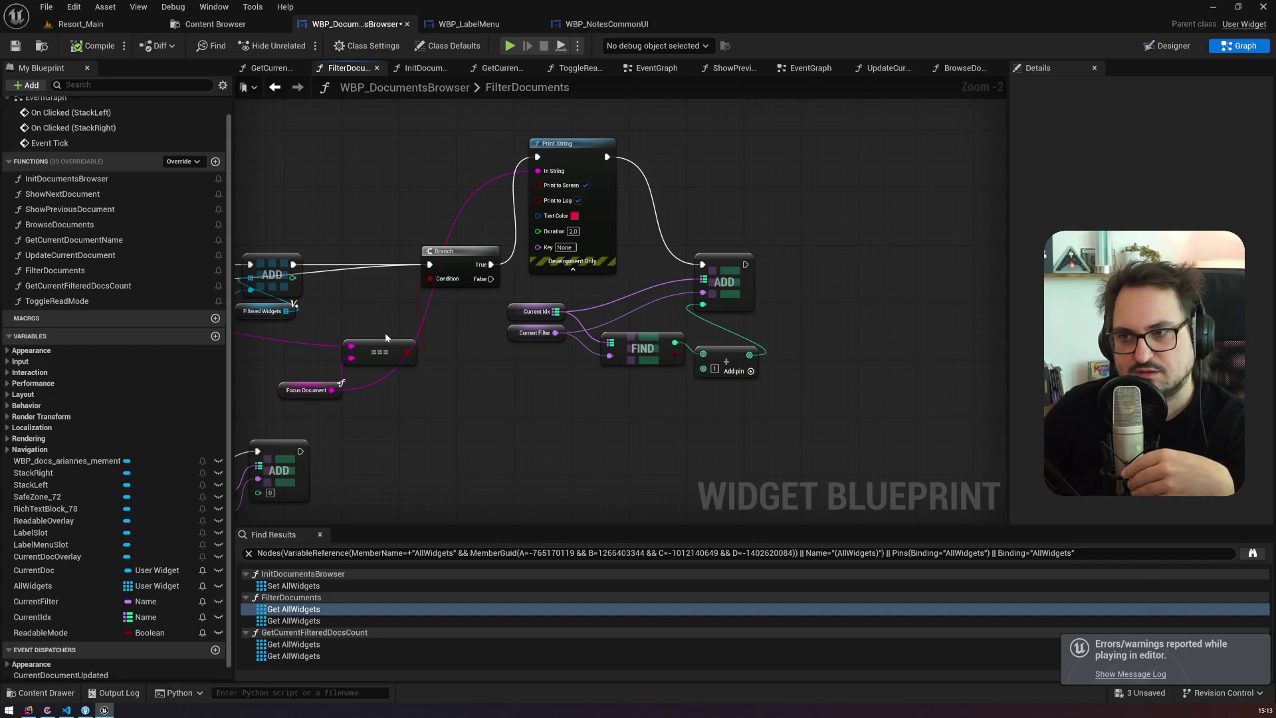
mouse_move(365, 324)
left_mouse_down()
mouse_move(806, 299)
mouse_move(292, 281)
mouse_move(553, 274)
mouse_move(535, 156)
left_mouse_up()
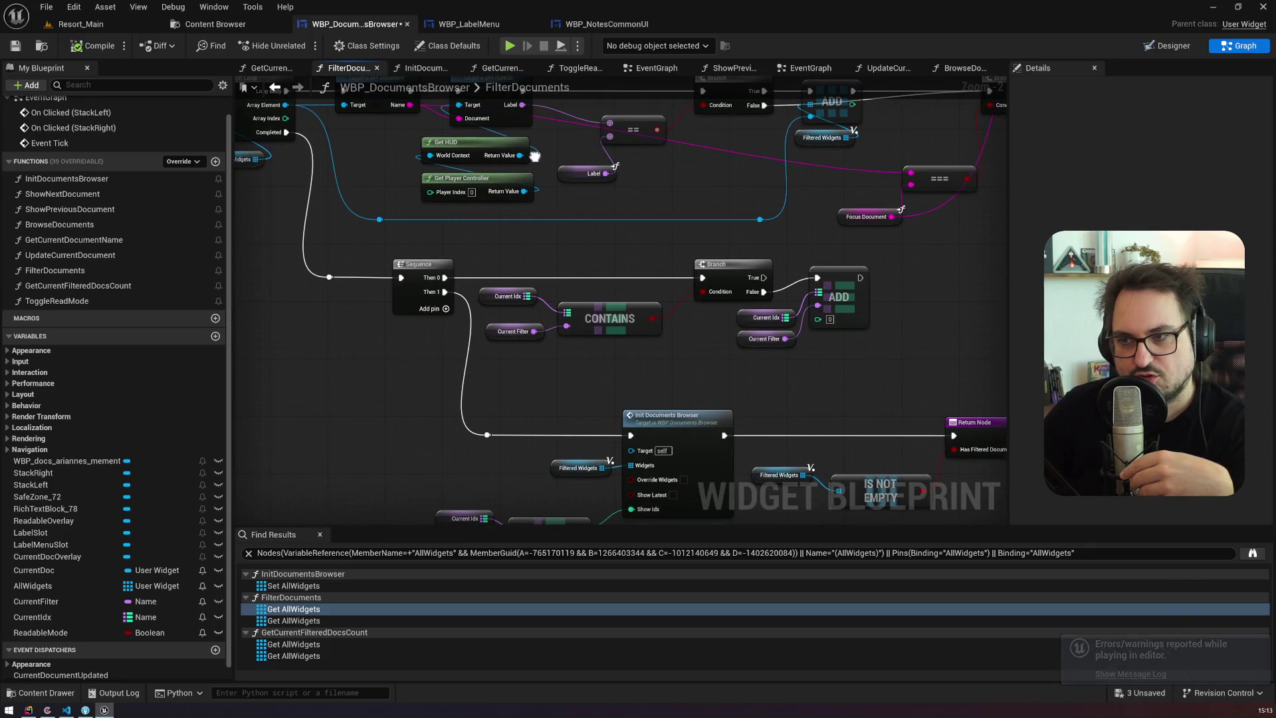
left_click_drag(503, 371, 566, 302)
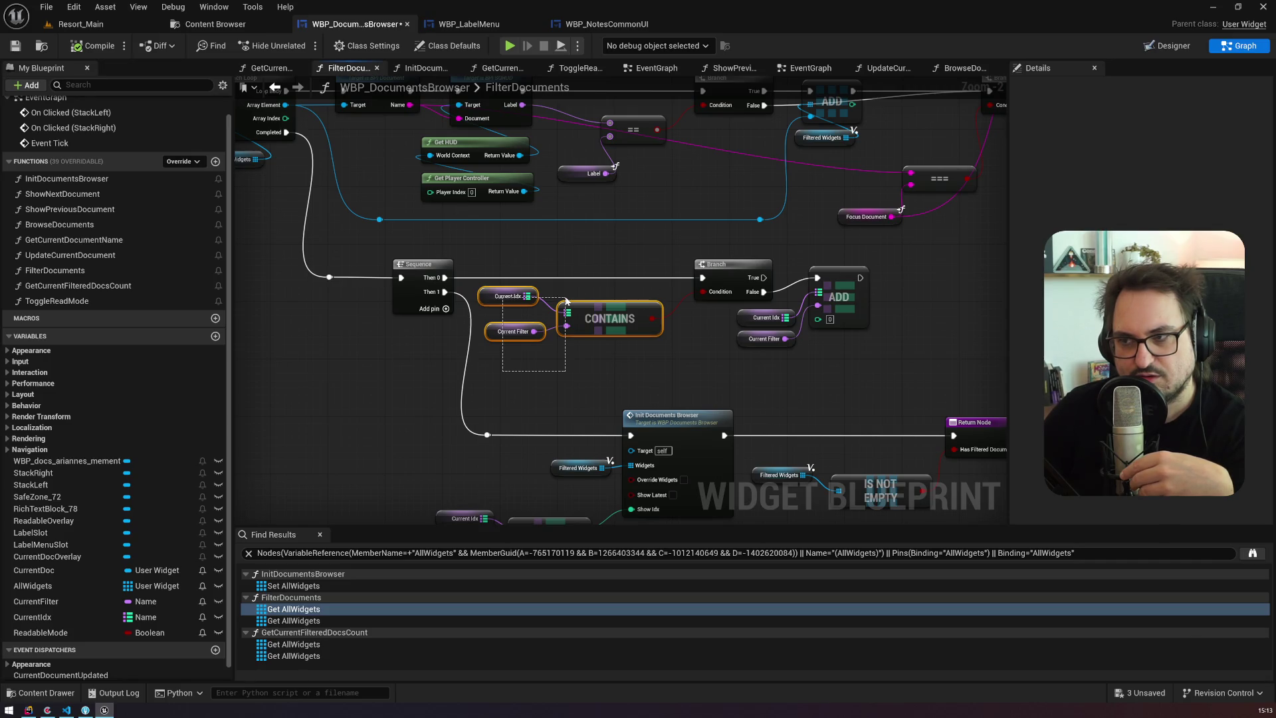
left_click_drag(566, 302, 567, 302)
mouse_move(486, 254)
left_mouse_down()
mouse_move(549, 227)
mouse_move(376, 200)
left_mouse_up()
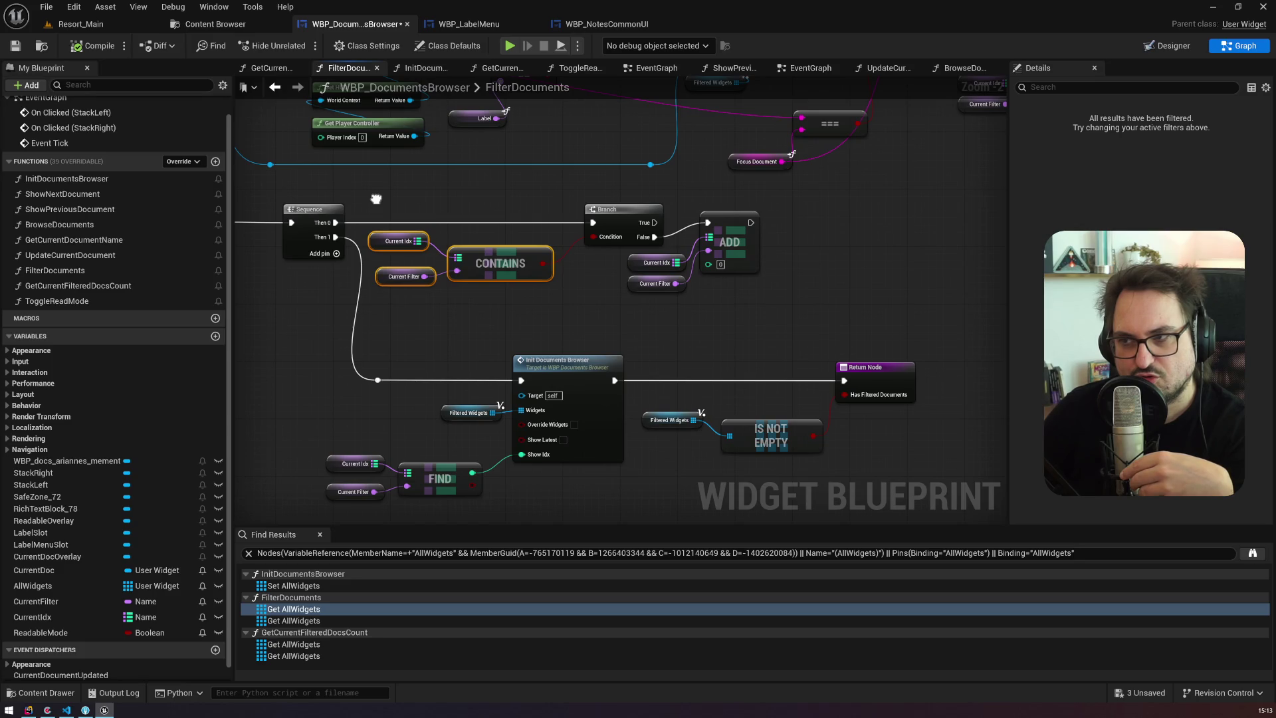
left_click_drag(376, 200, 351, 195)
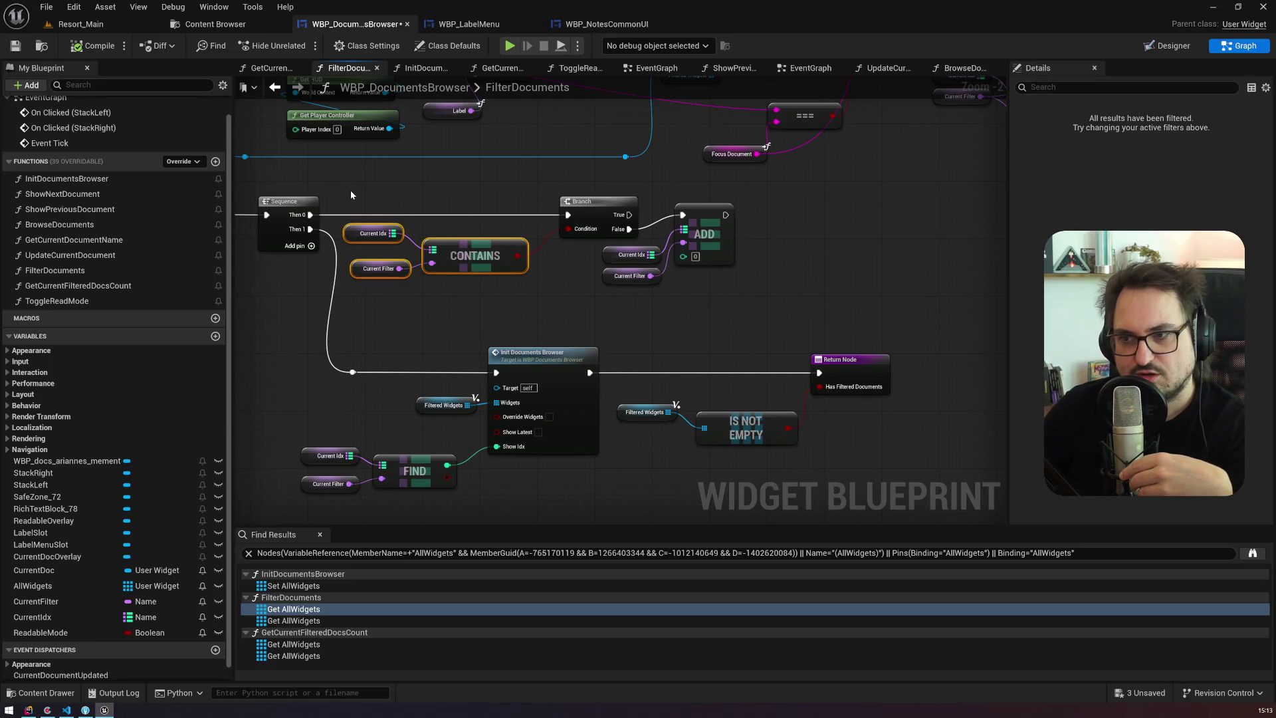
left_click(413, 168)
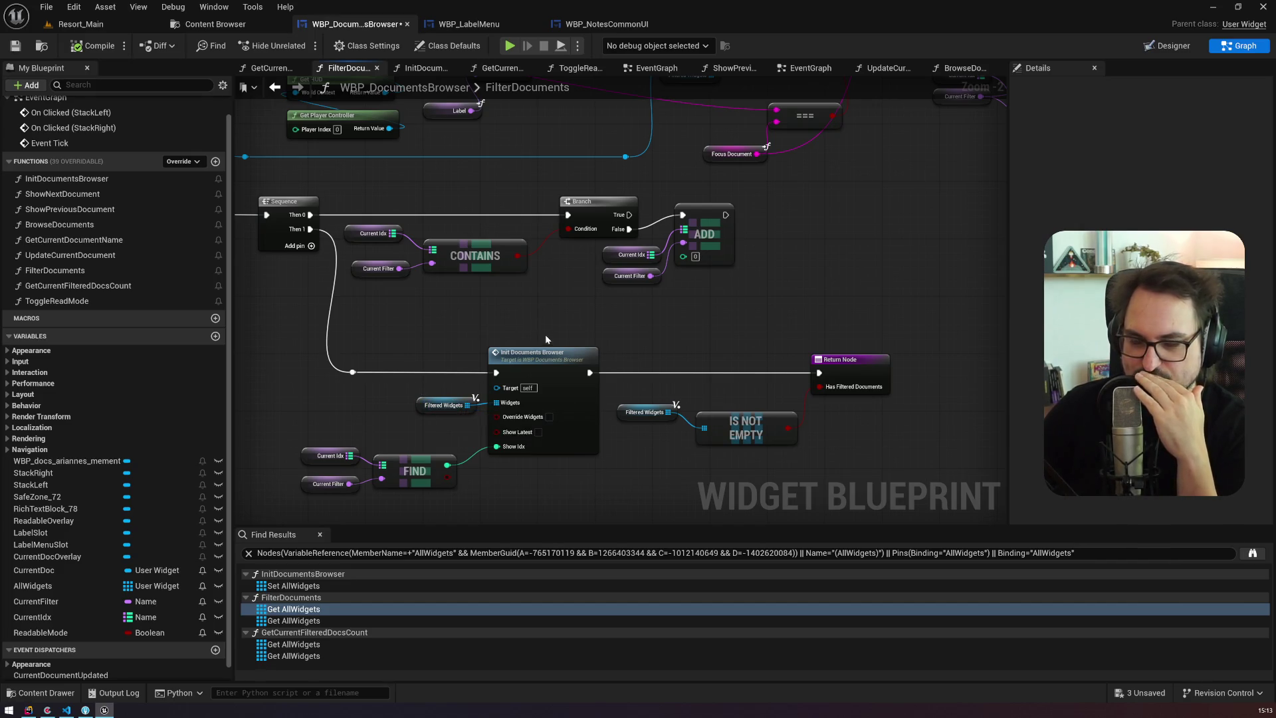
Step: Wire the first ADD toward the right ADD and move Current Idx and Current Filter down-right
left_click_drag(544, 329, 319, 517)
mouse_move(474, 258)
left_mouse_down()
mouse_move(506, 273)
mouse_move(884, 292)
left_mouse_up()
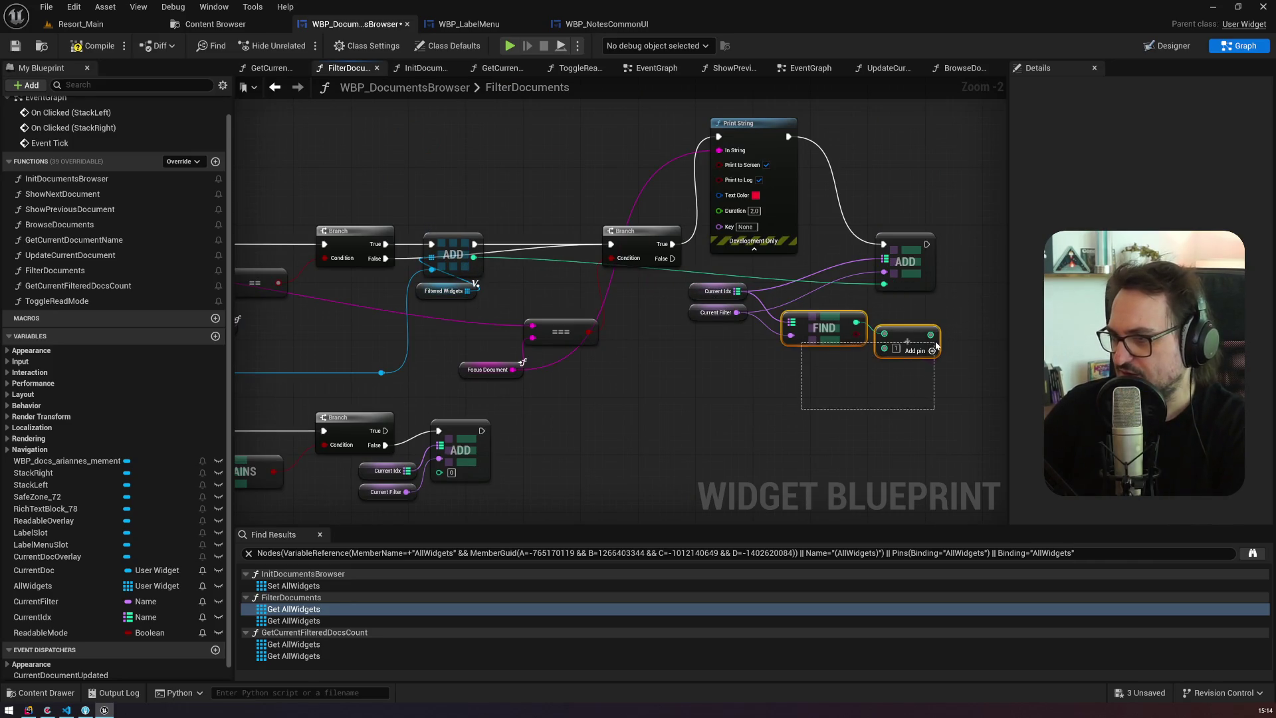
mouse_move(678, 313)
left_mouse_down()
mouse_move(748, 283)
mouse_move(782, 323)
mouse_move(832, 321)
left_mouse_up()
left_click(716, 322)
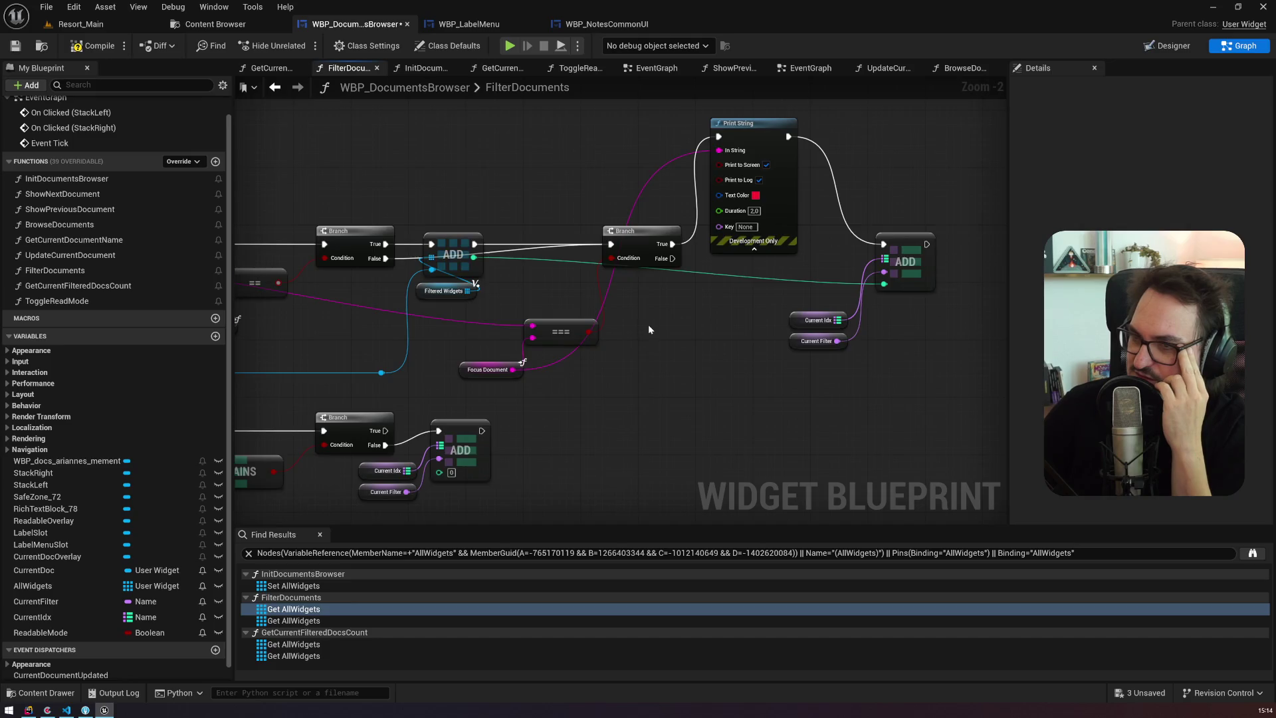
Step: Set an F9 breakpoint on the Print String node and launch a play test
scroll(650, 329, "down", 2)
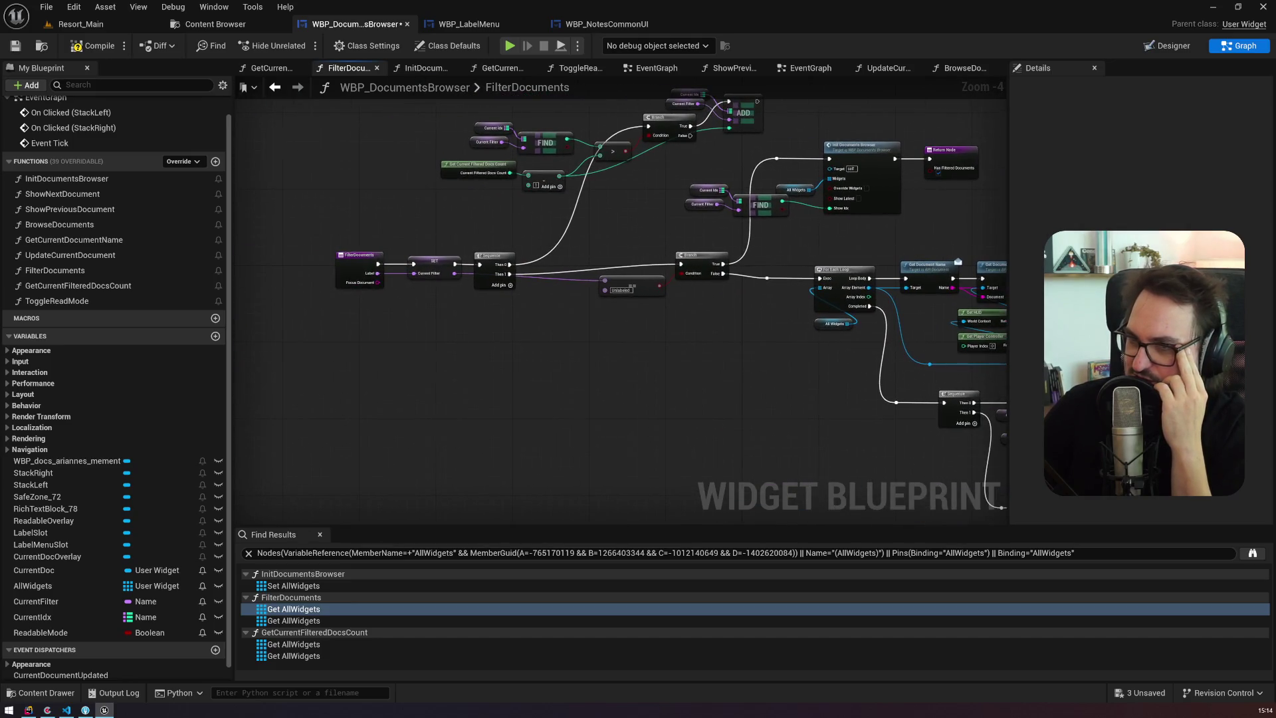
left_click_drag(865, 332, 560, 311)
scroll(832, 311, "up", 3)
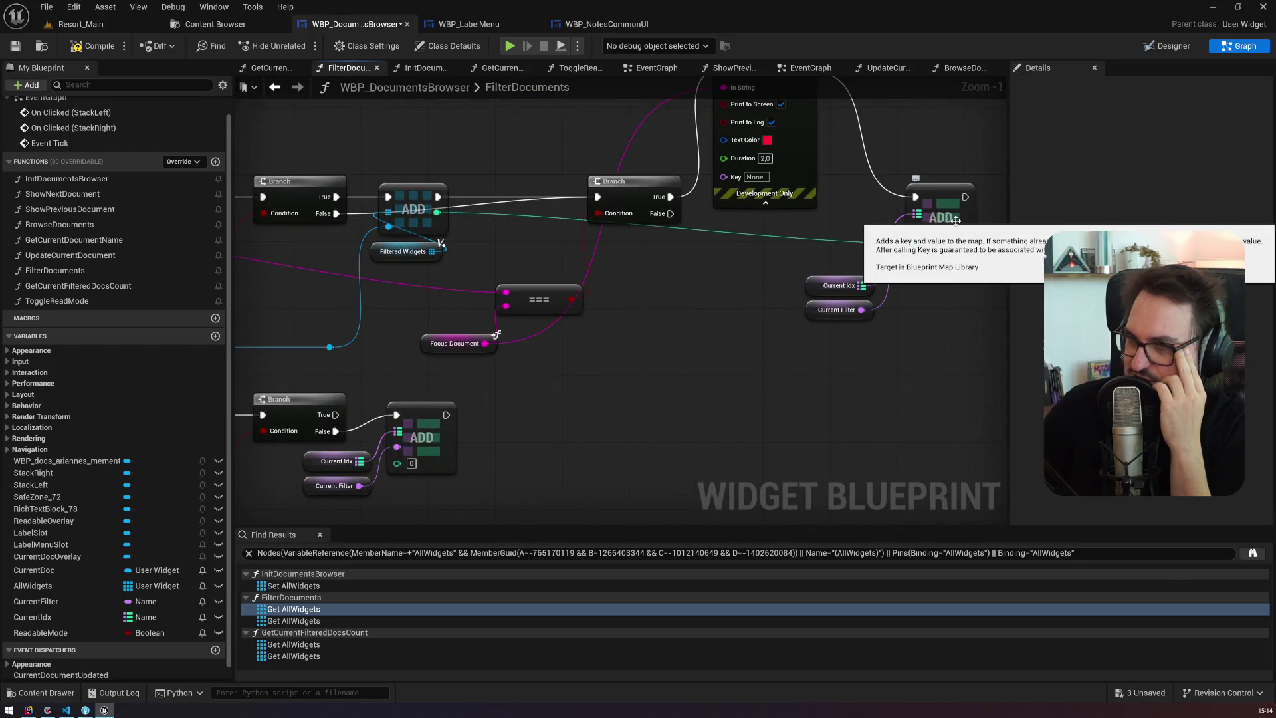
left_click_drag(813, 258, 777, 353)
left_click(742, 178)
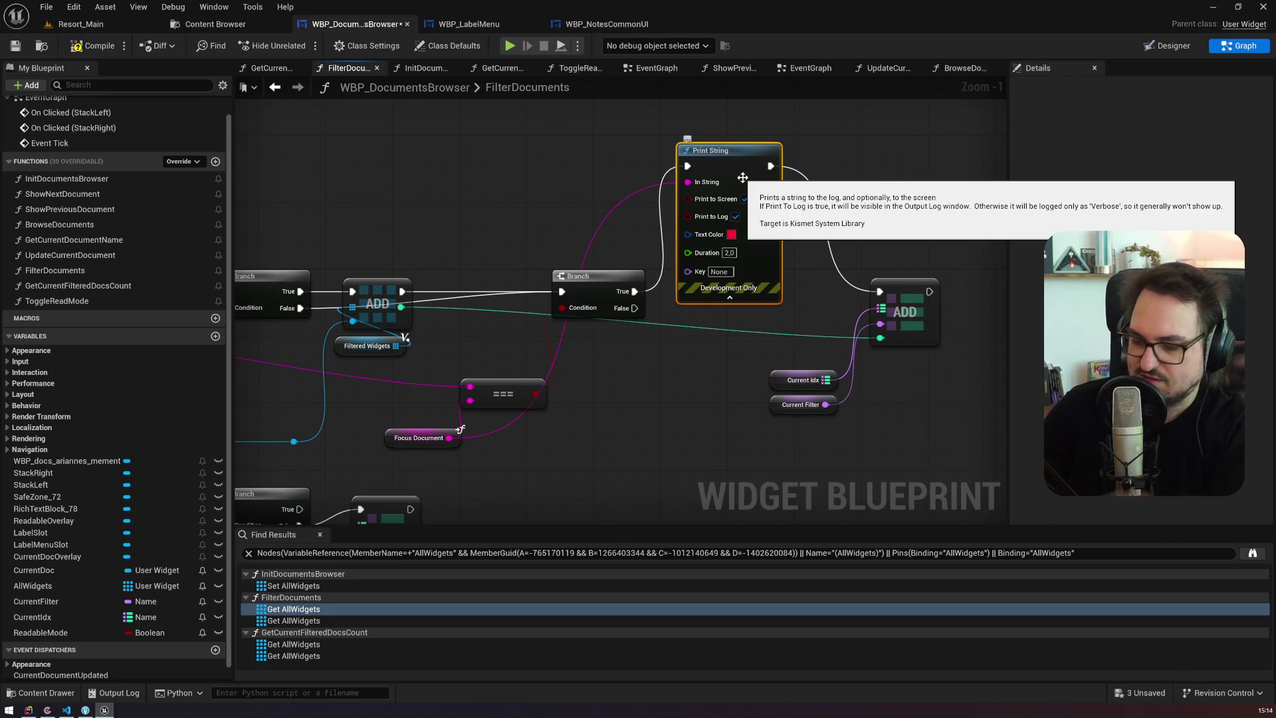
key("F9")
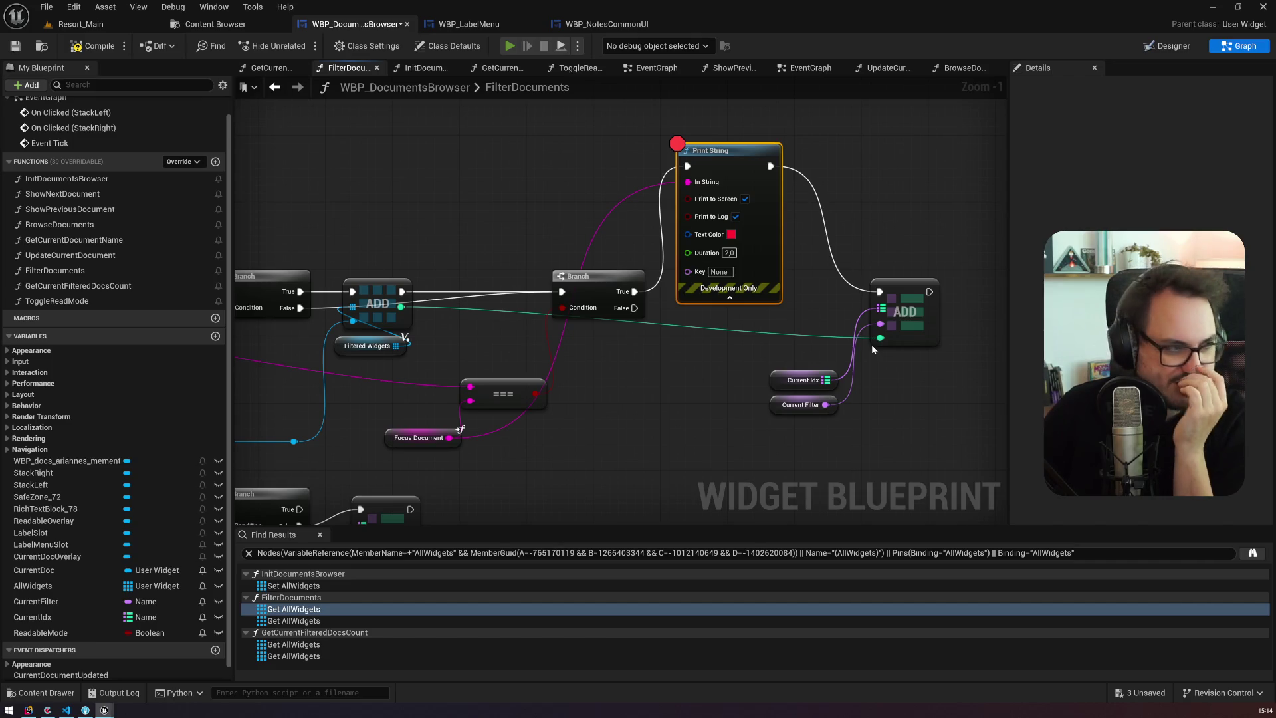
key("alt+p")
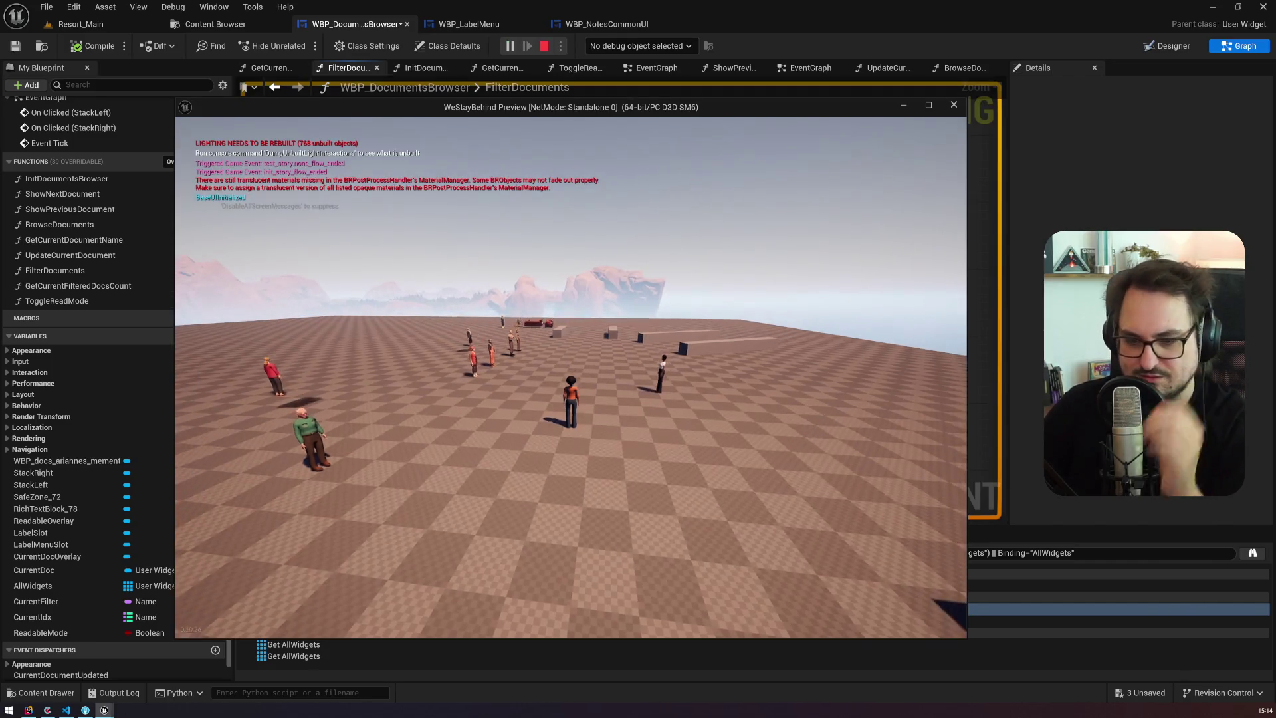
Step: Open the in-game documents browser, give the letter the red label, and close the preview
key("Tab")
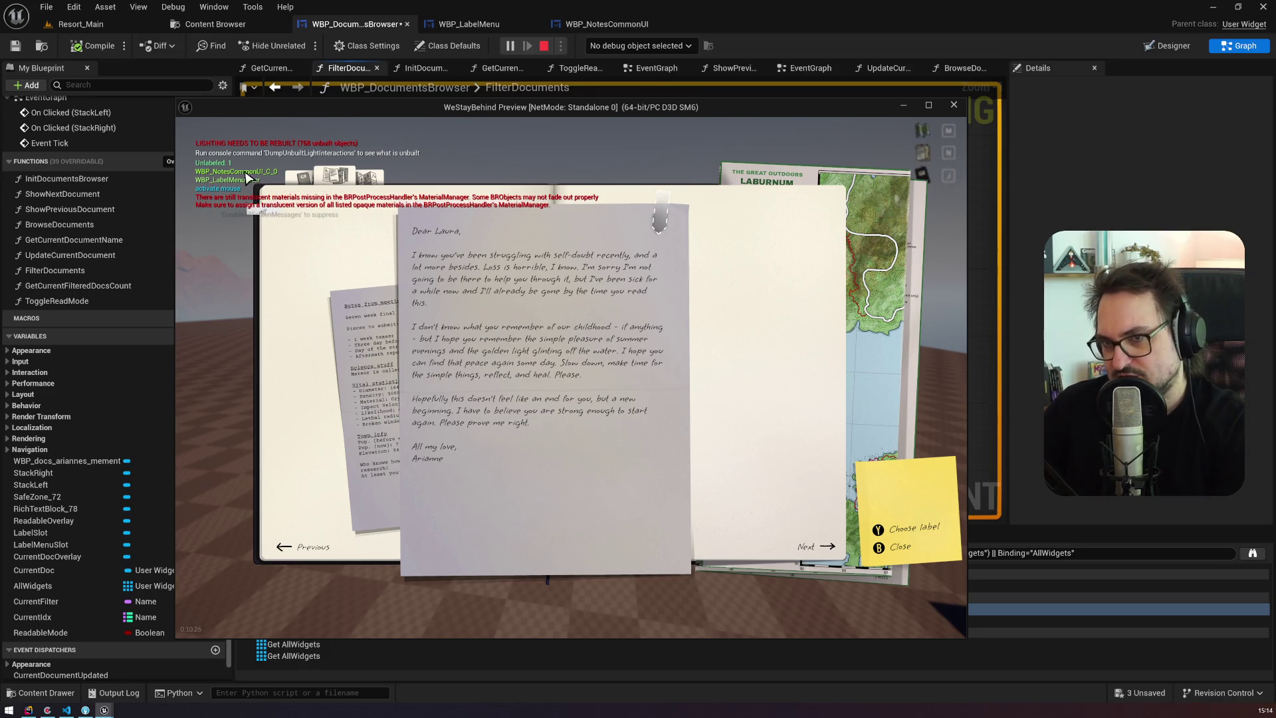
left_click(661, 228)
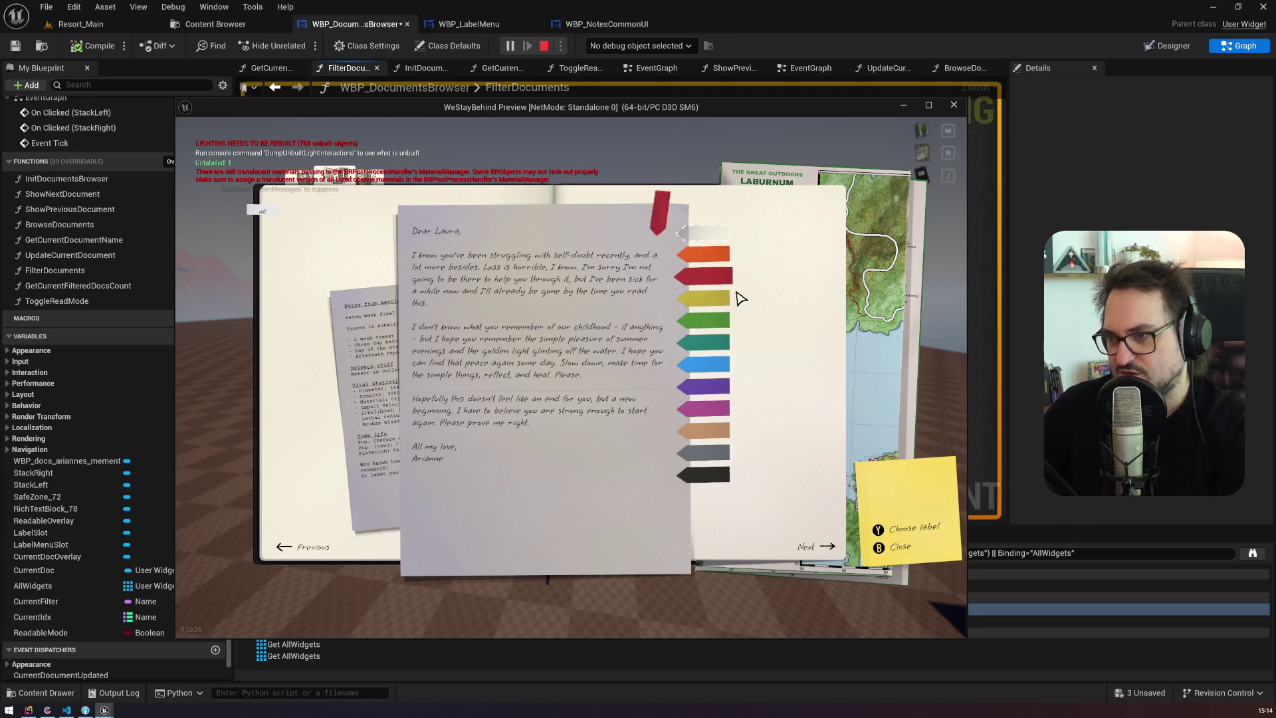
left_click(710, 275)
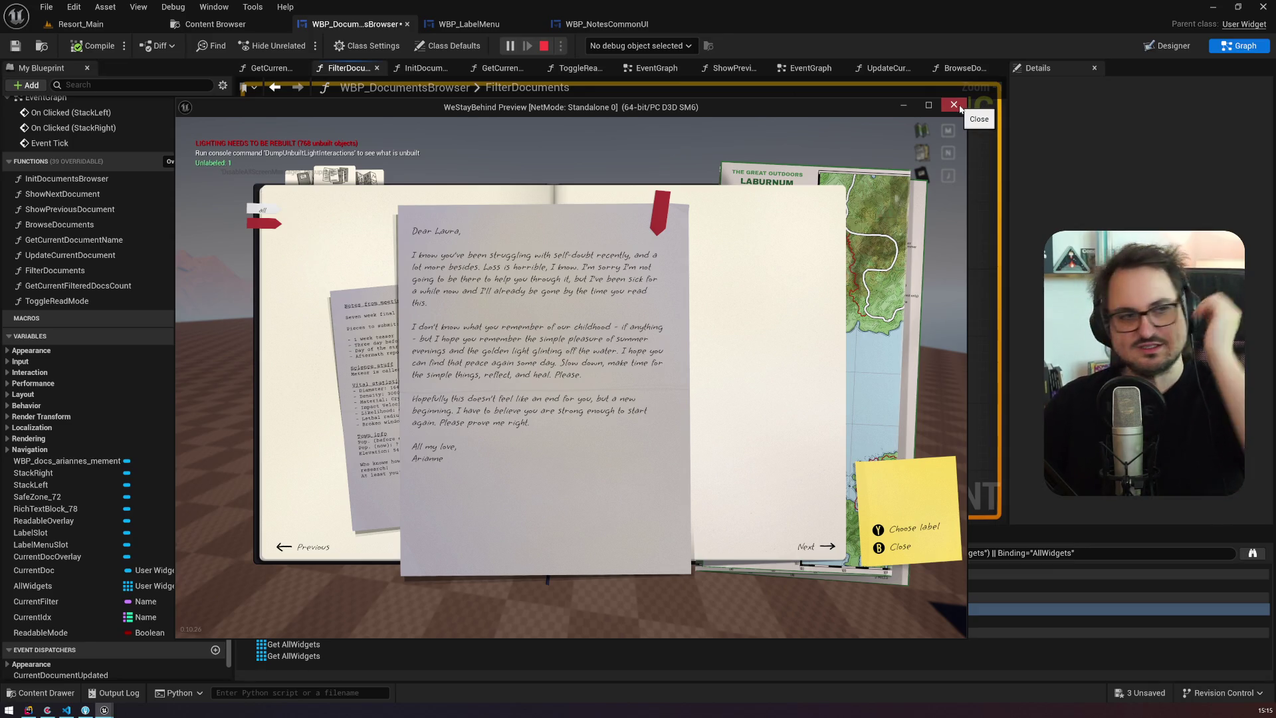
left_click(959, 105)
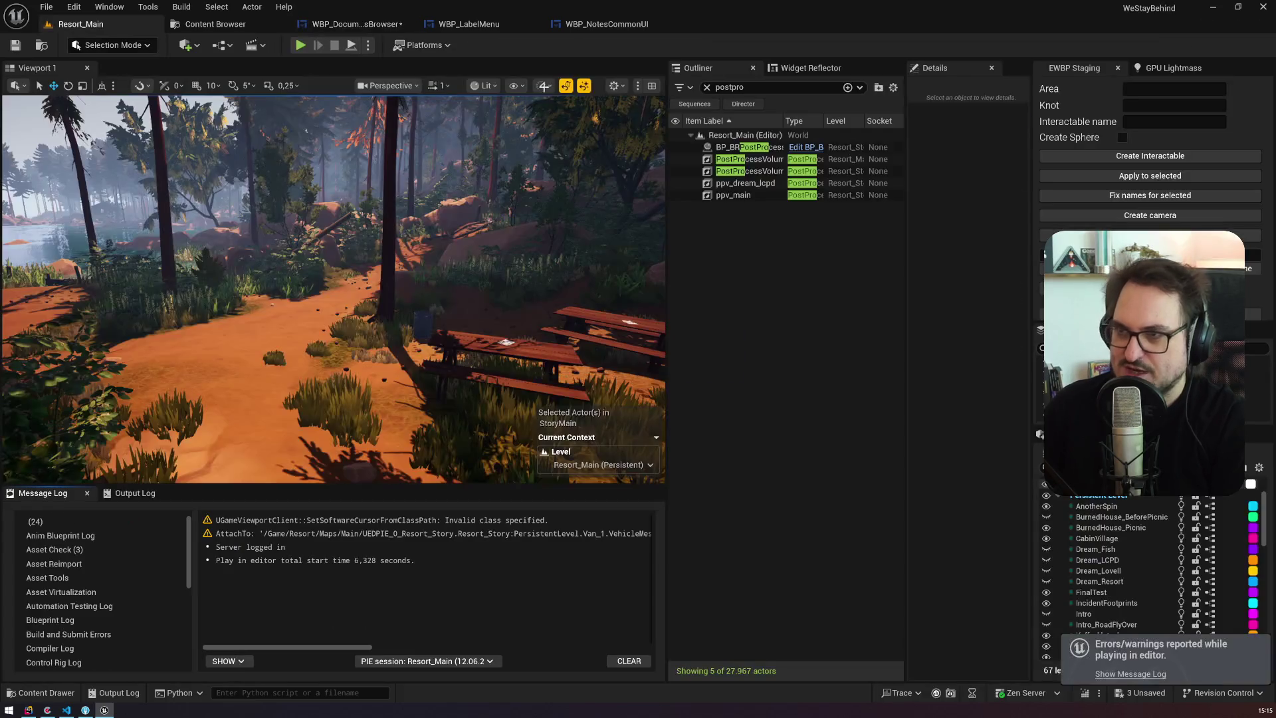
Step: Stop the simulation and delete the === and Focus Document nodes from FilterDocuments
left_click(484, 25)
left_click(369, 29)
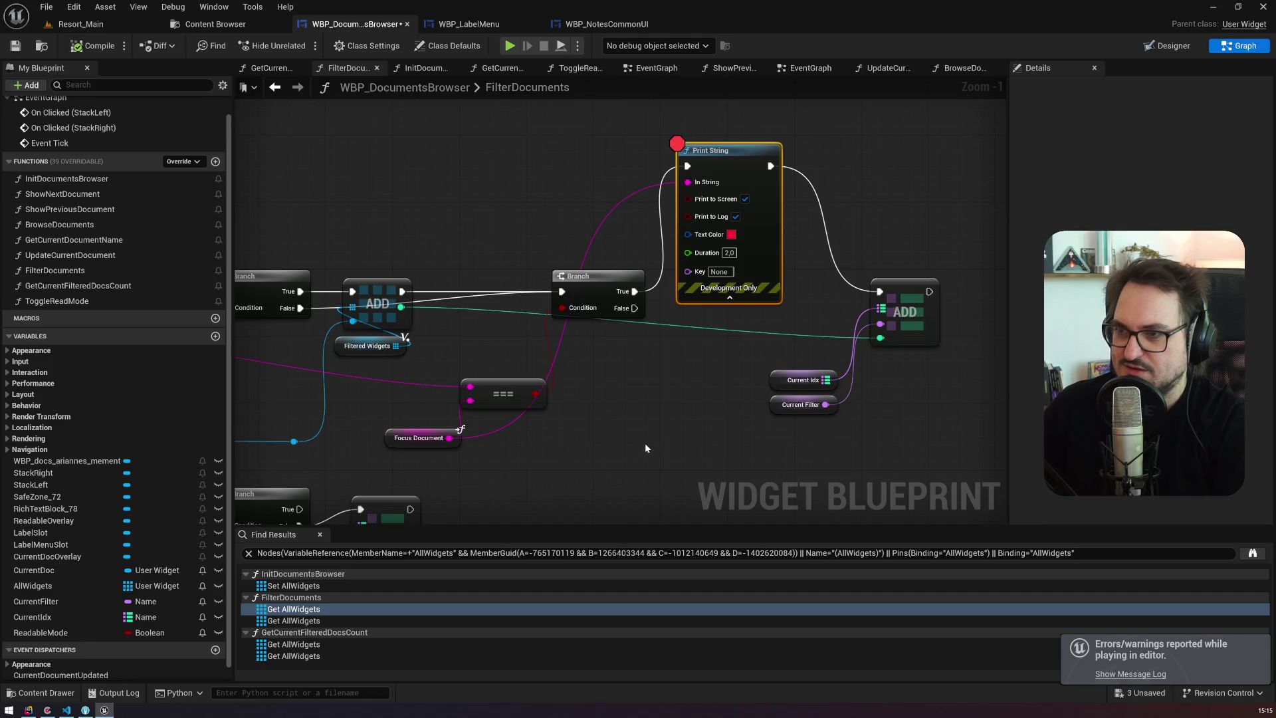
scroll(648, 449, "down", 1)
left_click_drag(557, 450, 455, 390)
key("Delete")
left_click_drag(577, 170, 859, 459)
mouse_move(476, 433)
left_mouse_down()
mouse_move(840, 419)
mouse_move(845, 432)
mouse_move(818, 422)
mouse_move(860, 359)
mouse_move(793, 334)
left_mouse_up()
left_click(405, 241)
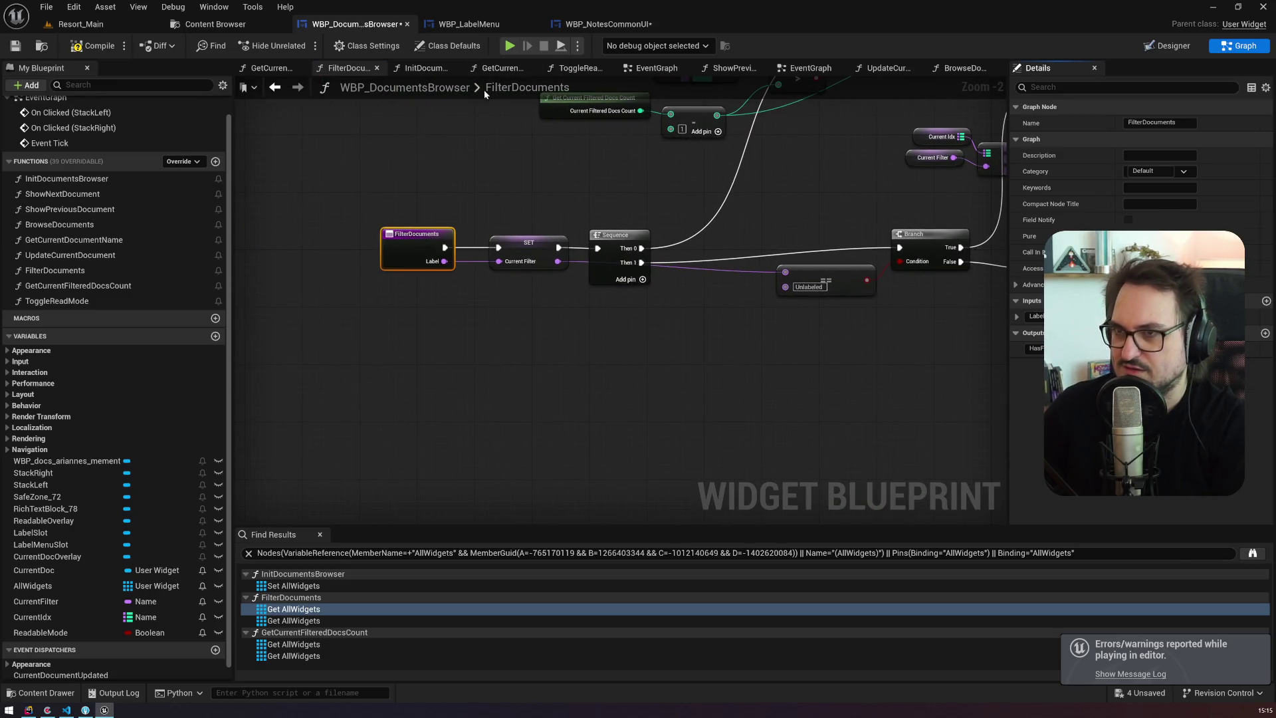
Step: Refresh the Filter Documents node in WBP_NotesCommonUI's Labeling graph and compile
left_click(469, 24)
left_click(609, 25)
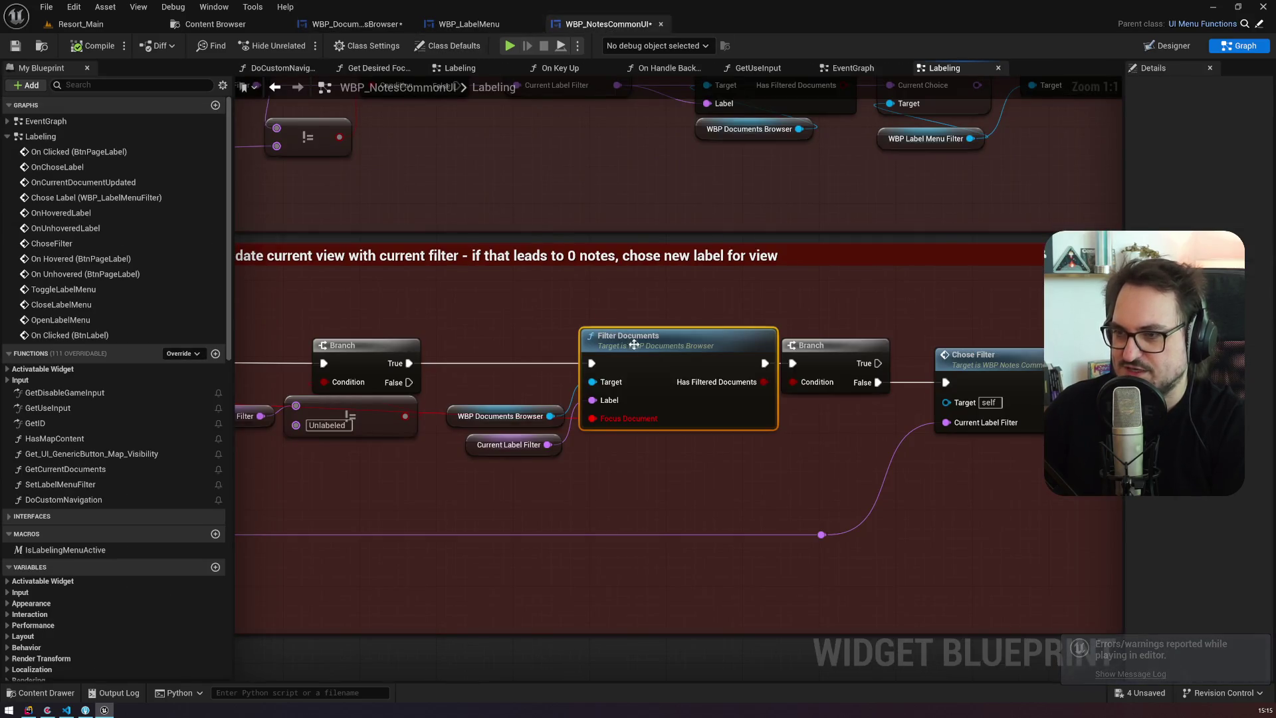
right_click(436, 411)
left_click(157, 94)
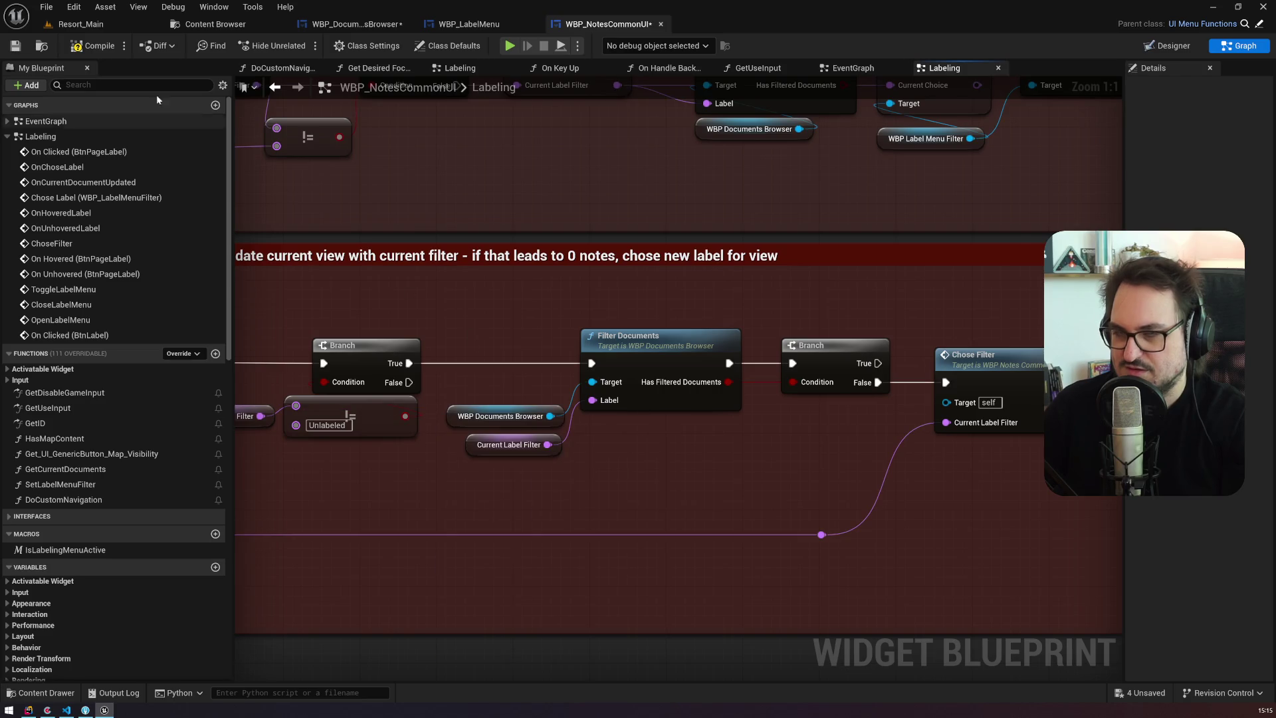
left_click(14, 46)
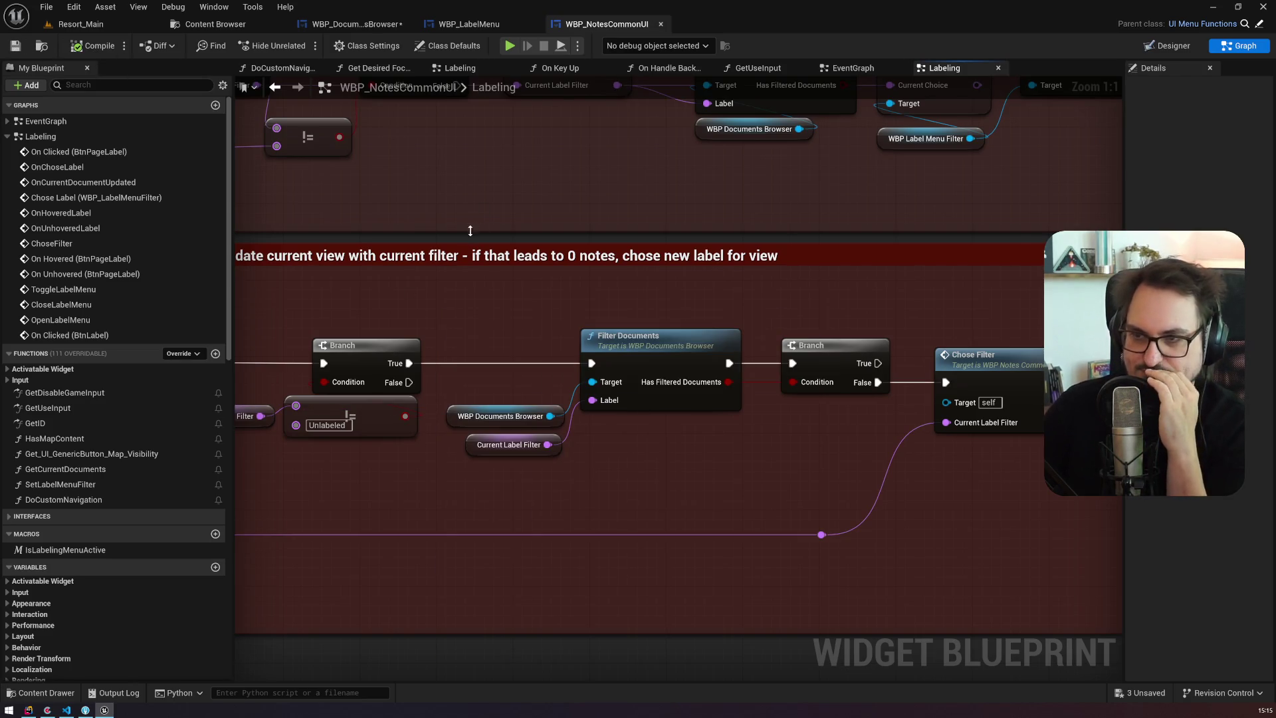
Step: Review the Labeling chain from Get HUD to Update Current Document, then add a new graph
scroll(495, 238, "down", 4)
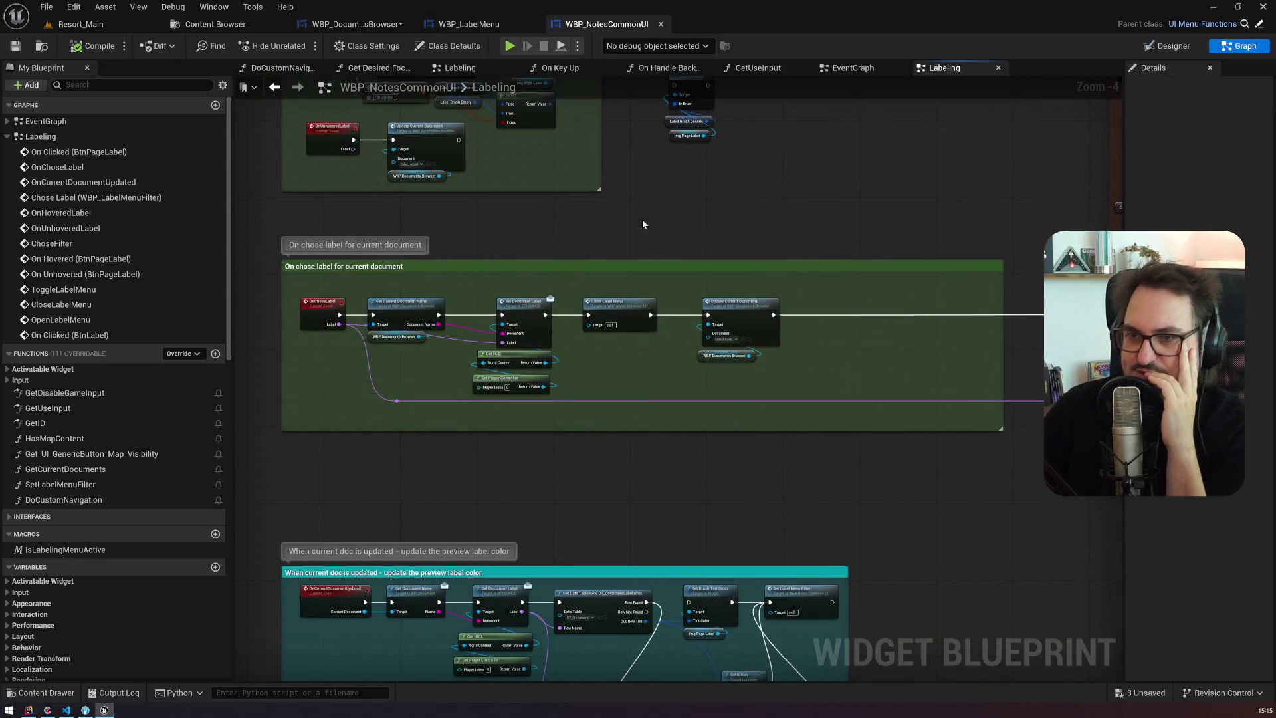
scroll(340, 293, "up", 4)
left_click(498, 302)
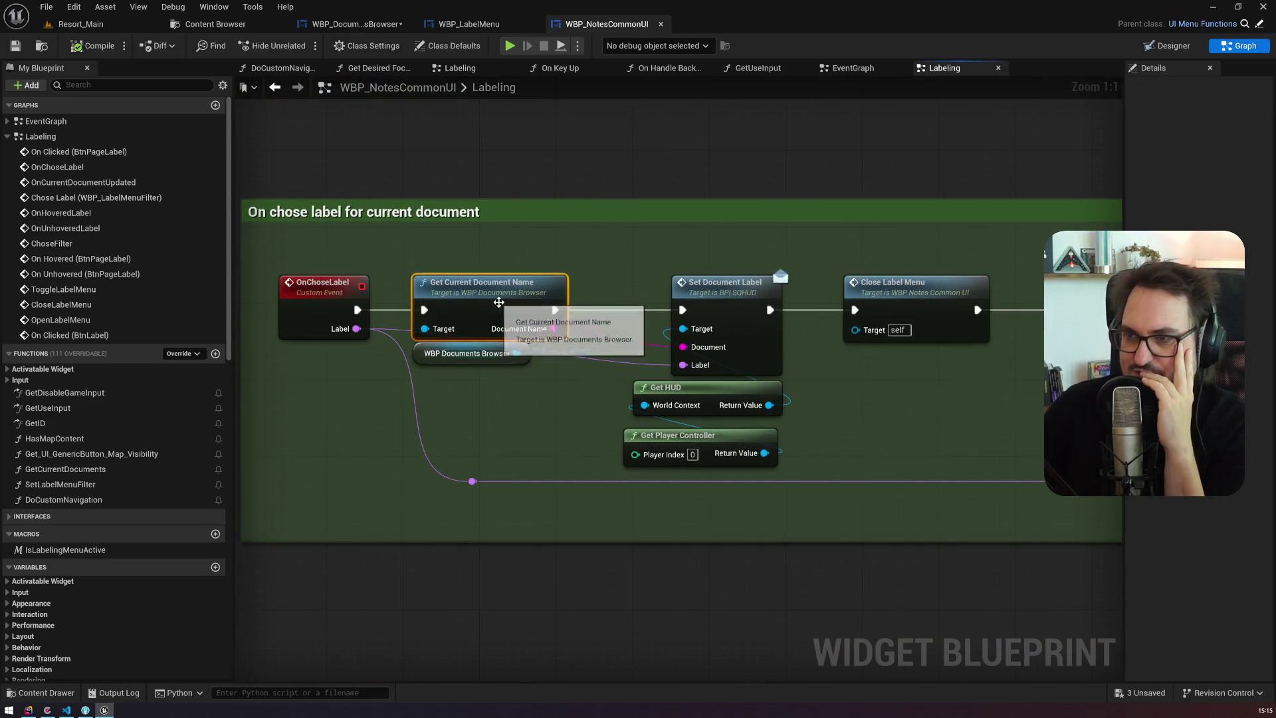
scroll(609, 231, "down", 2)
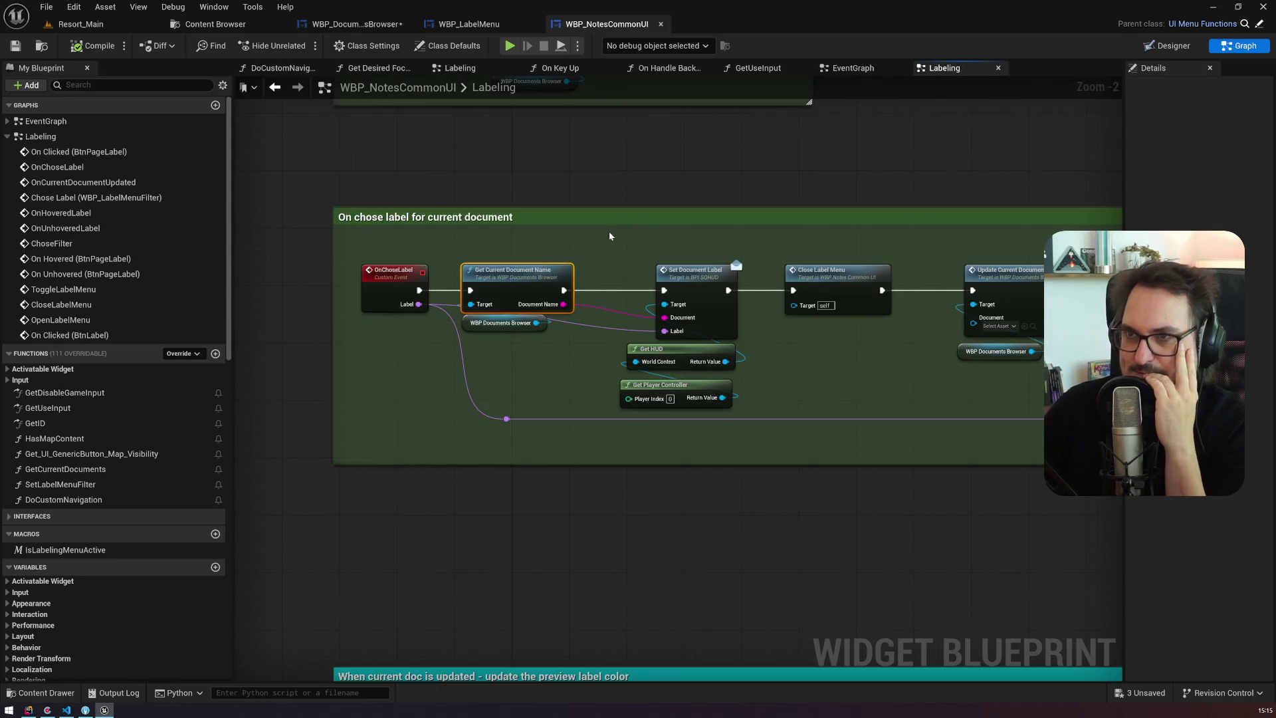
left_click_drag(609, 231, 424, 211)
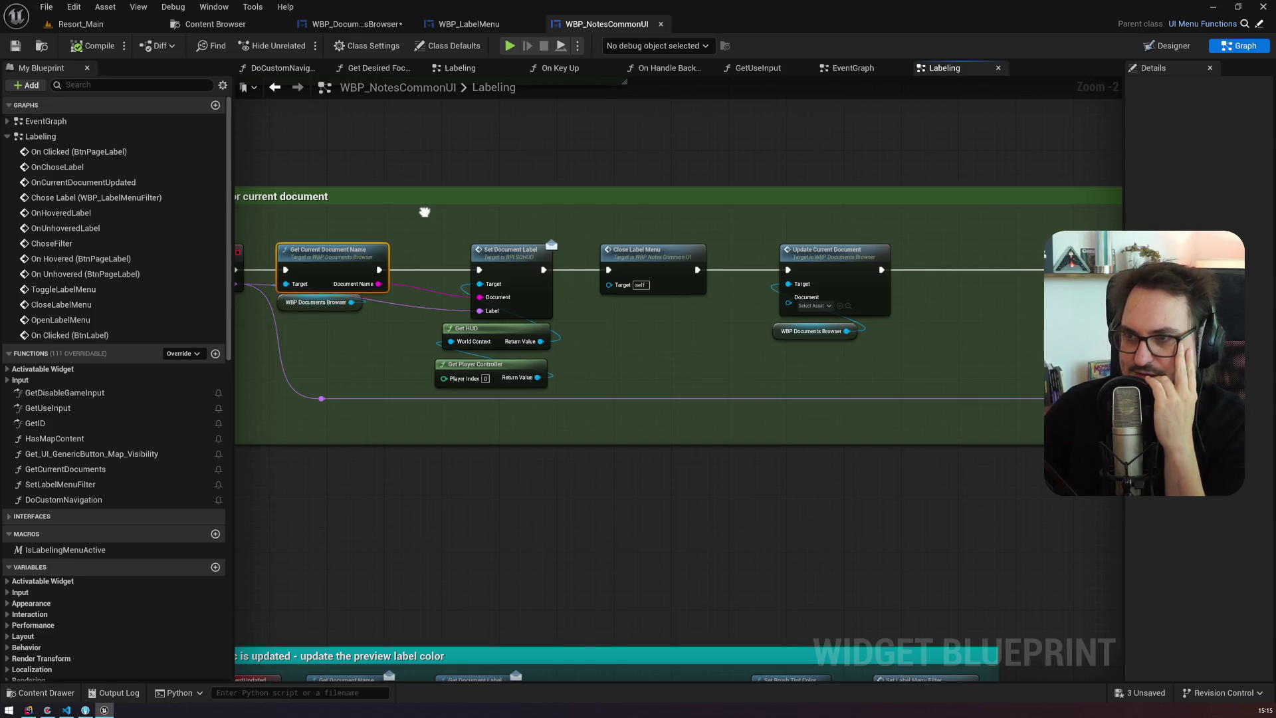
mouse_move(433, 242)
left_mouse_down()
mouse_move(554, 351)
mouse_move(550, 391)
left_mouse_up()
mouse_move(639, 229)
left_mouse_down()
mouse_move(822, 359)
mouse_move(515, 334)
left_mouse_up()
mouse_move(604, 330)
left_mouse_down()
mouse_move(499, 240)
mouse_move(609, 230)
mouse_move(548, 232)
left_mouse_up()
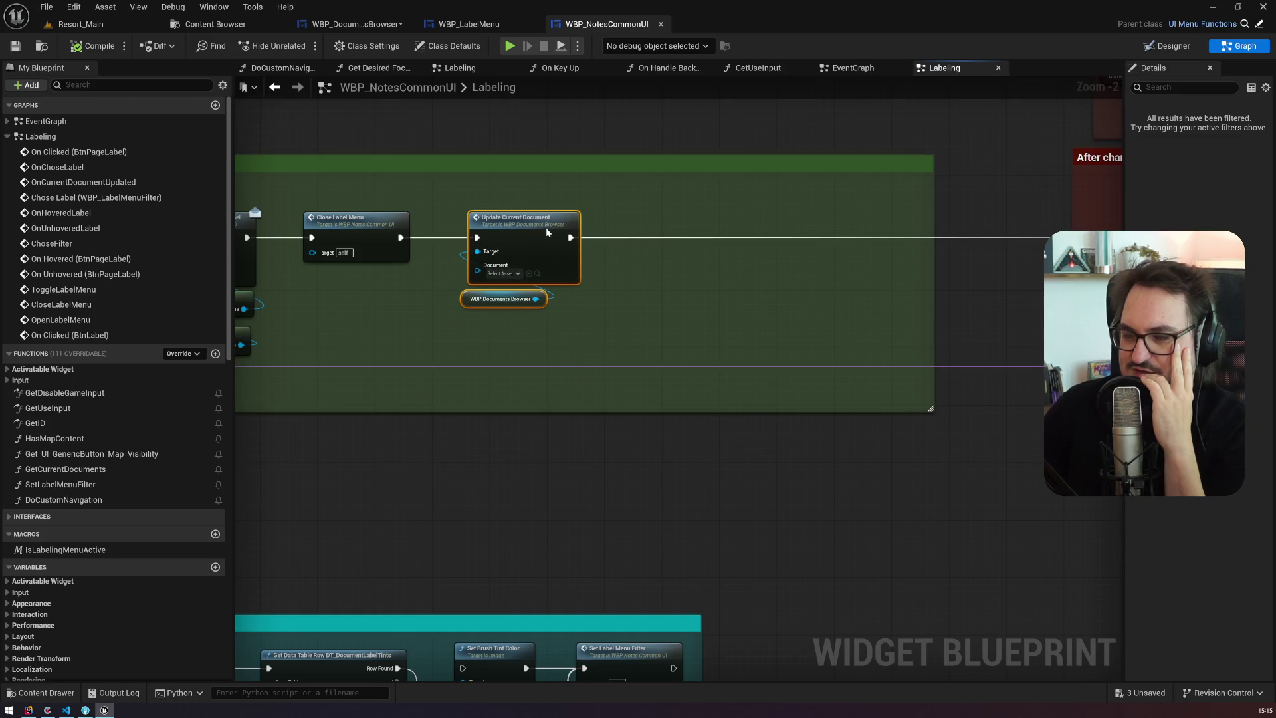
mouse_move(741, 333)
left_mouse_down()
mouse_move(317, 256)
mouse_move(734, 310)
left_mouse_up()
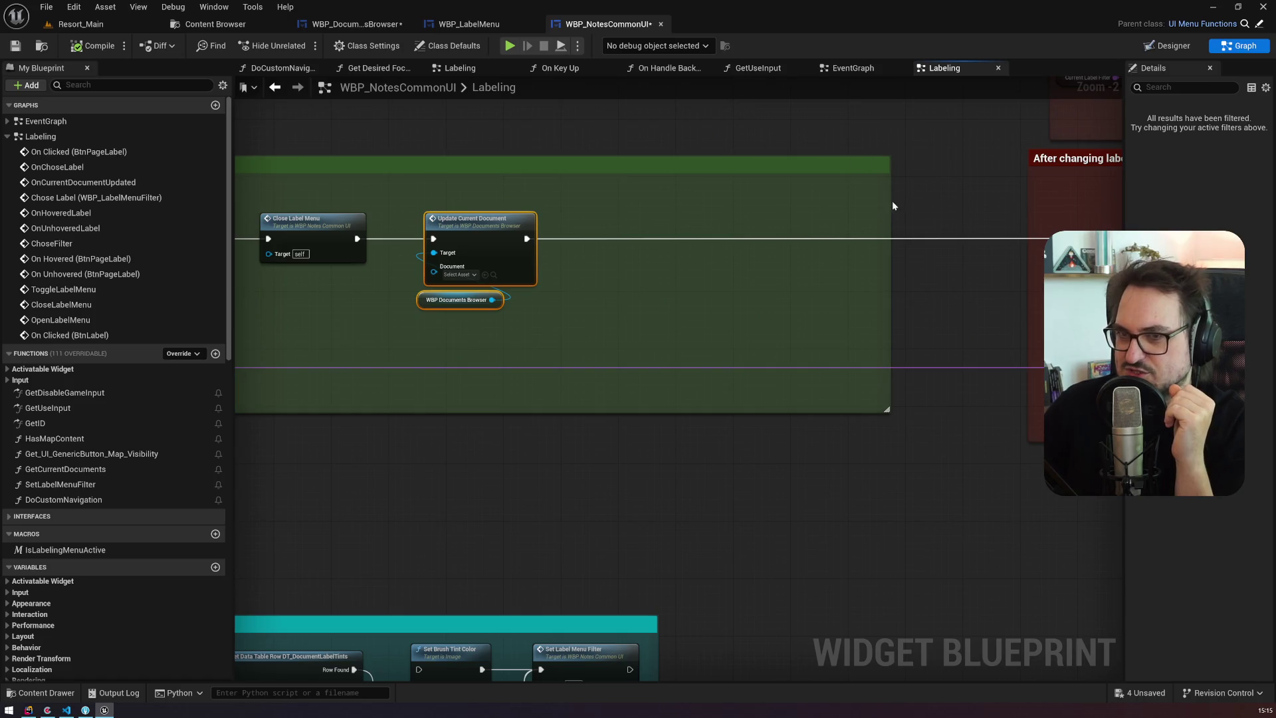
left_click(215, 105)
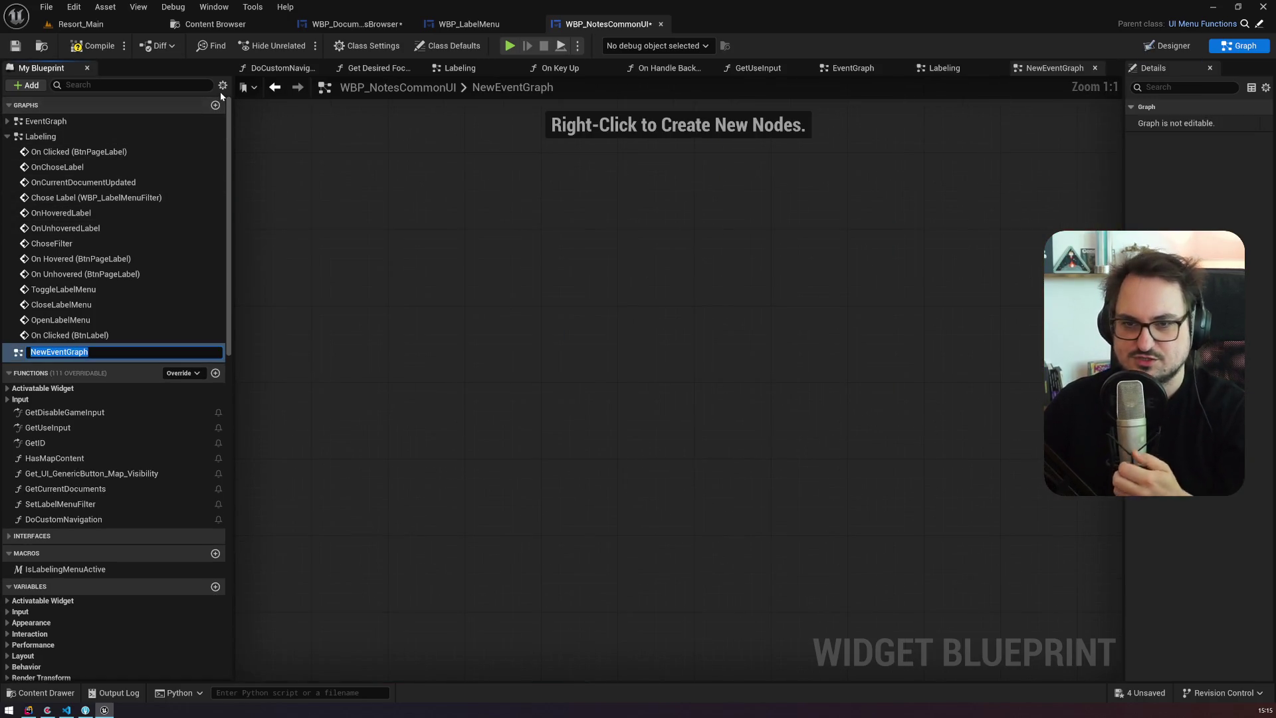
Step: Delete the unwanted NewEventGraph and add a NewFunction to WBP_NotesCommonUI
left_click(63, 289)
left_click(56, 351)
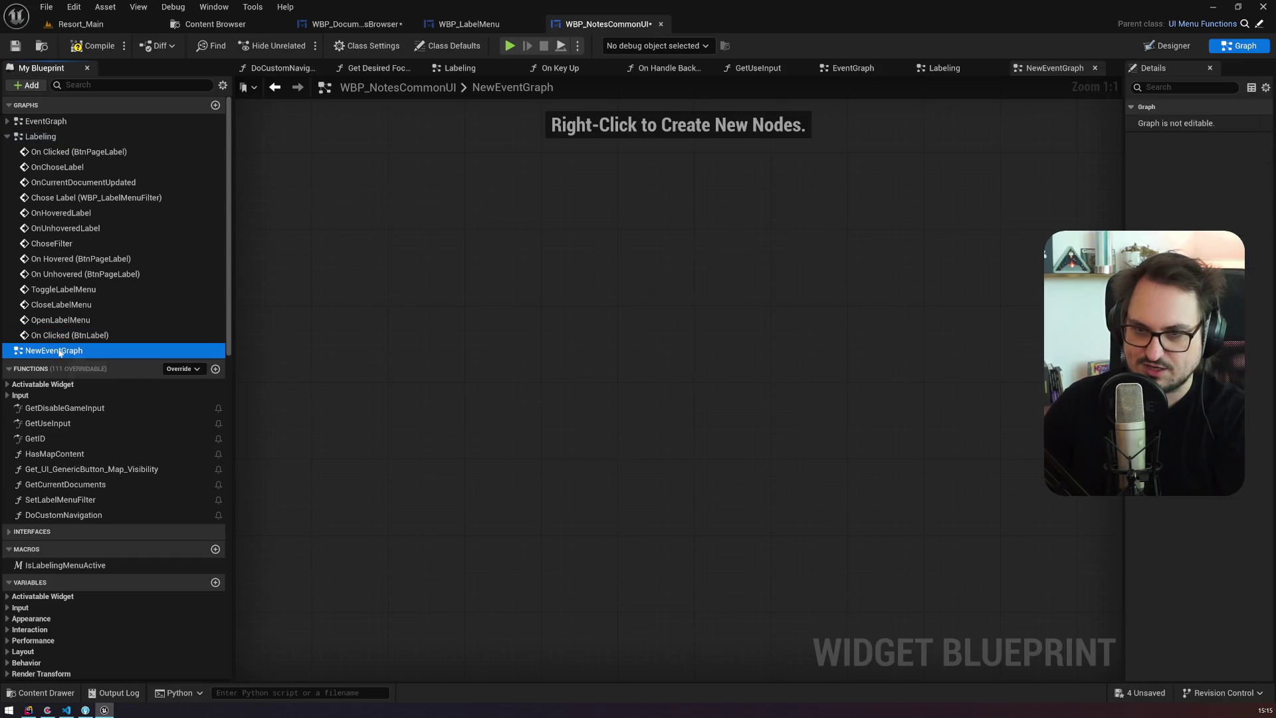
key("Delete")
left_click(214, 353)
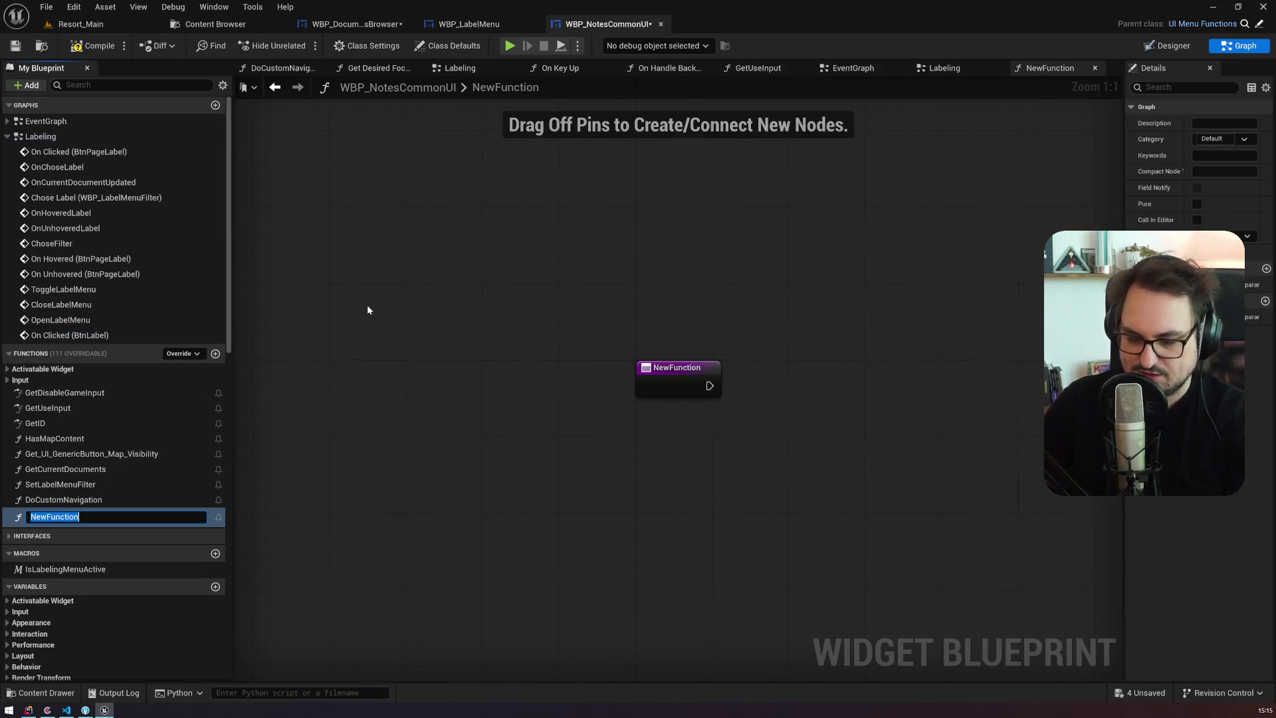
key("Return")
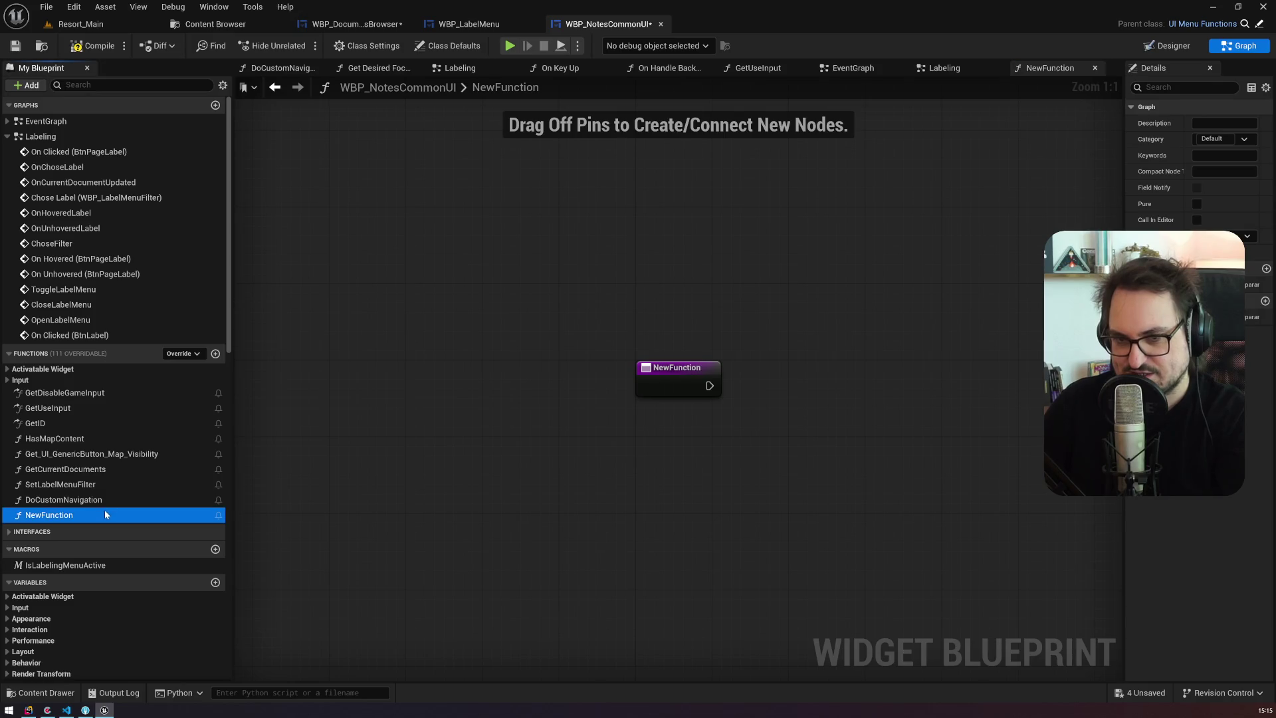
Step: Create an UpdateCurrentIdxForLabel function in WBP_DocumentsBrowser with a Document Name input
left_click(352, 24)
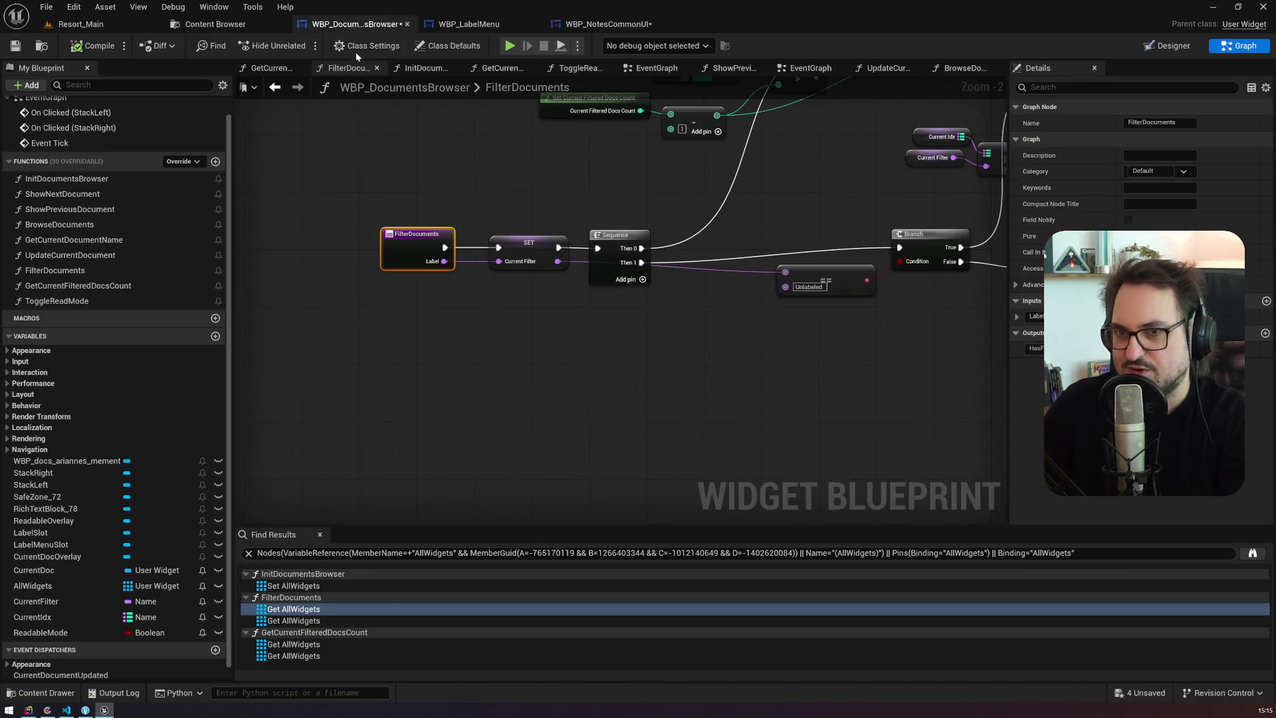
left_click(216, 162)
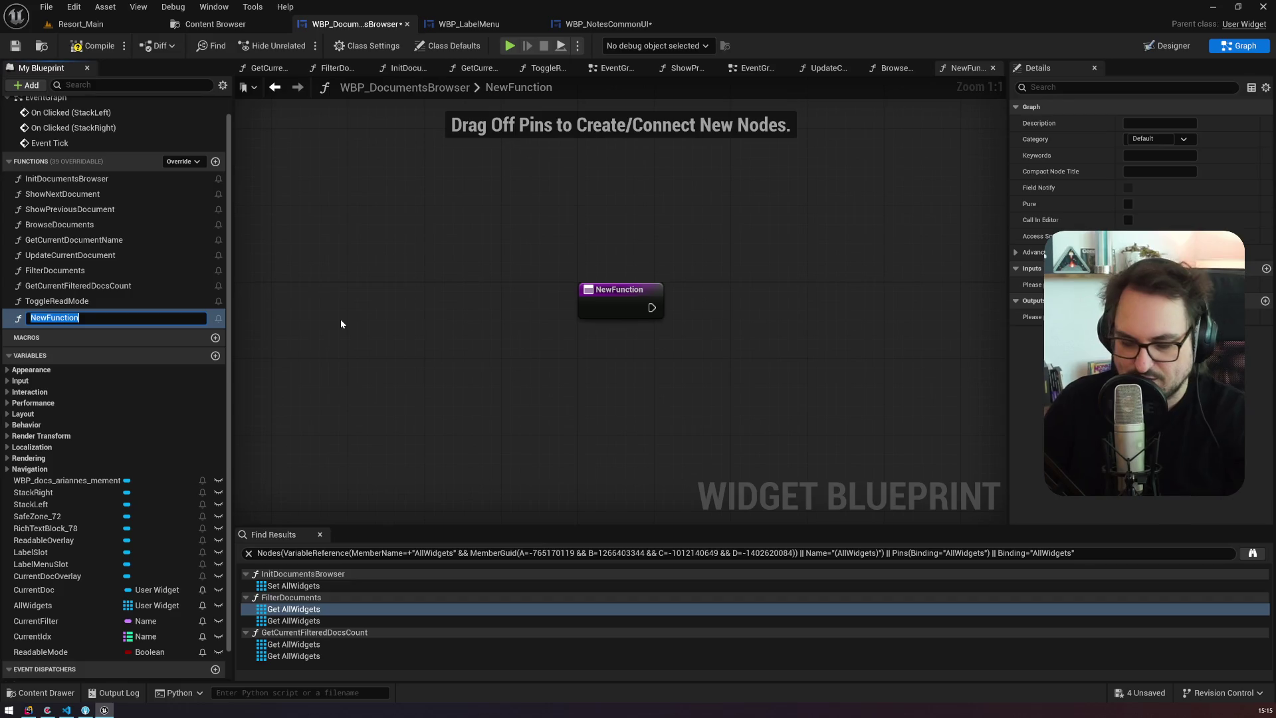
type("UpdateCurrentIdxy")
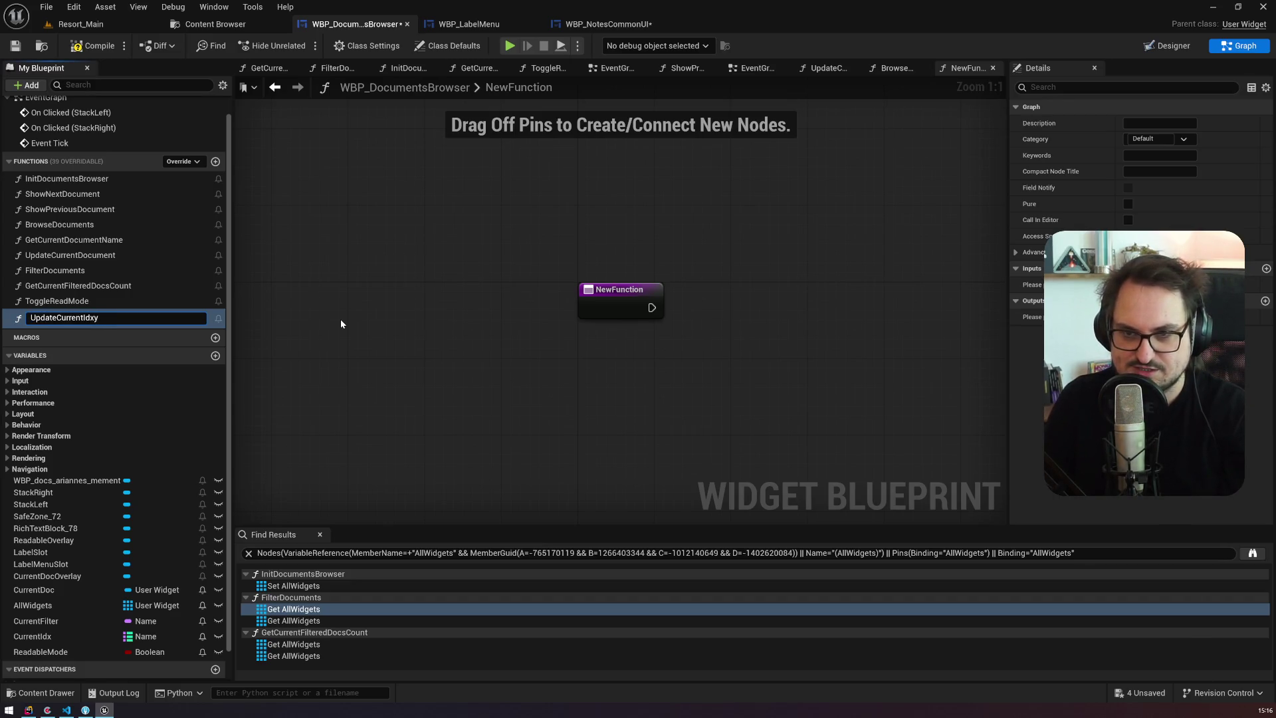
type("bel")
key("Return")
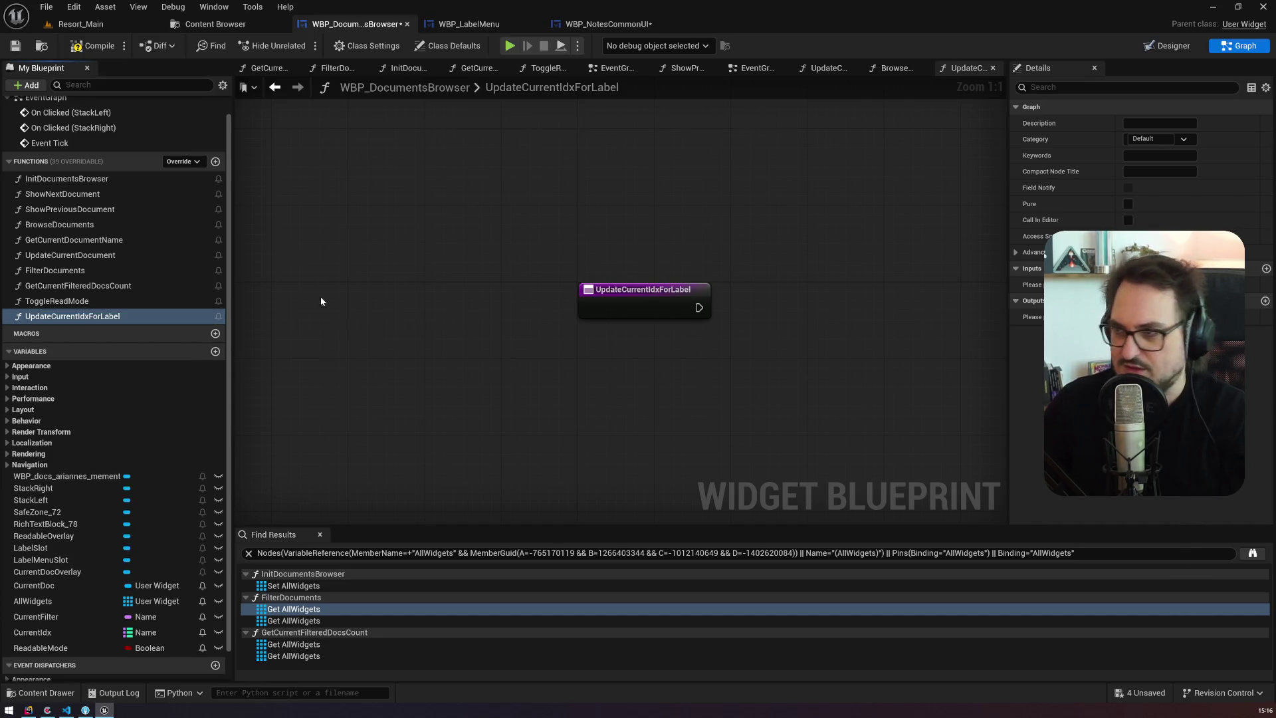
left_click(1266, 269)
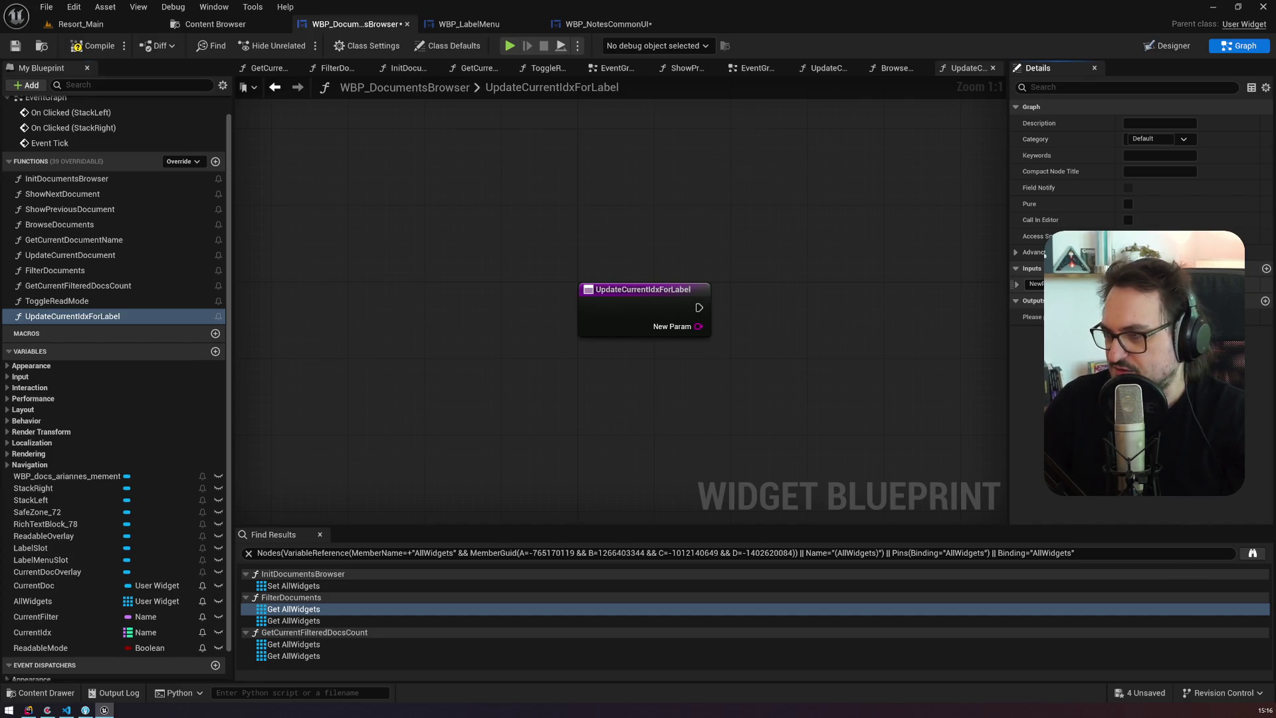
type("Docu")
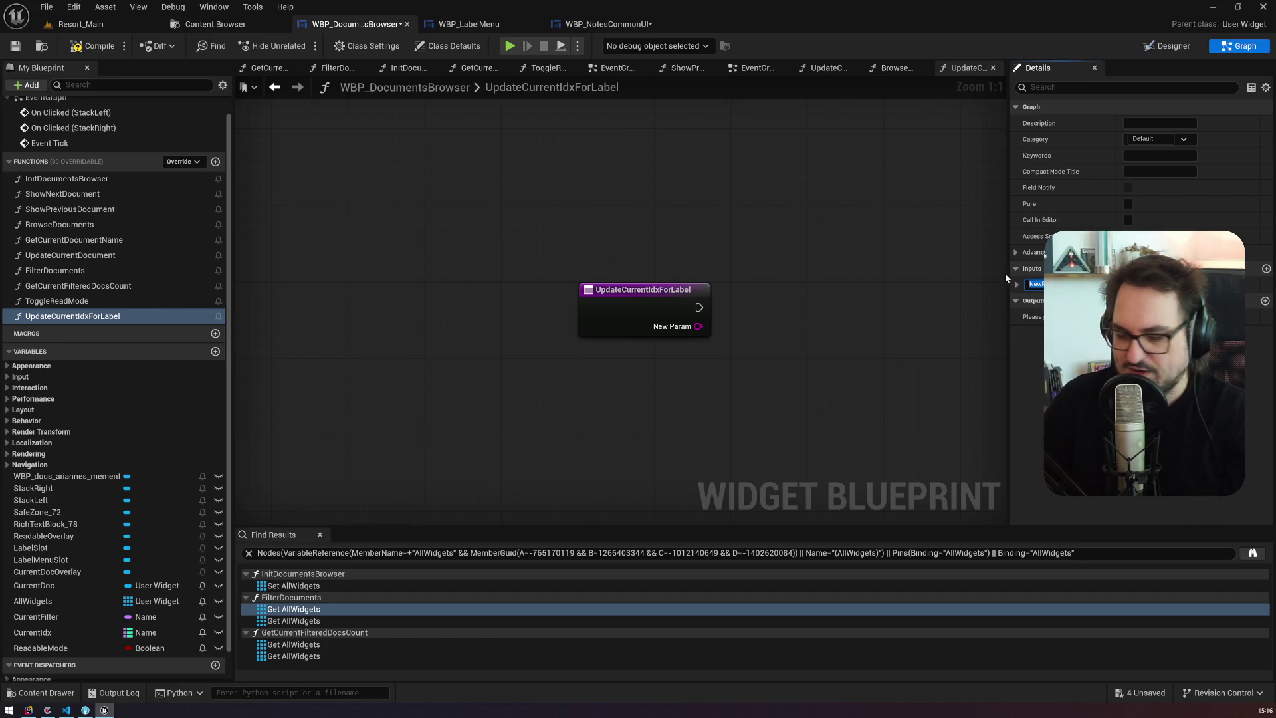
key("Return")
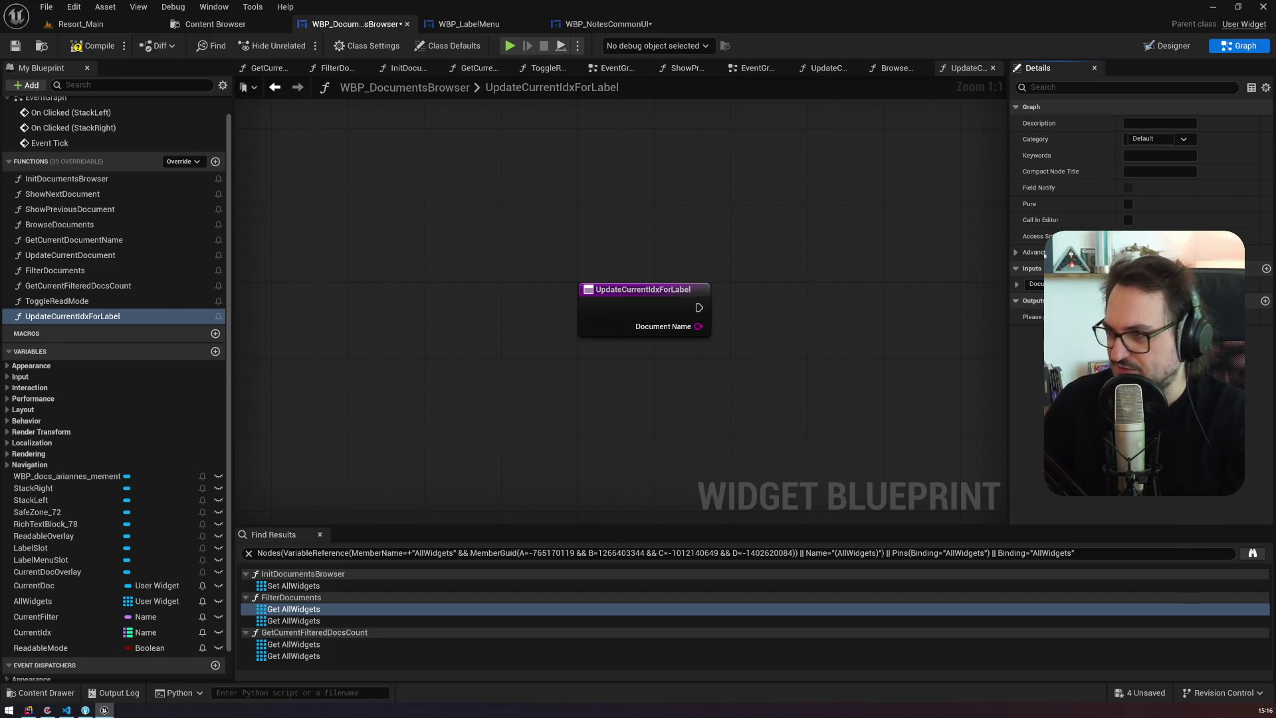
Step: Add a second input named Label and order it above Document Name
left_click(1266, 269)
left_click(1258, 301)
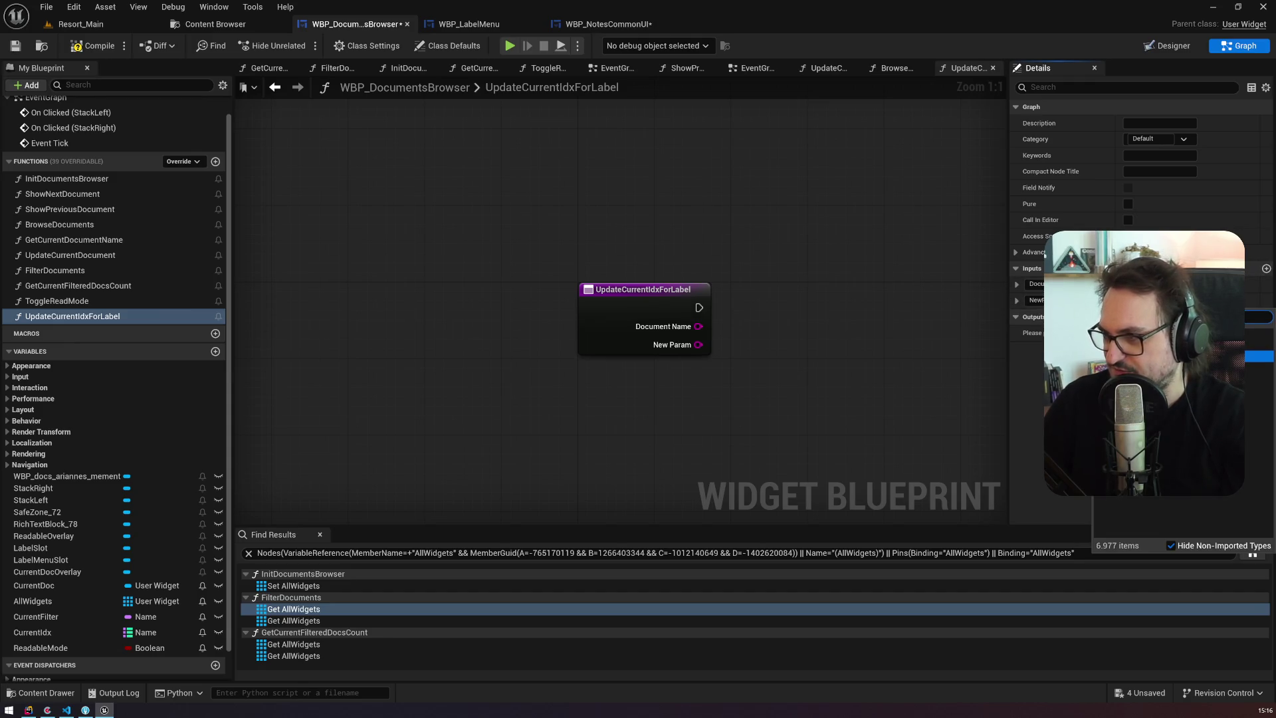
key("Return")
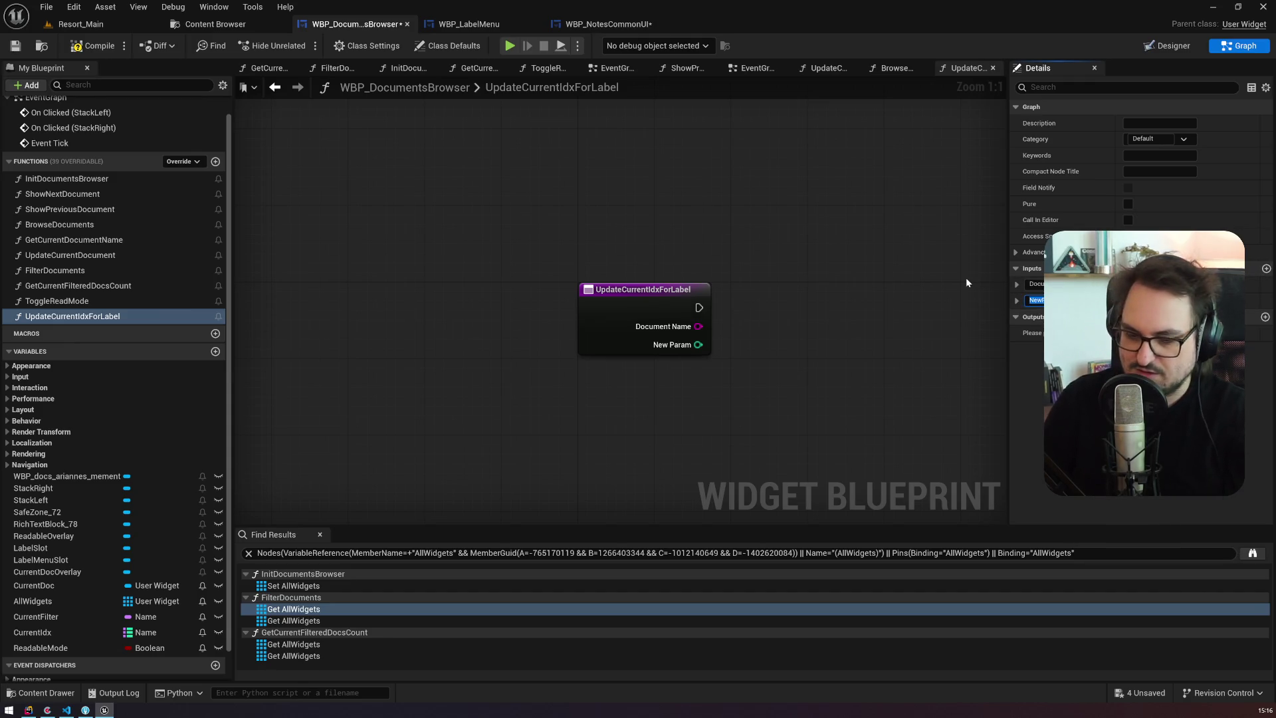
type("Label")
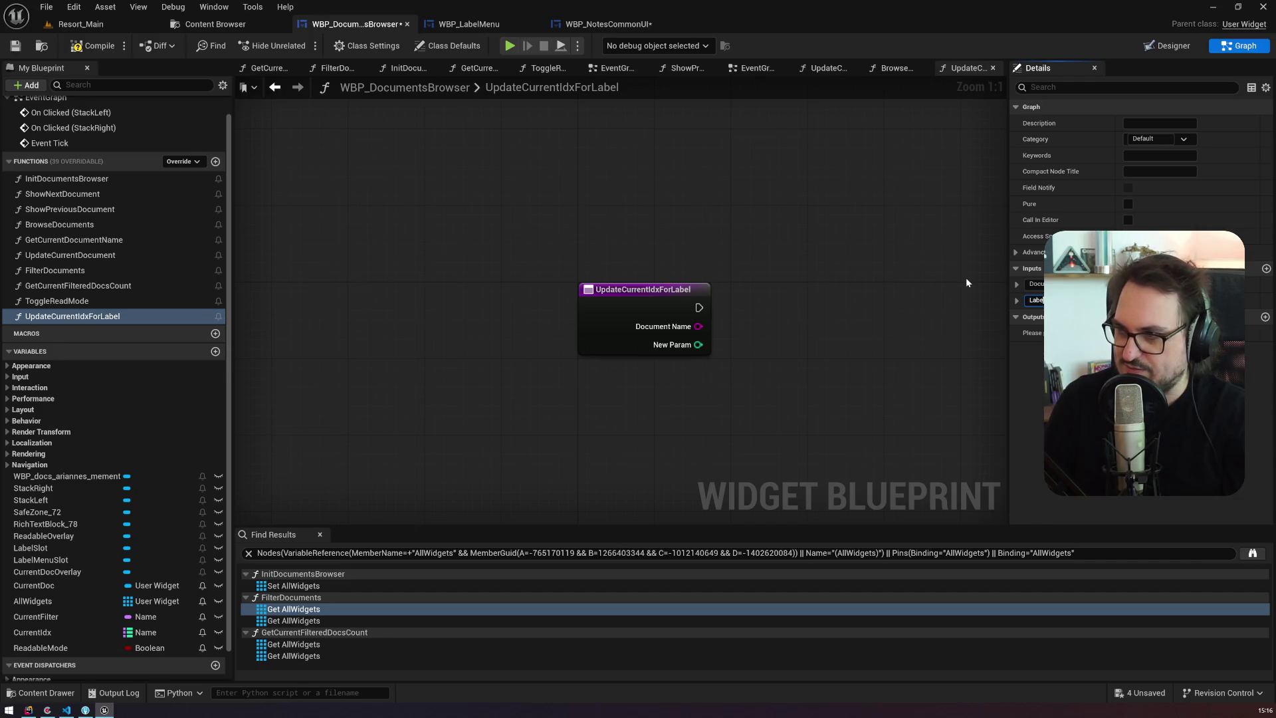
key("Return")
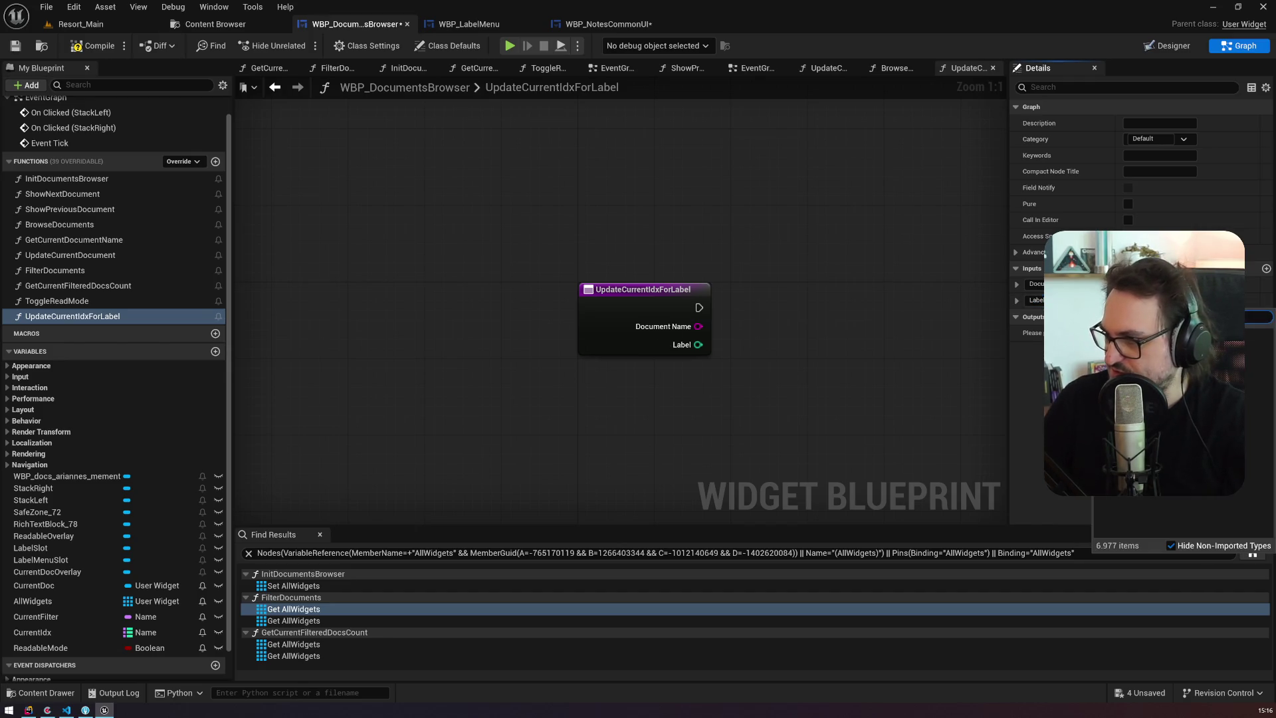
left_click_drag(1015, 304, 1015, 286)
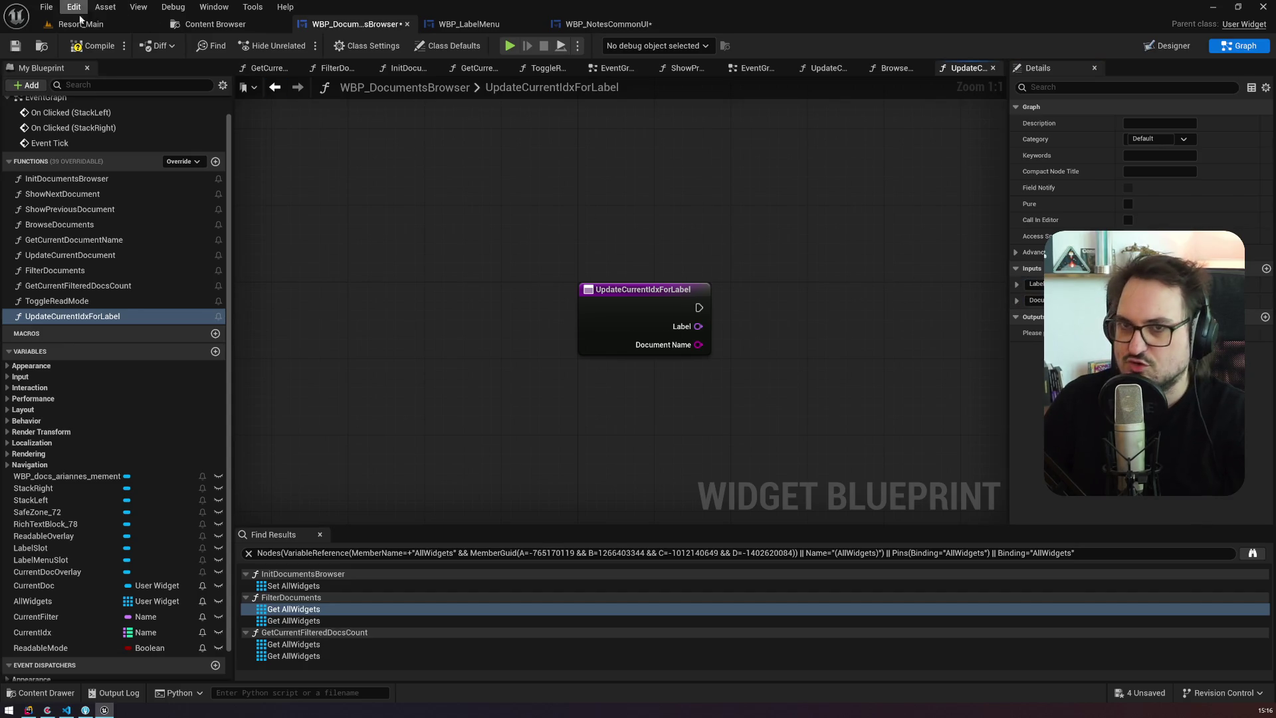
left_click(469, 24)
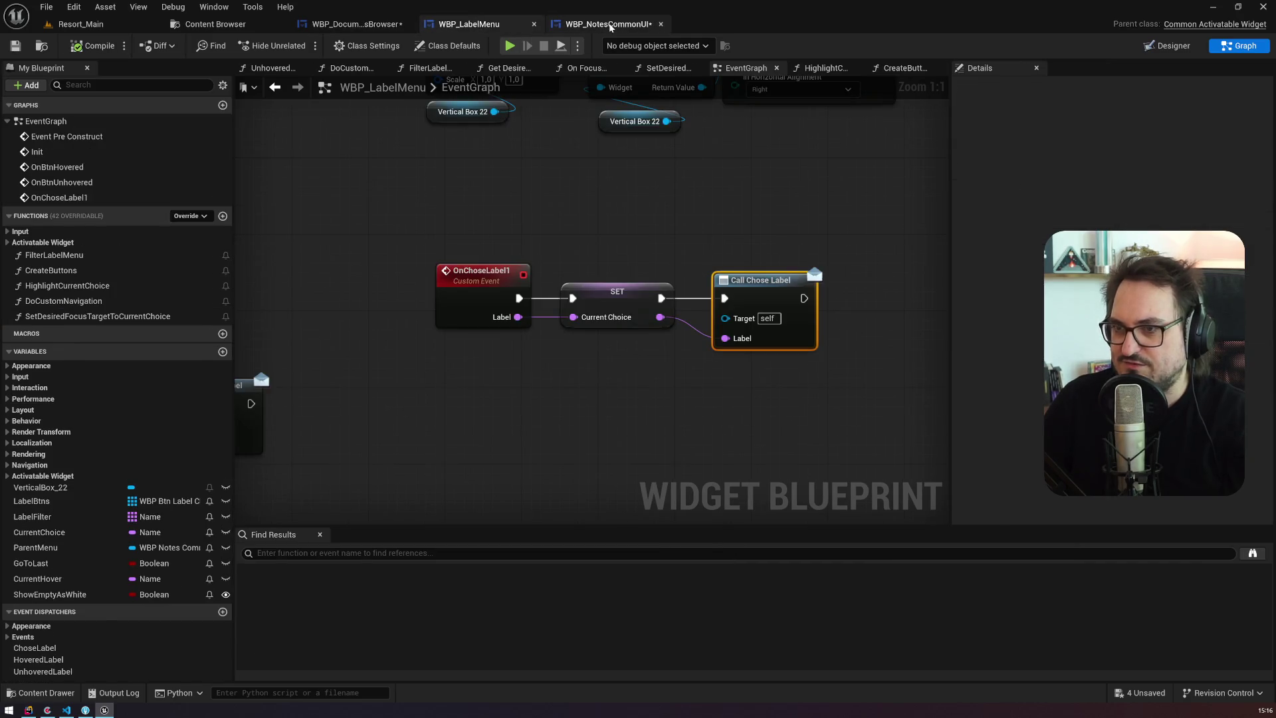
Step: Duplicate the WBP Documents Browser reference and place an Update Current Idx for Label node from it
left_click(608, 24)
left_click_drag(710, 262, 975, 266)
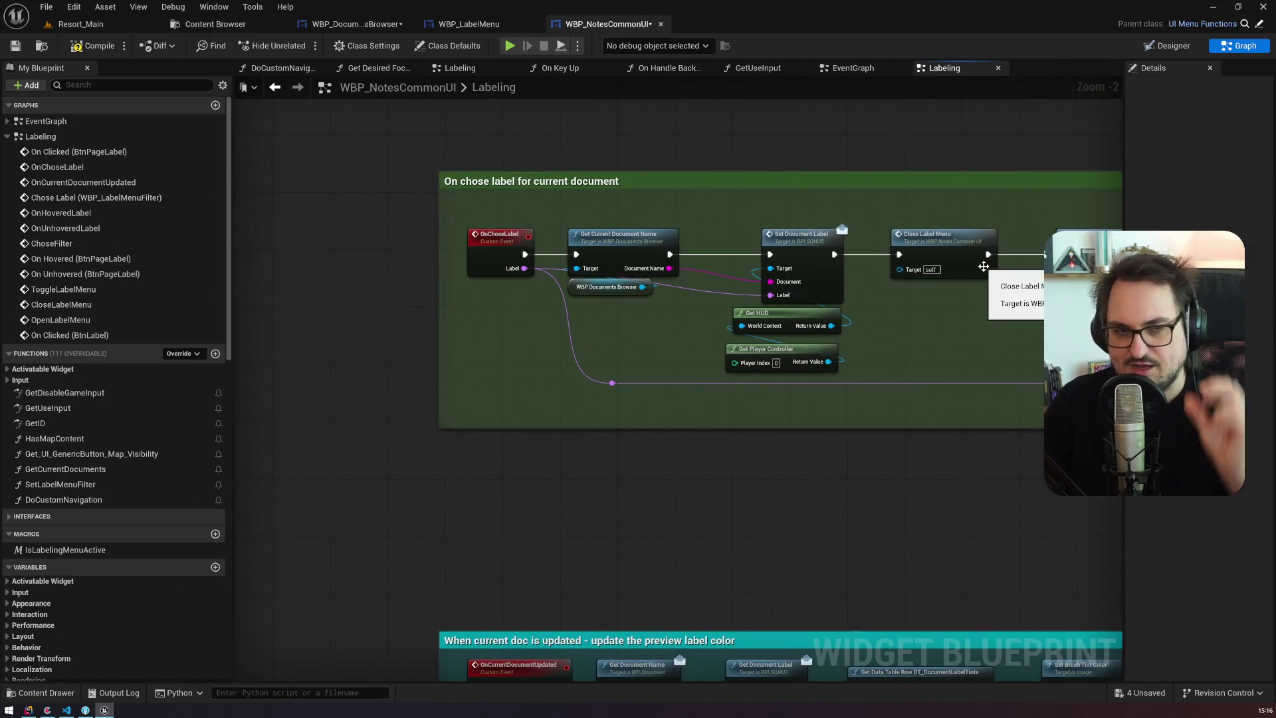
left_click_drag(975, 267, 611, 287)
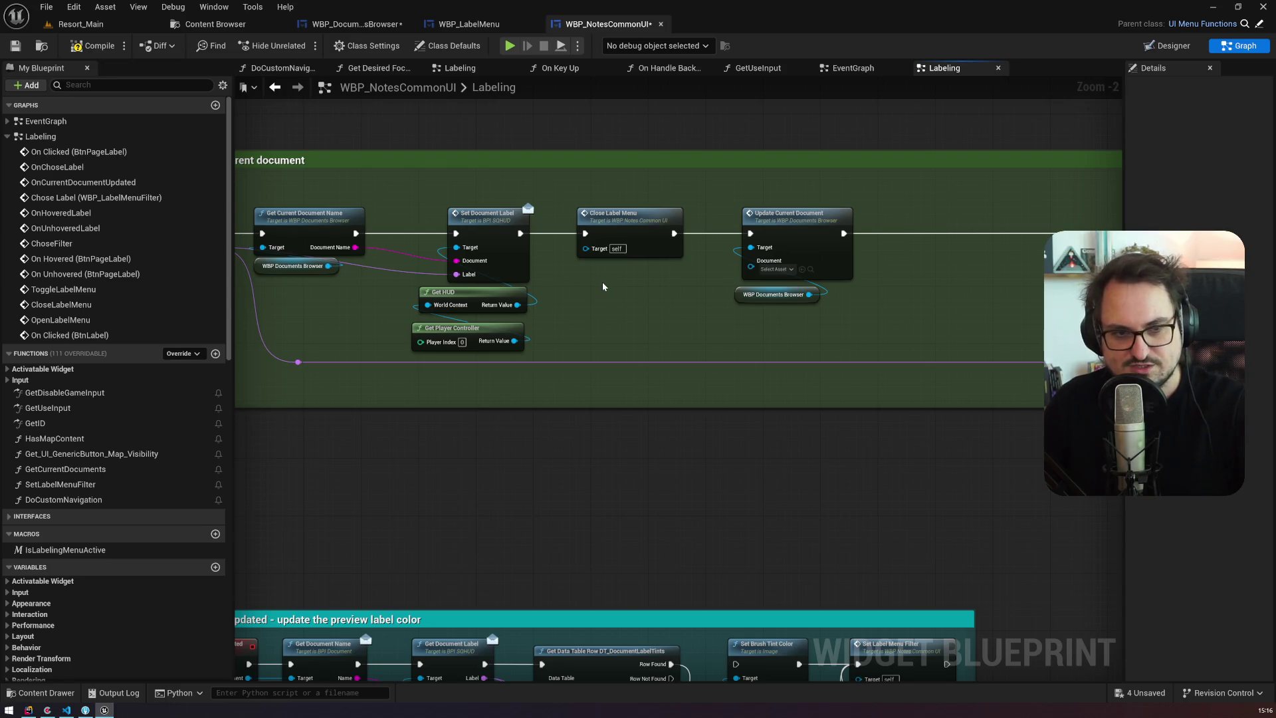
left_click_drag(603, 286, 505, 279)
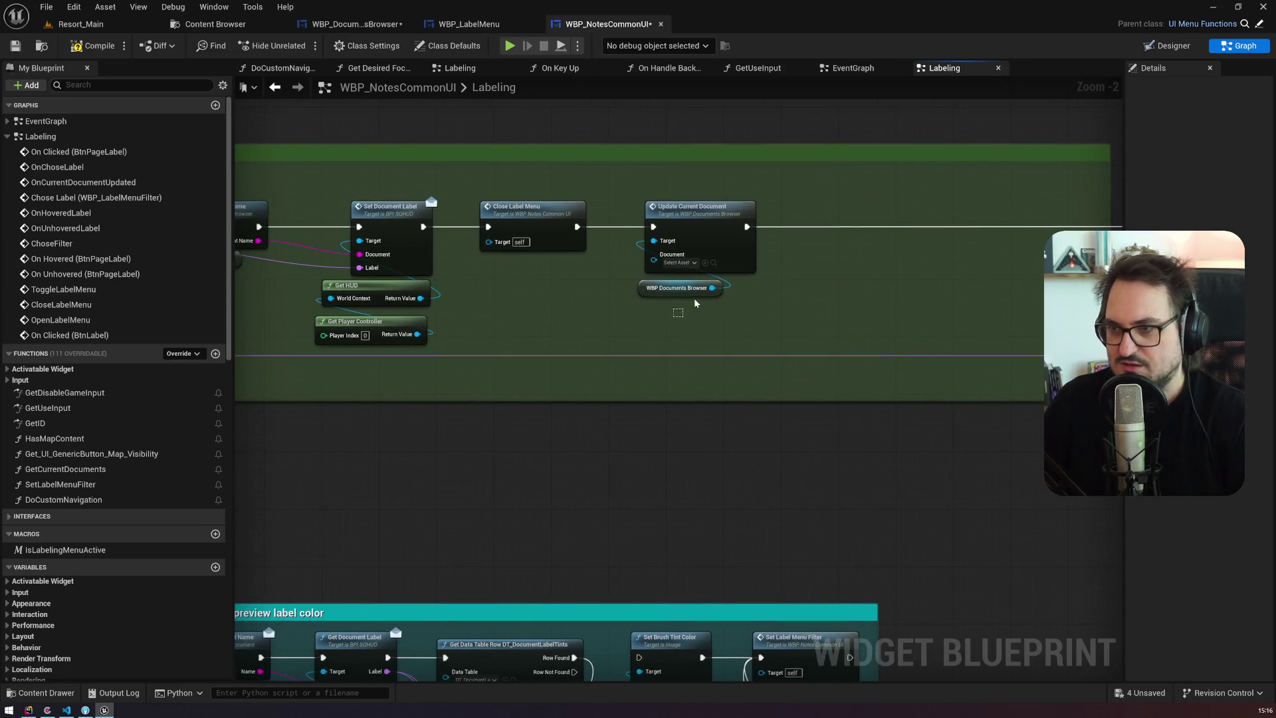
left_click(678, 288)
key("ctrl+w")
left_click_drag(870, 309, 876, 268)
type("update")
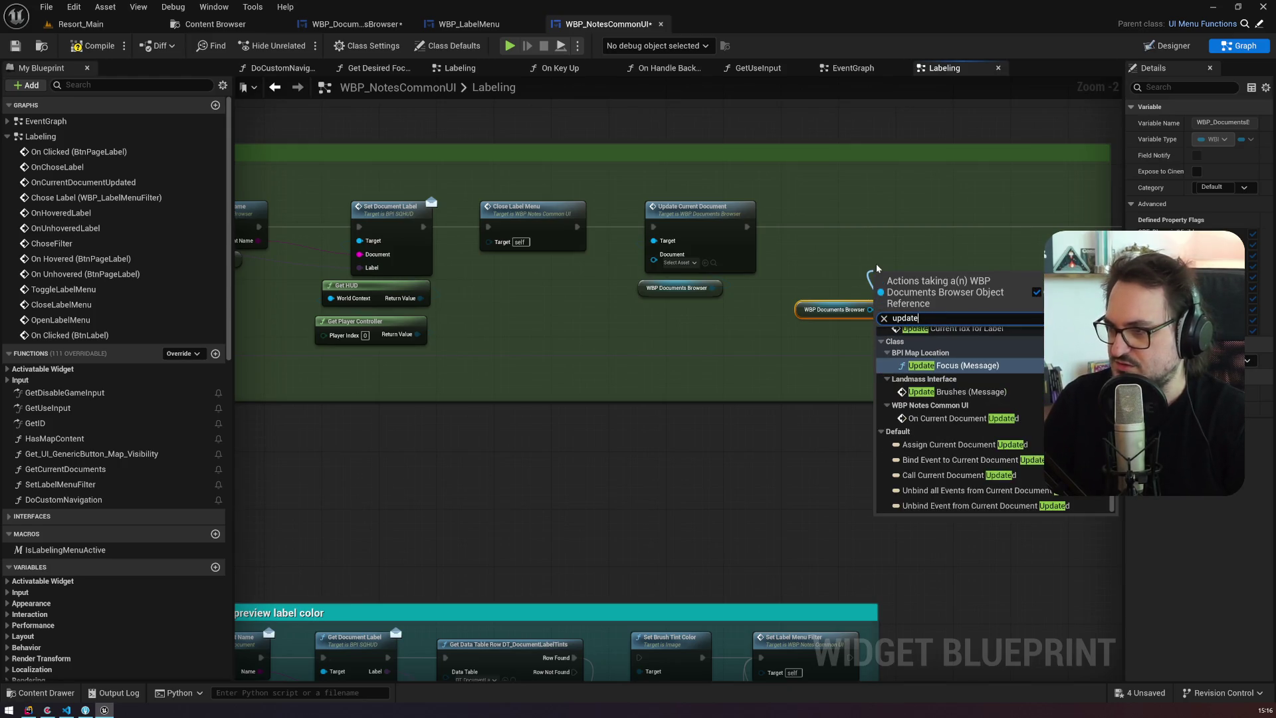
type(" current")
key("Down")
key("Return")
Step: Chain the new node after Update Current Document and wire the chosen label and document name
mouse_move(901, 292)
left_mouse_down()
mouse_move(892, 232)
mouse_move(486, 202)
mouse_move(711, 222)
mouse_move(855, 220)
mouse_move(848, 203)
left_mouse_up()
mouse_move(296, 289)
left_mouse_down()
mouse_move(516, 309)
mouse_move(662, 285)
mouse_move(1089, 328)
left_mouse_up()
left_click_drag(948, 407, 685, 368)
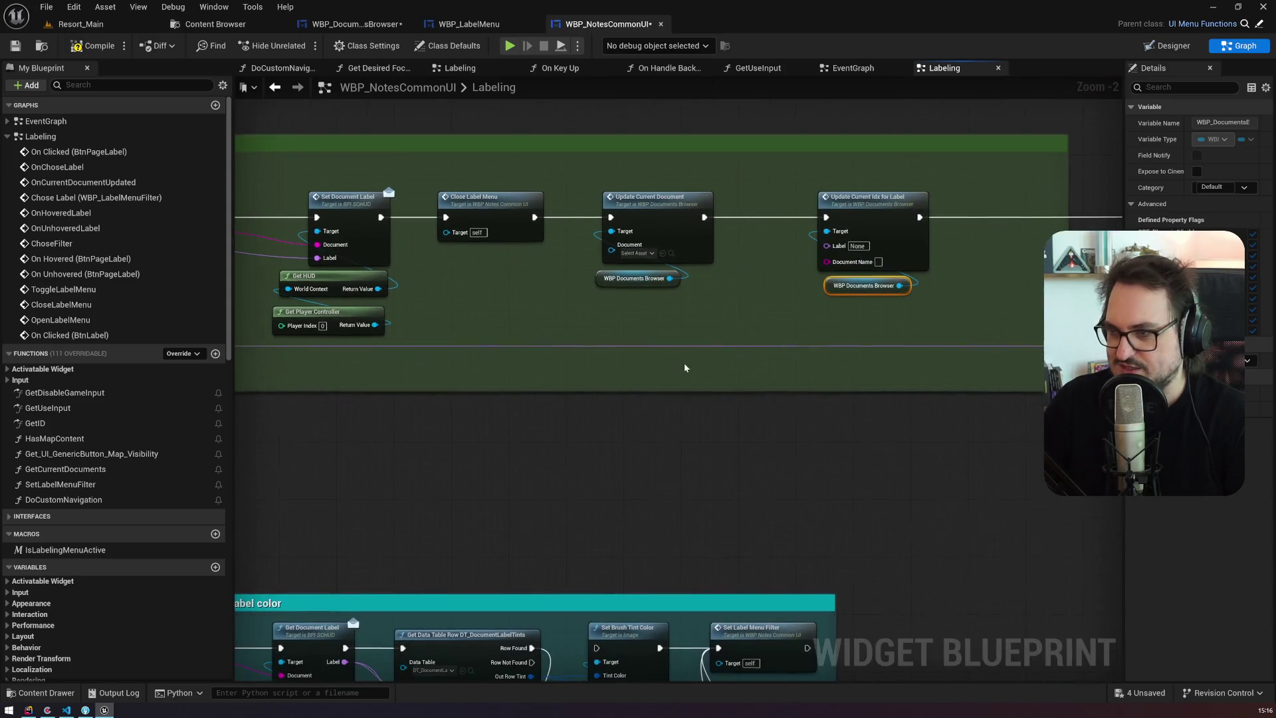
double_click(756, 347)
mouse_move(756, 346)
left_mouse_down()
mouse_move(810, 244)
mouse_move(826, 246)
left_mouse_up()
left_click_drag(531, 299, 767, 309)
left_click_drag(452, 241, 847, 259)
Step: Add reroute points on the label and document name wires and align them neatly
double_click(641, 244)
left_click_drag(642, 246, 519, 388)
double_click(627, 268)
mouse_move(627, 268)
left_mouse_down()
mouse_move(814, 353)
mouse_move(779, 347)
left_mouse_up()
left_click(743, 329)
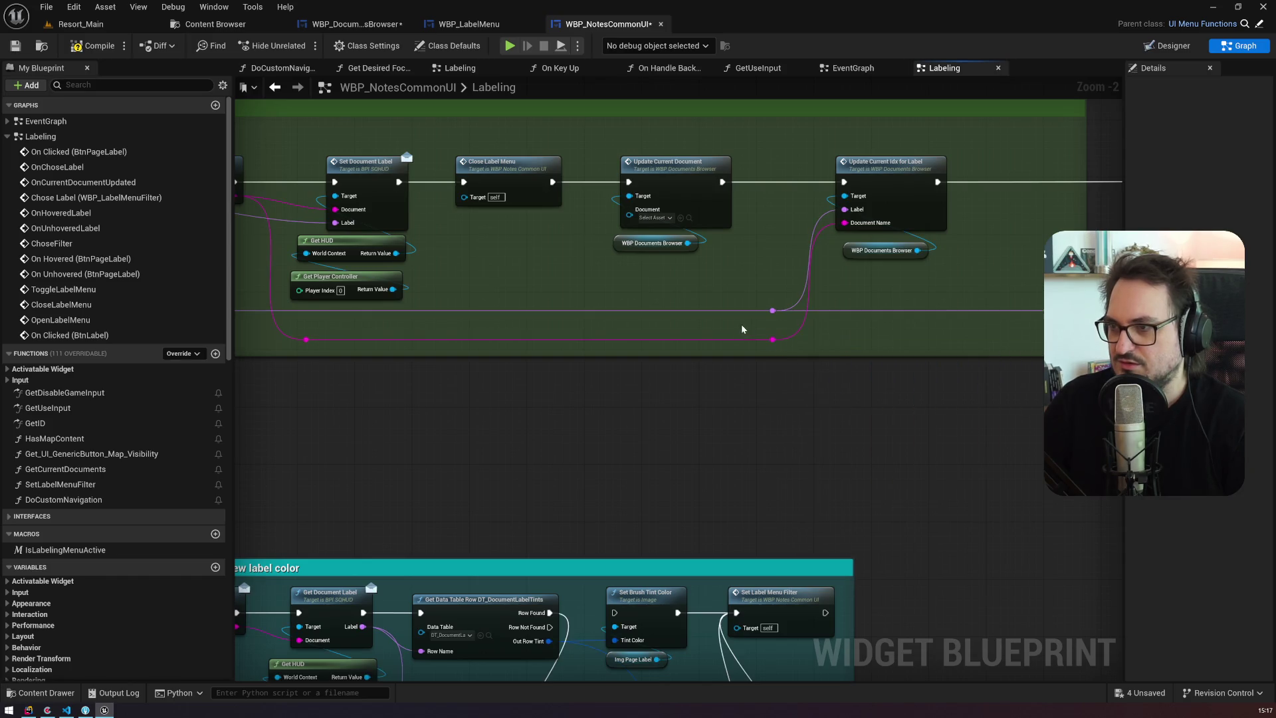
left_click_drag(756, 303, 786, 352)
left_click(761, 287)
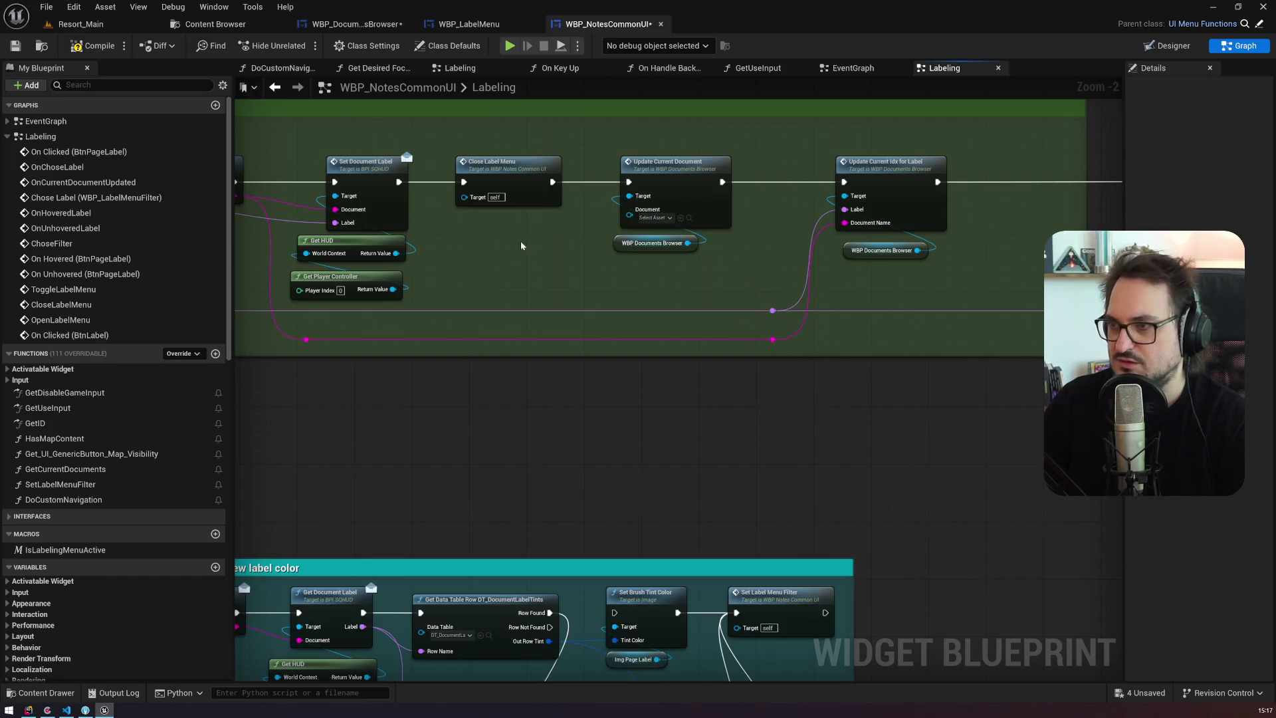
left_click(773, 340)
left_click_drag(773, 340, 787, 340)
left_click(651, 286)
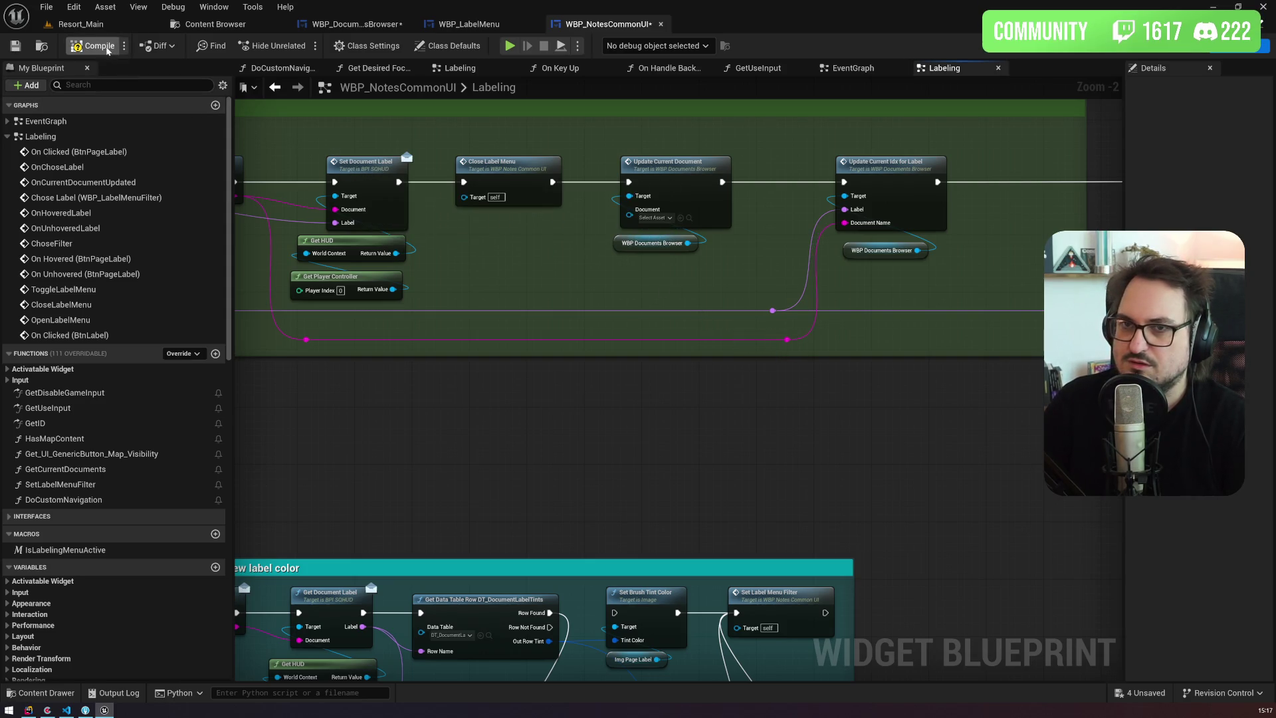
mouse_move(269, 350)
left_mouse_down()
mouse_move(642, 320)
mouse_move(798, 321)
mouse_move(787, 326)
left_mouse_up()
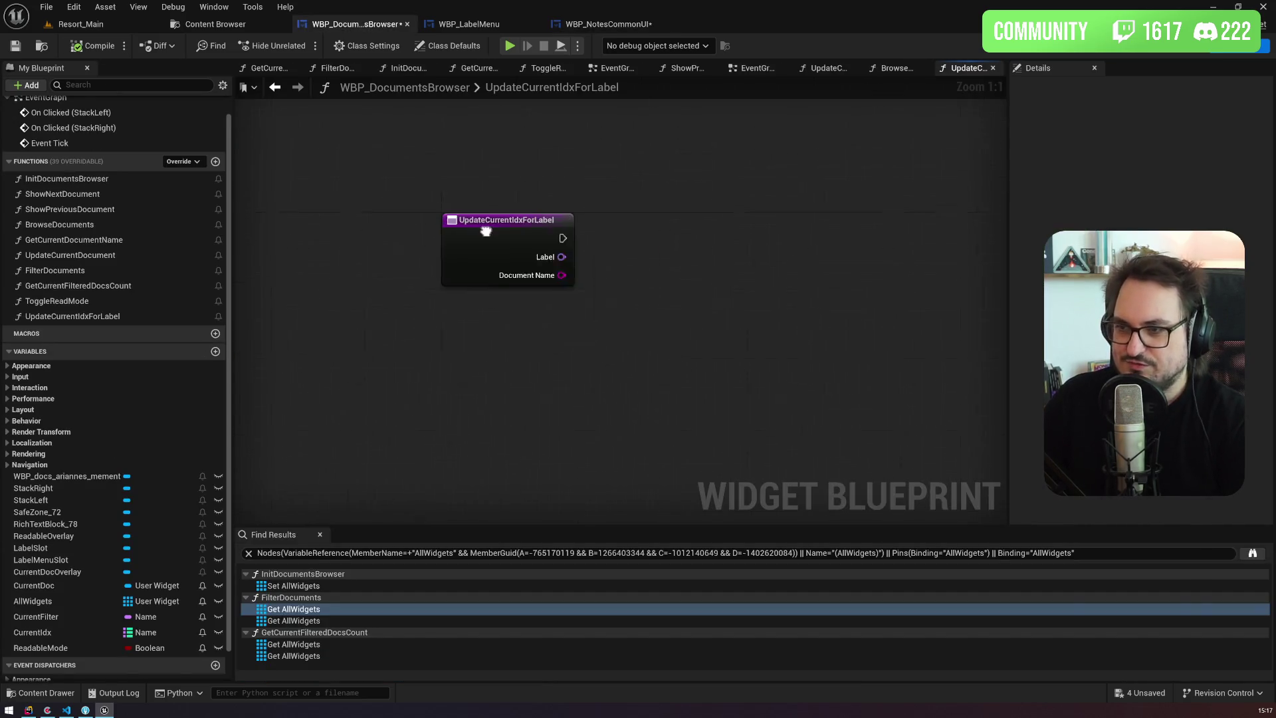
Step: Add a Current Idx map getter and its Add node, with Label wired into the Add
left_click(320, 535)
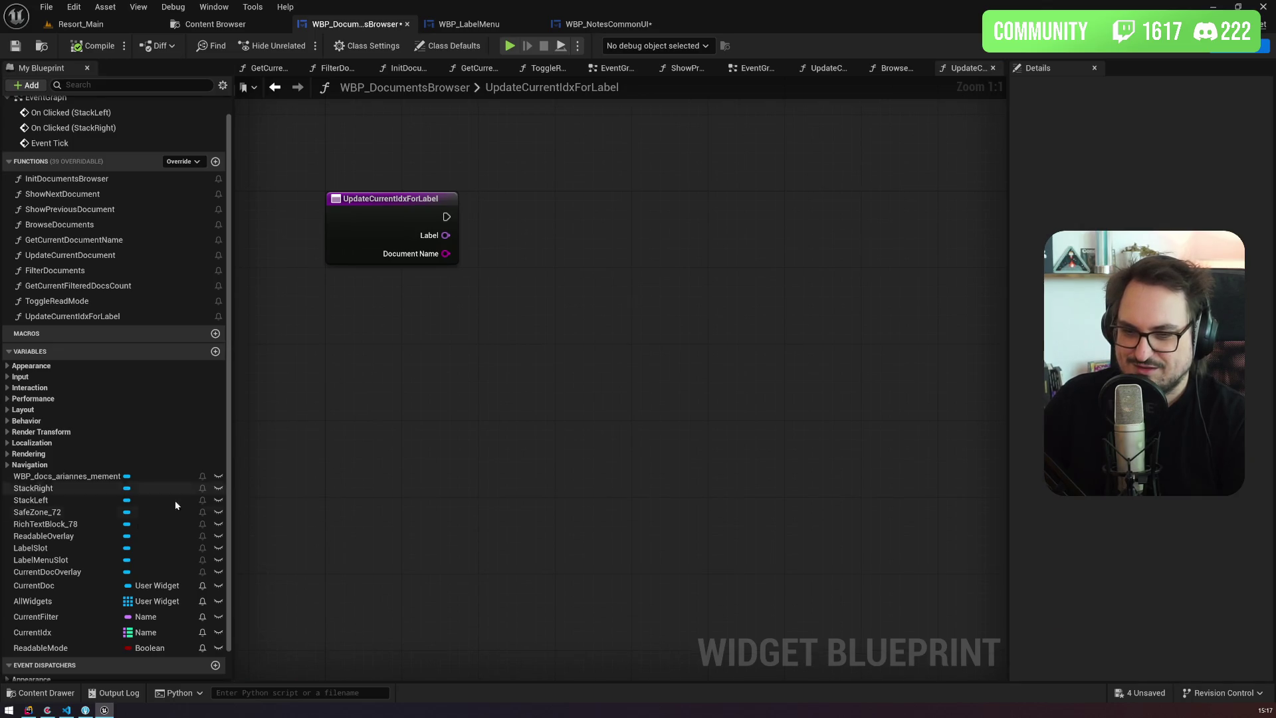
mouse_move(40, 632)
left_mouse_down()
mouse_move(405, 370)
mouse_move(452, 394)
mouse_move(428, 376)
mouse_move(536, 325)
left_mouse_up()
type("ad")
key("Return")
mouse_move(570, 373)
left_mouse_down()
mouse_move(573, 352)
mouse_move(710, 283)
left_mouse_up()
mouse_move(446, 236)
left_mouse_down()
mouse_move(705, 293)
mouse_move(683, 292)
left_mouse_up()
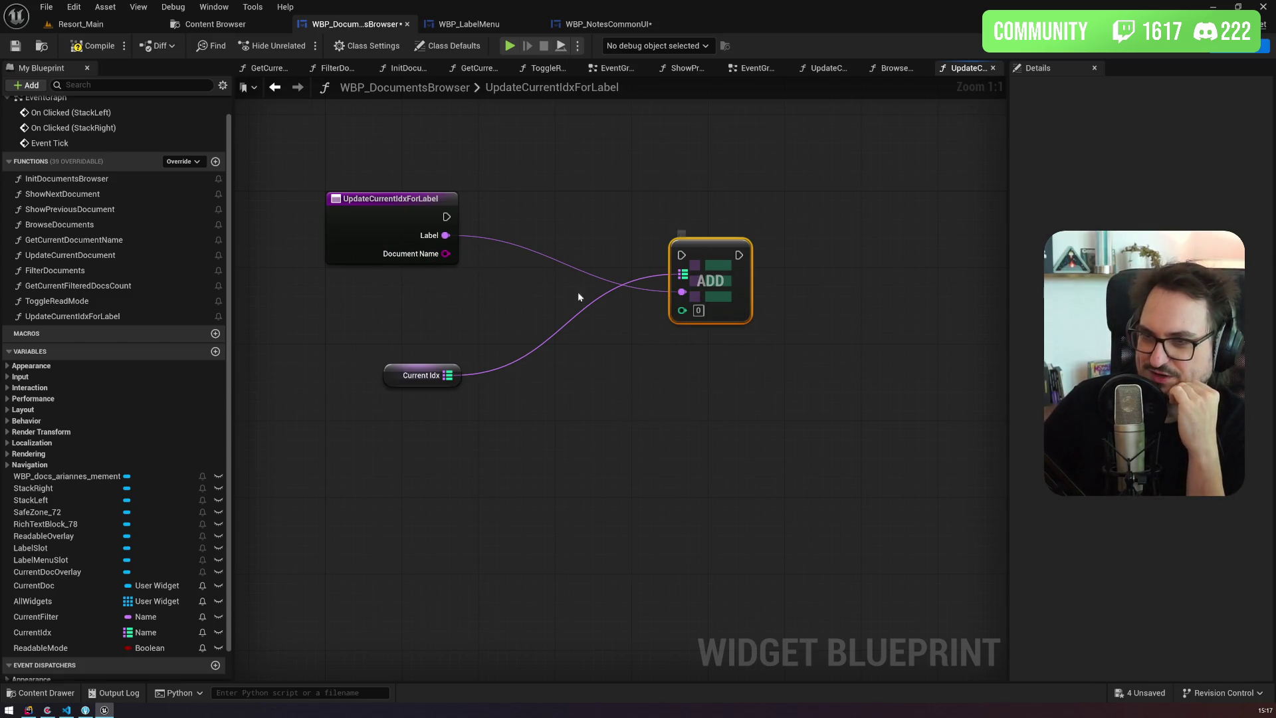
left_click_drag(694, 280, 761, 241)
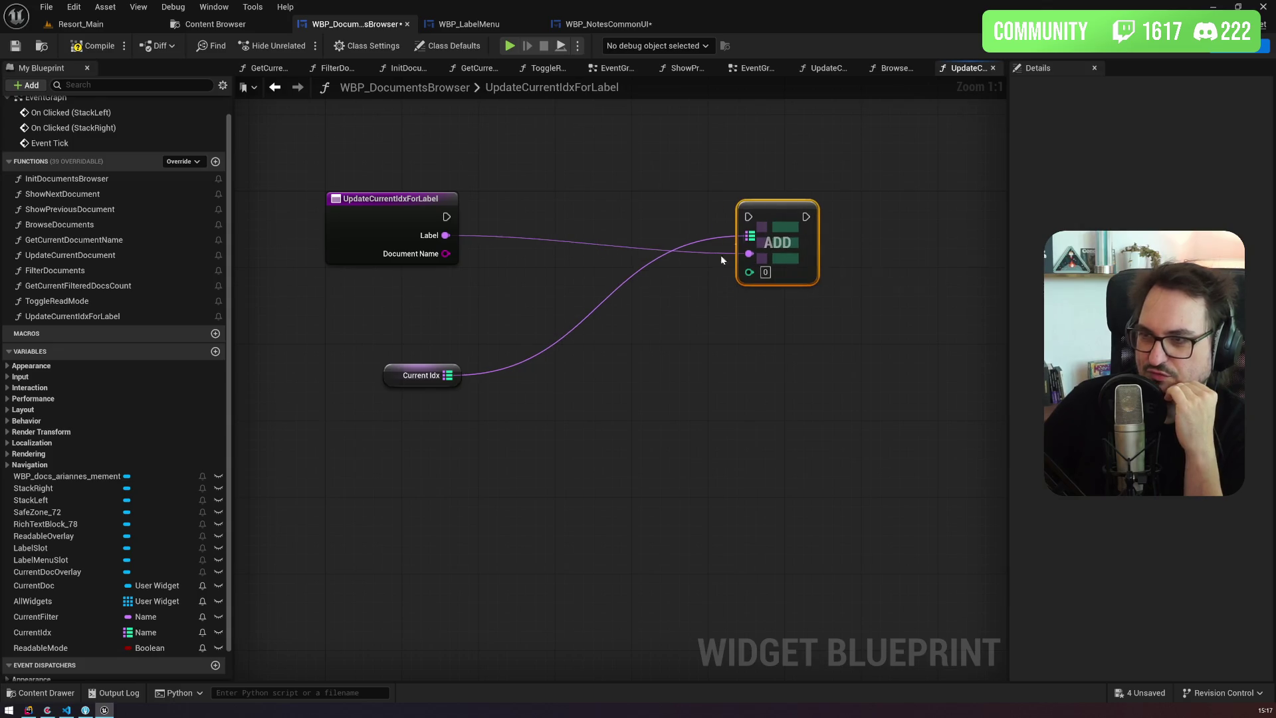
left_click_drag(399, 383, 656, 251)
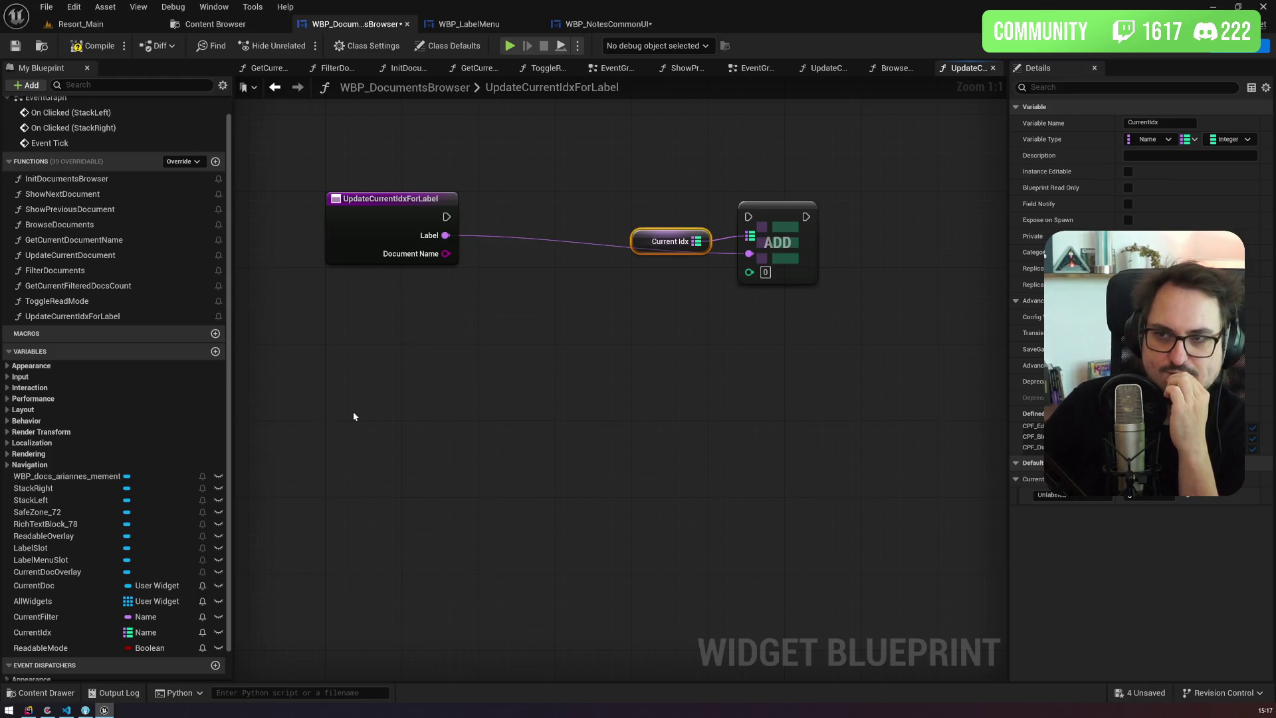
Step: Open the FilterDocuments function graph and bring its loop section into view
scroll(98, 562, "down", 1)
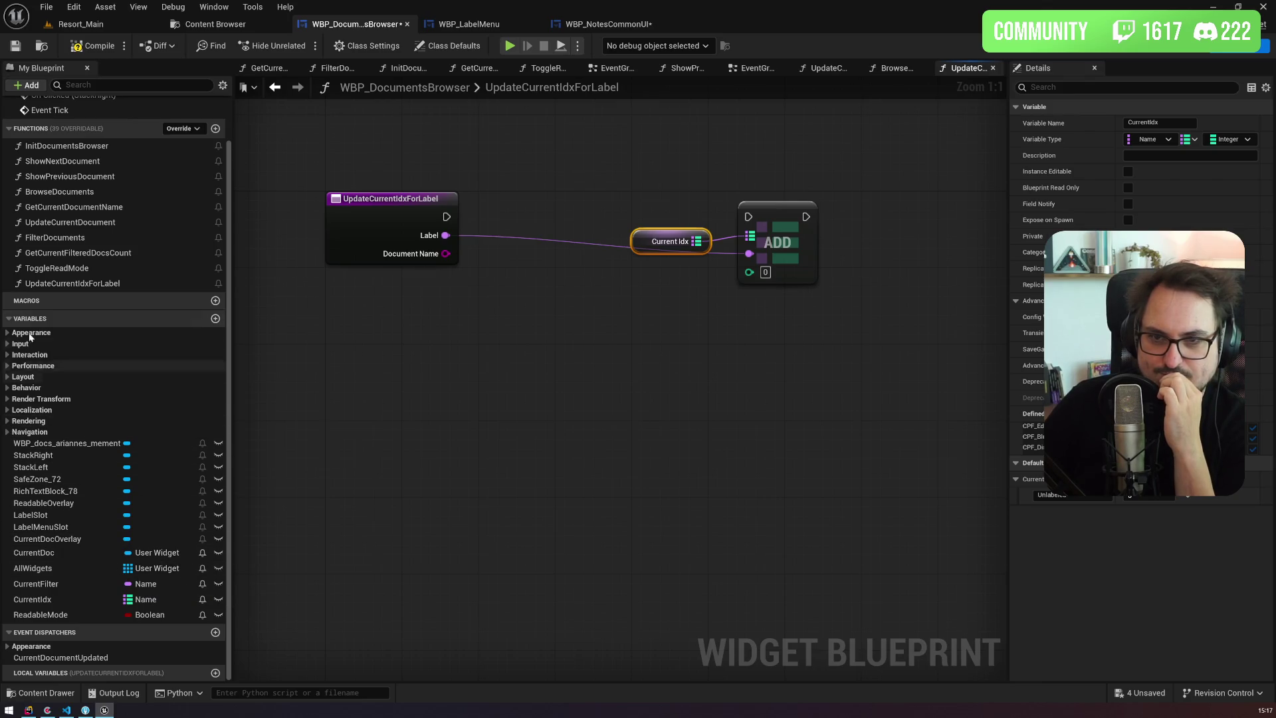
double_click(56, 237)
mouse_move(575, 441)
left_mouse_down()
mouse_move(437, 474)
mouse_move(326, 415)
left_mouse_up()
Step: Select the For Each Loop, All Widgets, label comparison and Branch nodes in FilterDocuments
left_click_drag(371, 265, 404, 437)
left_click_drag(656, 445, 519, 418)
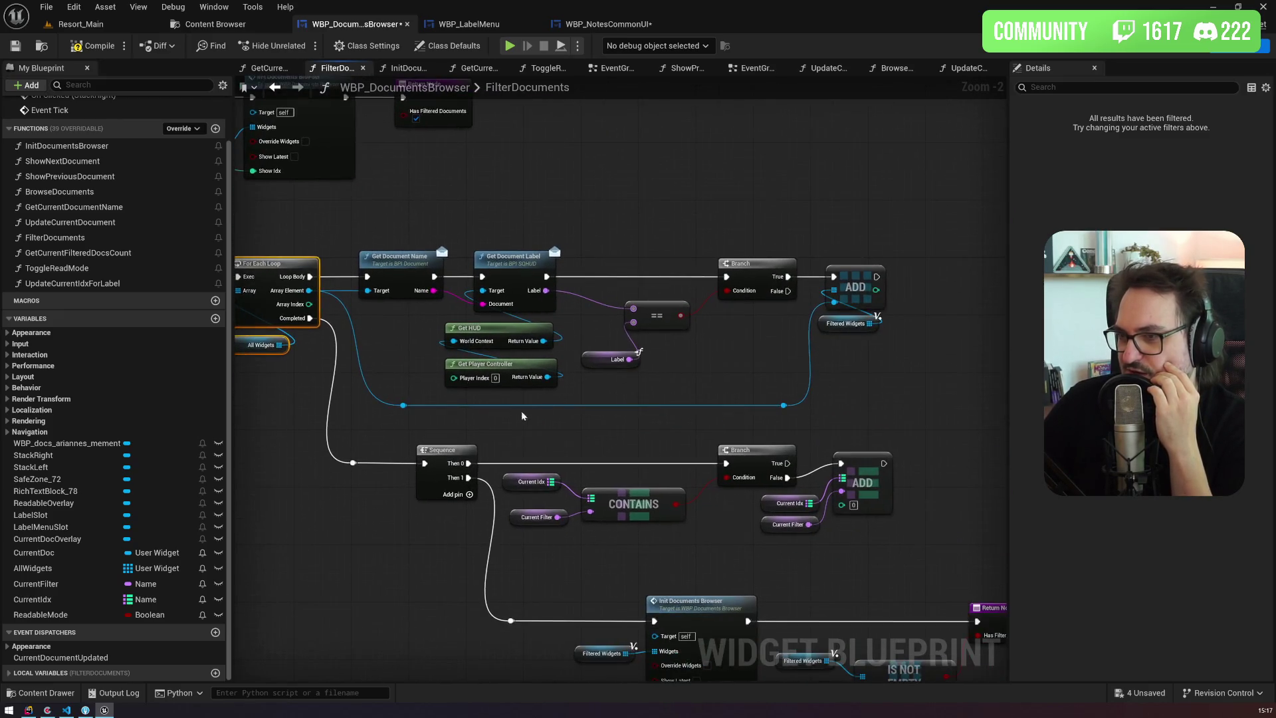
mouse_move(620, 381)
left_mouse_down()
mouse_move(666, 326)
mouse_move(751, 280)
left_mouse_up()
left_click_drag(623, 257, 825, 264)
left_click(479, 283)
mouse_move(856, 371)
left_mouse_down()
mouse_move(601, 332)
mouse_move(672, 355)
left_mouse_up()
mouse_move(311, 198)
left_mouse_down()
mouse_move(346, 266)
mouse_move(532, 332)
mouse_move(730, 359)
mouse_move(813, 347)
left_mouse_up()
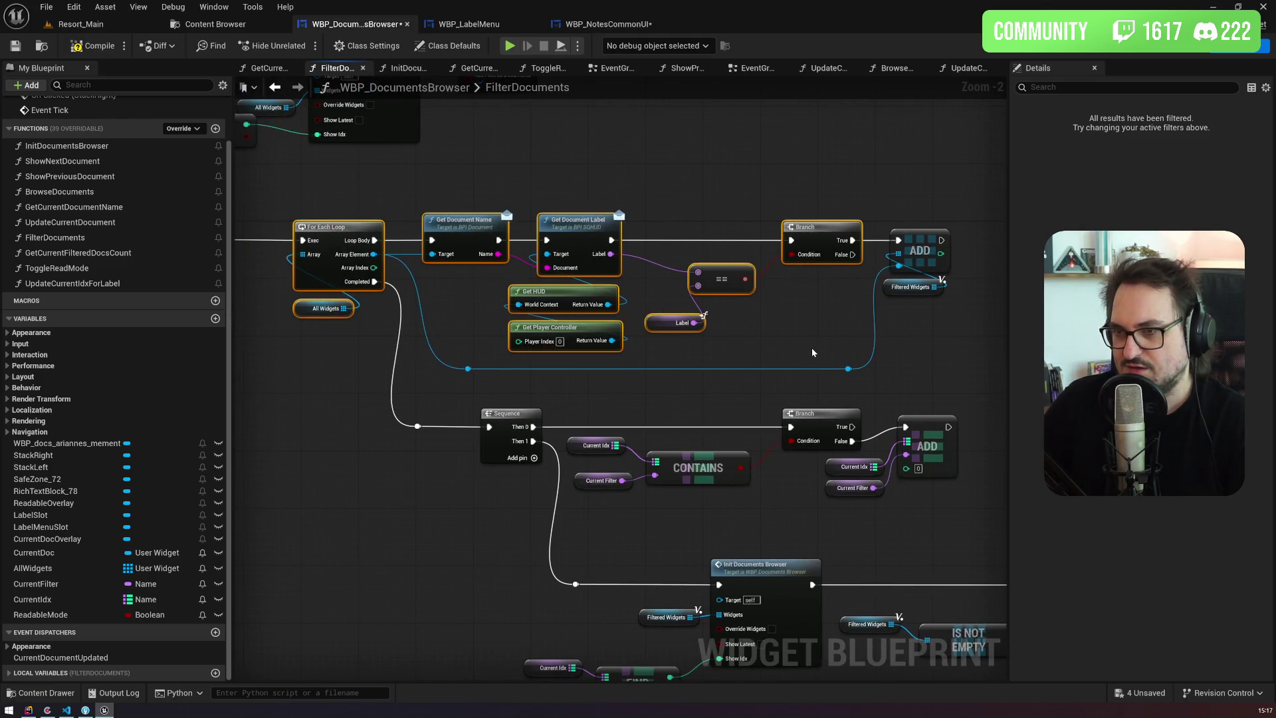
Step: Copy the selection into UpdateCurrentIdxForLabel and place the function entry beside the loop
key("alt+Left")
key("ctrl+v")
mouse_move(501, 380)
left_mouse_down()
mouse_move(454, 361)
mouse_move(686, 363)
left_mouse_up()
mouse_move(598, 189)
left_mouse_down()
mouse_move(321, 172)
mouse_move(399, 342)
mouse_move(388, 337)
left_mouse_up()
Step: Run the pasted For Each Loop from the function entry and tidy the document lookup nodes
left_click_drag(287, 205, 268, 339)
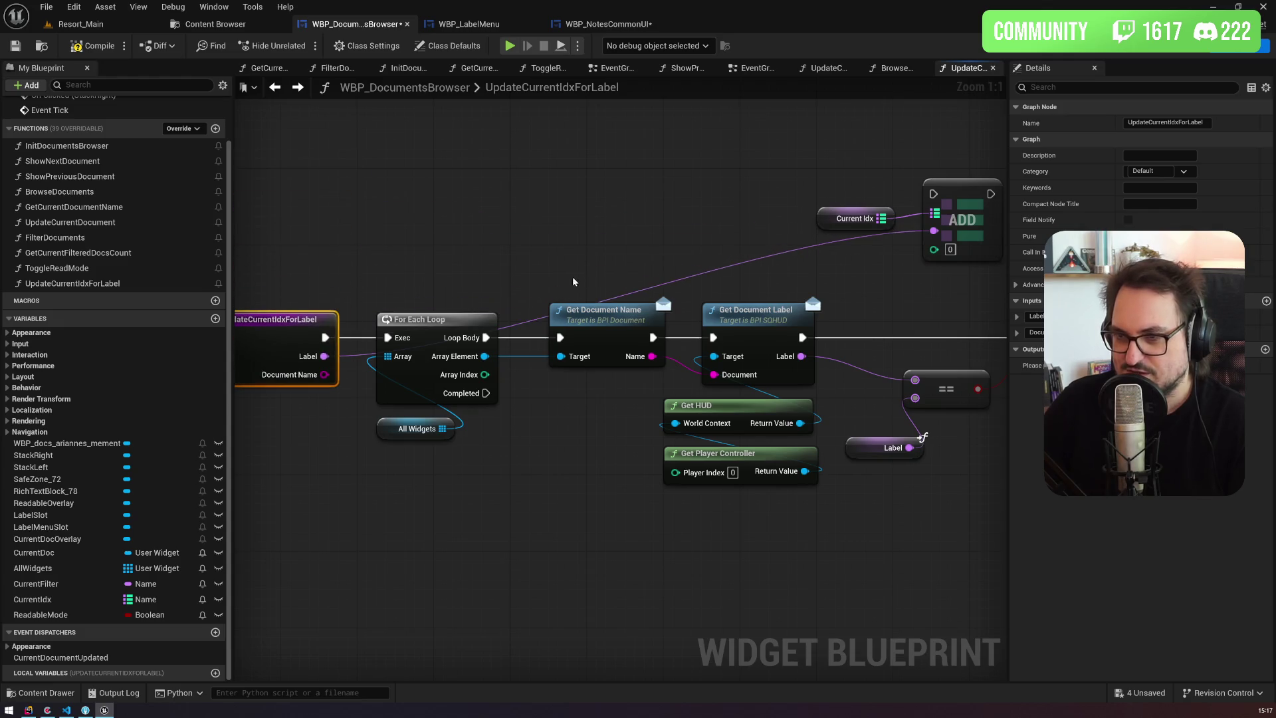
left_click_drag(572, 279, 497, 221)
left_click_drag(499, 269, 465, 268)
mouse_move(610, 325)
left_mouse_down()
mouse_move(668, 412)
mouse_move(691, 488)
mouse_move(658, 467)
left_mouse_up()
left_click_drag(649, 287, 620, 284)
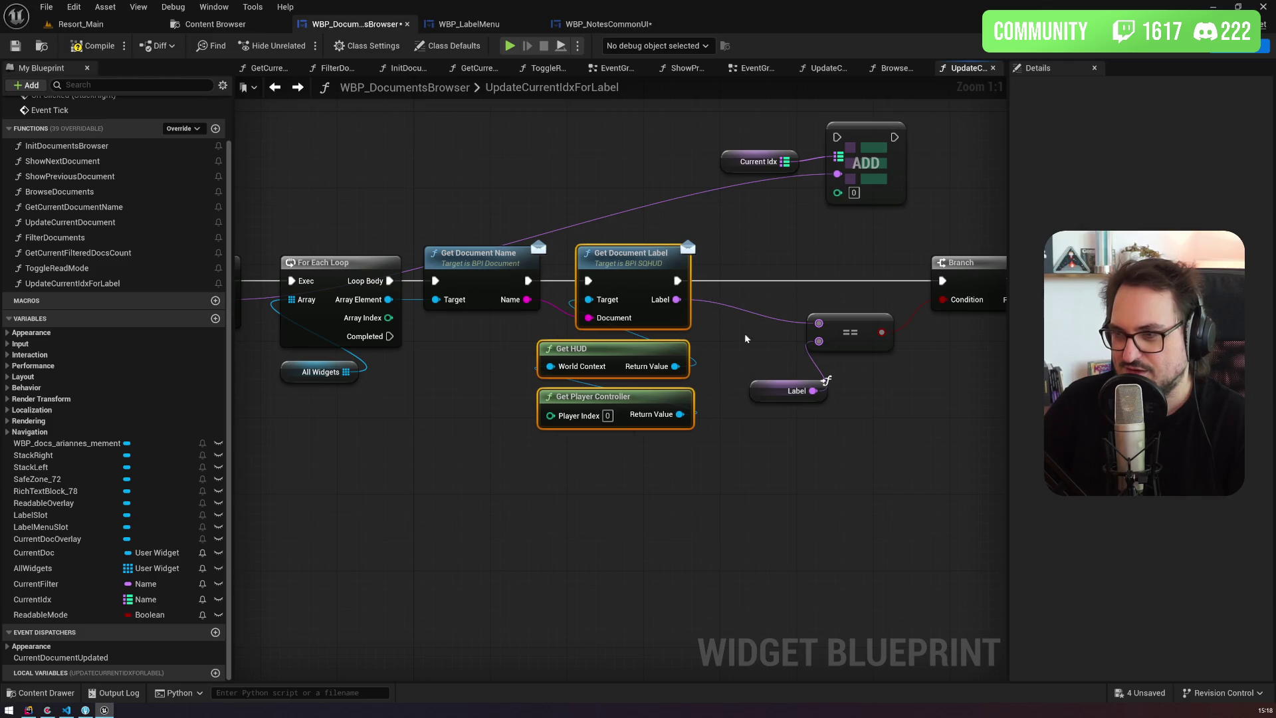
Step: Replace the pasted Label node with a Get Label input getter wired into the == comparison
left_click(689, 401)
key("Delete")
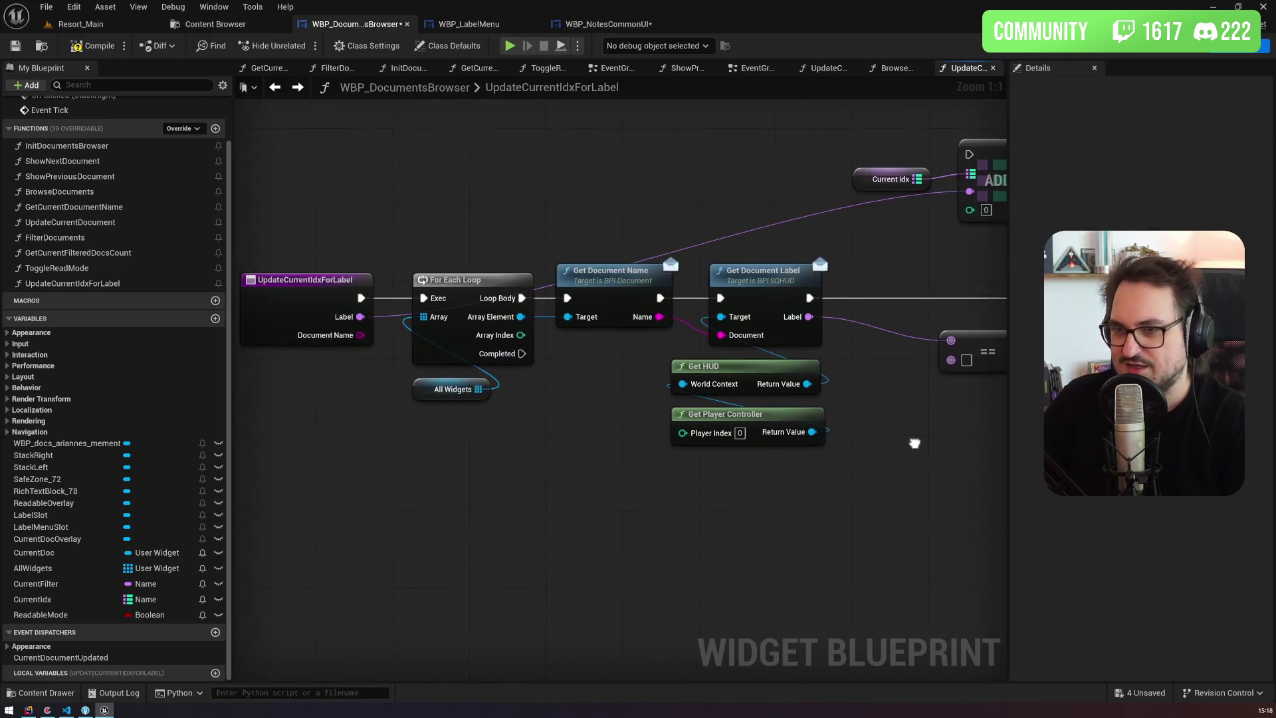
right_click(679, 389)
type("getlavel")
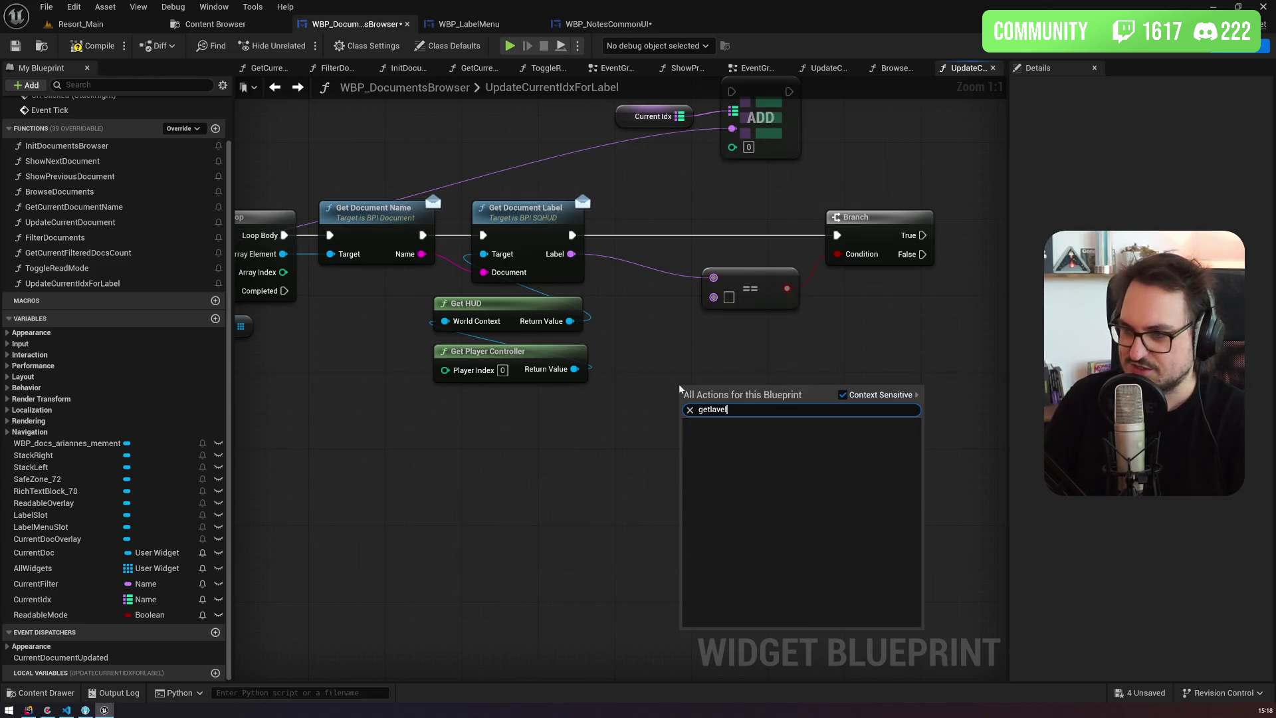
key("BackSpace")
key("BackSpace")
type("bel")
left_click(772, 570)
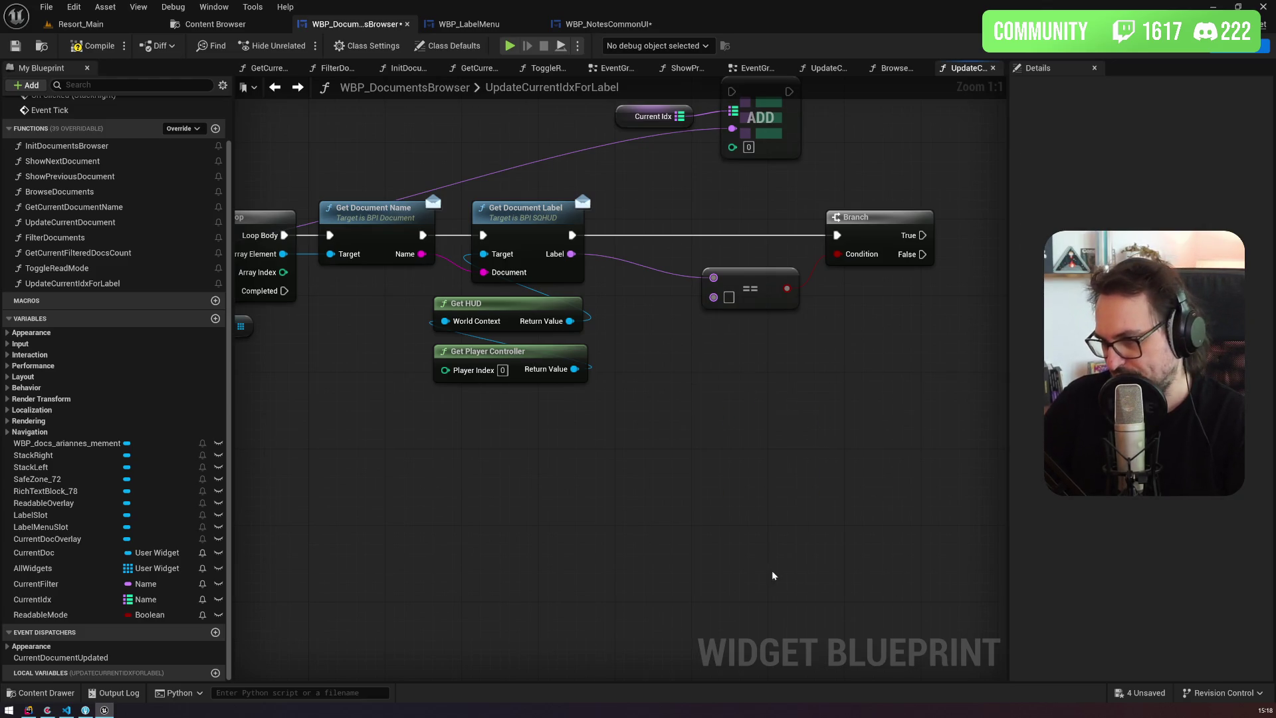
mouse_move(736, 393)
left_mouse_down()
mouse_move(698, 317)
mouse_move(716, 301)
mouse_move(672, 335)
left_mouse_up()
mouse_move(739, 263)
left_mouse_down()
mouse_move(611, 277)
mouse_move(765, 251)
left_mouse_up()
Step: Move Current Idx and Add to the right of Branch, and add a new local variable
left_click(479, 178)
left_click(614, 214, "shift")
mouse_move(615, 215)
left_mouse_down()
mouse_move(687, 258)
mouse_move(977, 350)
left_mouse_up()
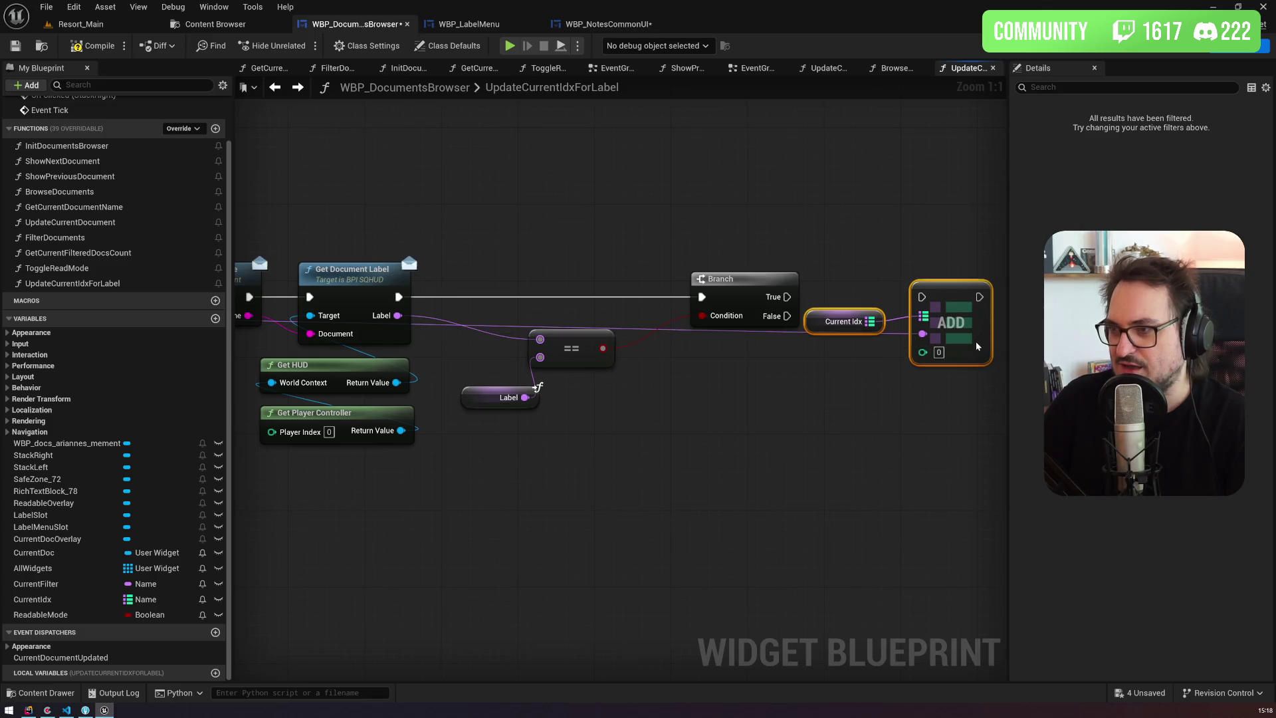
mouse_move(812, 332)
left_mouse_down()
mouse_move(831, 401)
mouse_move(675, 384)
mouse_move(541, 348)
mouse_move(914, 369)
left_mouse_up()
left_click(215, 672)
type("CurrentId")
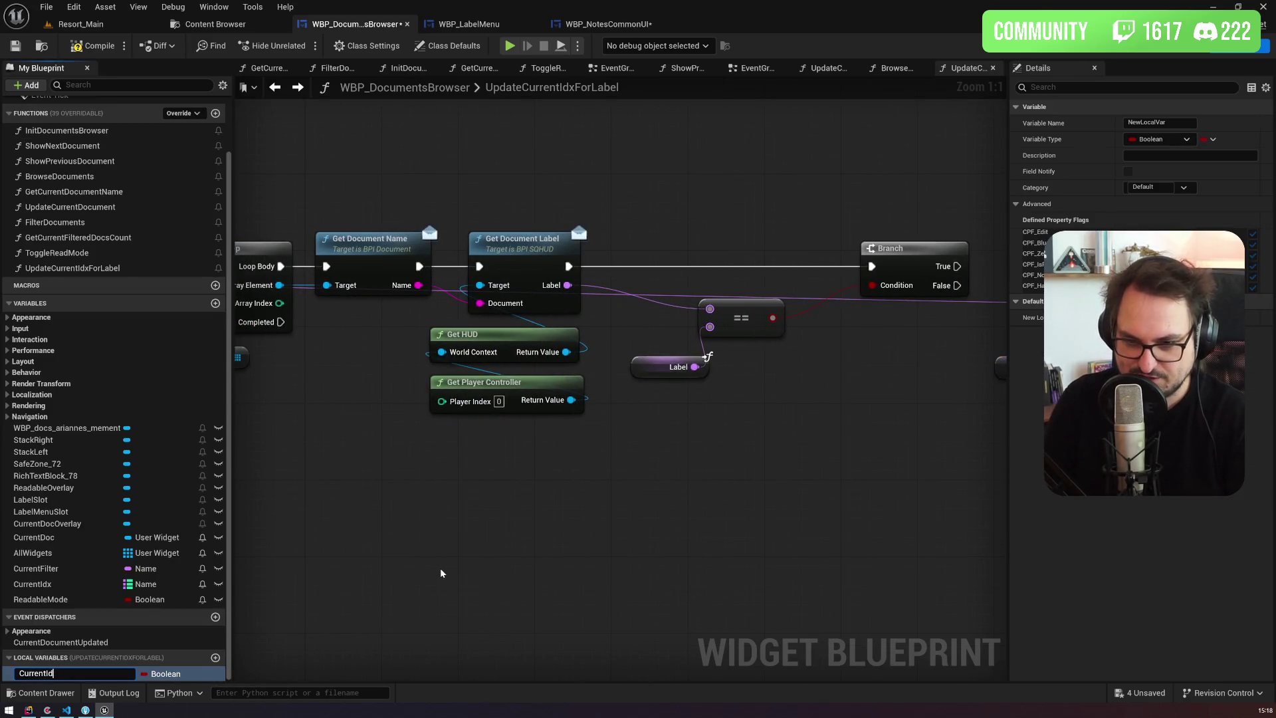
Step: Name the local variable CurrentIdx, make it Integer, and add a ++ increment from its getter
type("x")
key("Return")
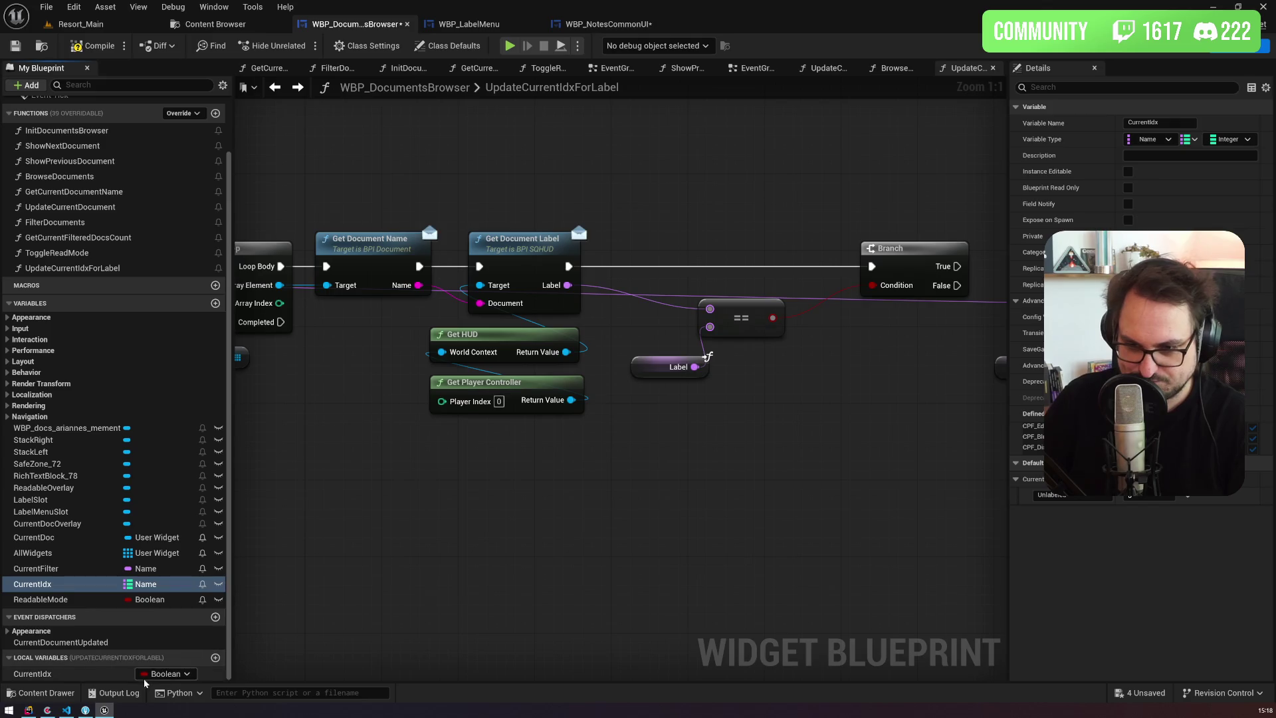
left_click(162, 674)
left_click(193, 471)
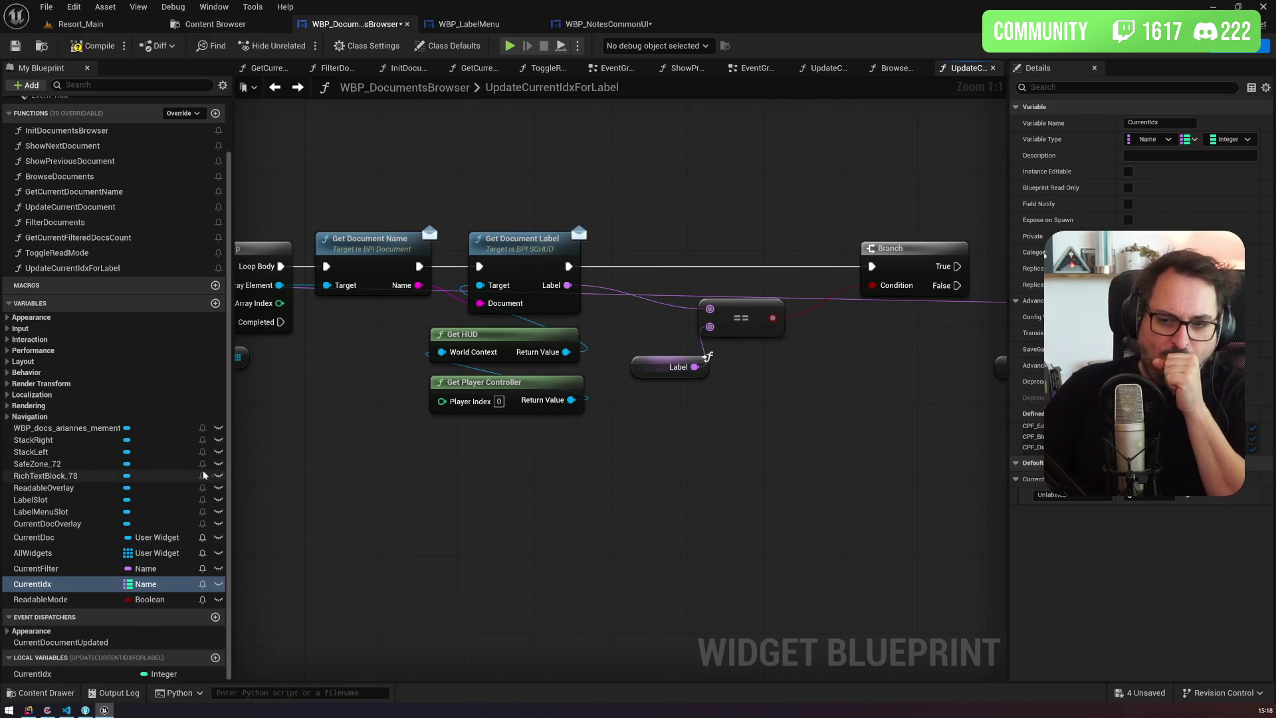
mouse_move(199, 674)
left_mouse_down()
mouse_move(207, 634)
mouse_move(598, 522)
mouse_move(683, 465)
mouse_move(715, 460)
left_mouse_up()
left_click(655, 460)
left_click_drag(657, 520, 694, 495)
type("++")
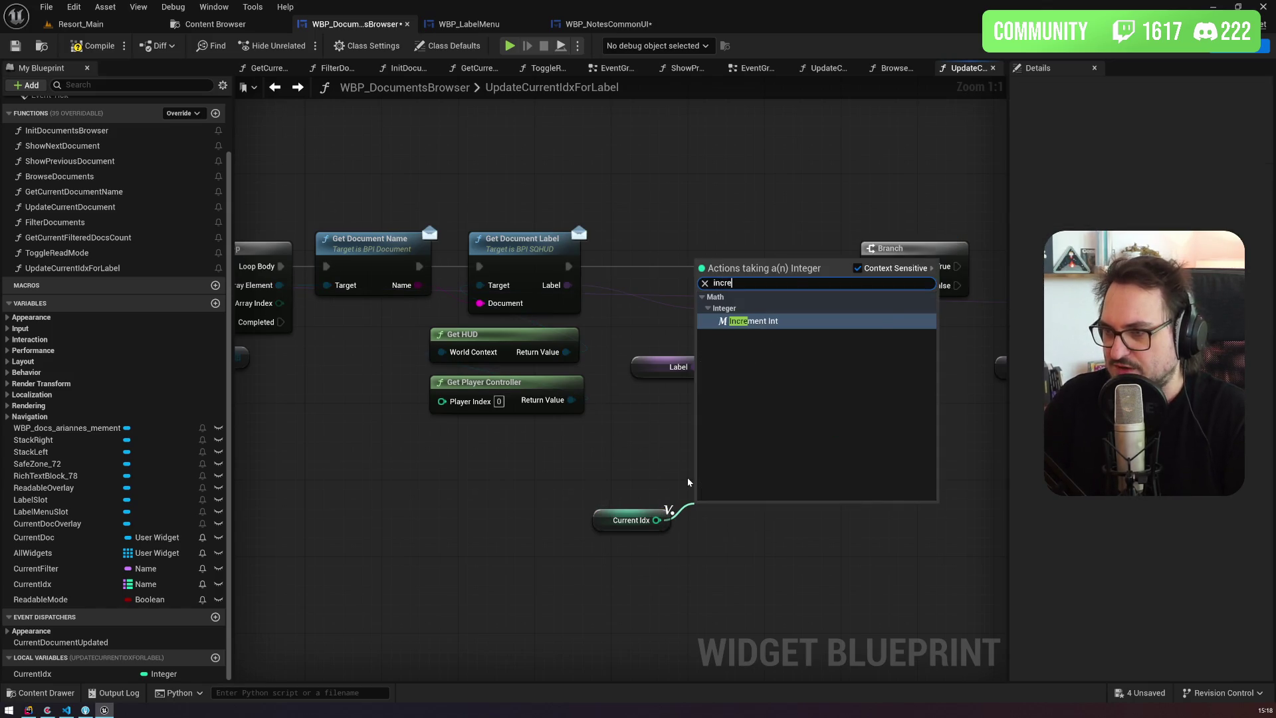
key("Return")
Step: Run the CurrentIdx increment from the Branch's True output
left_click(39, 674)
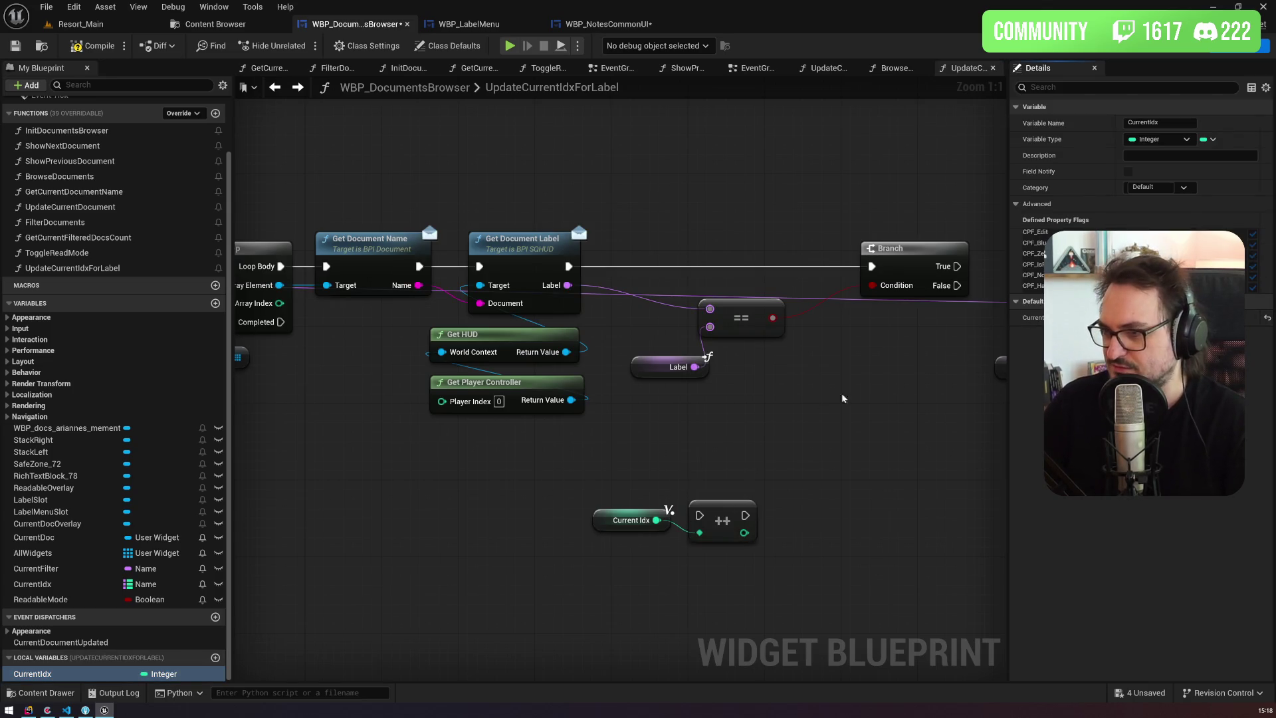
left_click(771, 377)
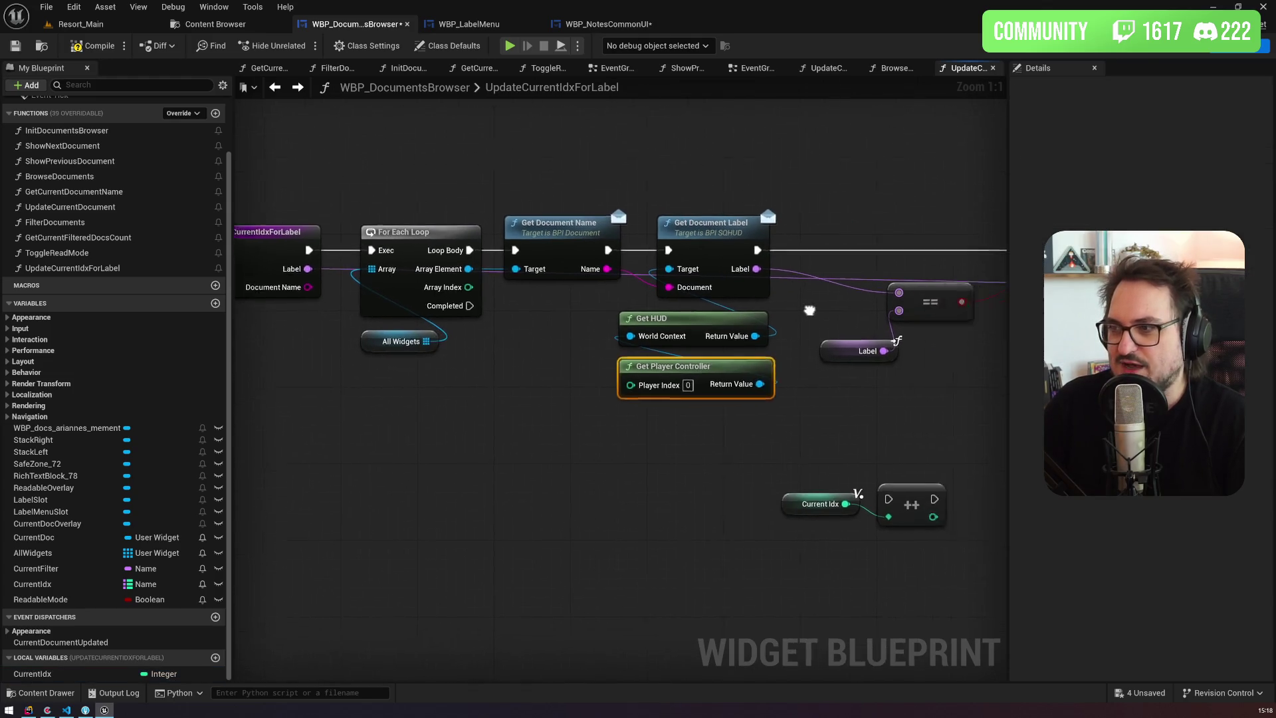
left_click_drag(728, 301, 198, 303)
left_click(495, 230)
mouse_move(346, 484)
left_mouse_down()
mouse_move(552, 344)
mouse_move(629, 233)
left_mouse_up()
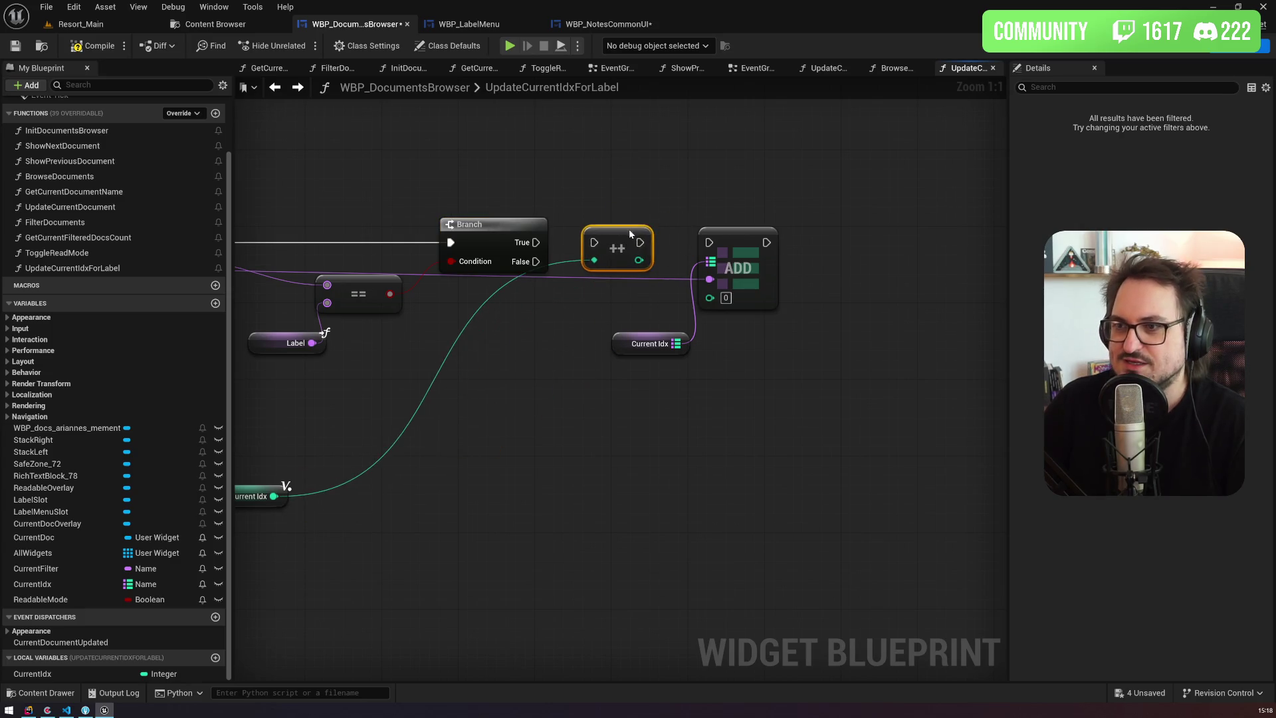
left_click_drag(536, 242, 603, 242)
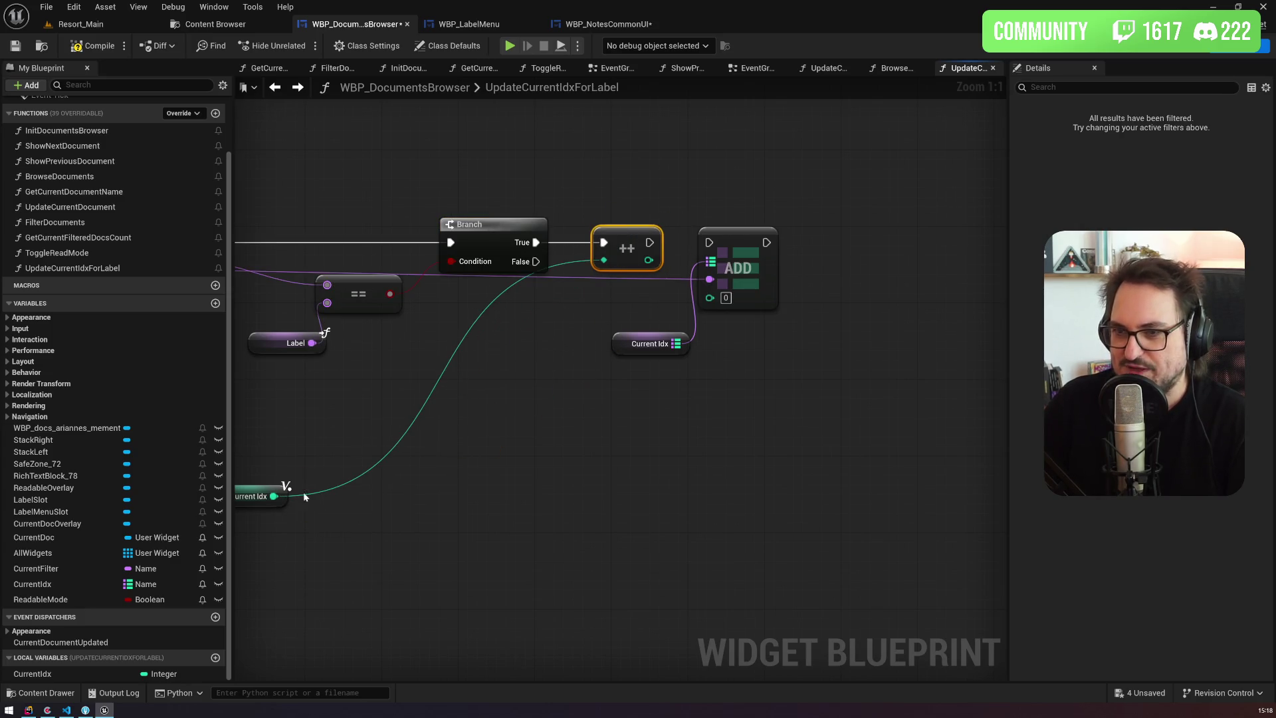
left_click(250, 501)
Step: Arrange the Current Idx, map and Label getters beside the ADD node, duplicating the Label getter
mouse_move(272, 494)
left_mouse_down()
mouse_move(670, 277)
mouse_move(639, 293)
mouse_move(770, 261)
mouse_move(878, 254)
left_mouse_up()
left_click(589, 348)
mouse_move(513, 390)
left_mouse_down()
mouse_move(370, 342)
mouse_move(343, 359)
mouse_move(481, 294)
mouse_move(520, 308)
mouse_move(502, 311)
mouse_move(592, 271)
left_mouse_up()
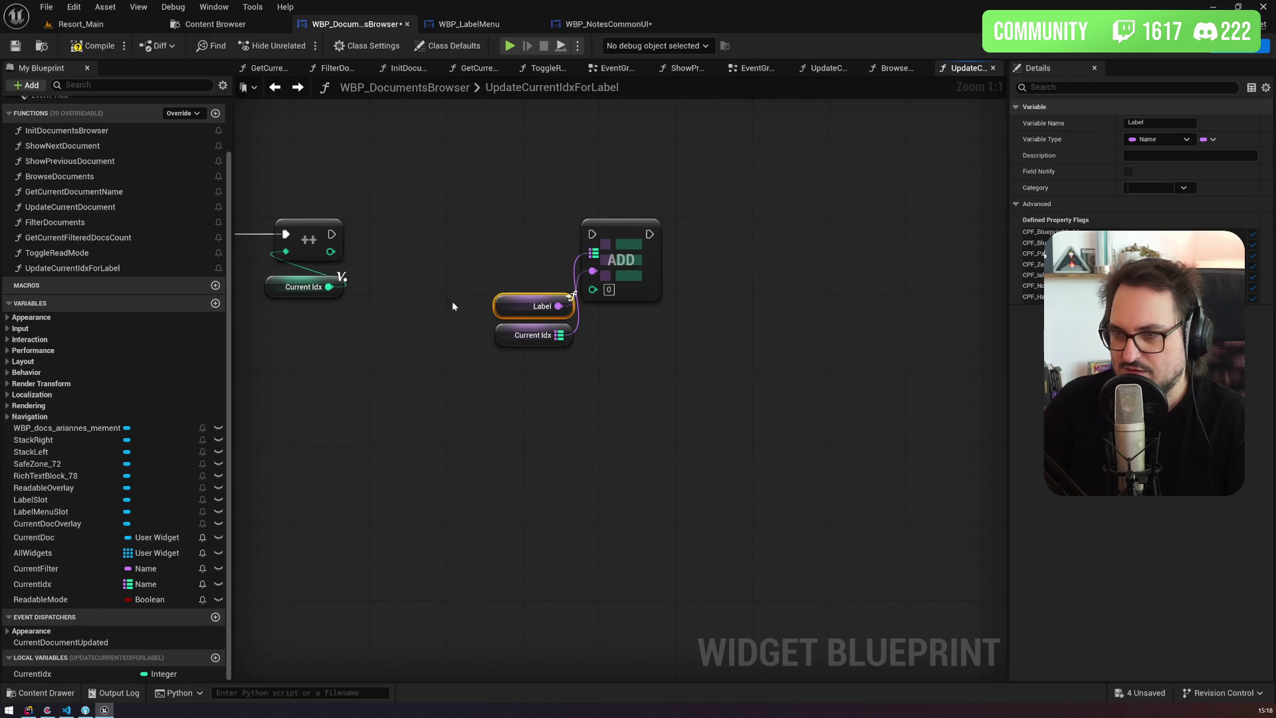
key("ctrl+w")
mouse_move(344, 383)
left_mouse_down()
mouse_move(789, 331)
mouse_move(839, 370)
mouse_move(1051, 393)
mouse_move(638, 422)
mouse_move(703, 416)
mouse_move(642, 500)
left_mouse_up()
Step: Compare the Document Name parameter with the looped document's name using a === node
right_click(642, 498)
type("getdocumentnam")
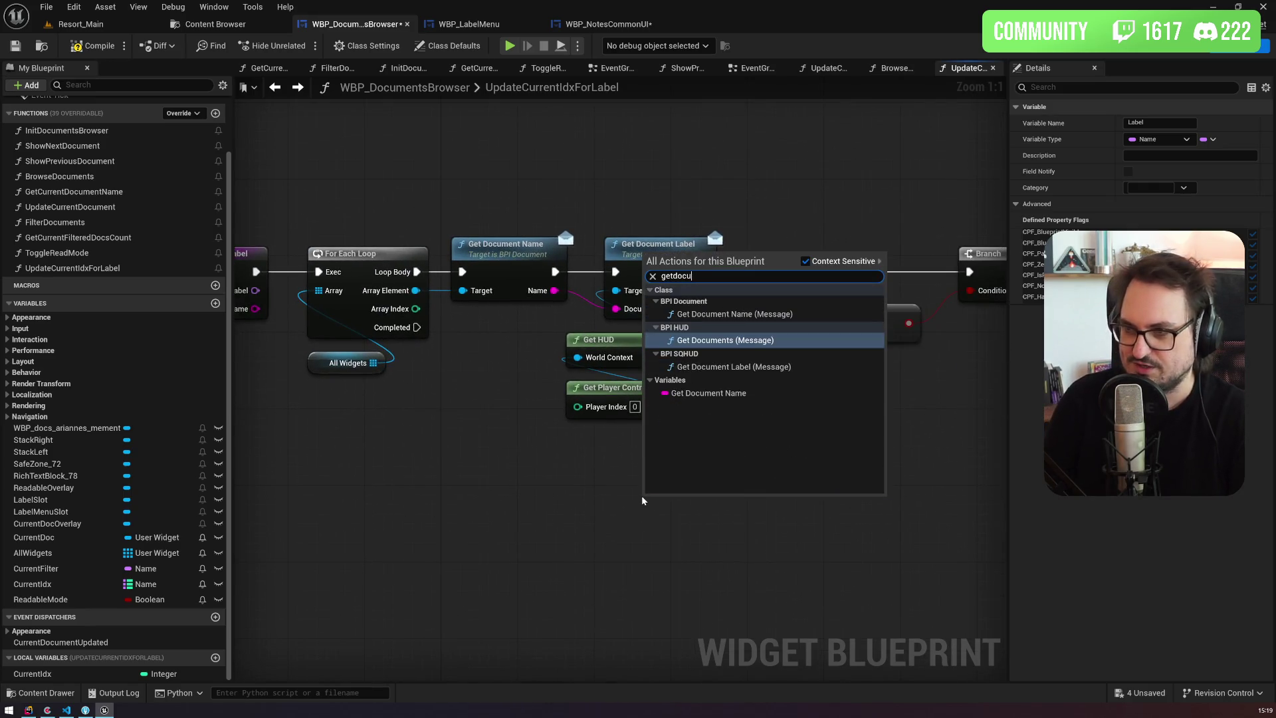
key("Down")
key("Return")
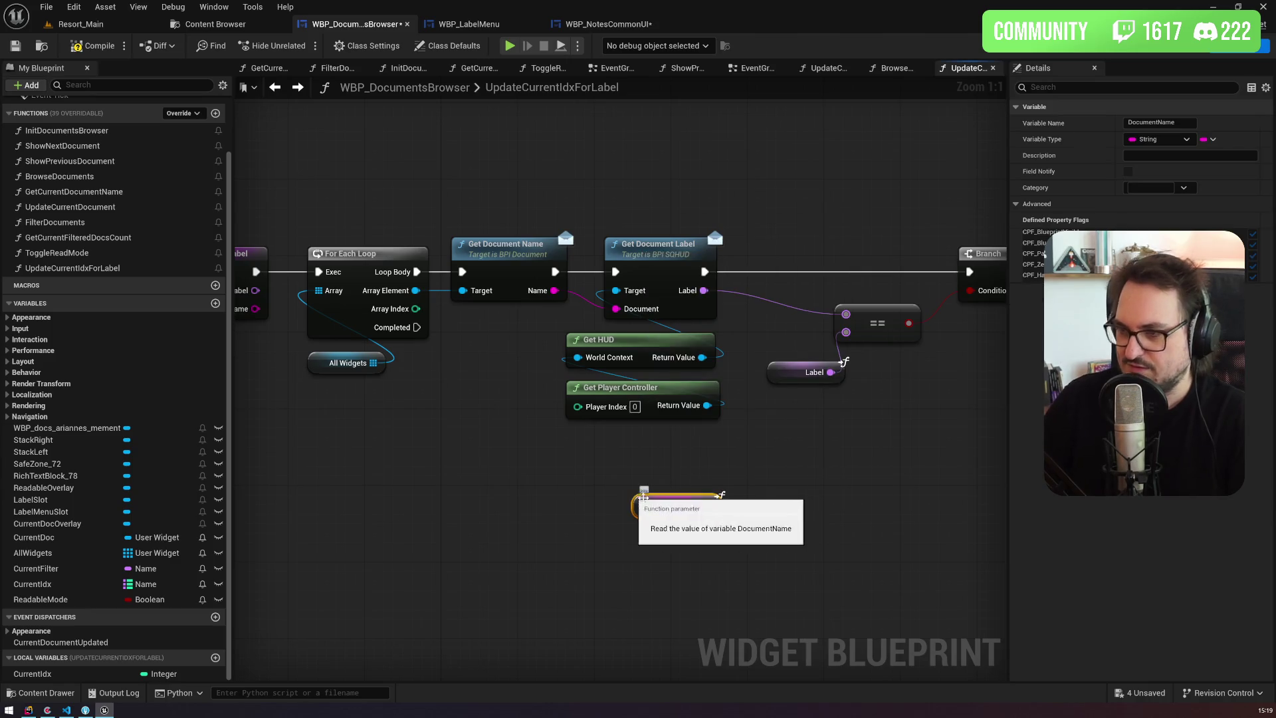
left_click_drag(707, 507, 755, 496)
type("===")
key("Return")
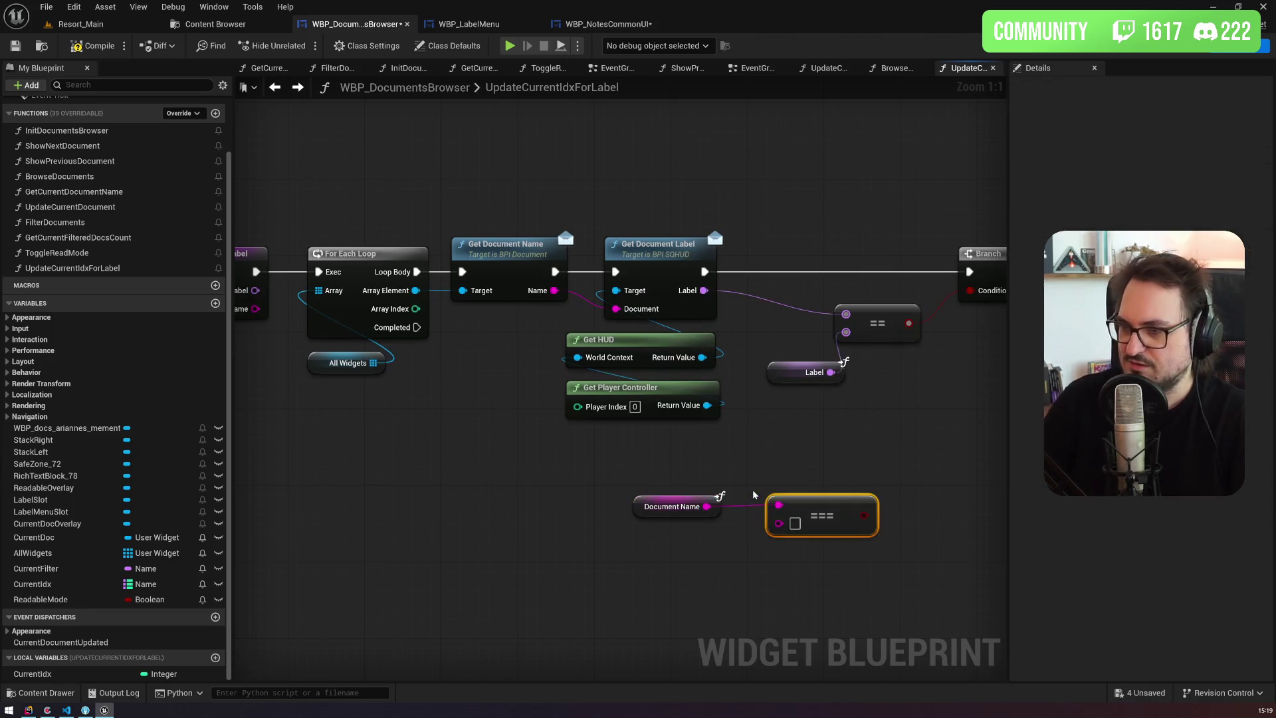
left_click_drag(554, 291, 779, 524)
left_click_drag(708, 507, 779, 525)
mouse_move(778, 524)
left_mouse_down()
mouse_move(605, 469)
mouse_move(472, 465)
mouse_move(888, 307)
mouse_move(890, 321)
left_mouse_up()
Step: Reroute the name wire beneath the graph and line up Document Name beside the compare
left_click_drag(380, 449, 811, 401)
double_click(705, 294)
left_click_drag(705, 294, 445, 383)
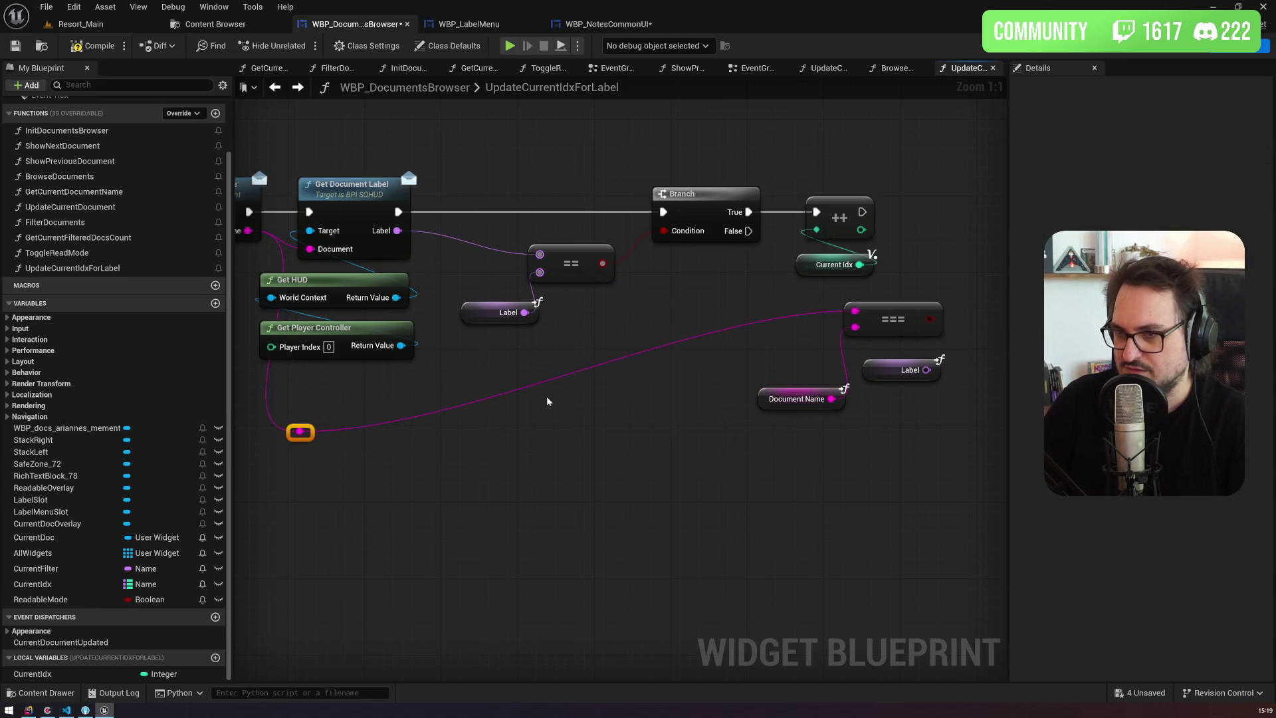
double_click(551, 379)
mouse_move(551, 378)
left_mouse_down()
mouse_move(773, 452)
mouse_move(338, 423)
left_mouse_up()
left_click_drag(399, 298, 446, 298)
mouse_move(307, 377)
left_mouse_down()
mouse_move(328, 336)
mouse_move(327, 300)
left_mouse_up()
Step: Add a Branch after the increment, conditioned on the document name comparison
mouse_move(277, 408)
left_mouse_down()
mouse_move(369, 362)
mouse_move(412, 304)
left_mouse_up()
left_click(478, 173)
mouse_move(370, 190)
left_mouse_down()
mouse_move(505, 202)
mouse_move(510, 178)
left_mouse_up()
left_click_drag(486, 296, 478, 208)
Step: Run ADD on a name match, with the Current Idx map as target, Label as key, CurrentIdx as value
left_click_drag(384, 349, 567, 407)
key("Delete")
left_click_drag(562, 189, 630, 190)
left_click_drag(530, 362, 641, 261)
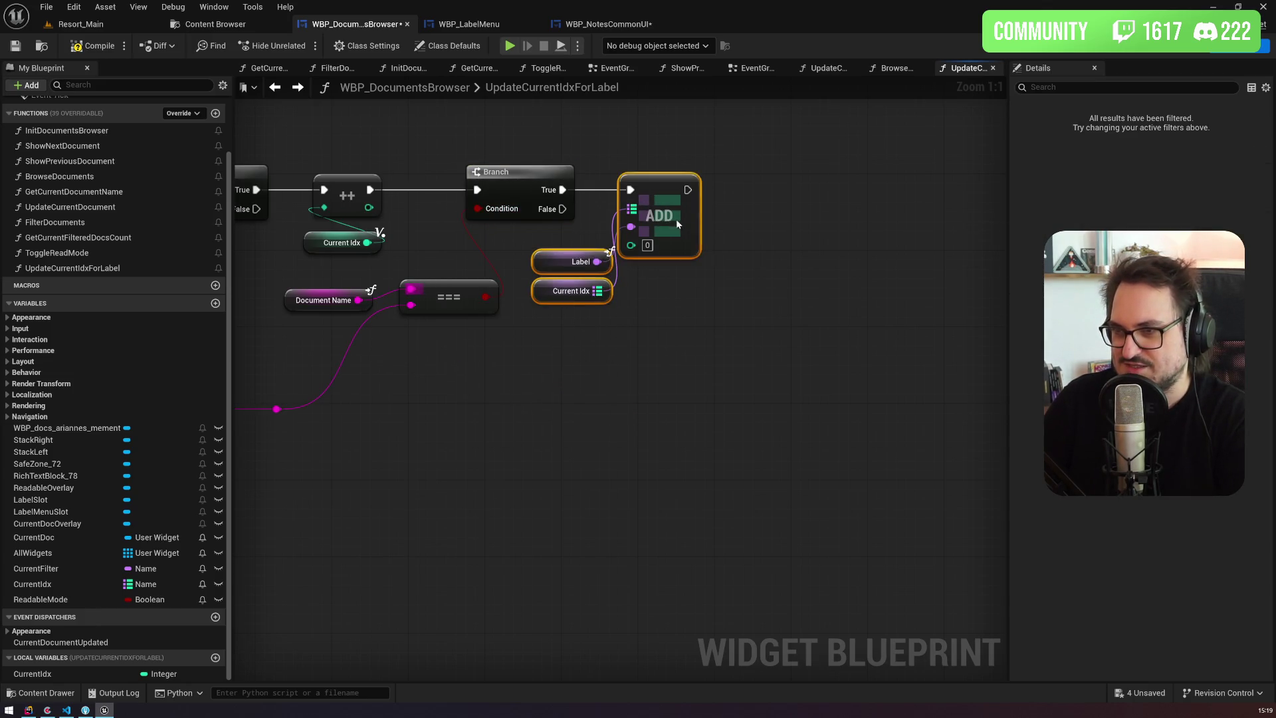
left_click_drag(673, 220, 761, 217)
left_click(532, 240)
mouse_move(340, 246)
left_mouse_down()
mouse_move(691, 343)
mouse_move(730, 251)
left_mouse_up()
left_click_drag(637, 261, 622, 230)
mouse_move(657, 290)
left_mouse_down()
mouse_move(618, 213)
mouse_move(620, 233)
left_mouse_up()
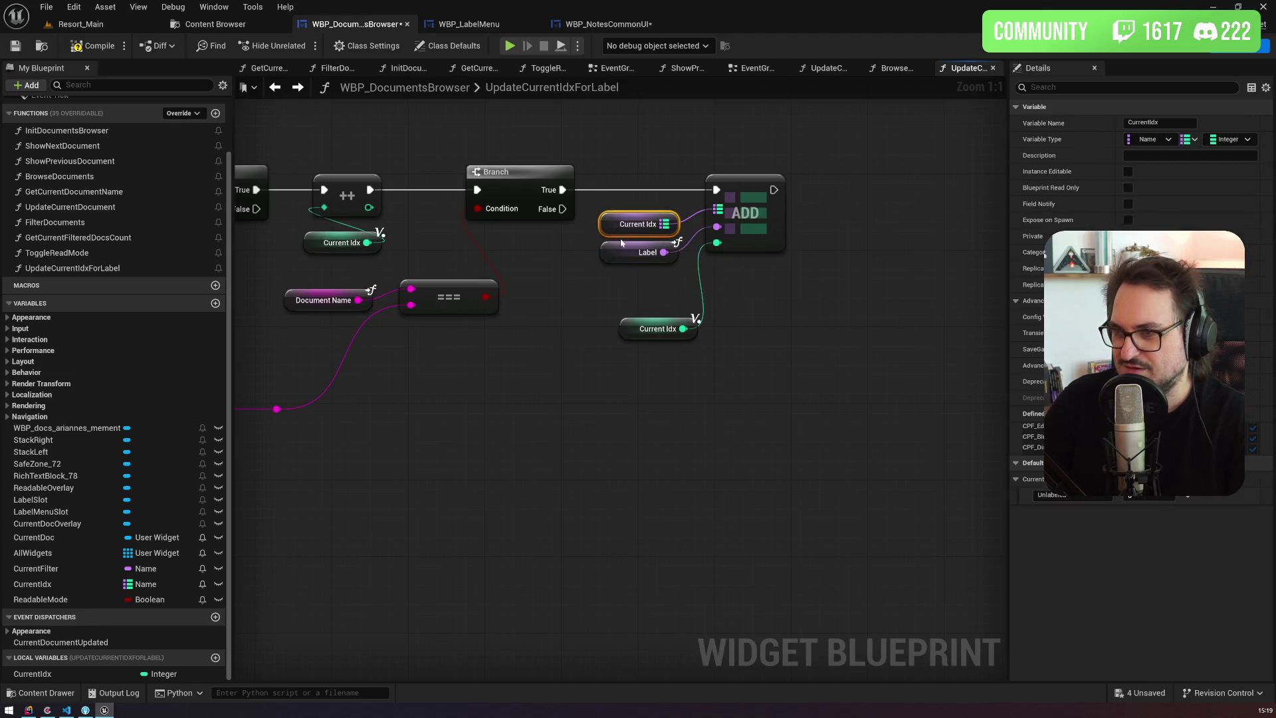
left_click(623, 256)
left_click_drag(636, 327, 620, 292)
Step: Add a Return Node after ADD and on the loop's Completed output
scroll(553, 445, "down", 3)
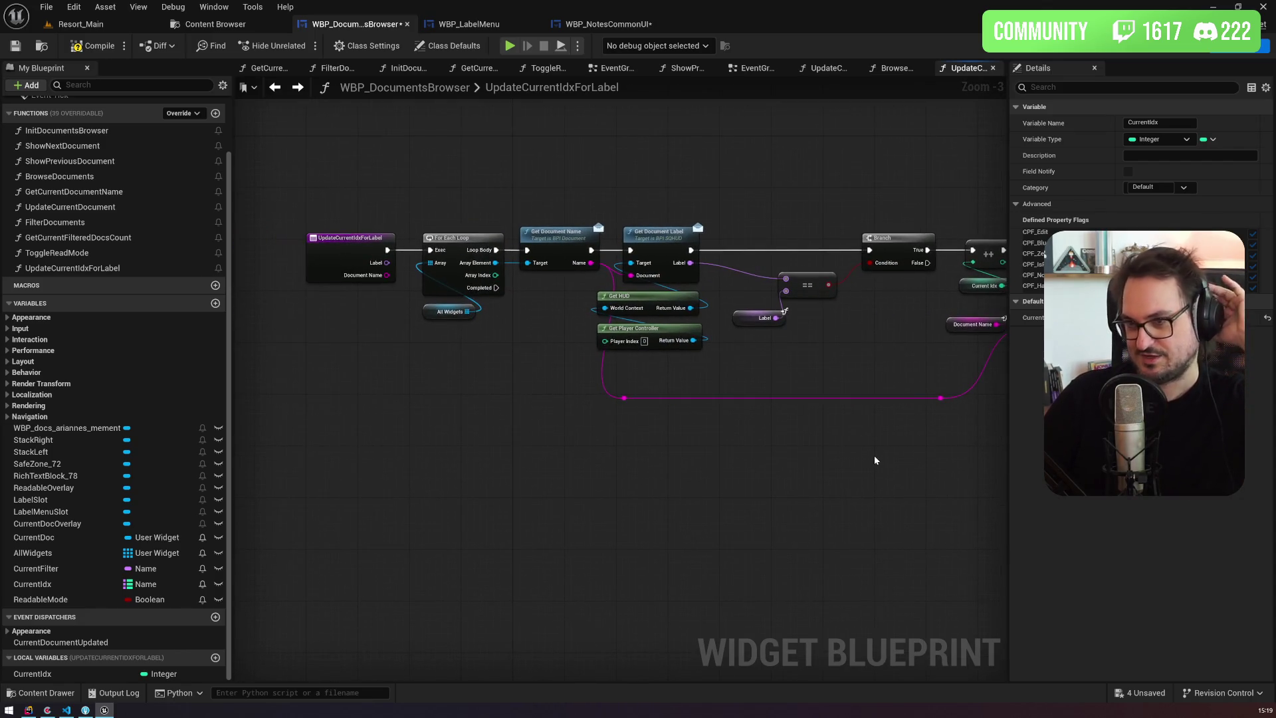
left_click_drag(879, 457, 428, 421)
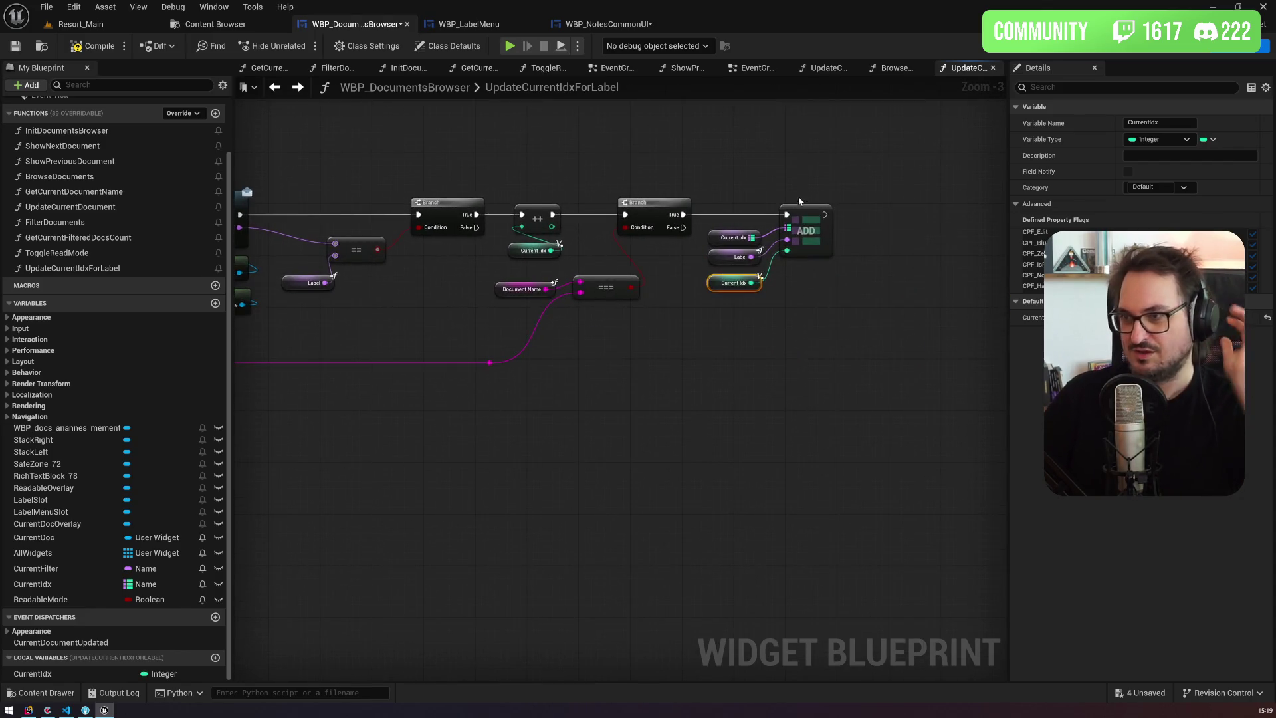
left_click_drag(825, 214, 862, 214)
type("return")
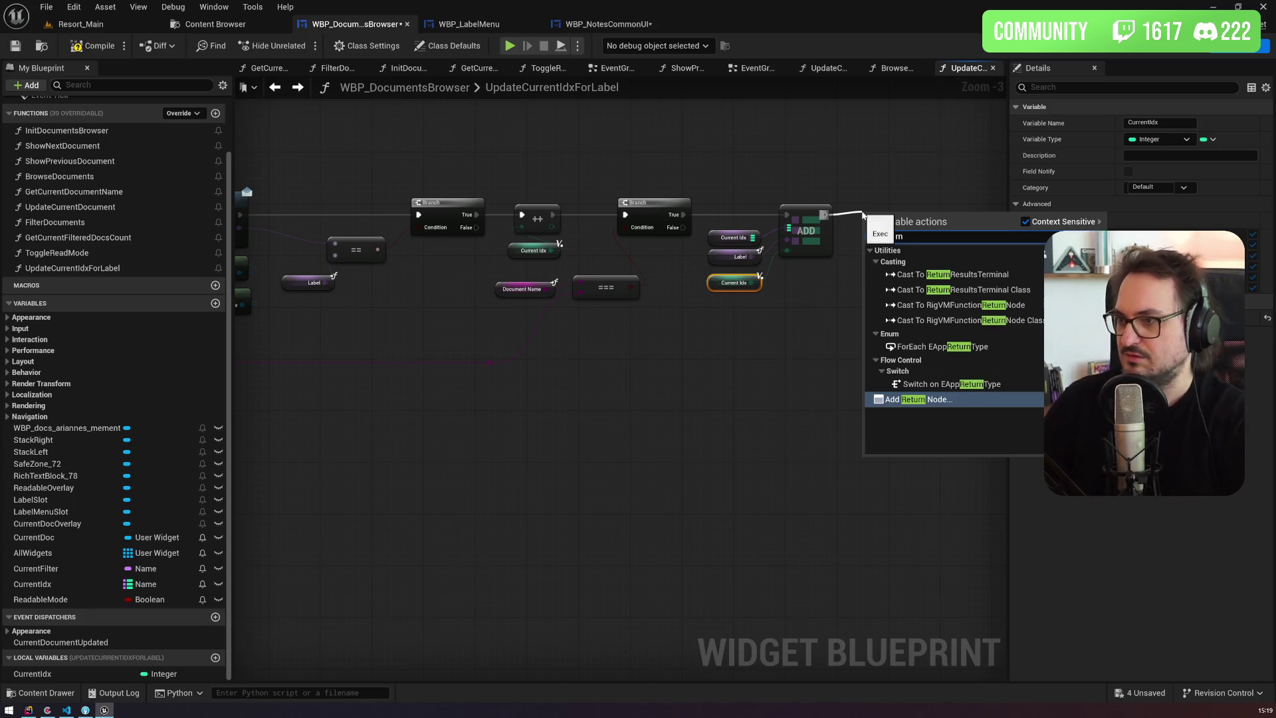
key("Return")
key("ctrl+z")
left_click_drag(440, 257, 452, 393)
scroll(459, 392, "down", 2)
left_click_drag(622, 351, 494, 328)
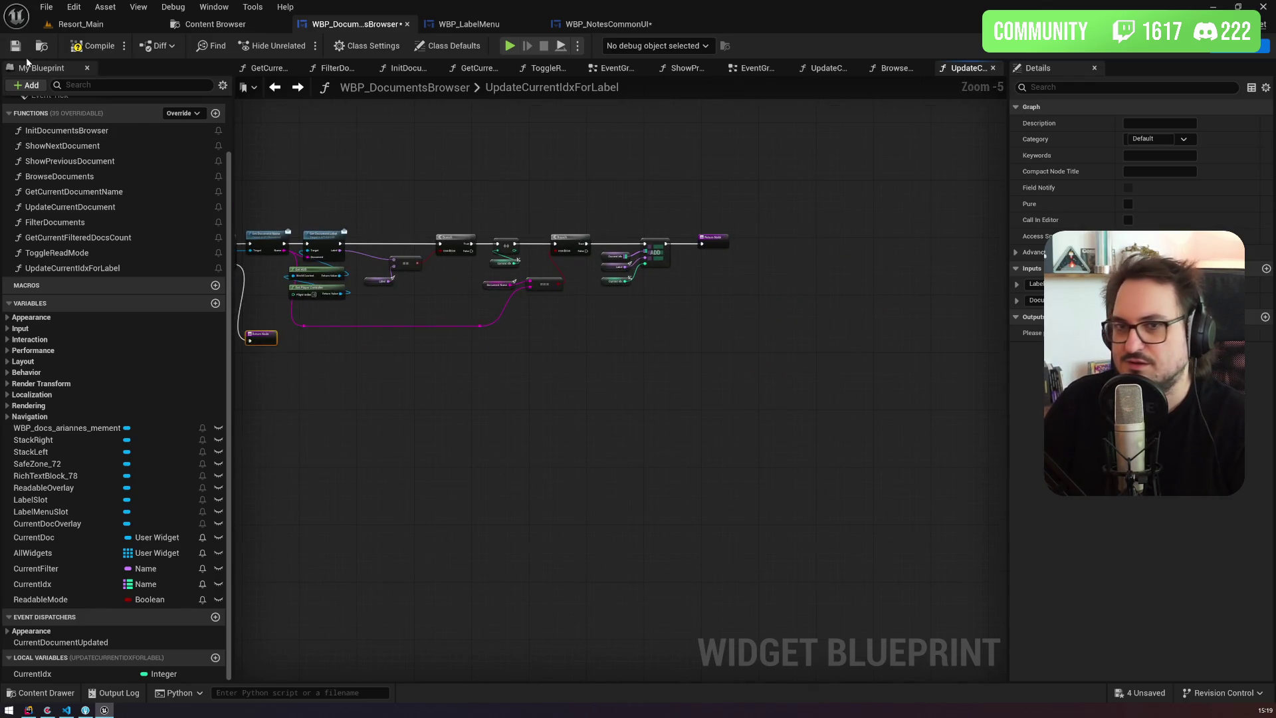
Step: Save and compile, check the Current Idx warning, and go back to UpdateCurrentIdxForLabel
left_click(18, 46)
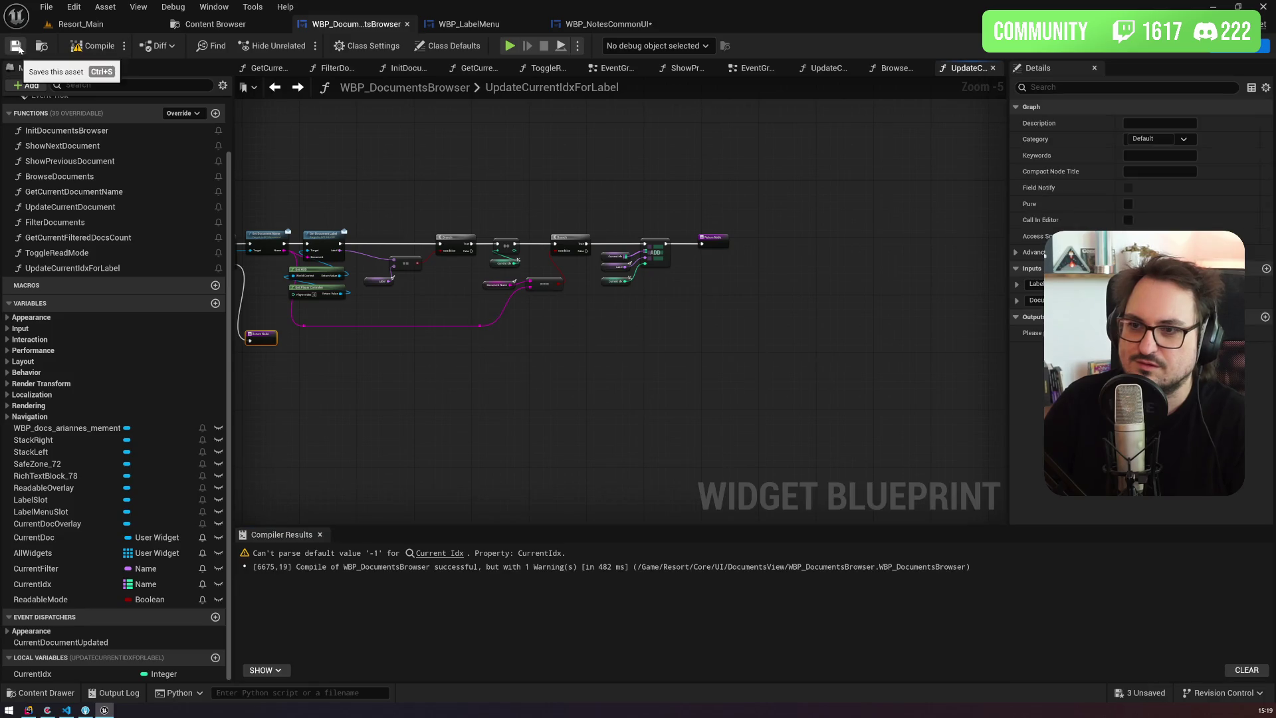
left_click(437, 553)
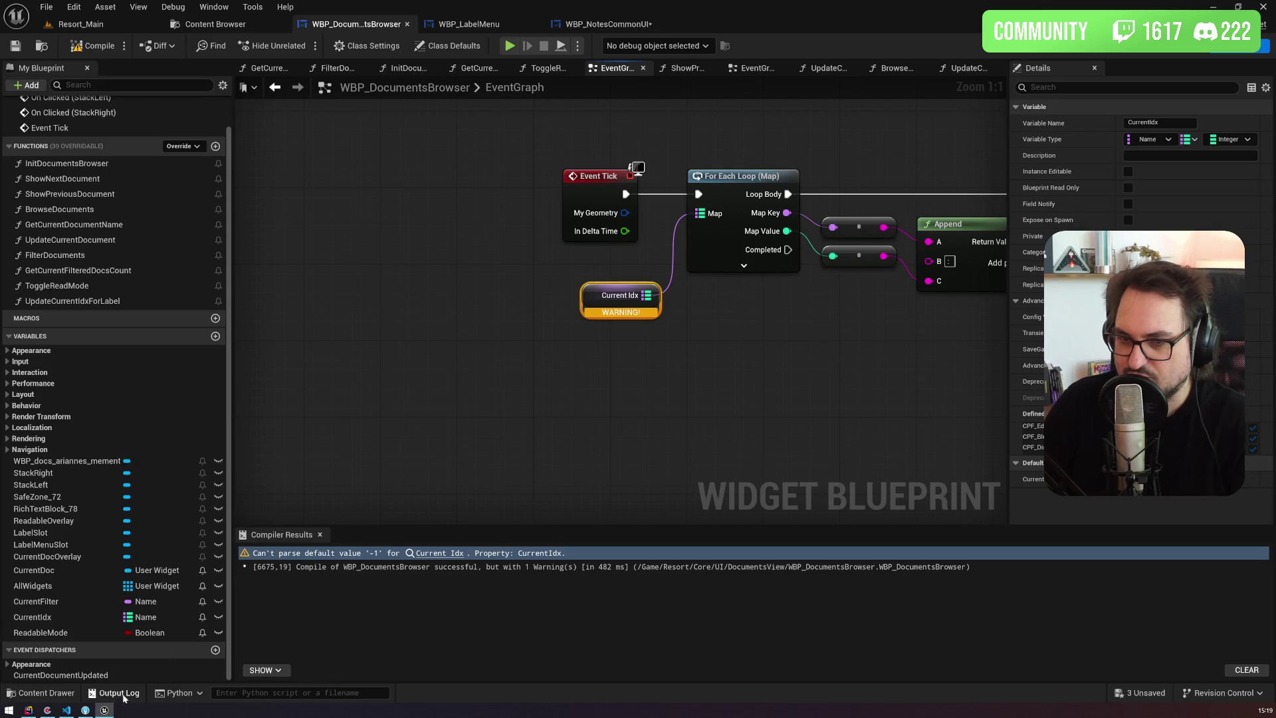
left_click(617, 473)
key("alt+Left")
key("alt+Left")
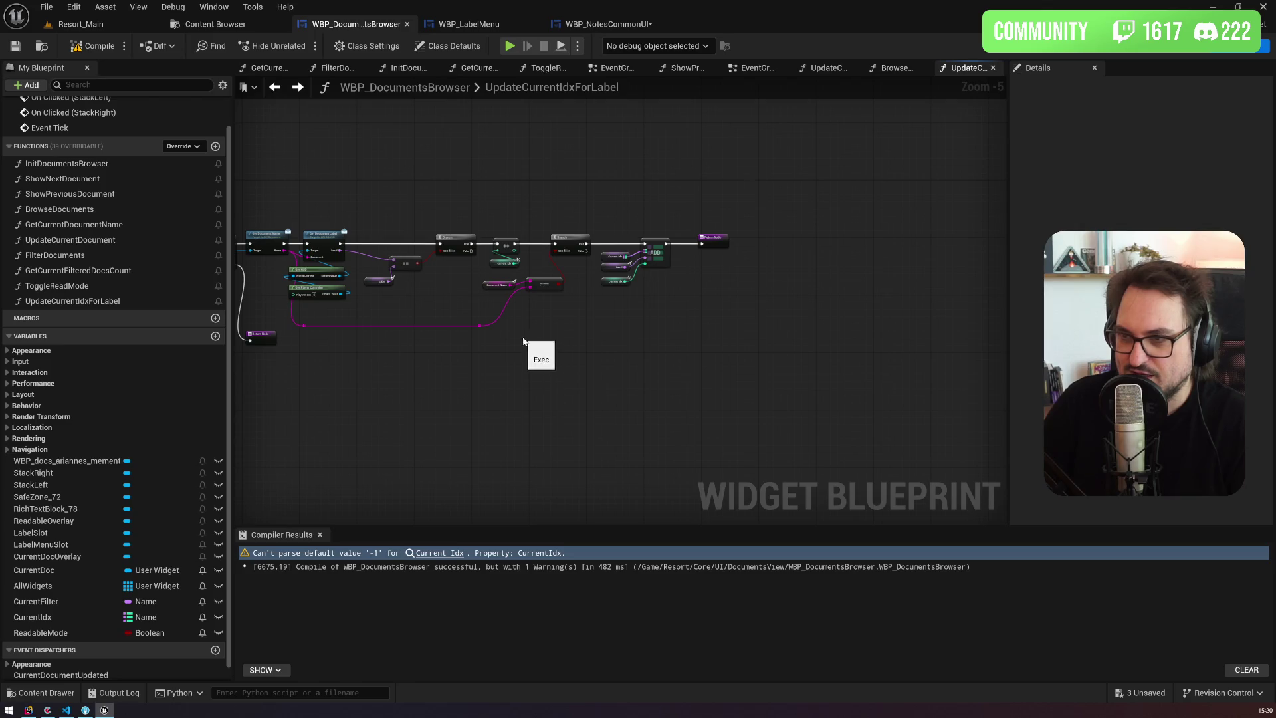
scroll(18, 663, "down", 1)
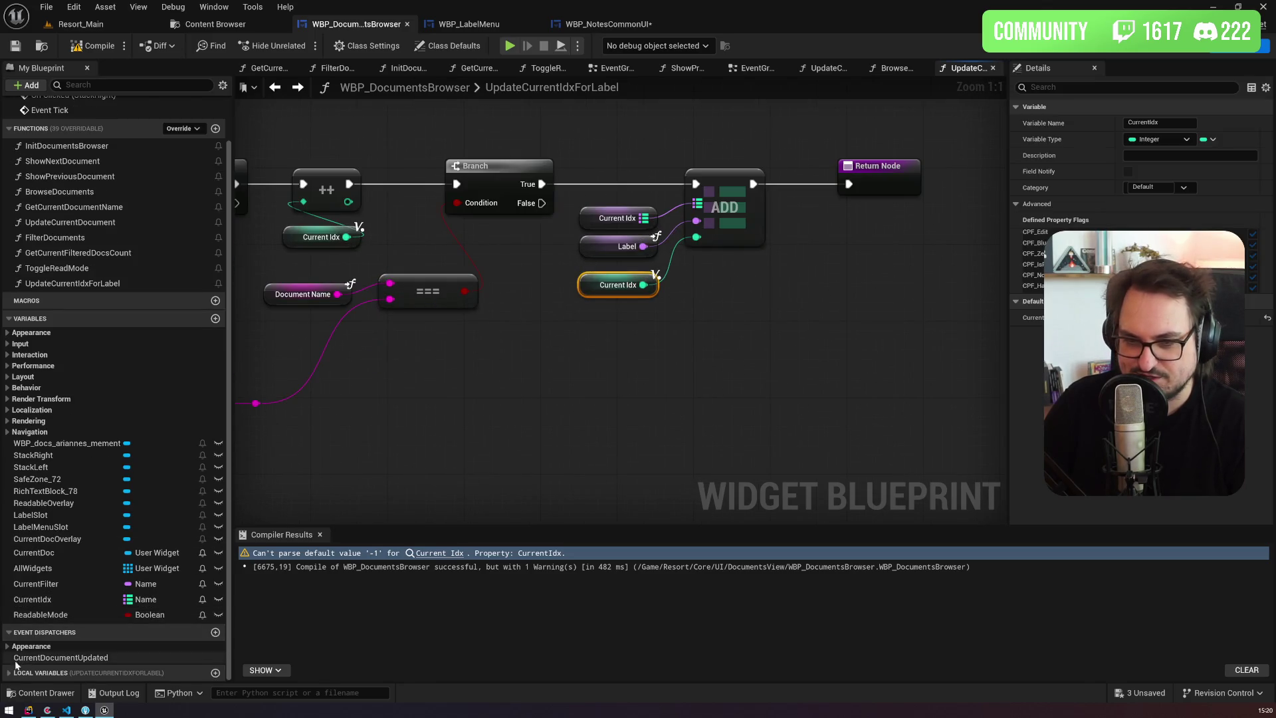
scroll(40, 668, "down", 1)
Step: Rename the local counter to CurrentLabelIdx, recompile, and switch to the Resort_Main level
left_click(64, 673)
left_click(64, 673)
type("CurrentLabelId")
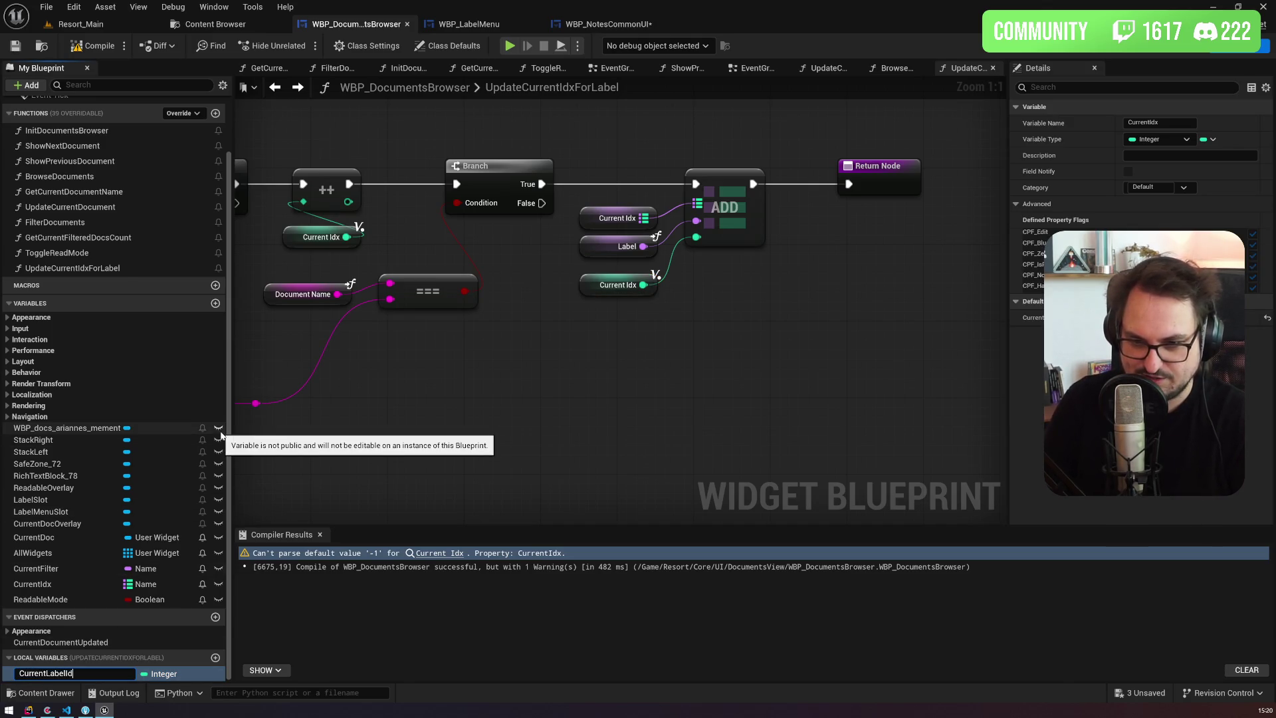
type("x")
key("Return")
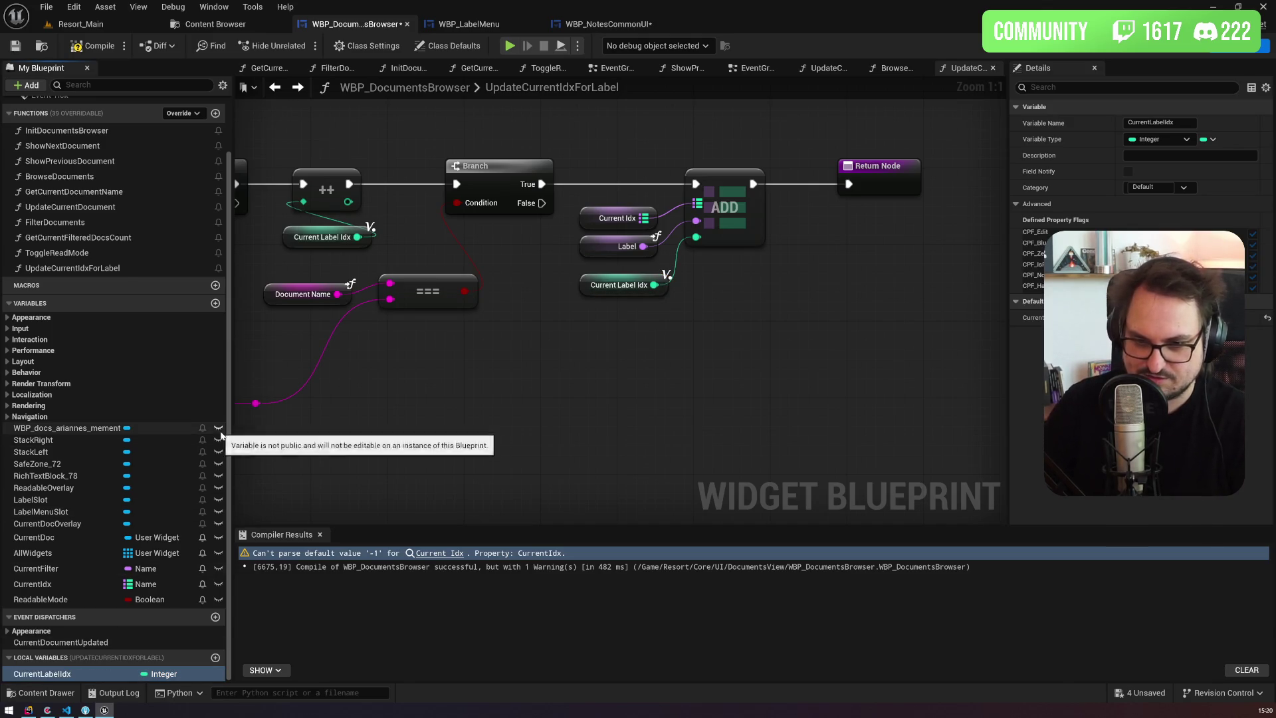
left_click(15, 47)
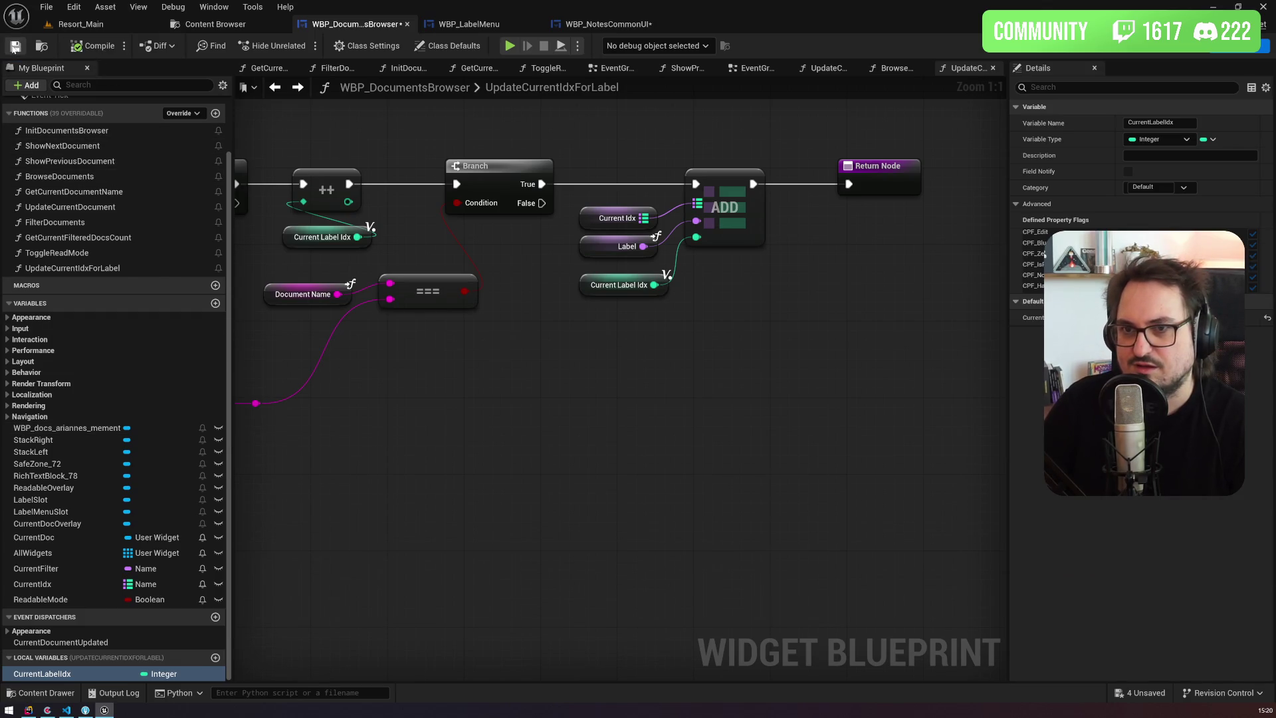
scroll(784, 361, "down", 3)
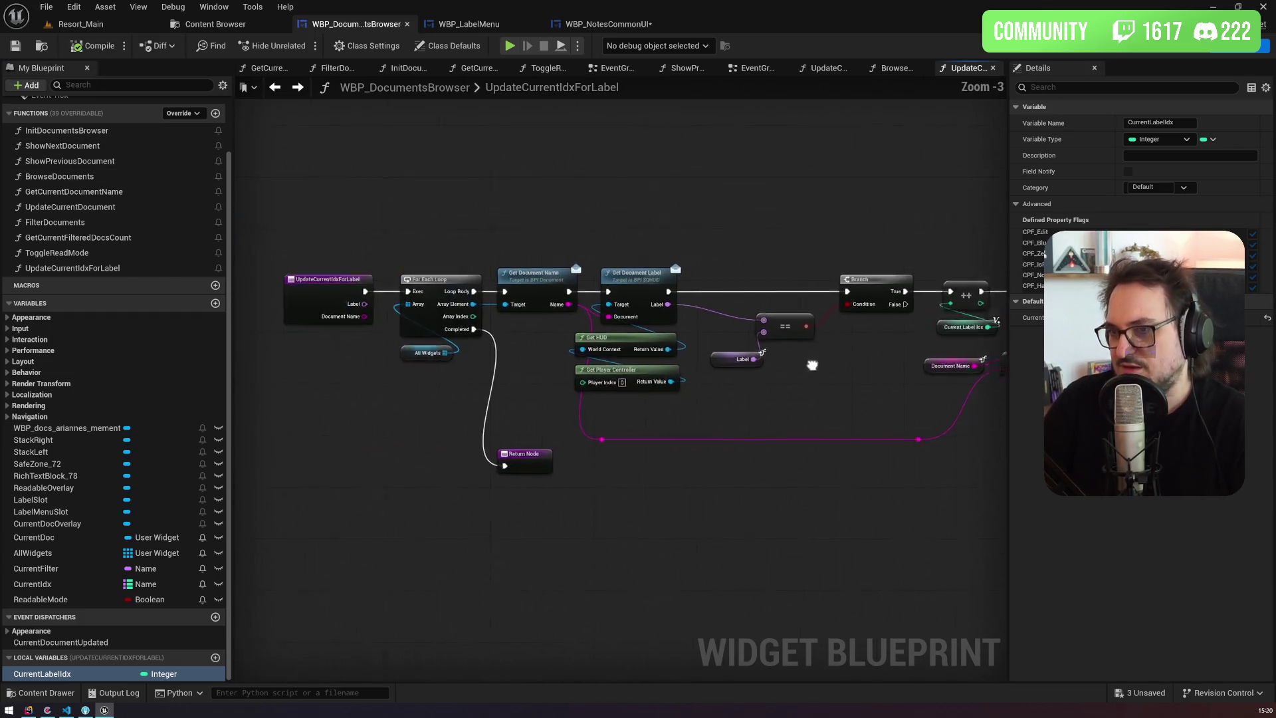
mouse_move(868, 373)
left_mouse_down()
mouse_move(351, 355)
mouse_move(402, 354)
left_mouse_up()
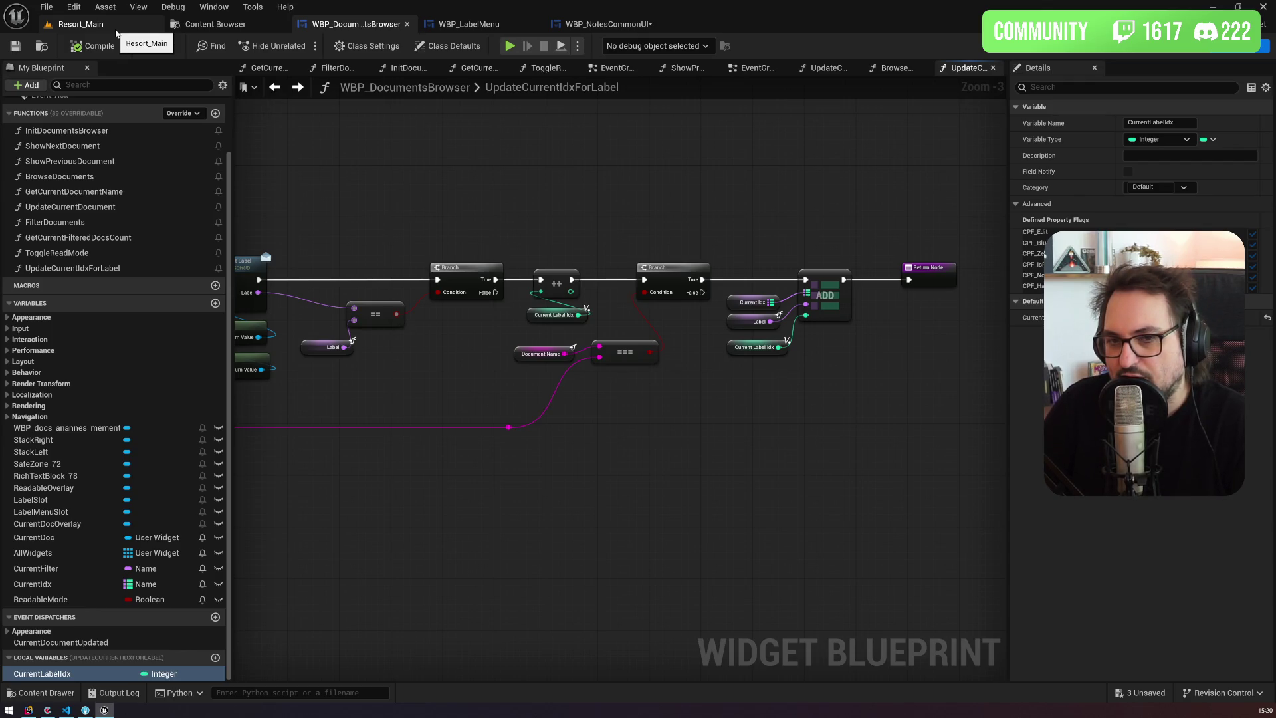
left_click(106, 27)
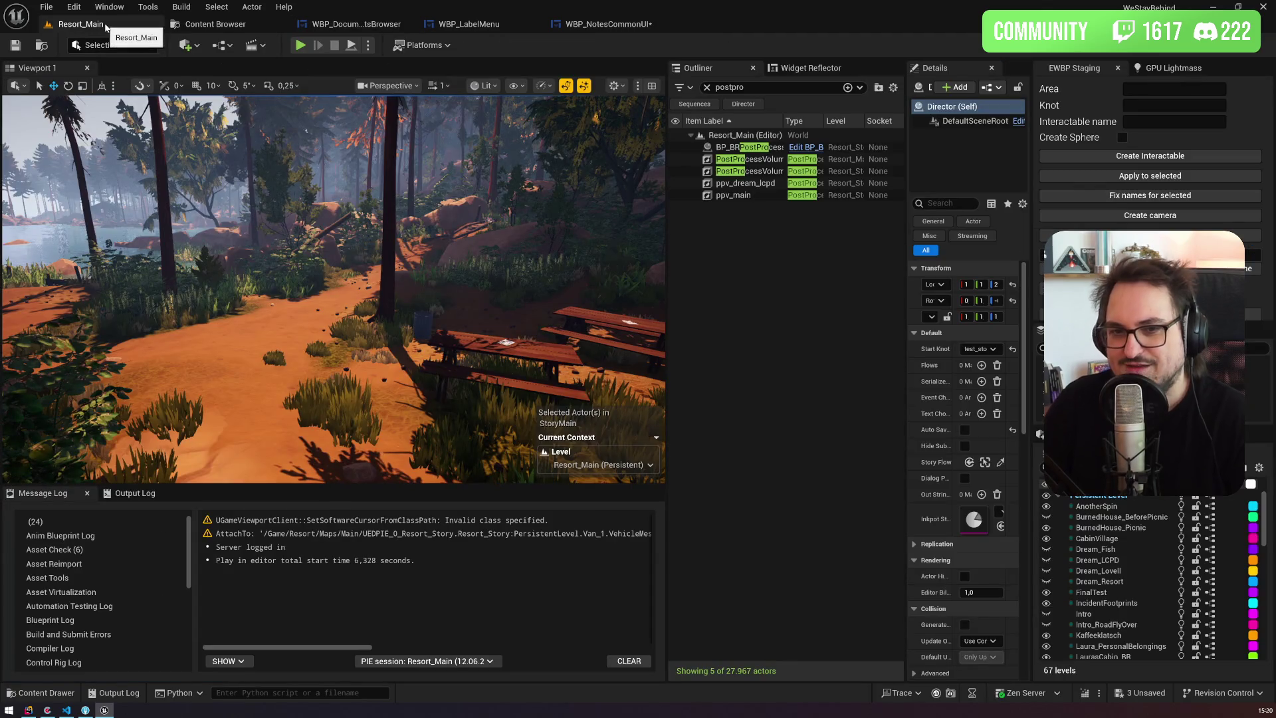
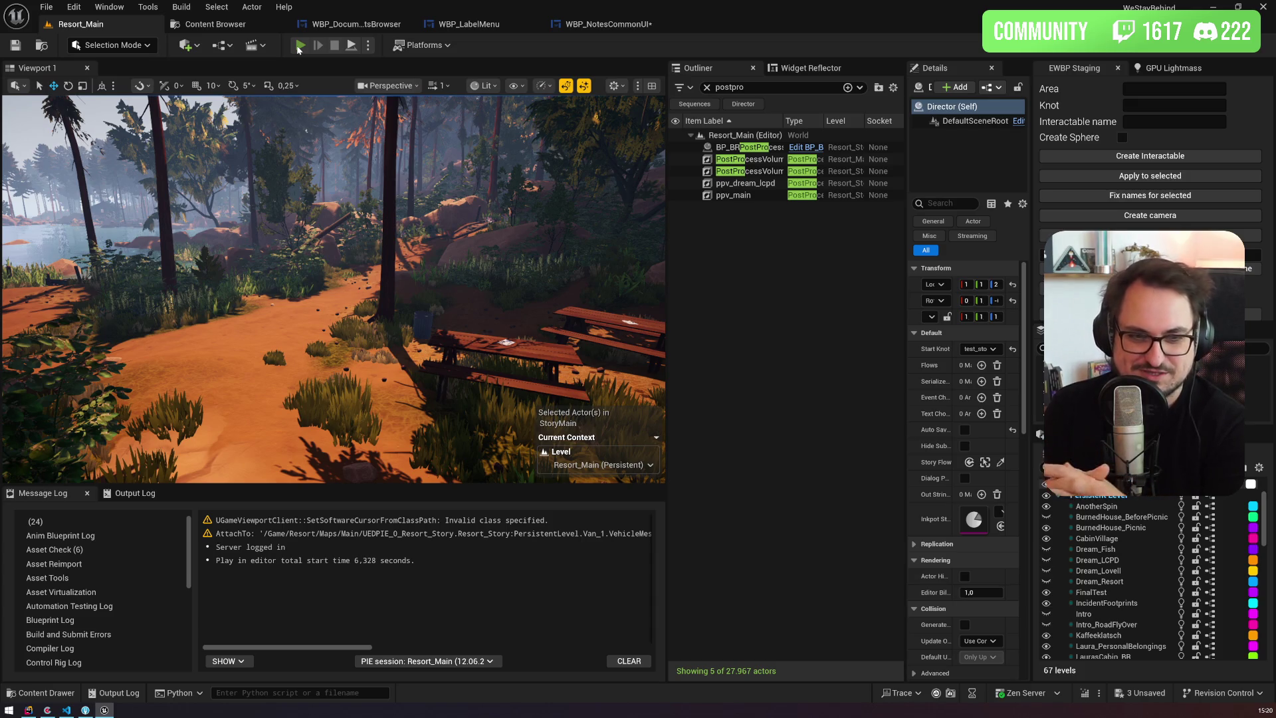
Step: Start a play session and give the letter and the editor-notes page green labels
left_click(298, 46)
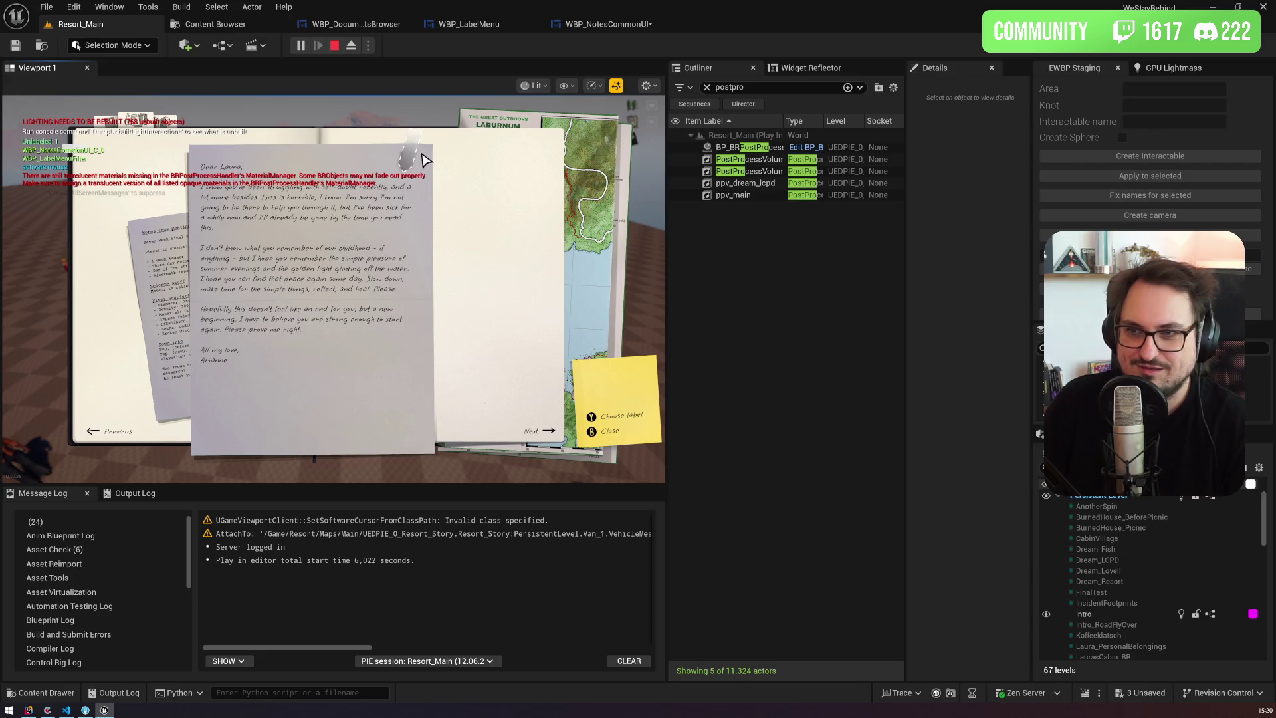
left_click(424, 161)
left_click(458, 246)
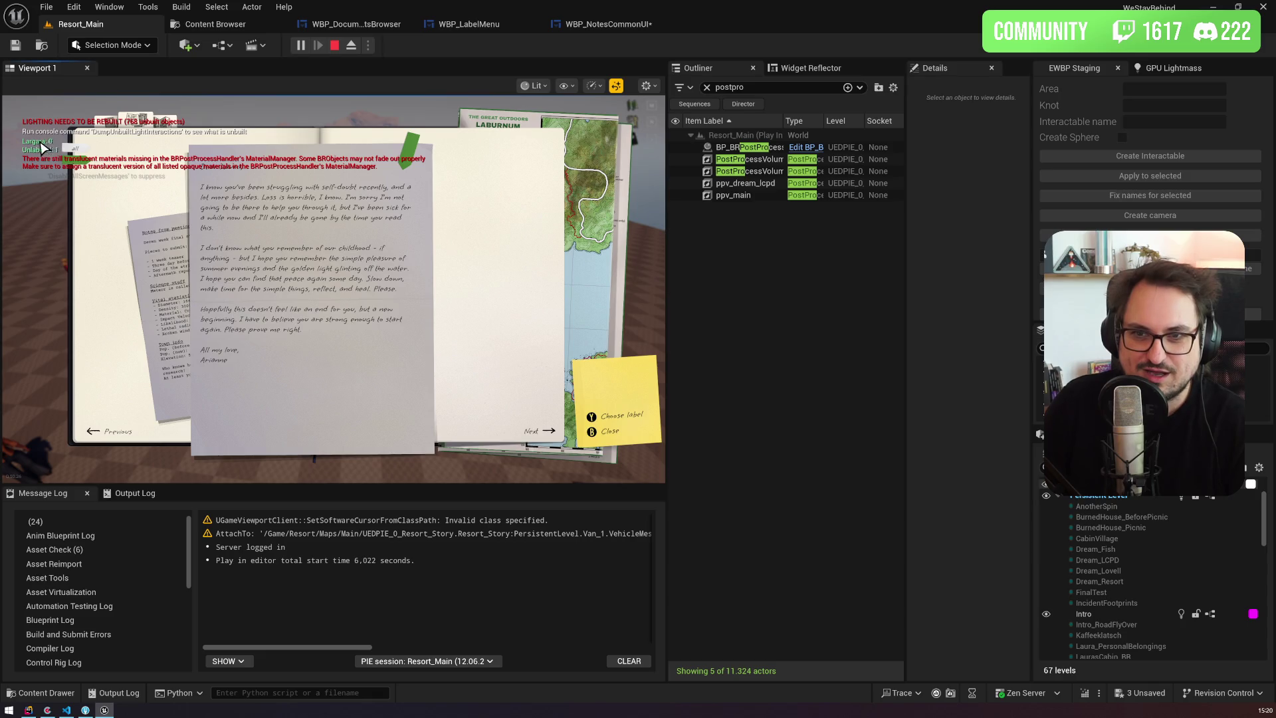
left_click(172, 233)
left_click(424, 163)
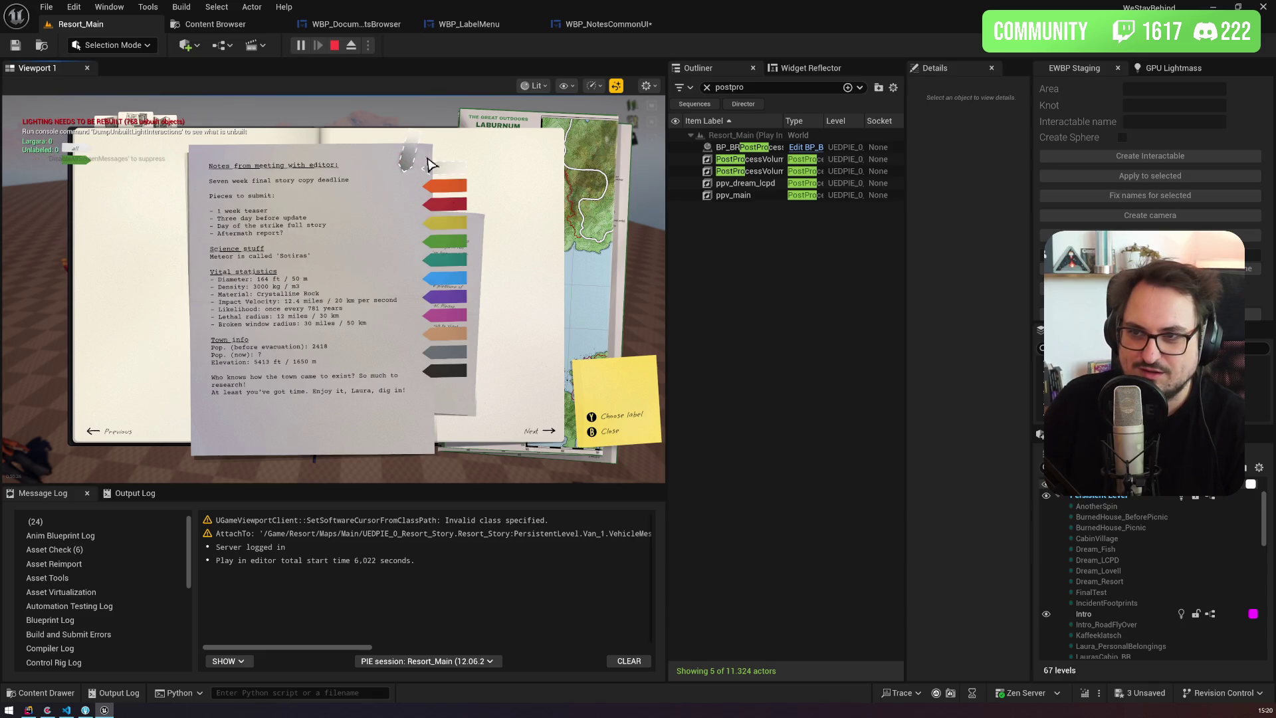
left_click(454, 244)
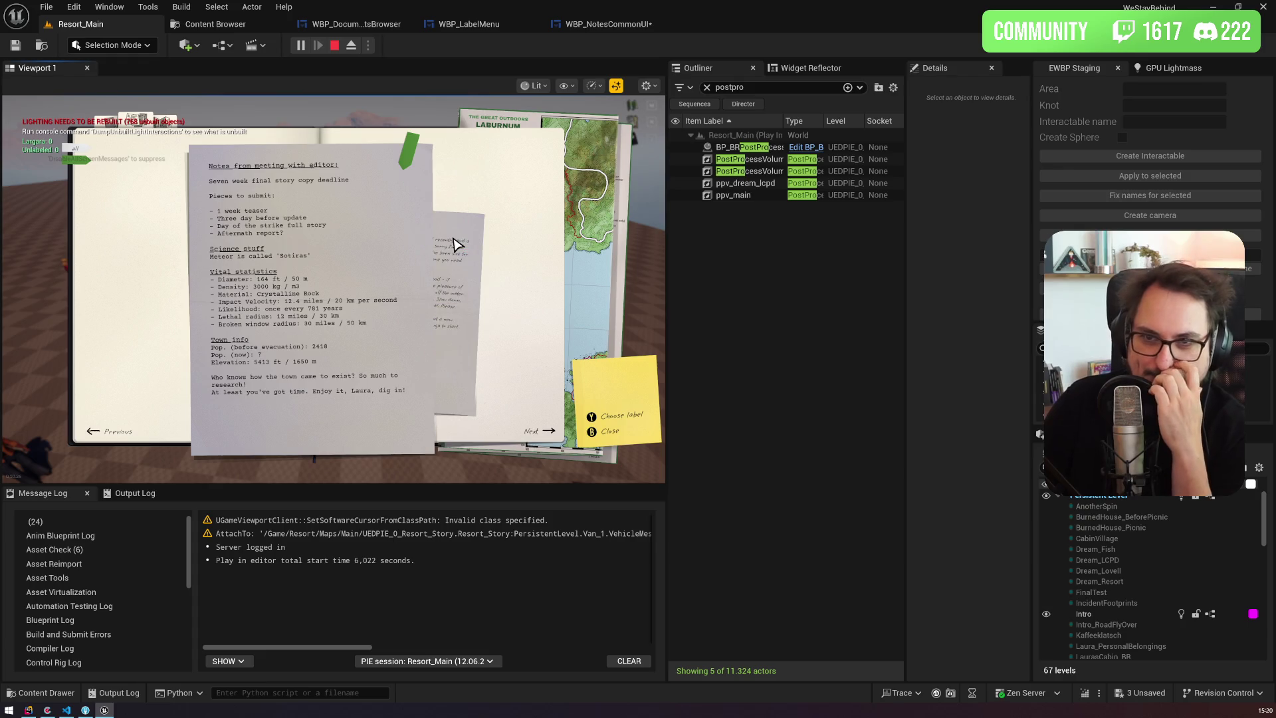
Step: Relabel both the letter and the editor-notes page purple
left_click(452, 282)
left_click(408, 152)
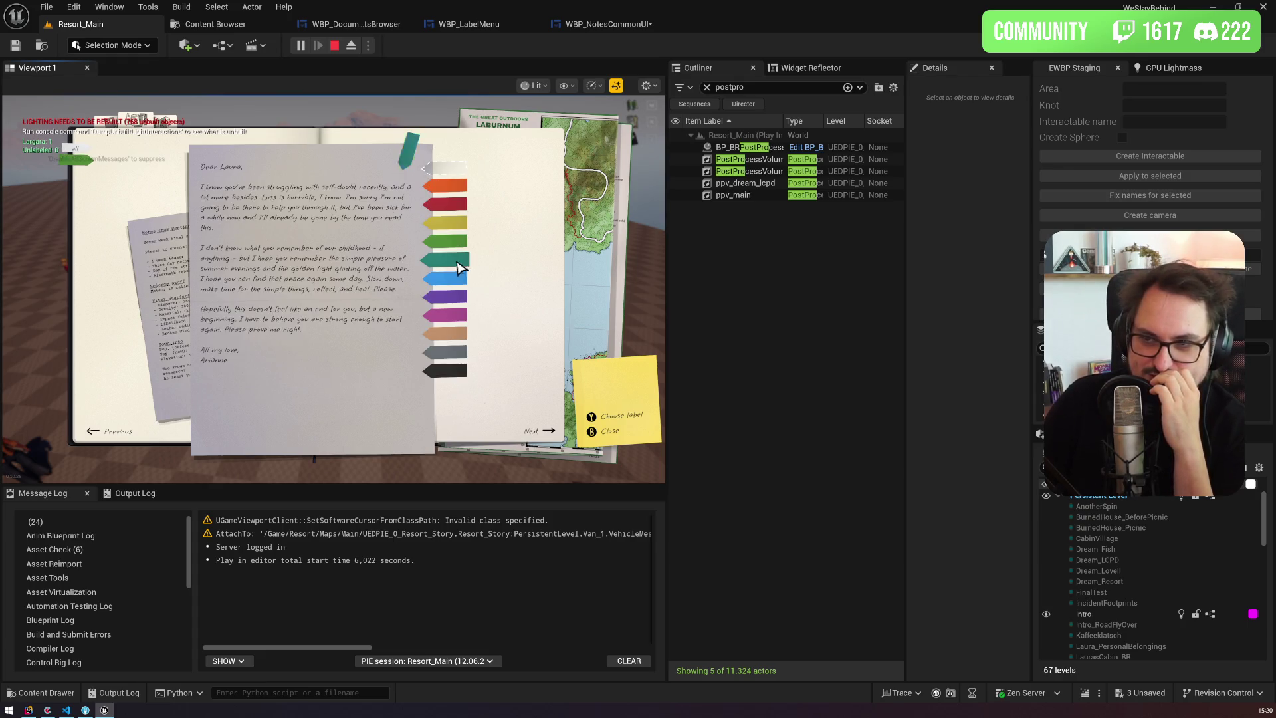
left_click(455, 301)
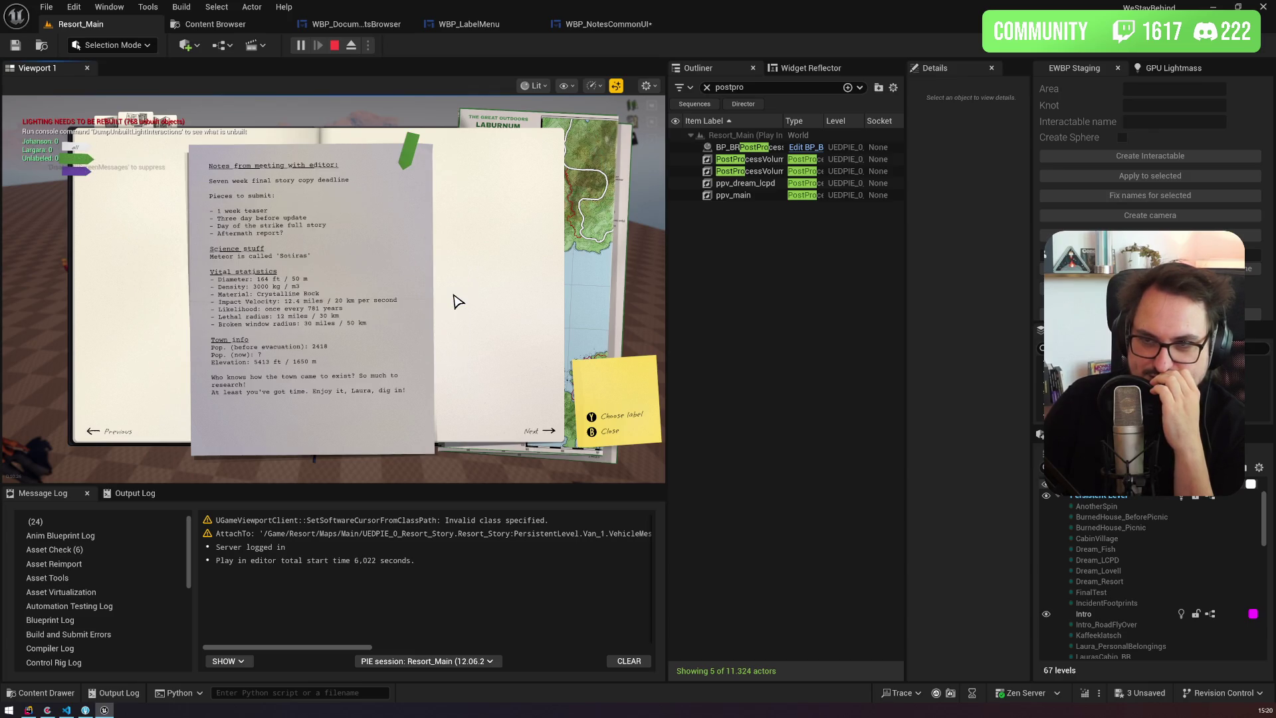
left_click(108, 260)
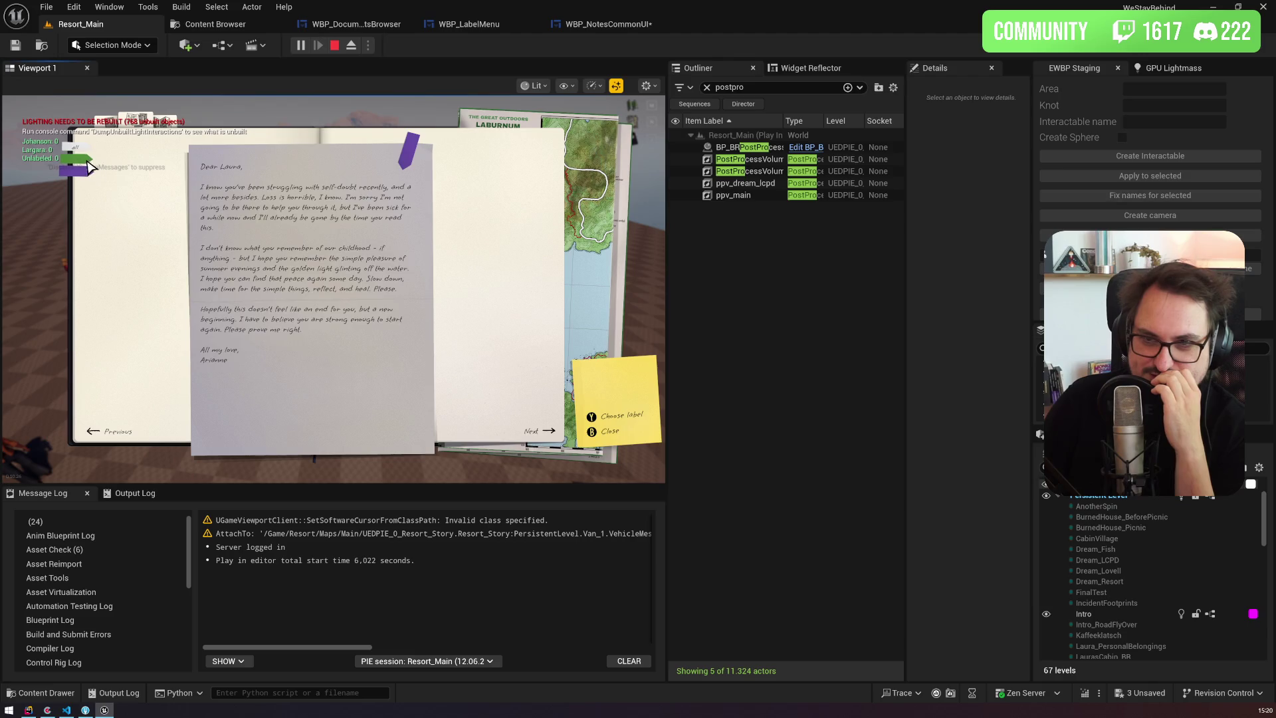
left_click(141, 171)
left_click(404, 177)
left_click(462, 303)
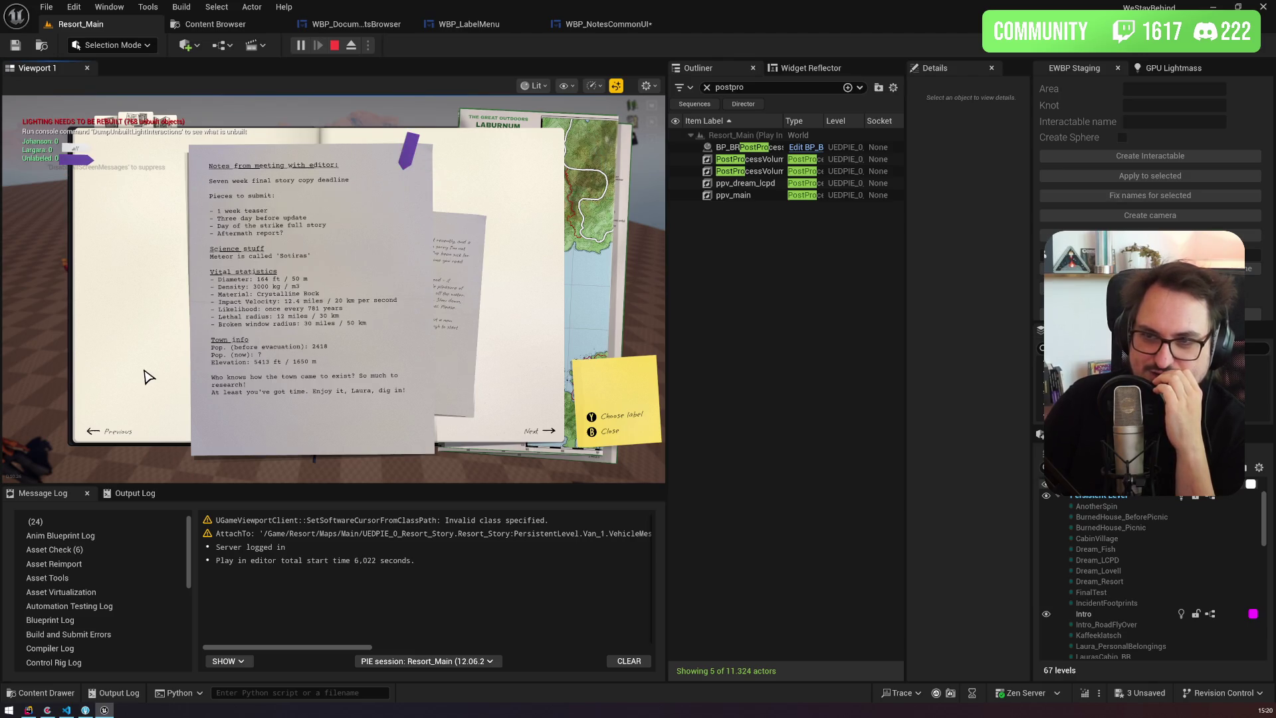
Step: Give the letter a blue label and close the journal
left_click(409, 152)
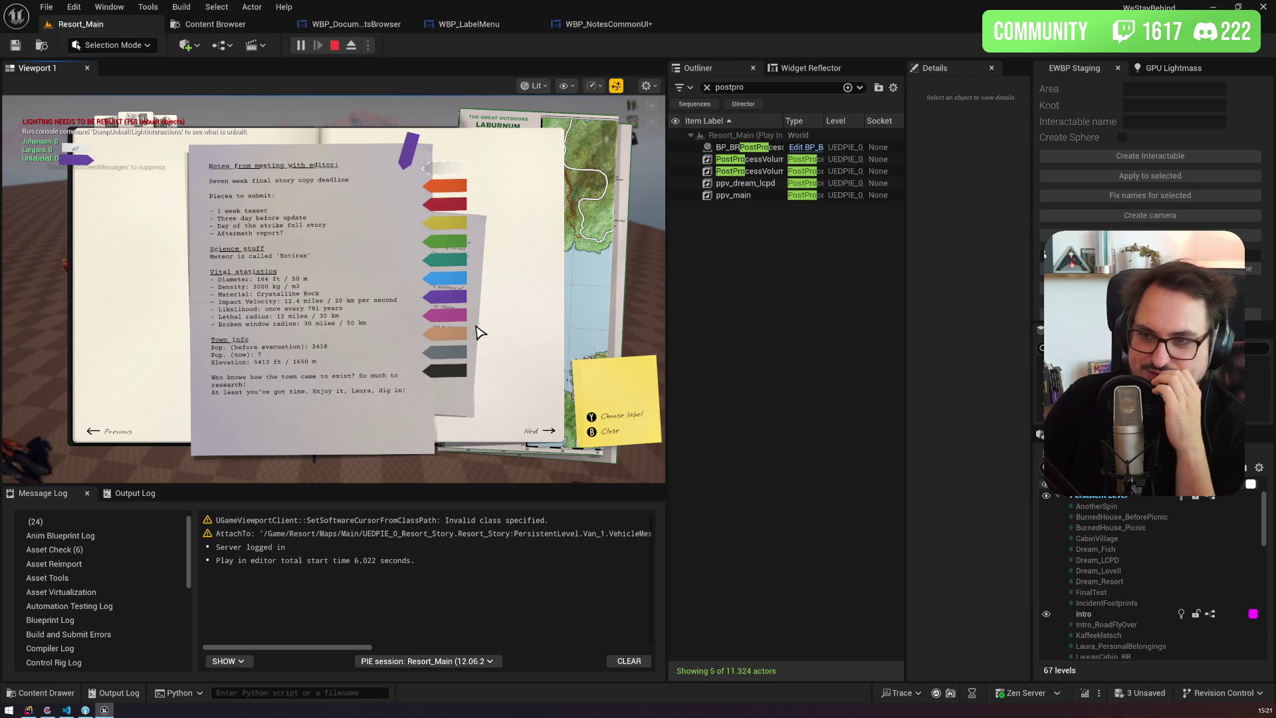
left_click(454, 279)
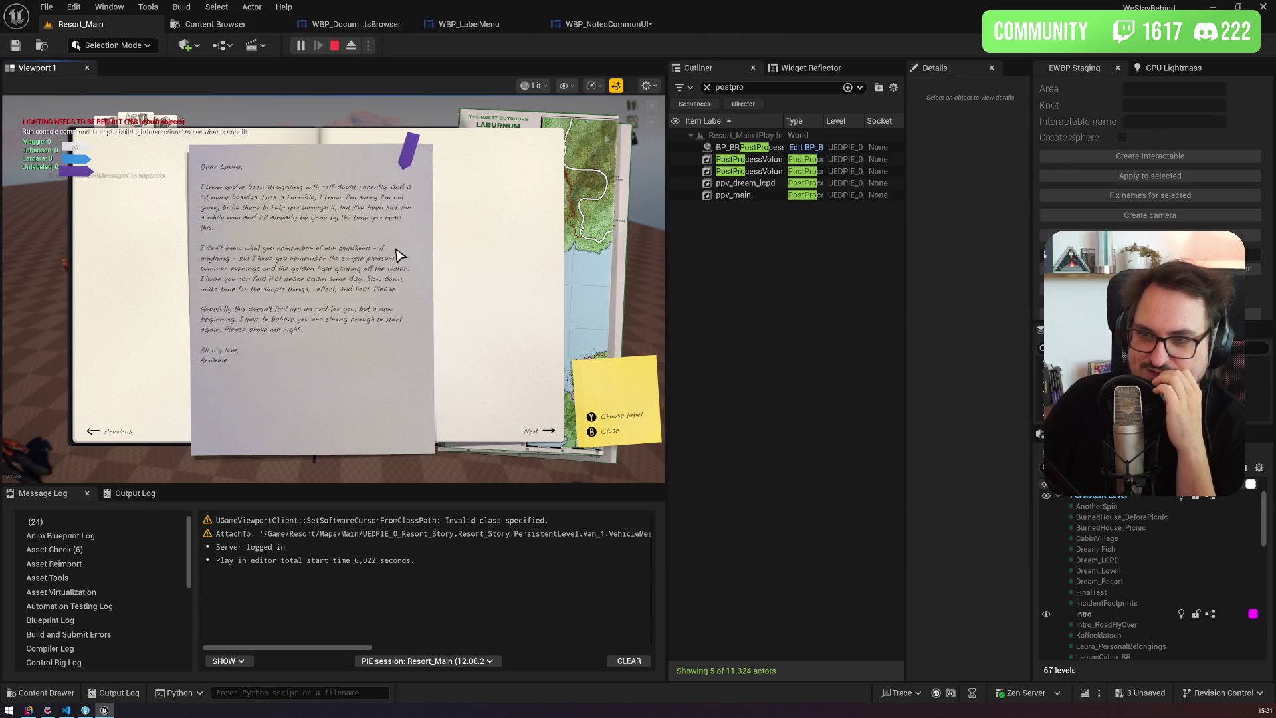
left_click(409, 151)
left_click(458, 280)
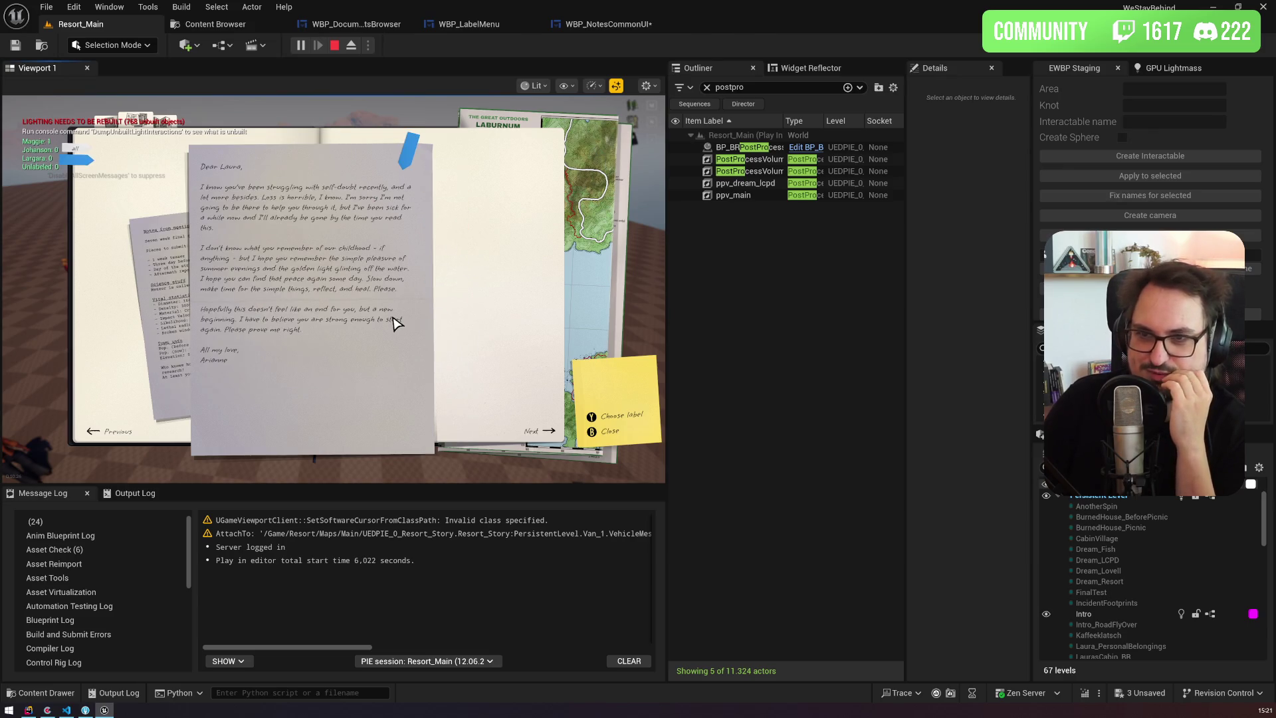
left_click(602, 432)
key("shift+F1")
Step: Rerun 'ce load day28' from the console history and open the notes notebook
key("grave")
key("Up")
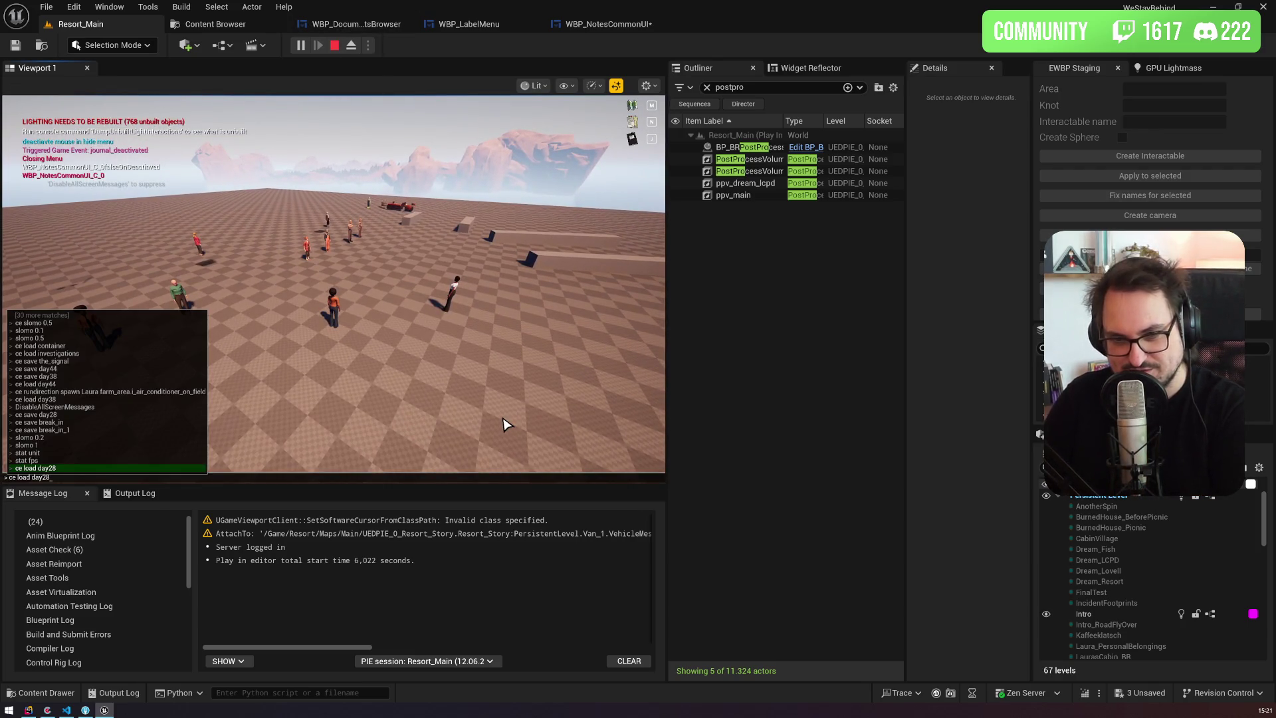
key("Return")
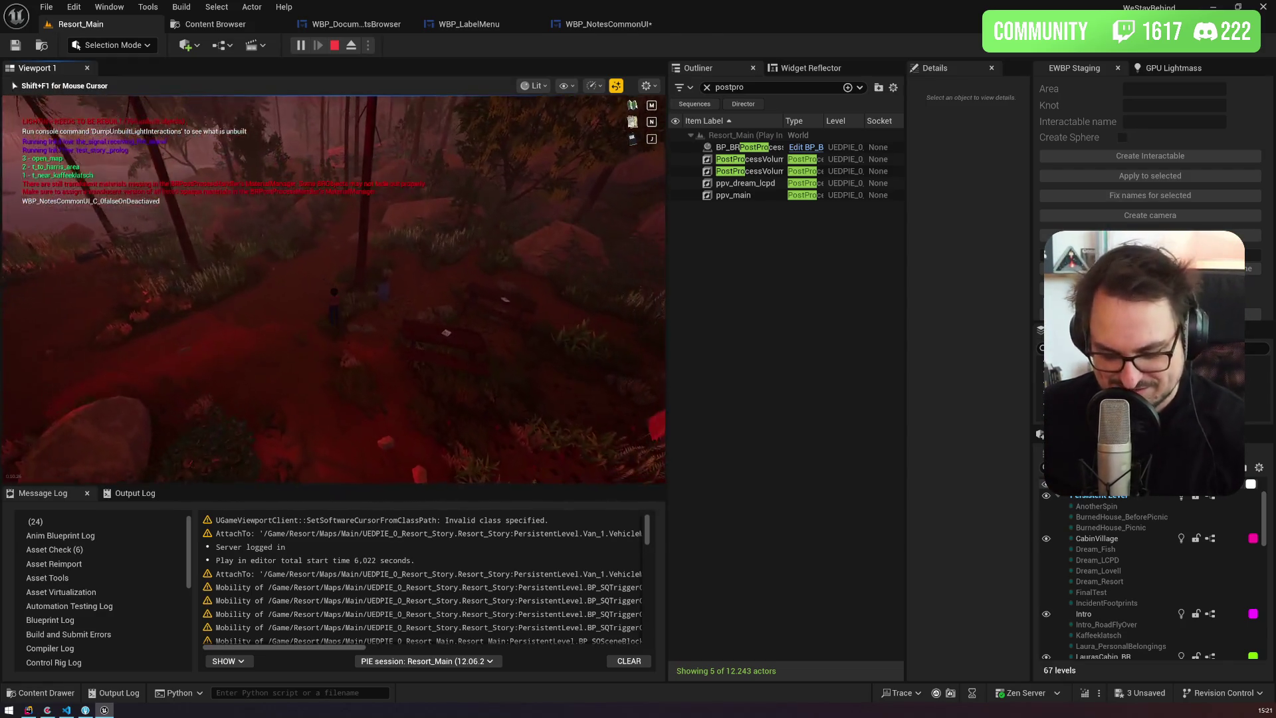
key("n")
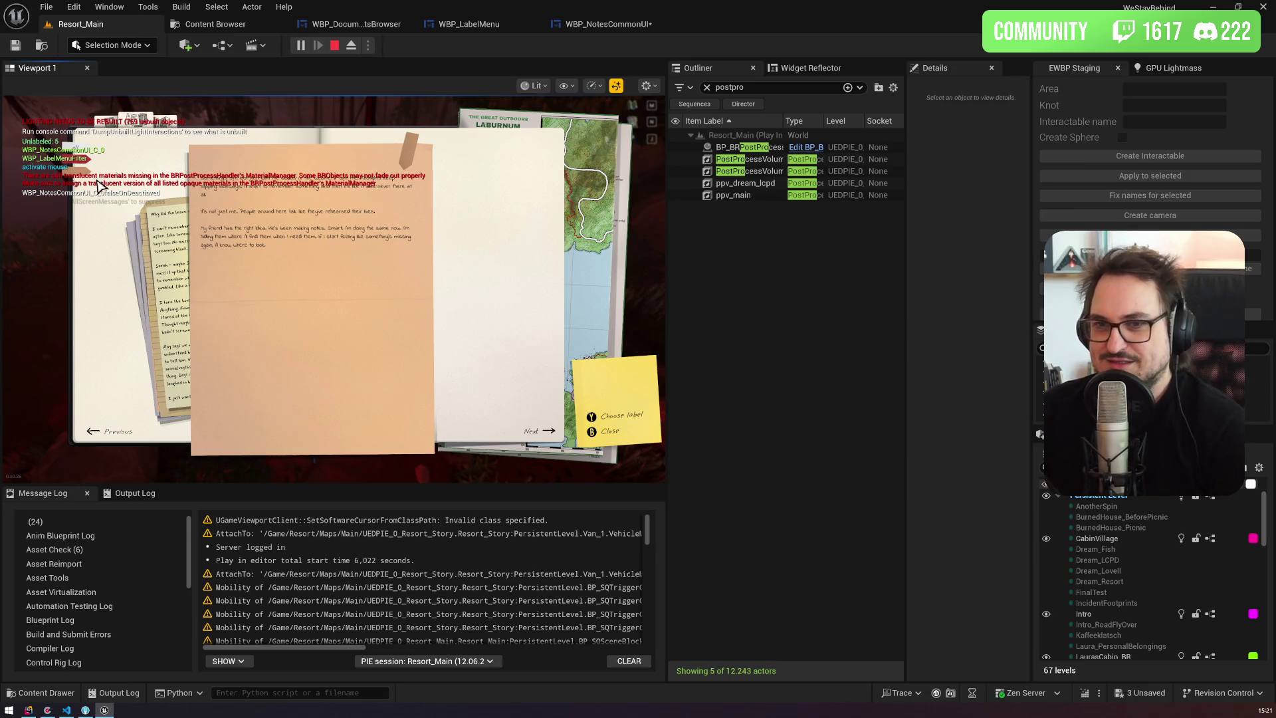
Step: Bring the peach laburnum-trees note forward and give it a blue label
left_click(72, 175)
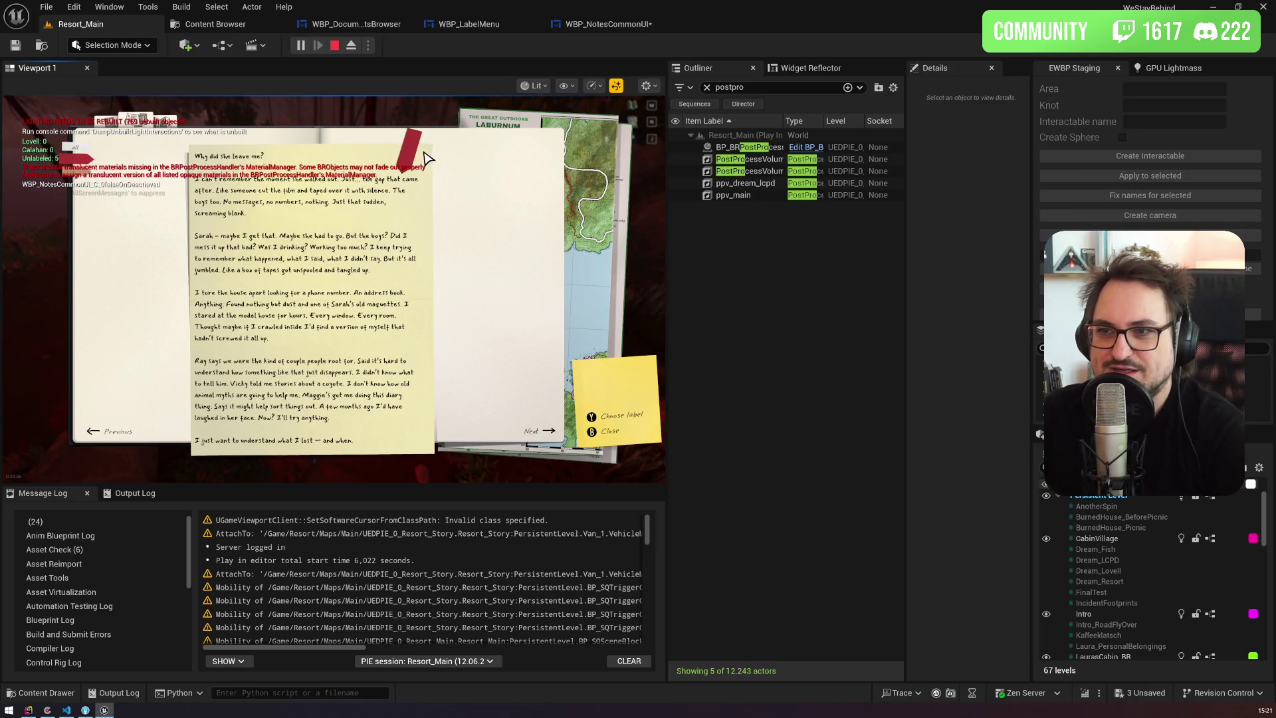
left_click(73, 178)
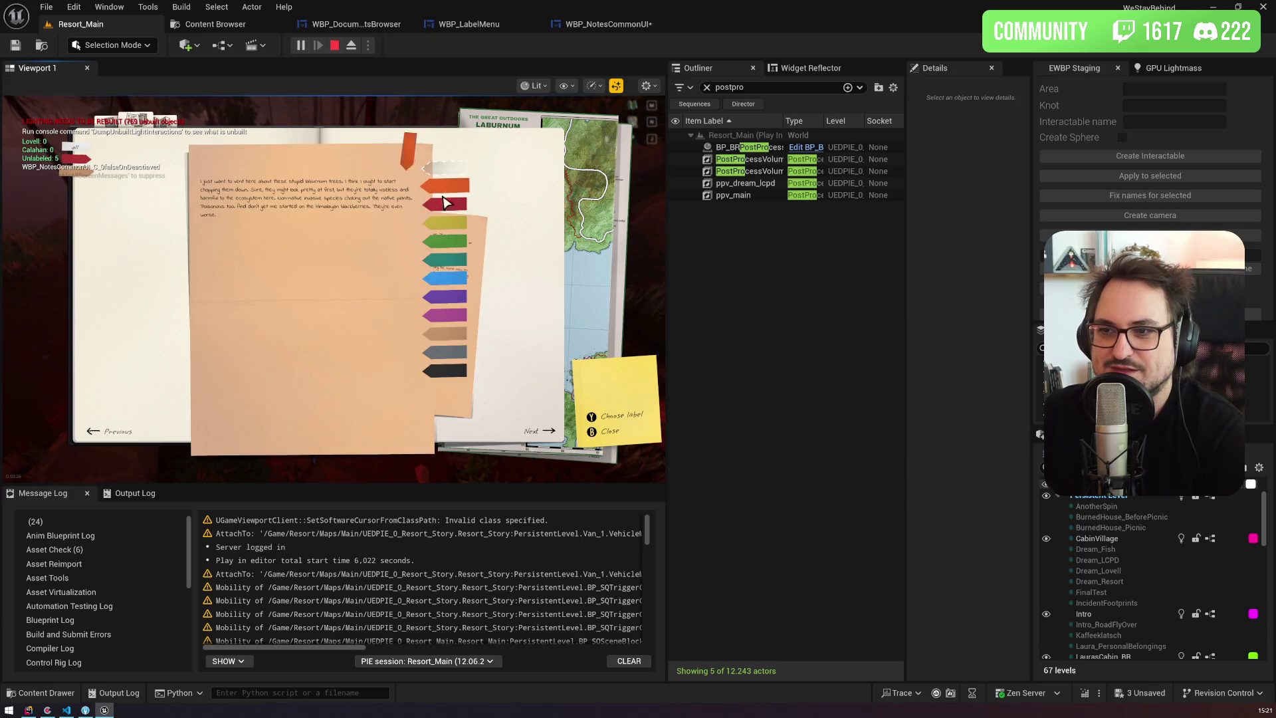
left_click(447, 280)
mouse_move(400, 152)
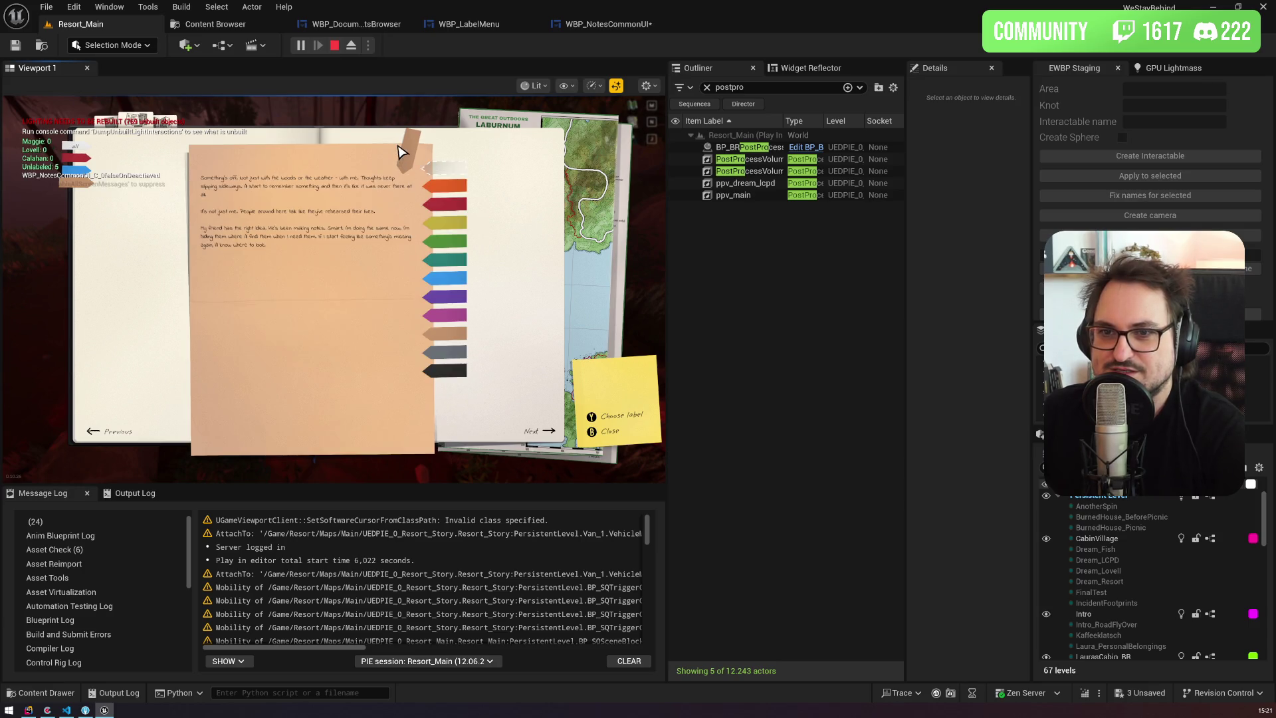
left_click(459, 281)
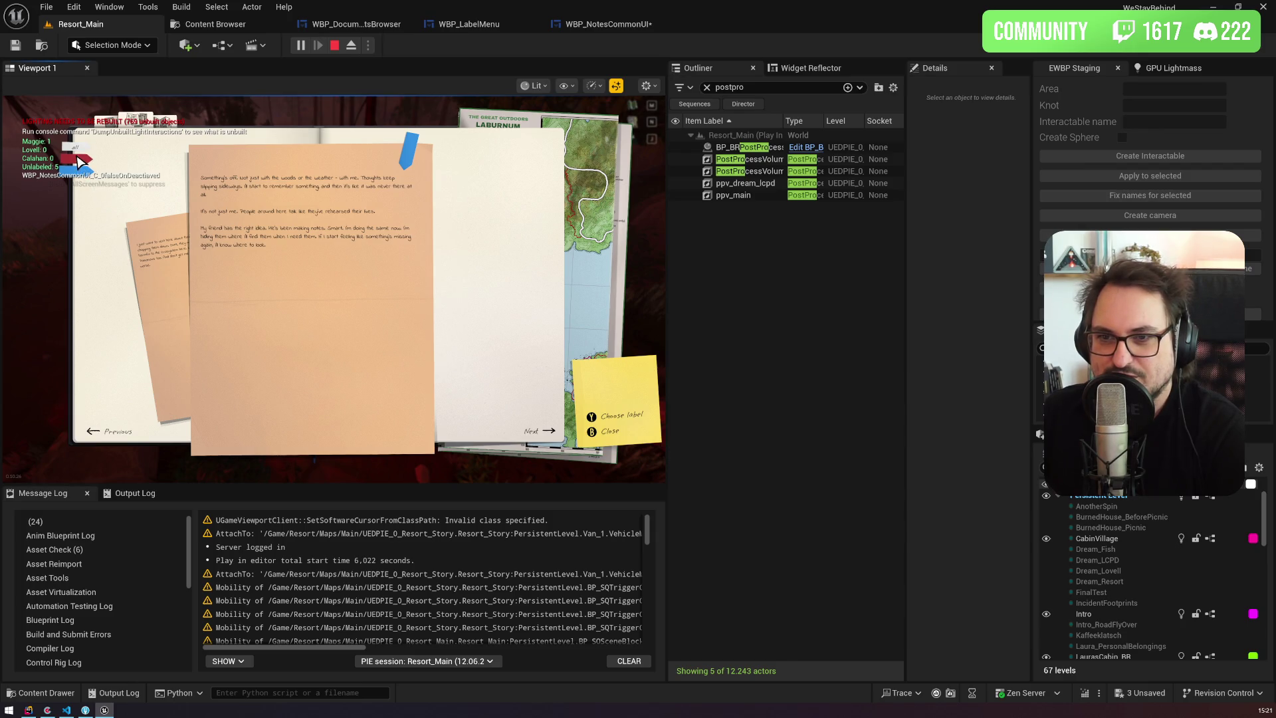
Step: Change the laburnum-trees note's label to red
left_click(79, 161)
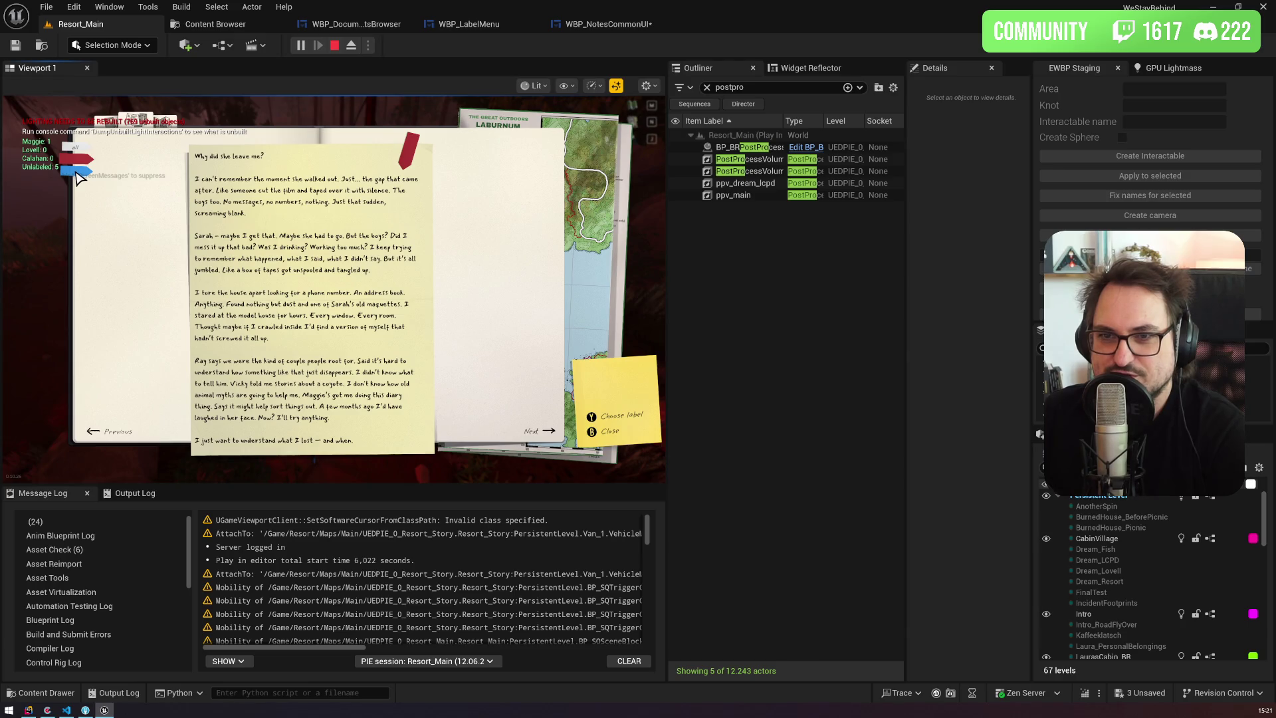
left_click(77, 173)
left_click(409, 152)
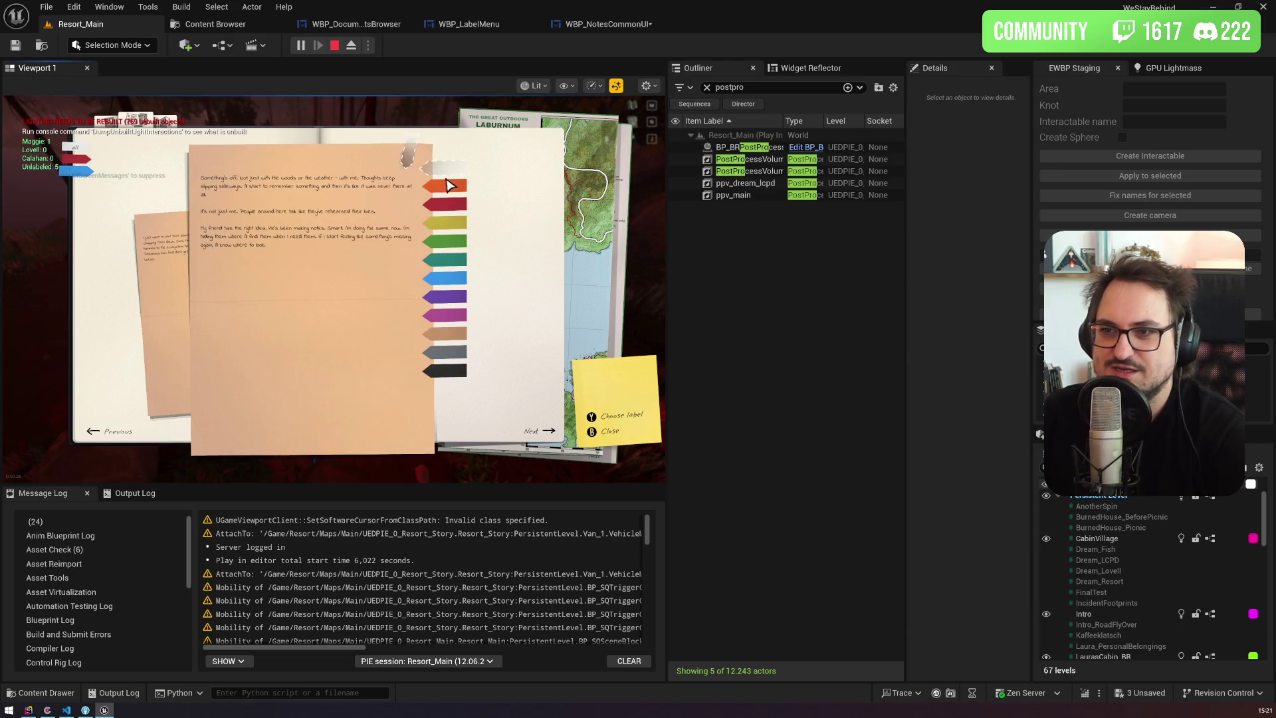
left_click(456, 210)
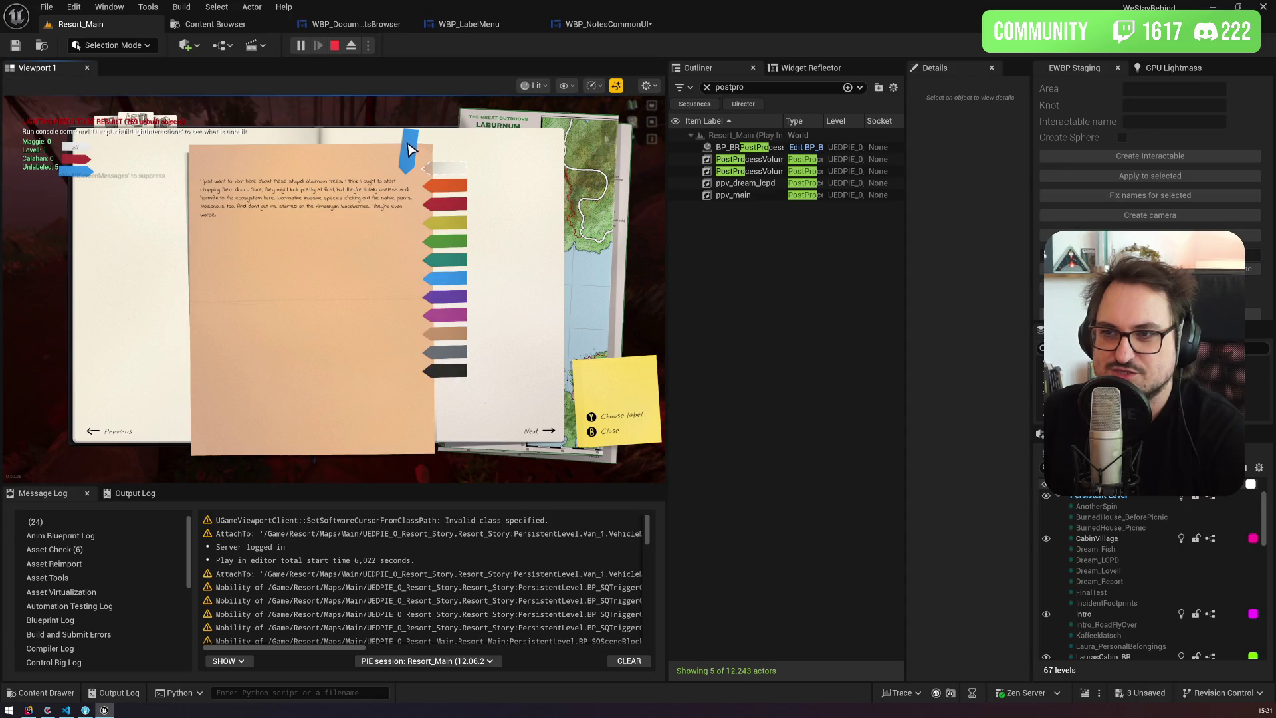
left_click(446, 204)
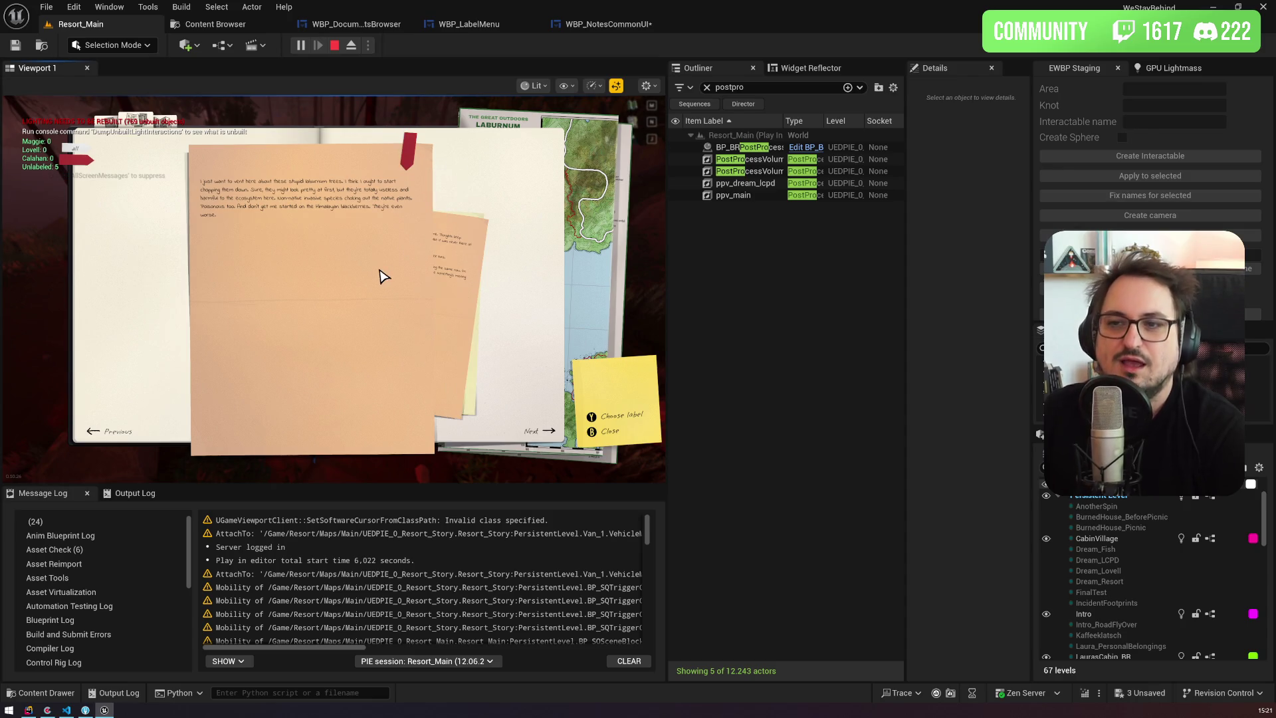
Step: Set a label on the yellow diary page and make the laburnum note blue again
left_click(458, 268)
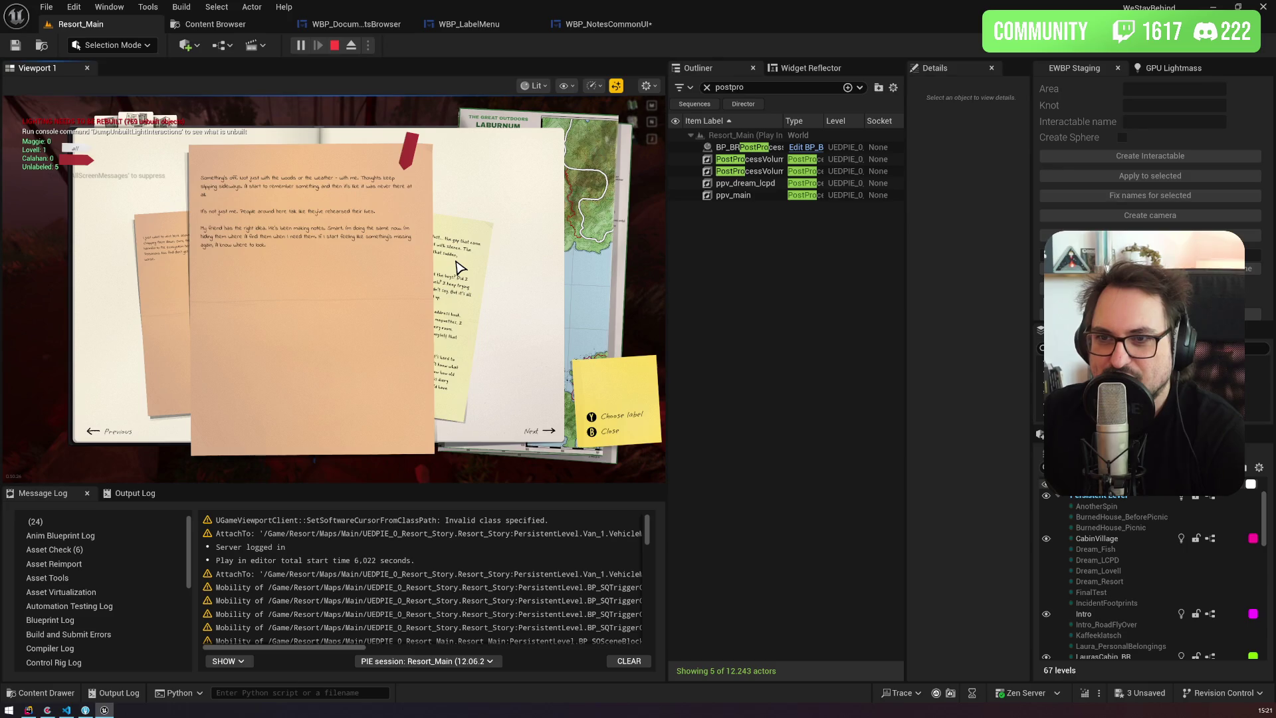
left_click(458, 268)
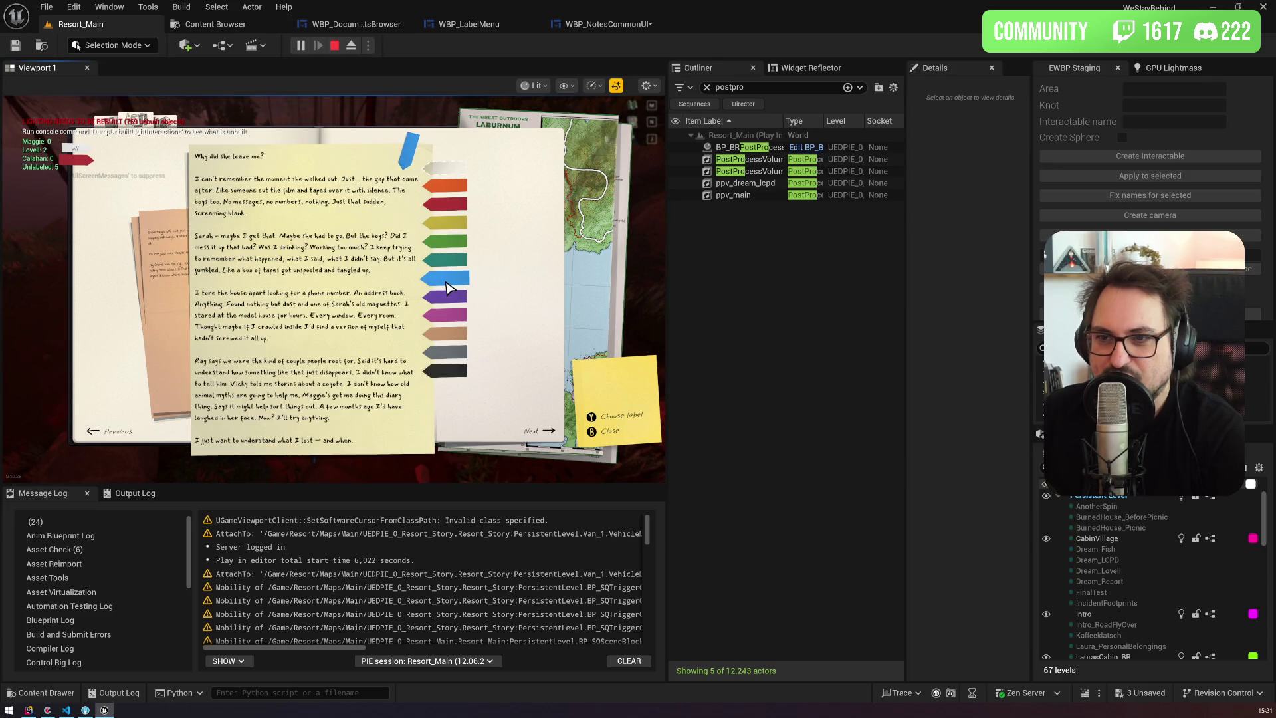
left_click(435, 279)
left_click(405, 212)
left_click(445, 278)
left_click(448, 226)
left_click(446, 278)
Step: Give the laburnum note, the diary page and the front note green labels
left_click(452, 313)
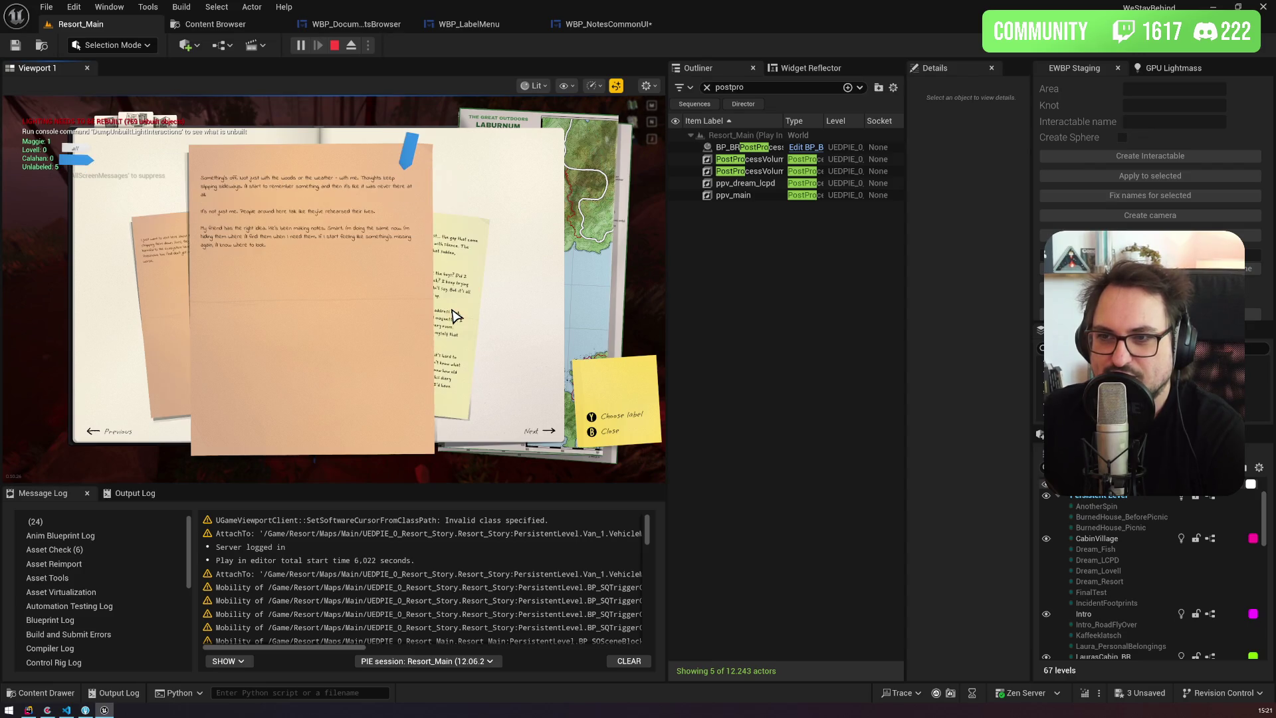
left_click(160, 282)
left_click(409, 151)
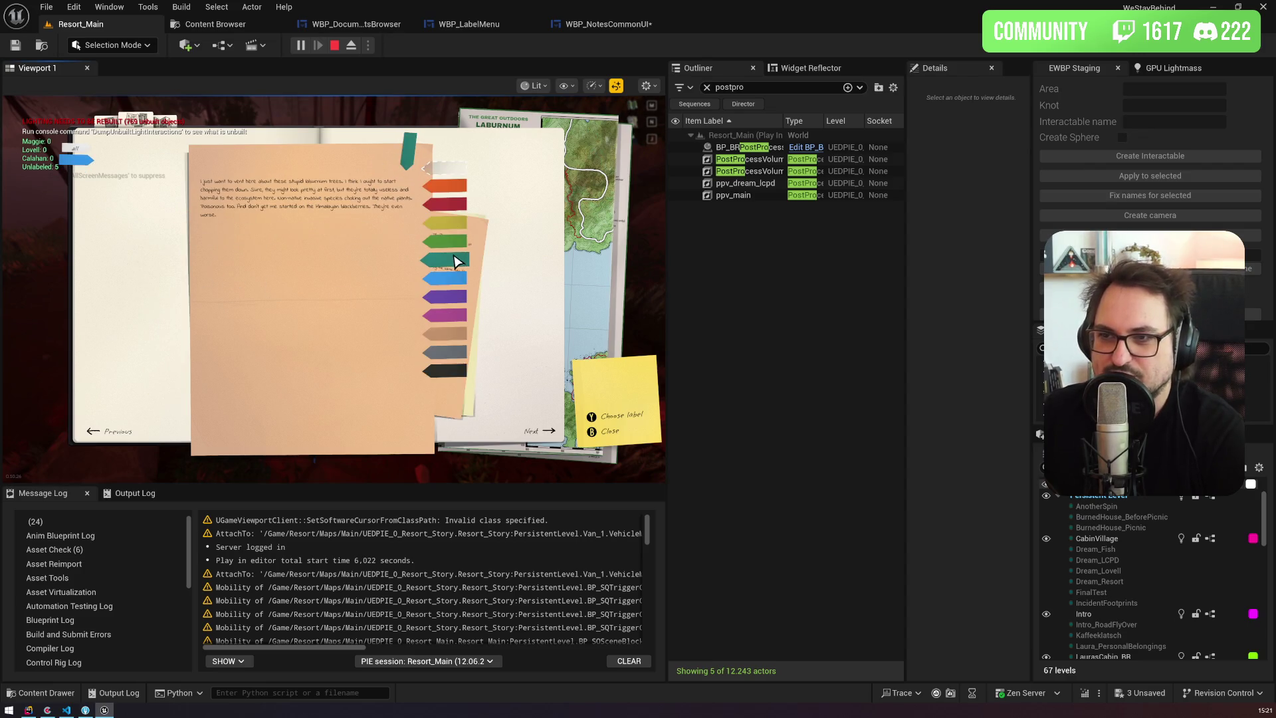
left_click(452, 250)
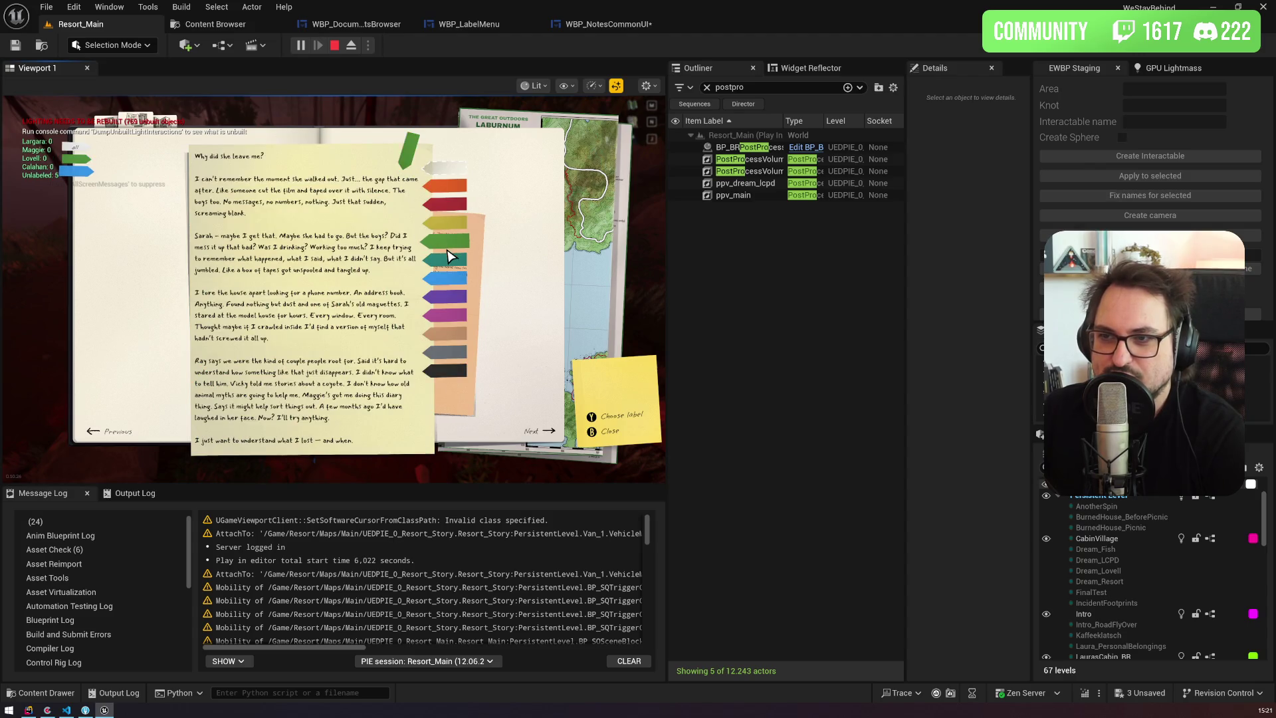
left_click(159, 280)
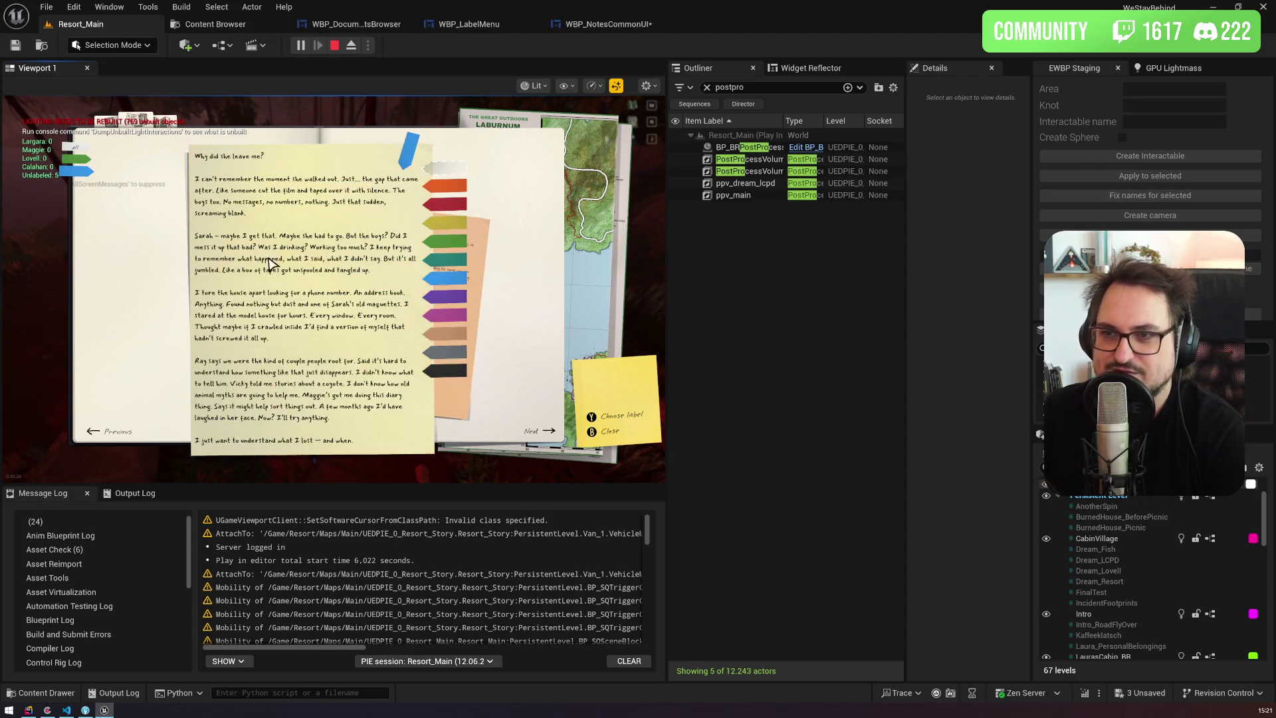
left_click(460, 247)
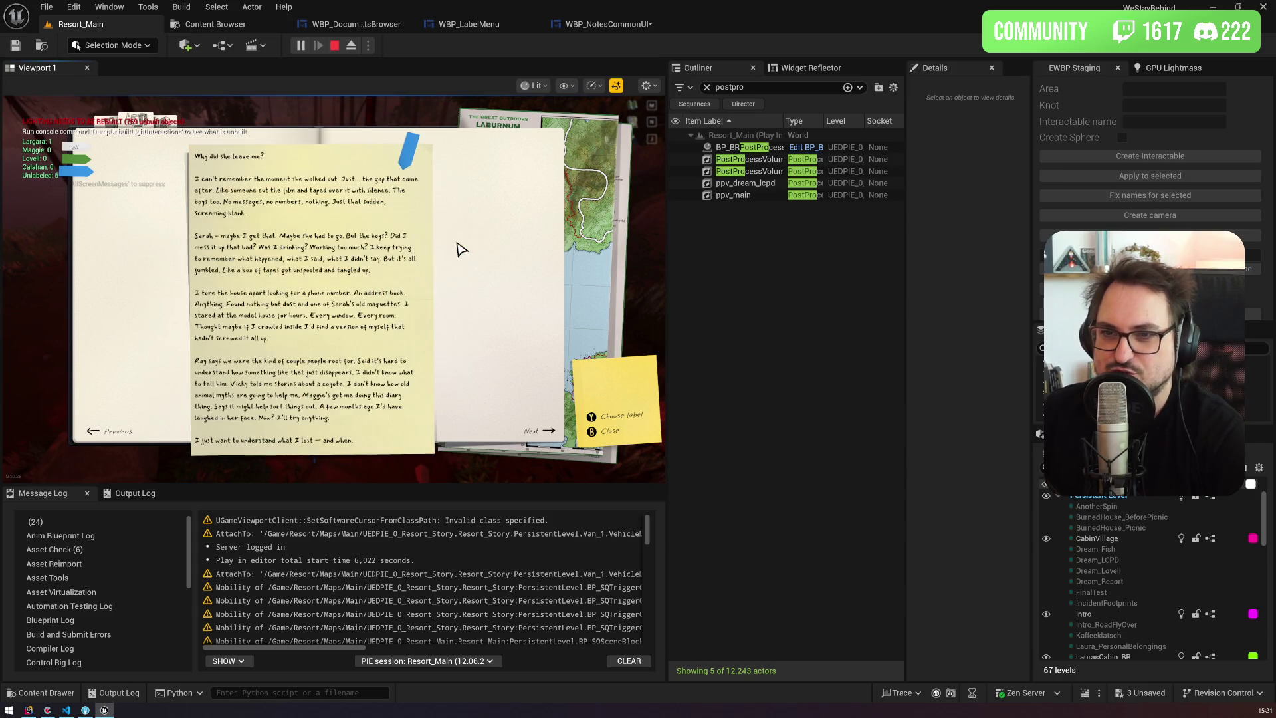
left_click(365, 250)
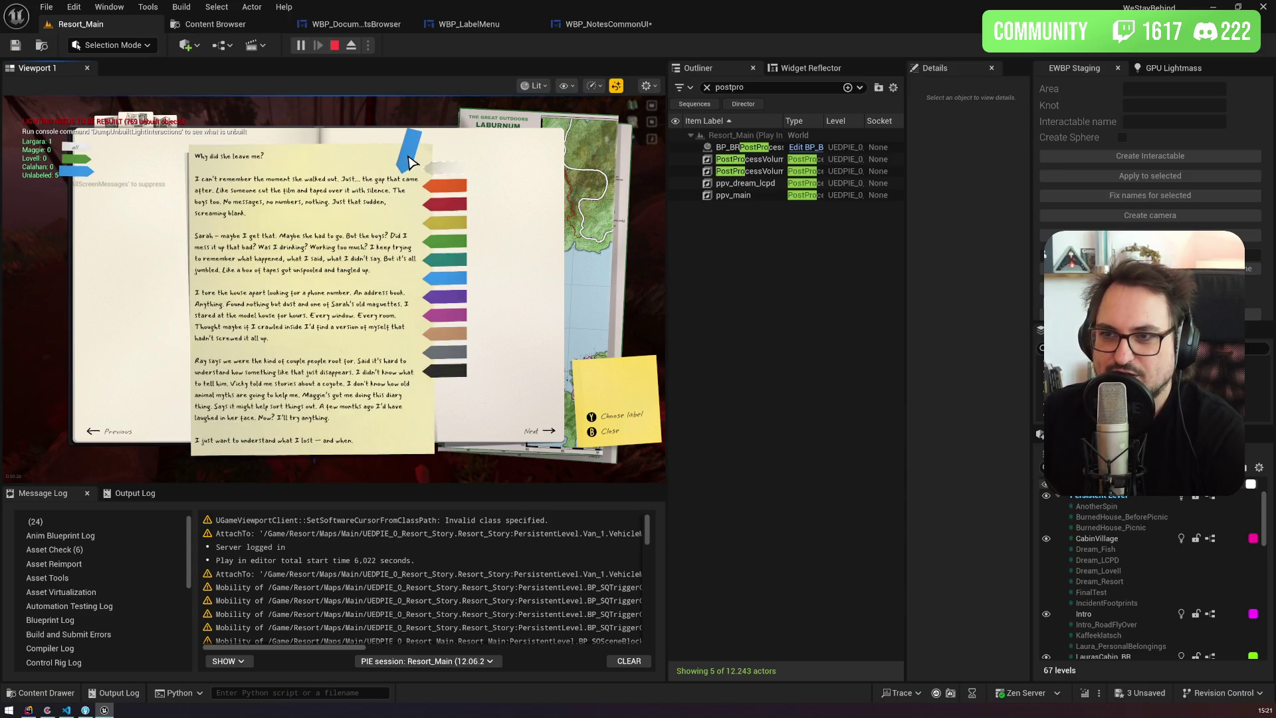
left_click(456, 251)
left_click(454, 251)
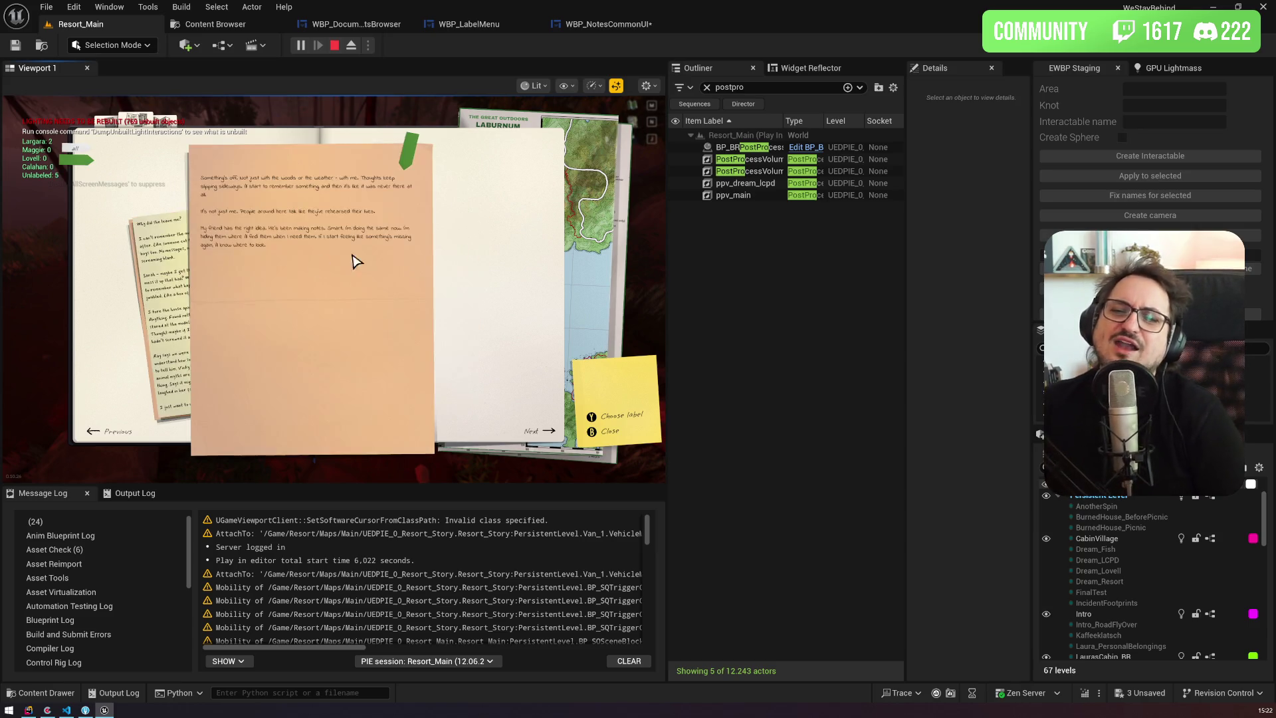
Step: Show notes of all labels and label the lined handwritten note magenta
left_click(158, 269)
left_click(158, 269)
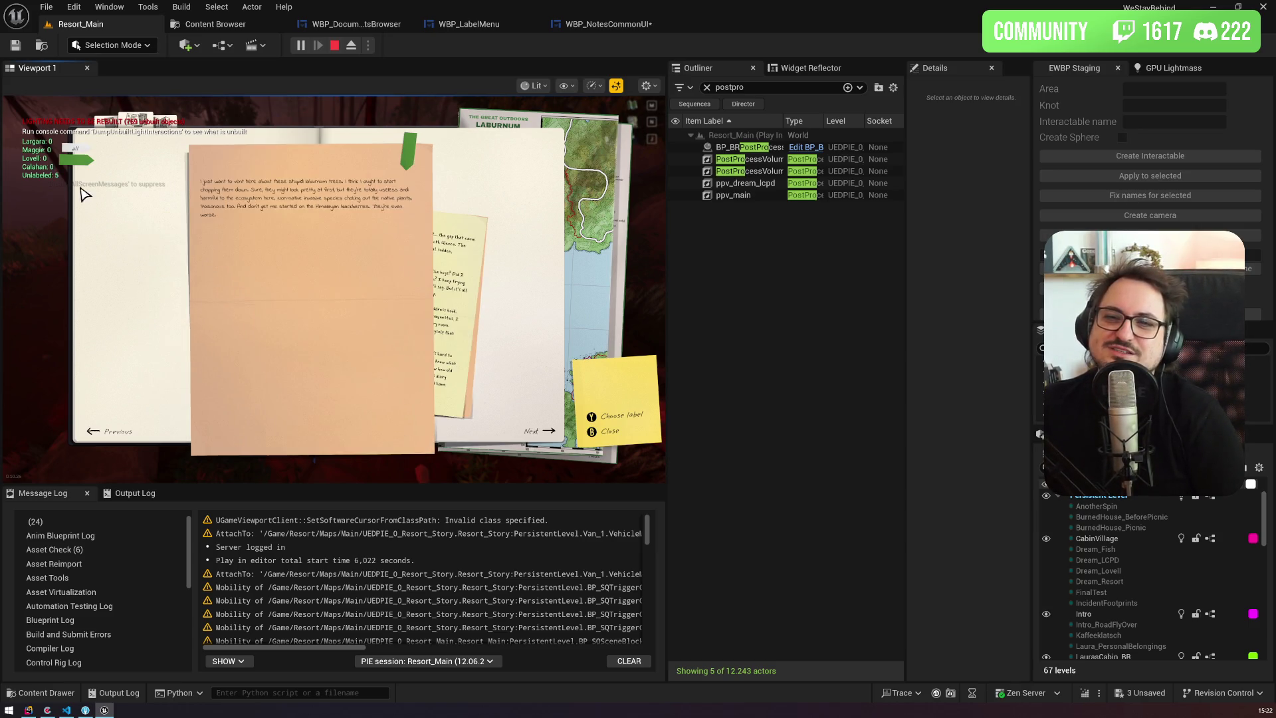
left_click(85, 147)
left_click(195, 261)
left_click(228, 249)
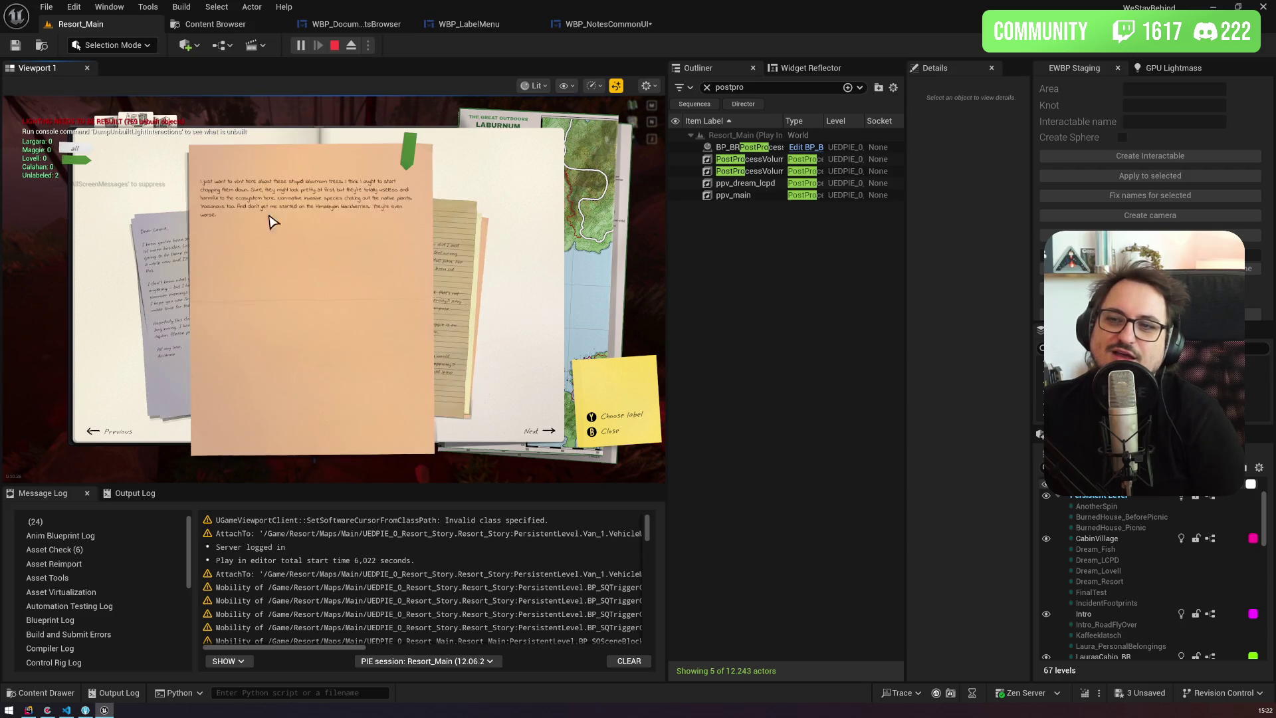
left_click(427, 222)
right_click(428, 223)
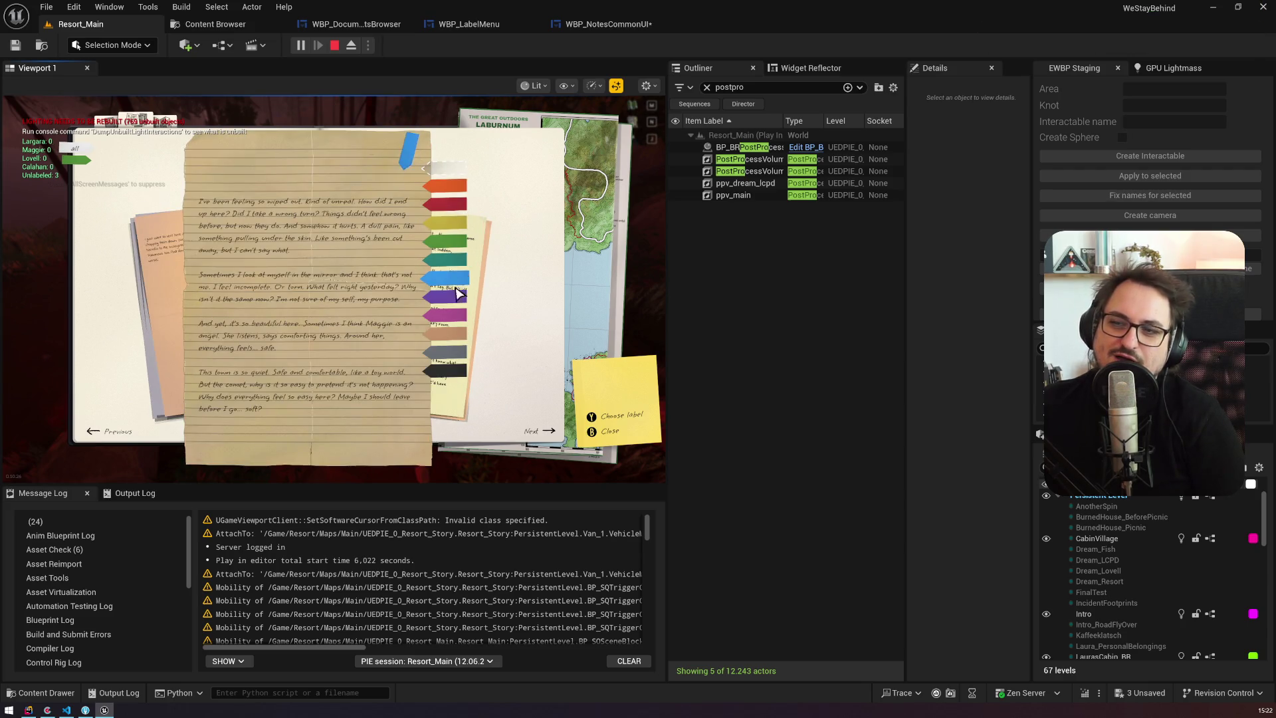
left_click(455, 317)
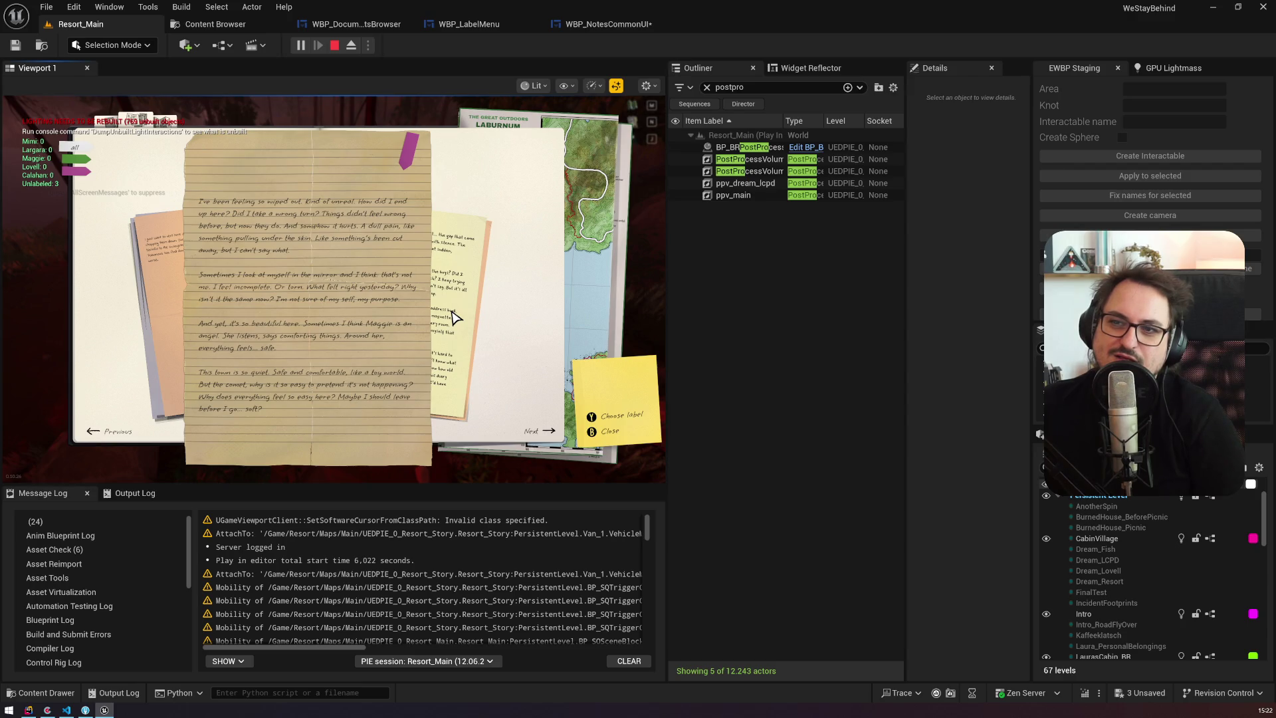
Step: Label the peach note grey, then change it to magenta
left_click(166, 264)
right_click(367, 163)
left_click(446, 356)
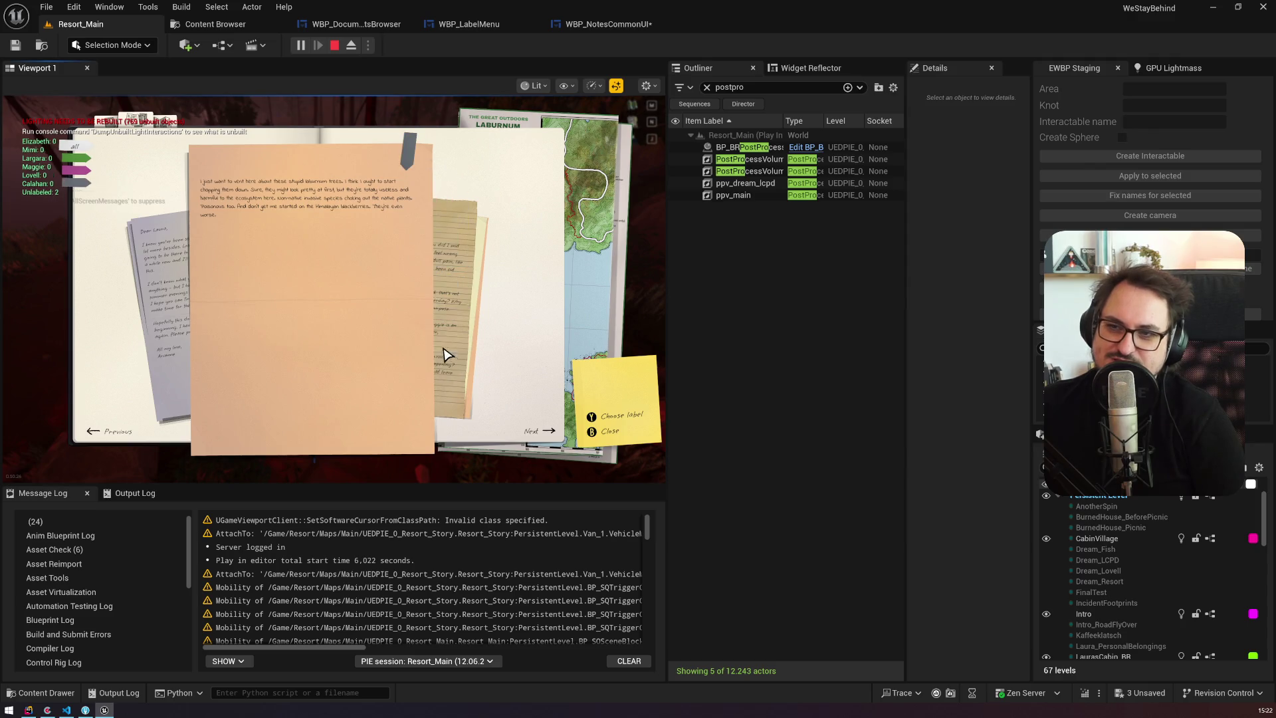
right_click(425, 151)
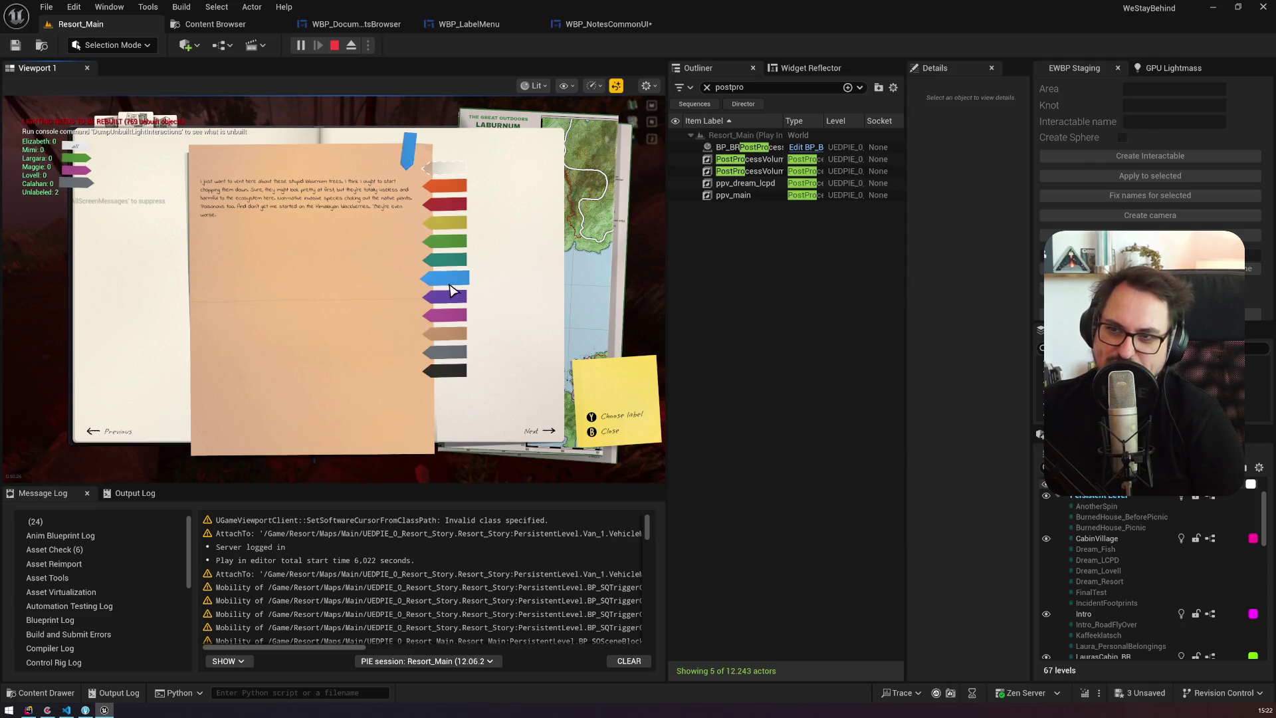
left_click(444, 316)
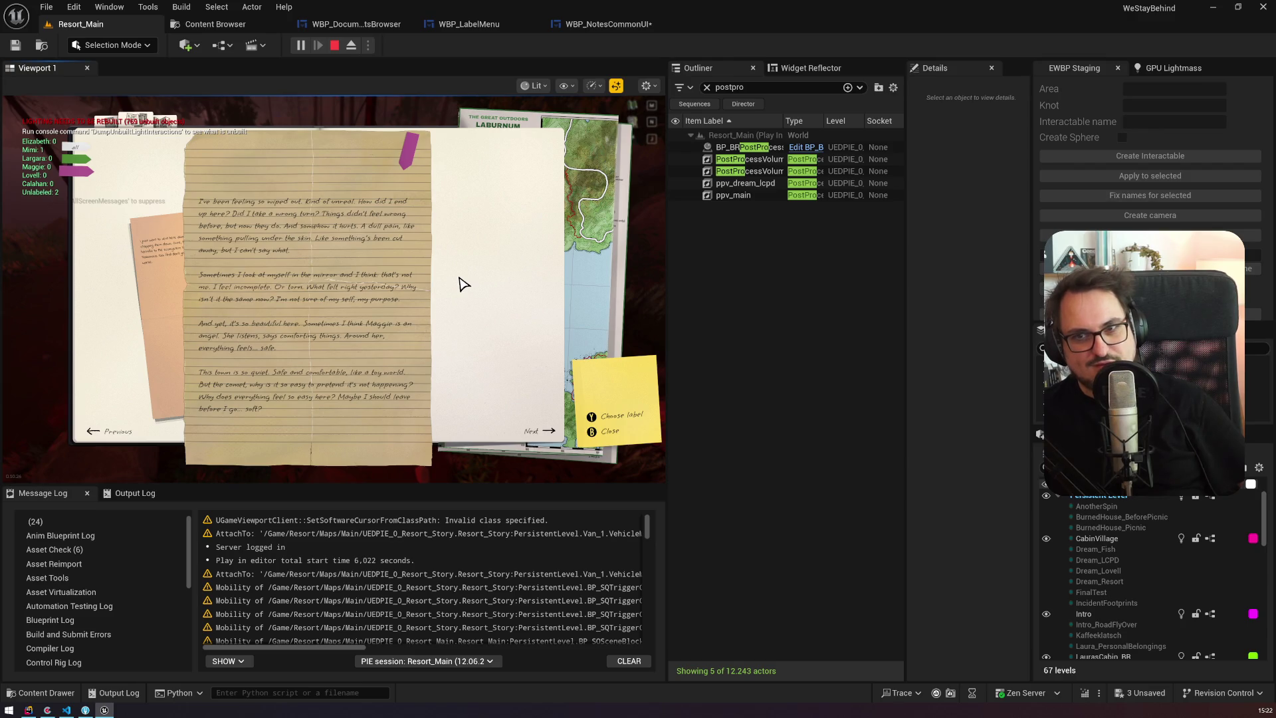
left_click(175, 272)
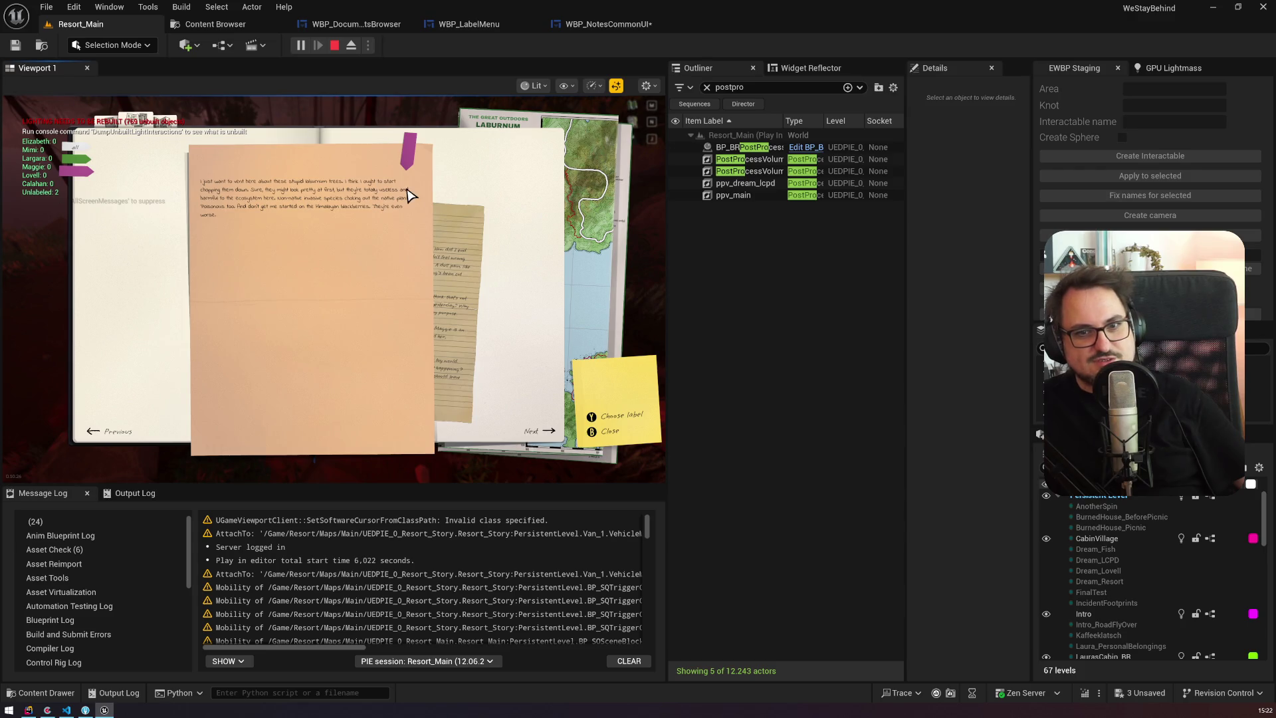
left_click(459, 259)
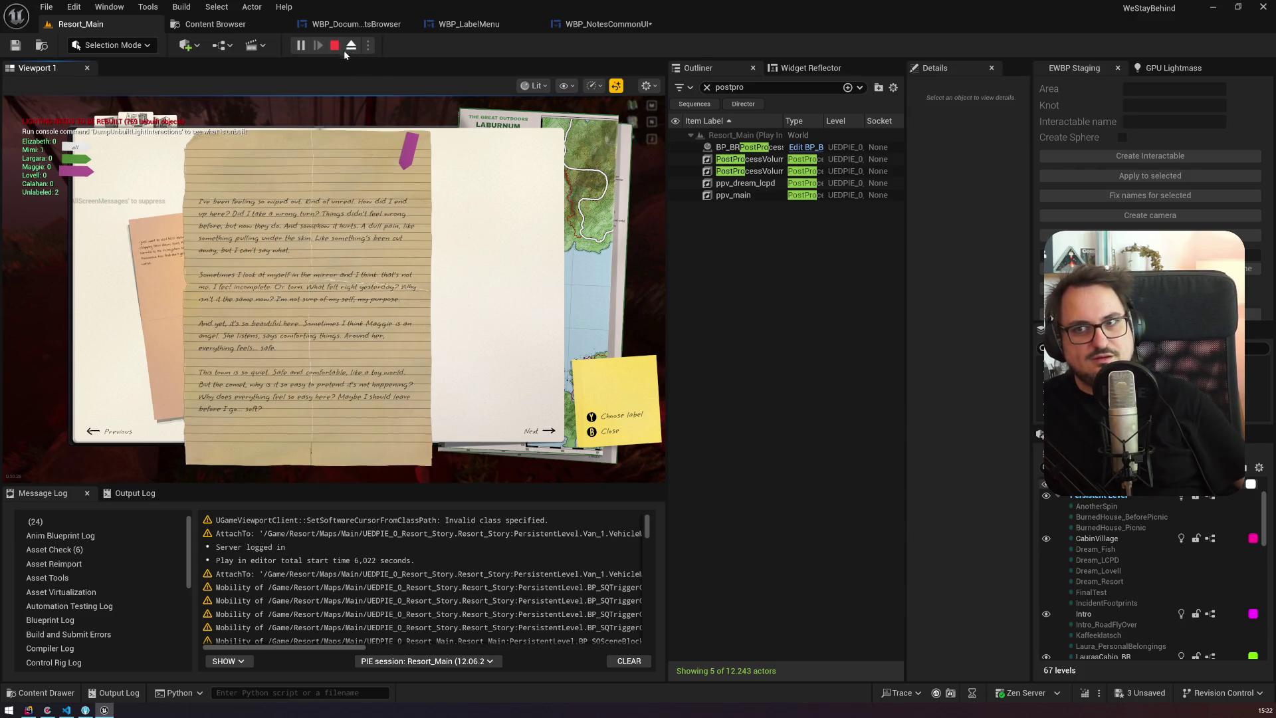
Step: Stop the play test, save all modified packages, and review the staged files in Fork
left_click(335, 46)
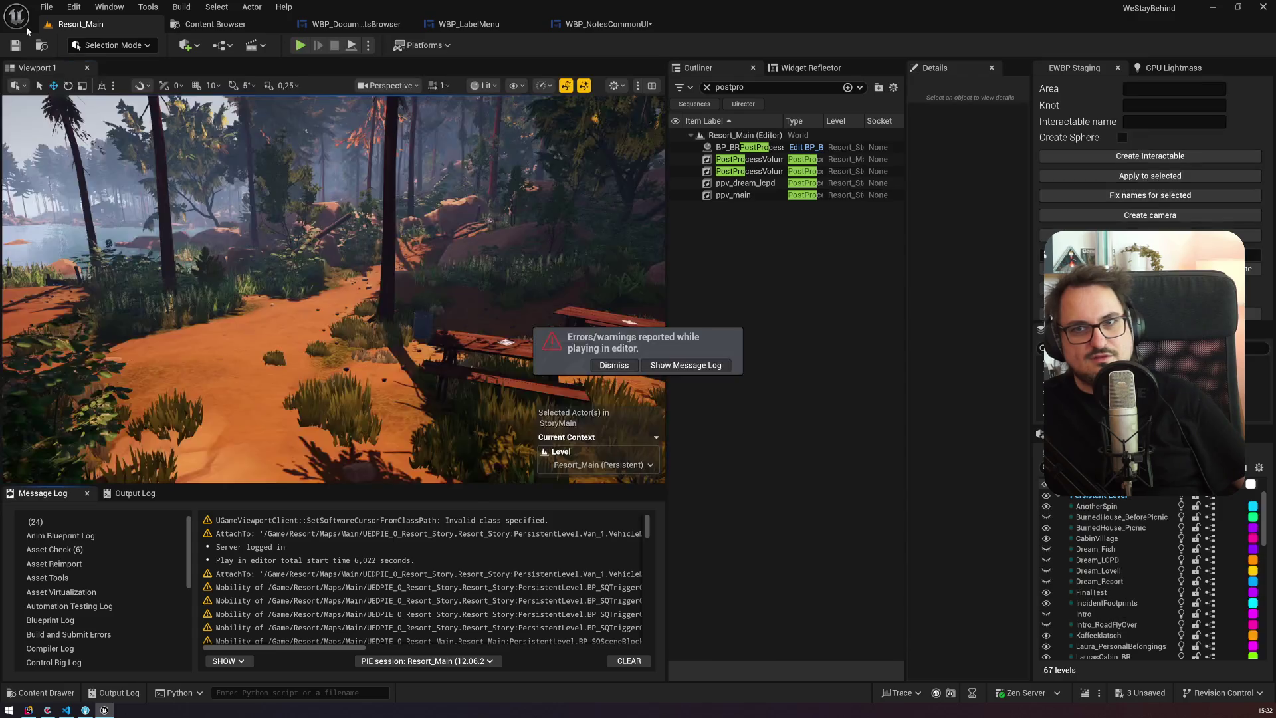
key("ctrl+s")
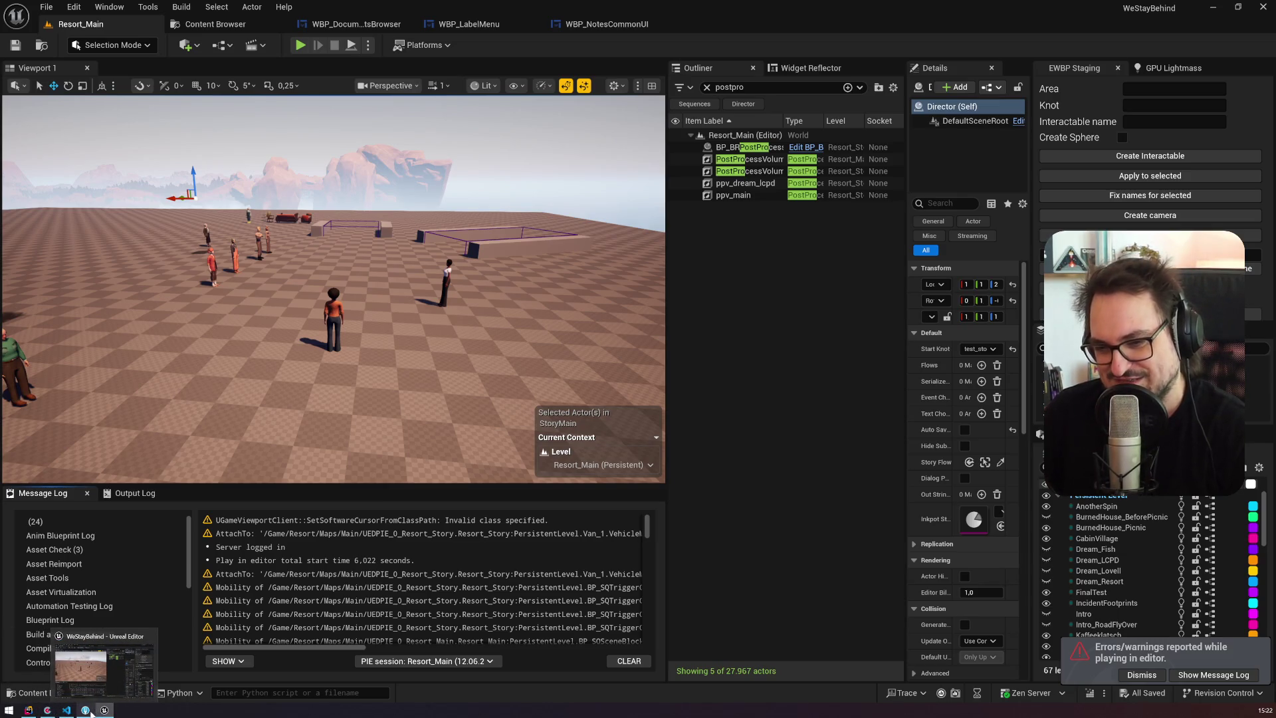
left_click(86, 710)
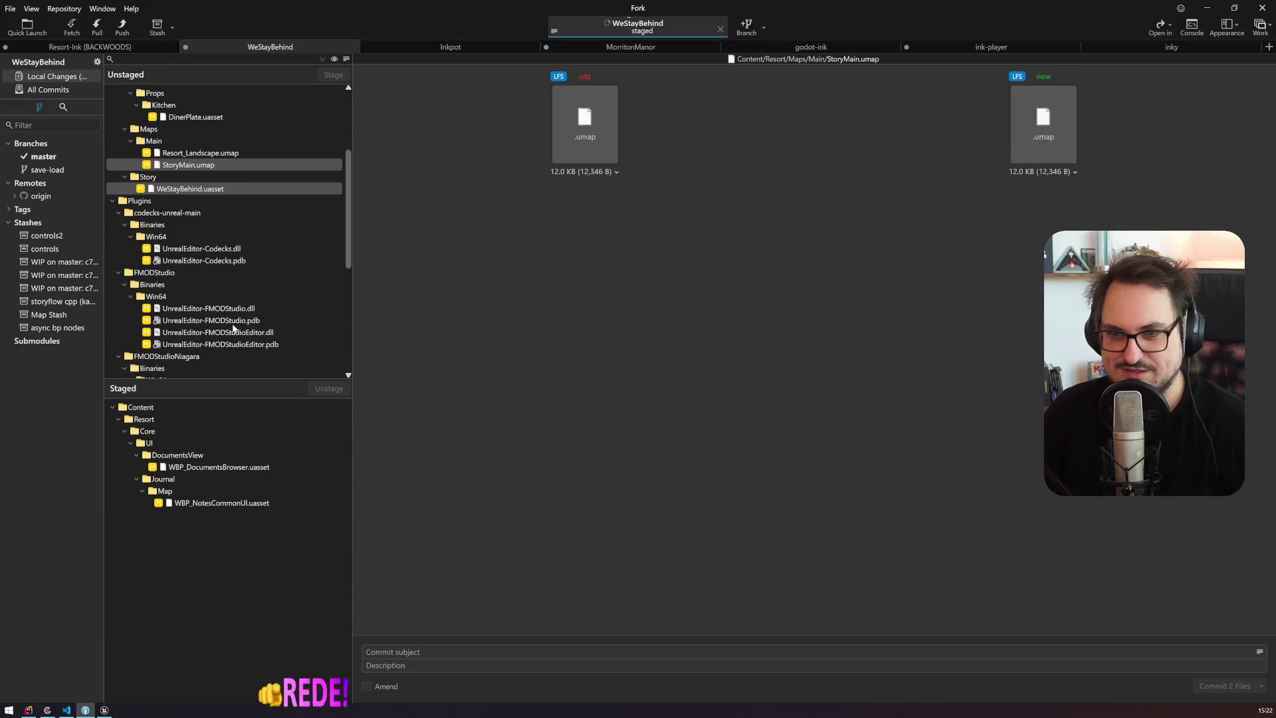
scroll(233, 322, "down", 5)
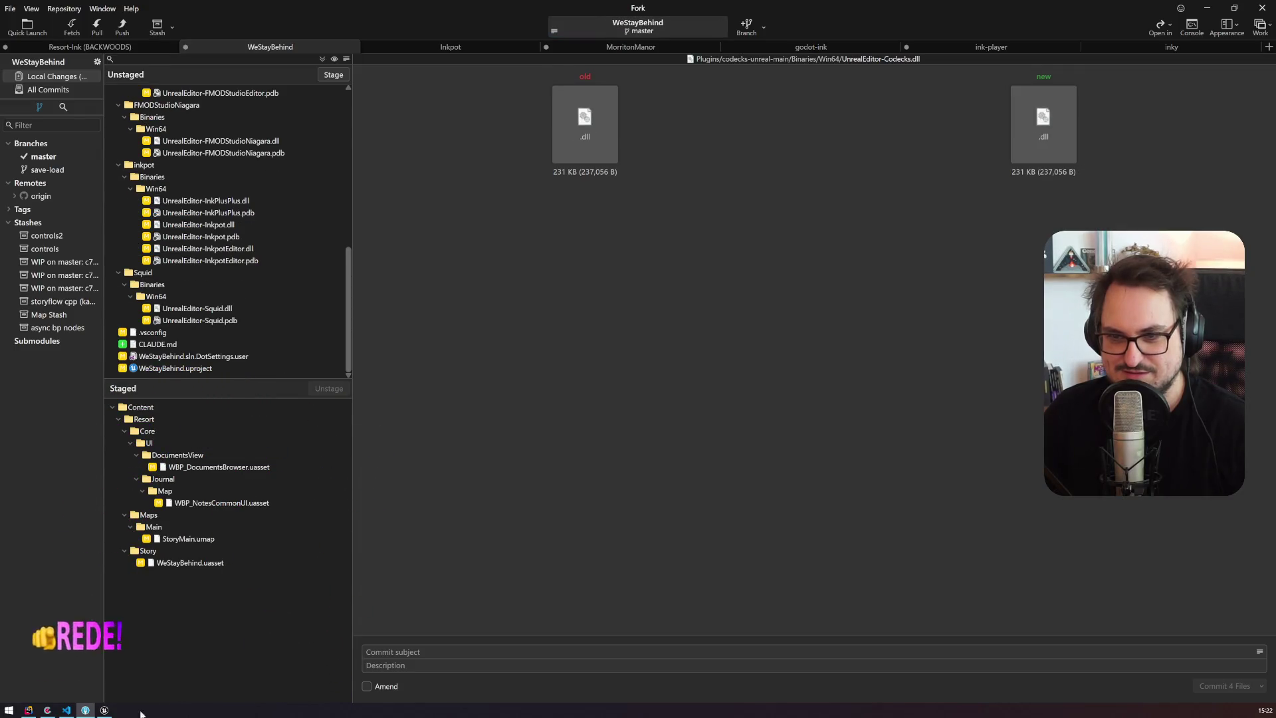
left_click(47, 710)
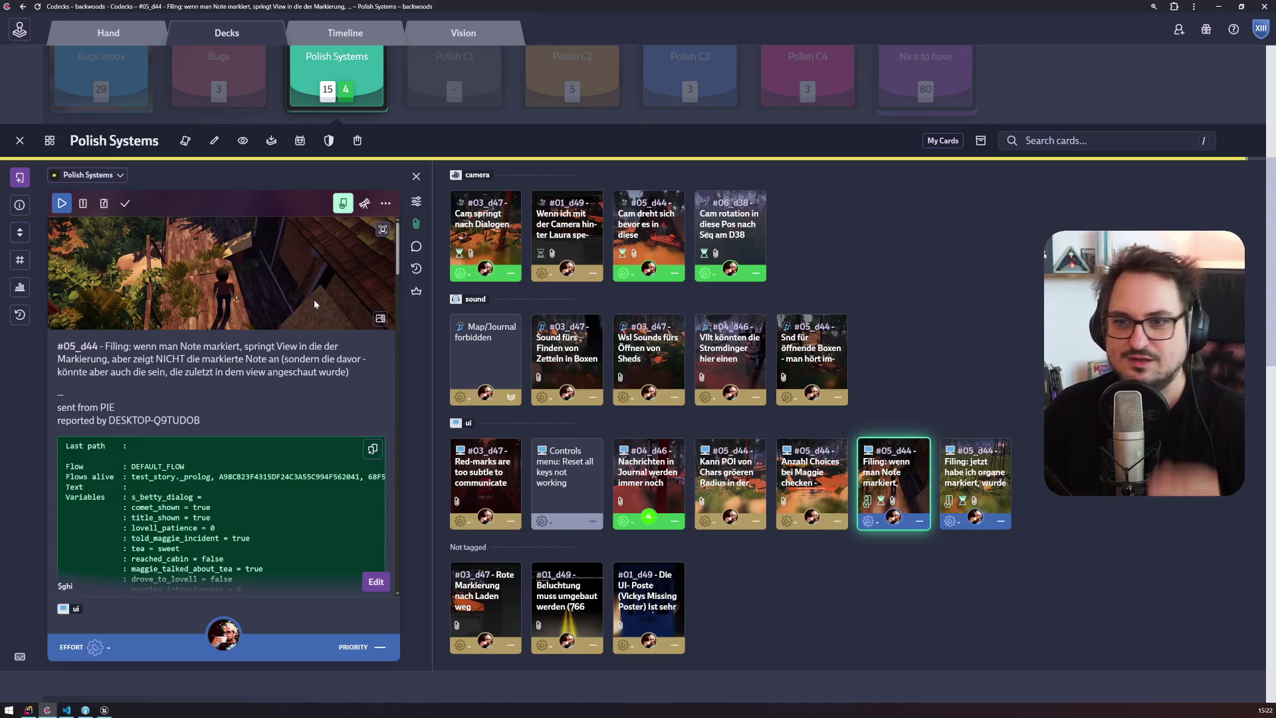
Step: Mark the #05_d44 note-marking card as done, glancing at the neighbouring card
left_click(125, 203)
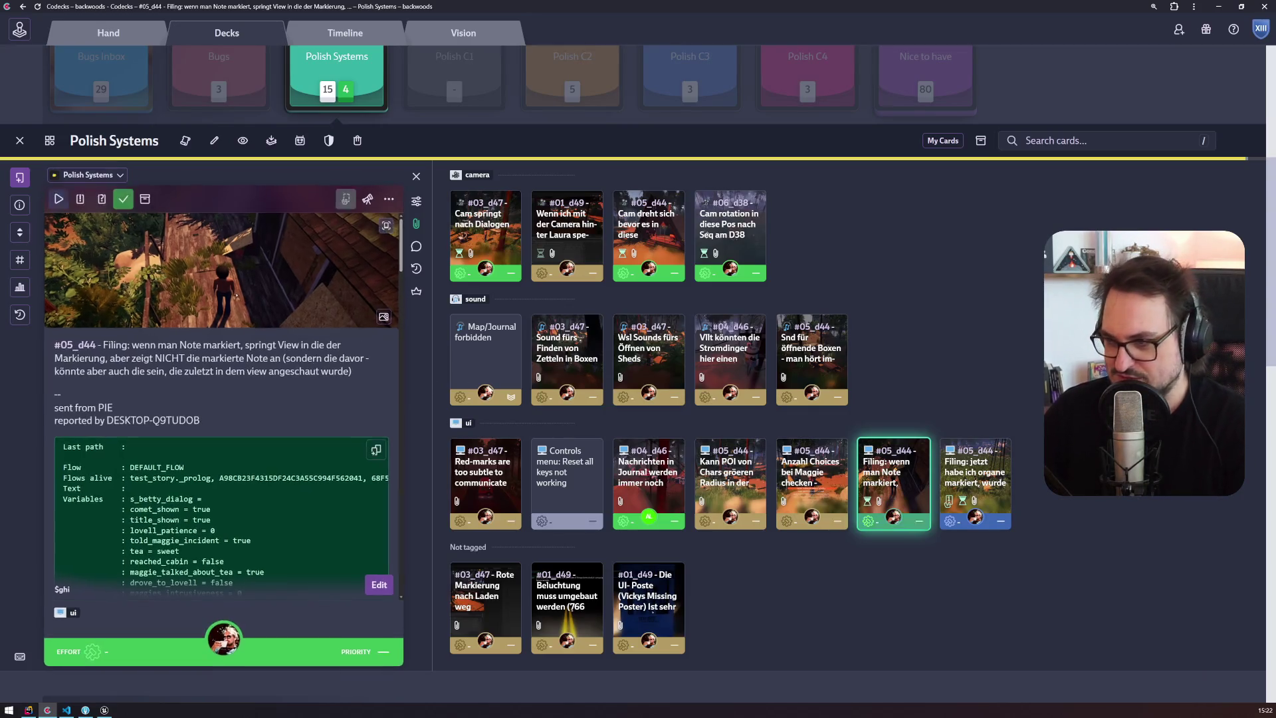
left_click(980, 480)
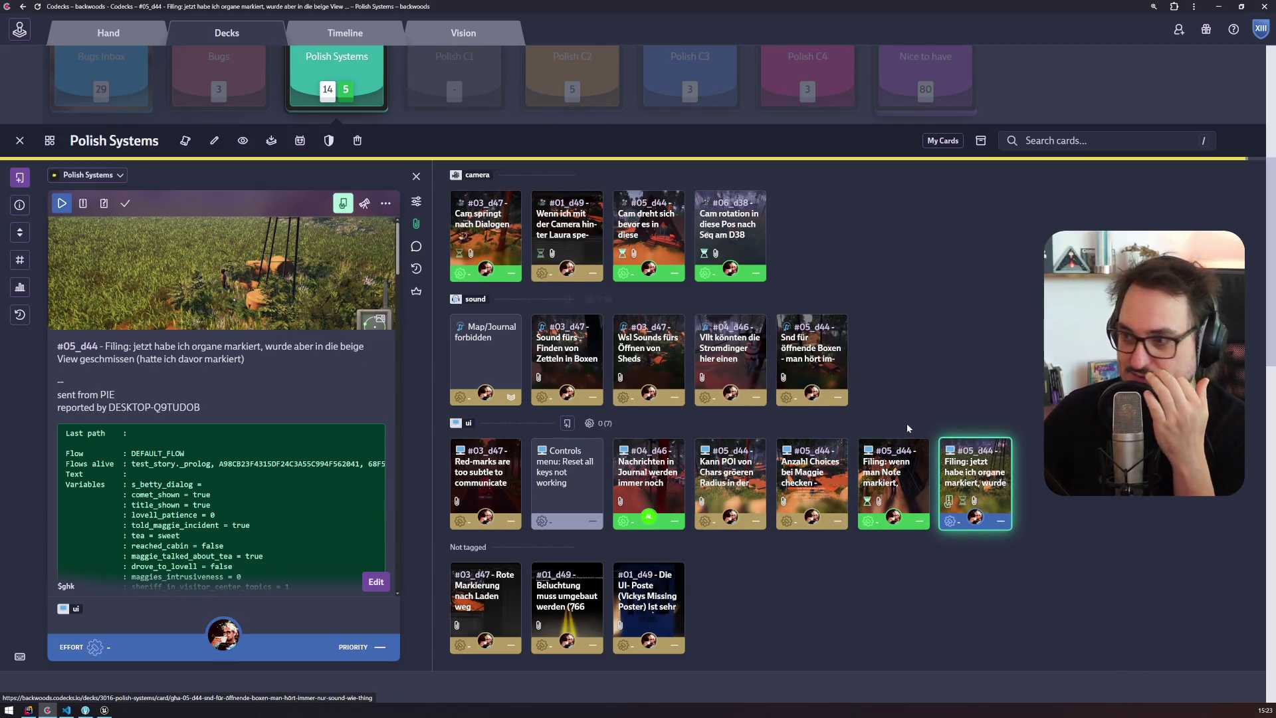
left_click(894, 485)
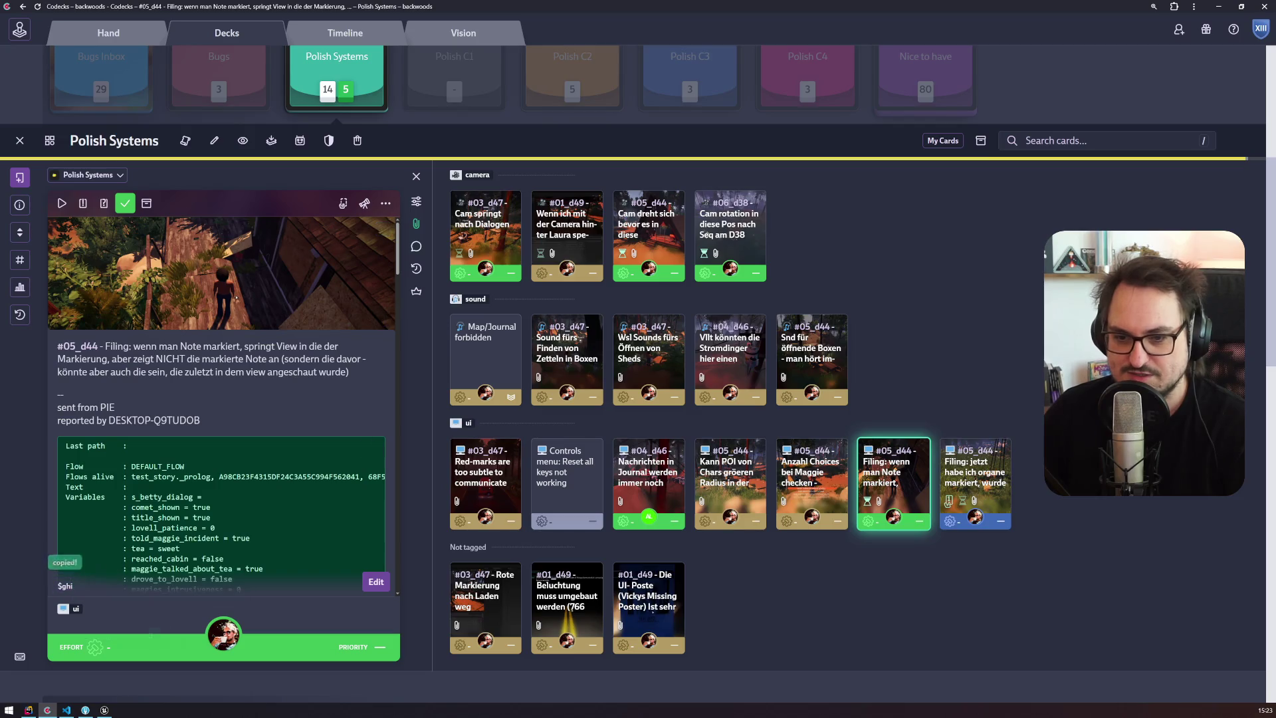
left_click(105, 710)
left_click(85, 710)
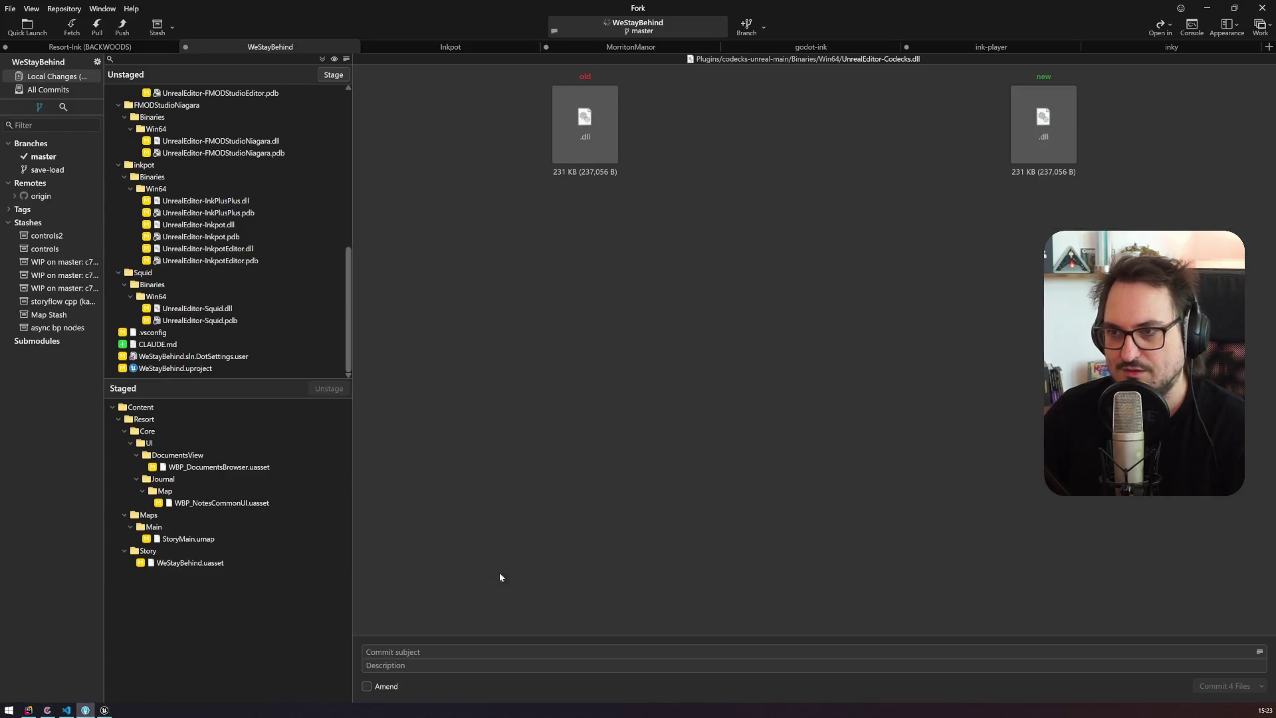
Step: Commit the four staged files with the Codecks card link as subject, then push master to origin
type("https://backwoods.codecks.io/card/ghi-05-d44-filing-wenn-man-note-markiert-springt-view-in-die-der-markierung")
key("ctrl+Return")
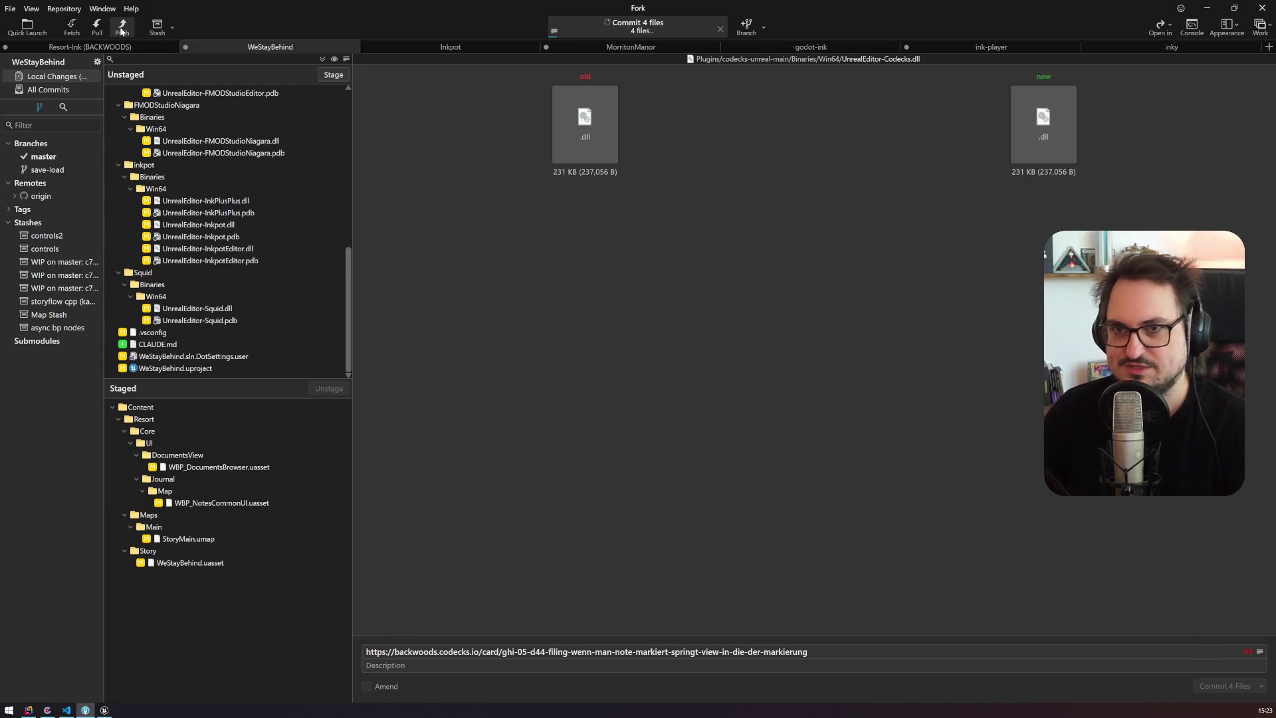
key("ctrl+shift+p")
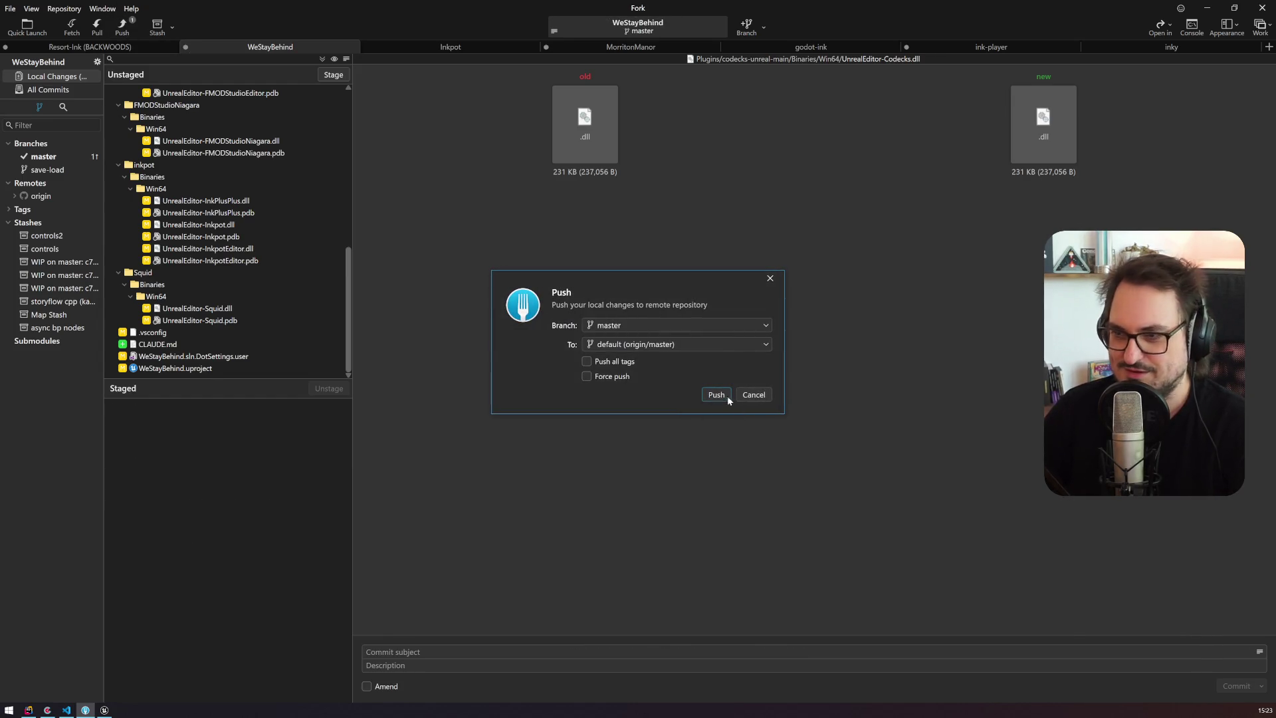
left_click(726, 396)
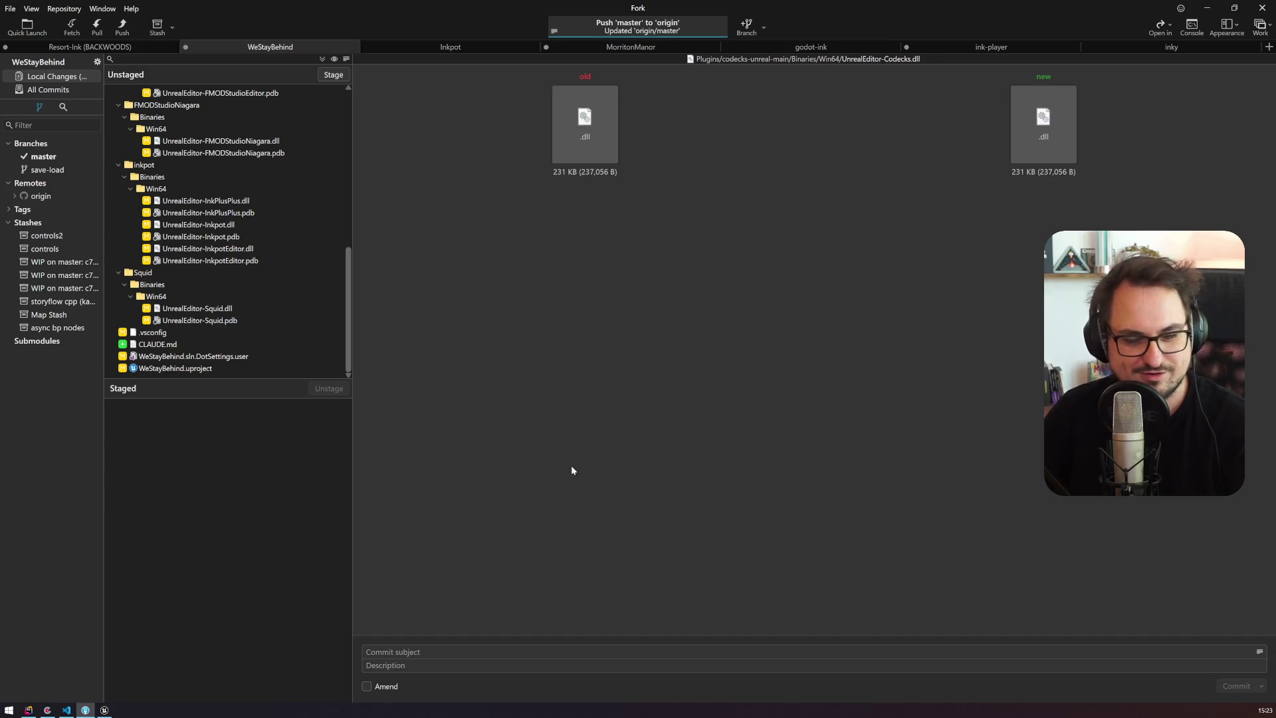
left_click(104, 710)
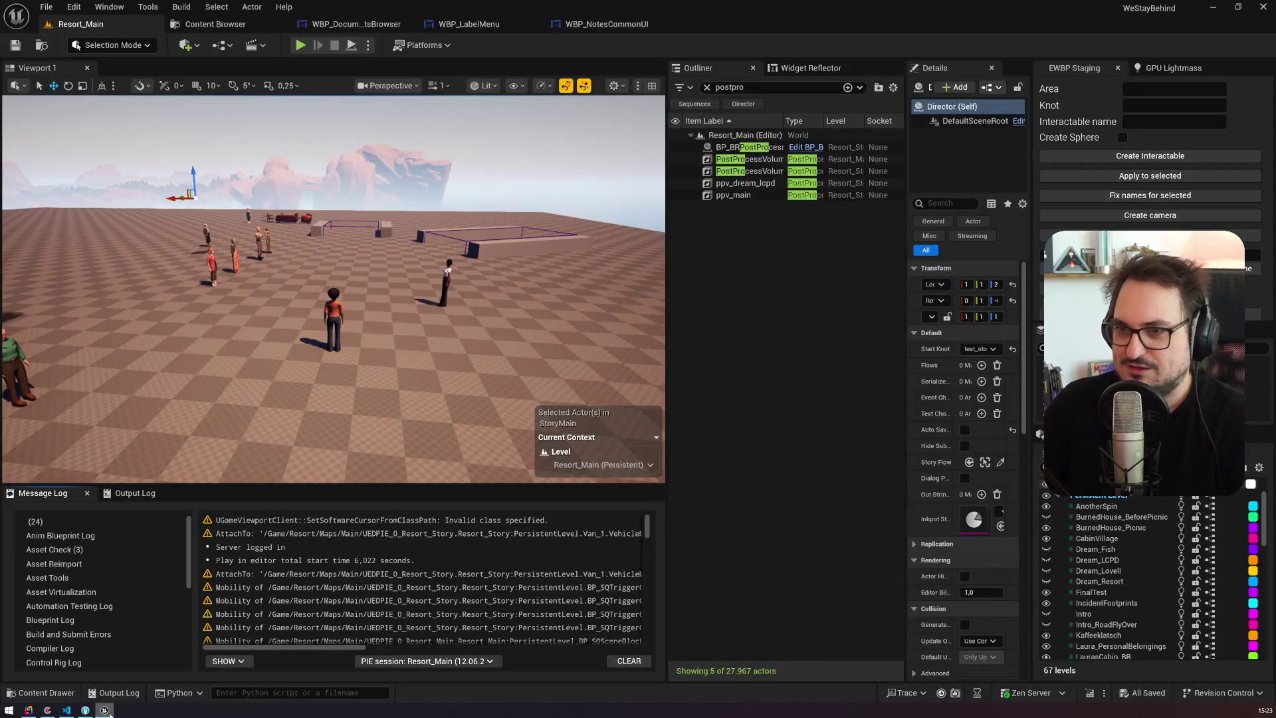
Step: Open the second #05_d44 card about organe-marked notes landing in beige view
left_click(47, 710)
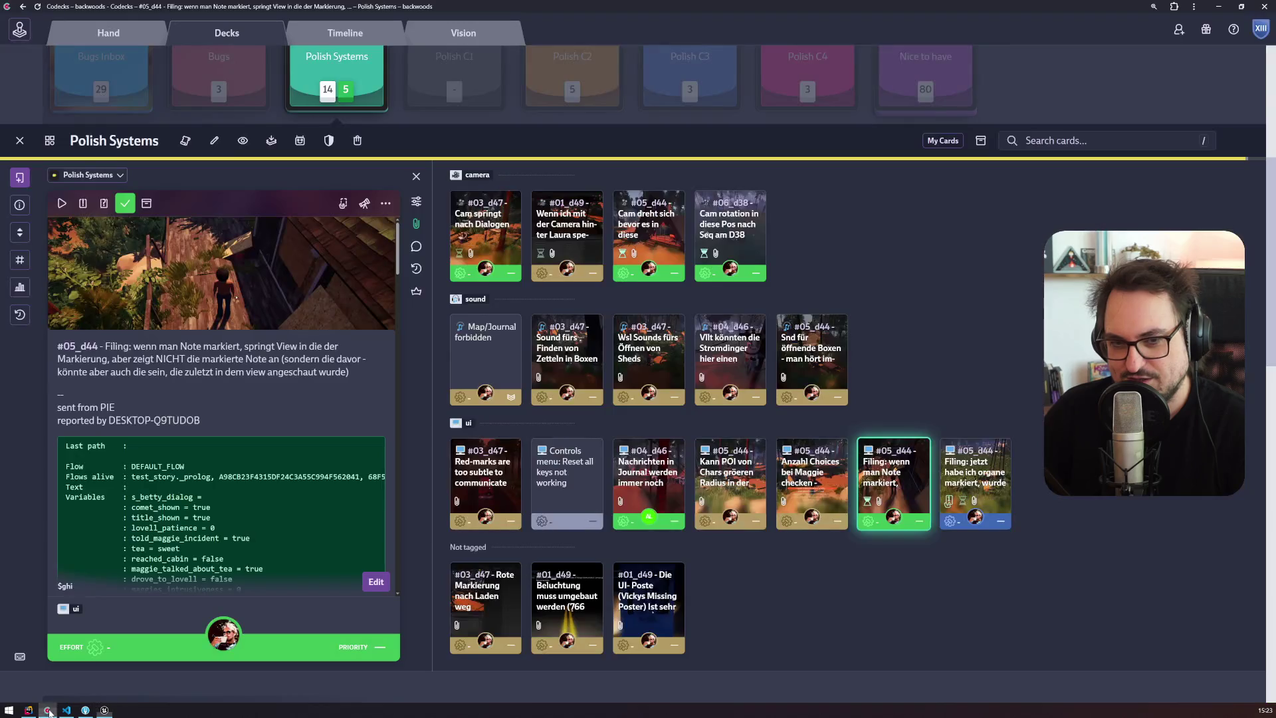
left_click(966, 484)
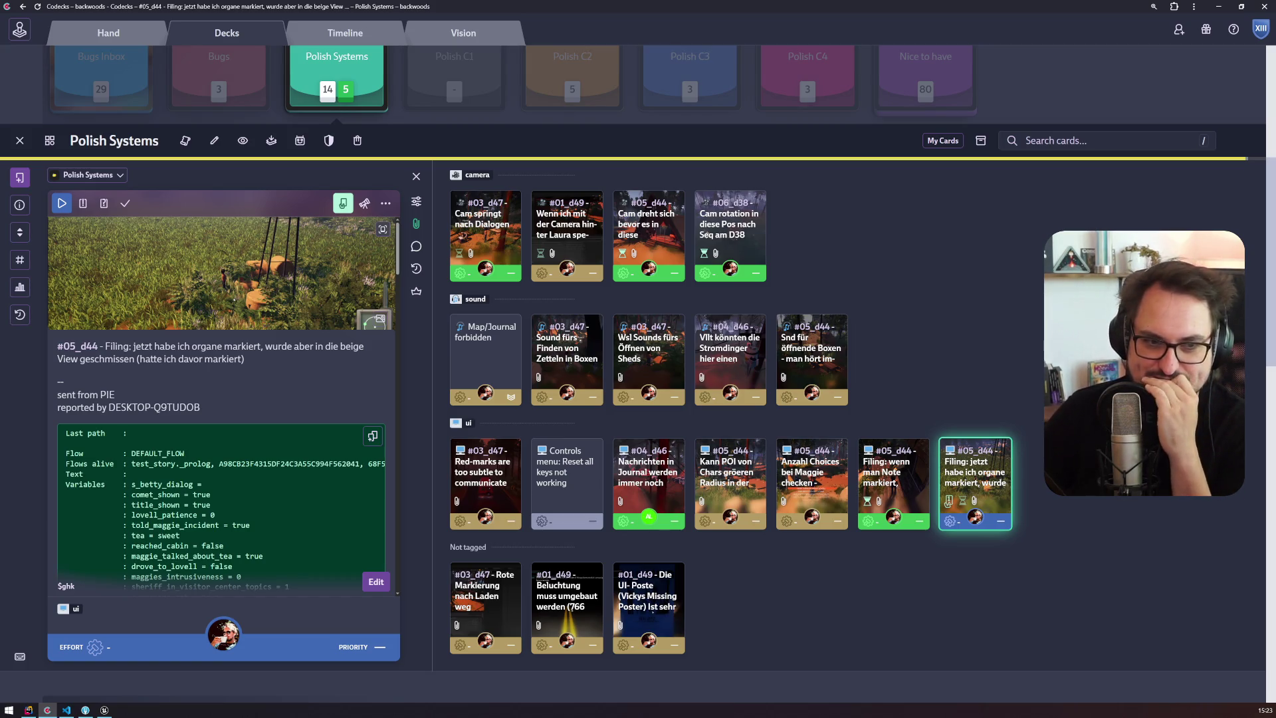
left_click(104, 710)
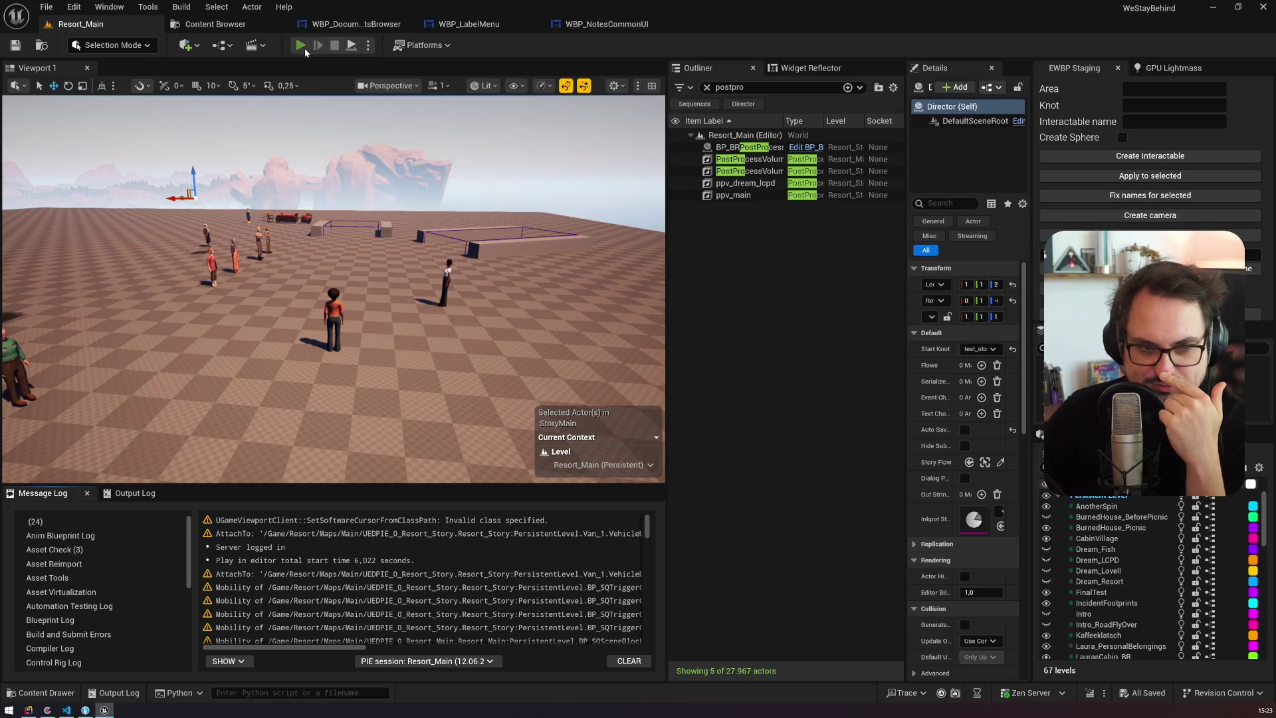
Step: Start Play and rerun 'ce load day28' from the console history
left_click(300, 45)
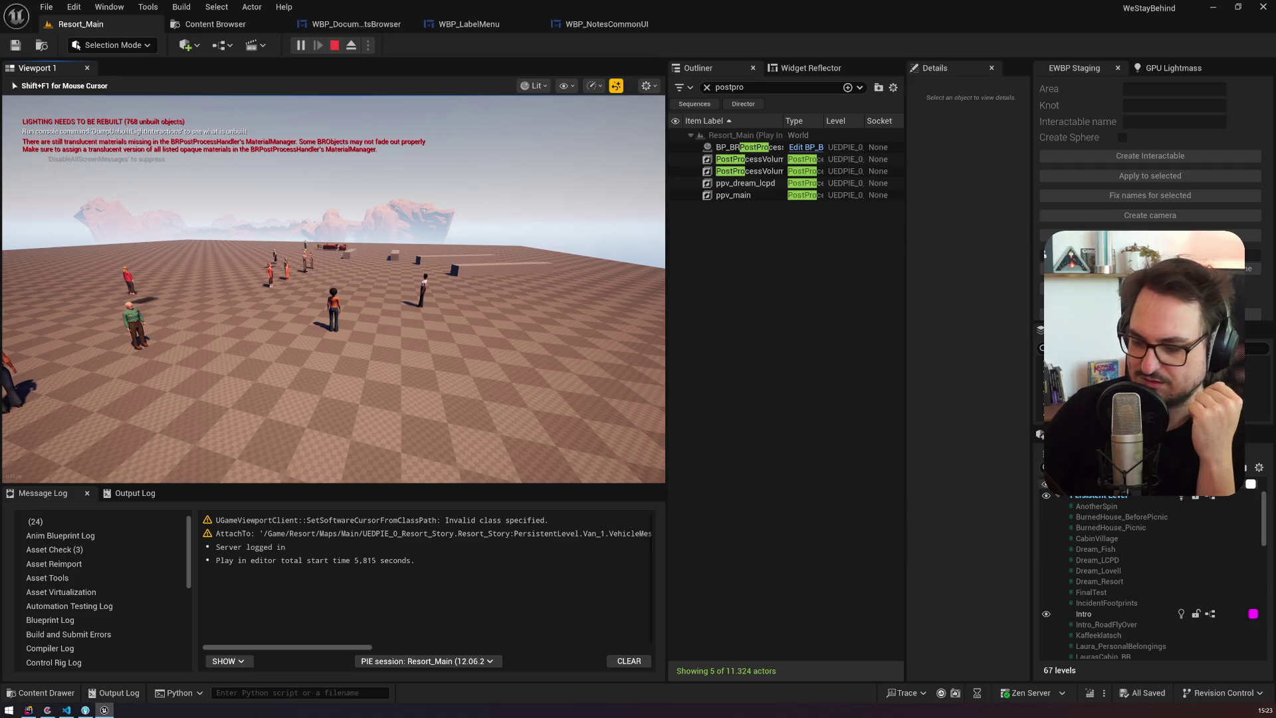
key("grave")
key("Up")
key("Return")
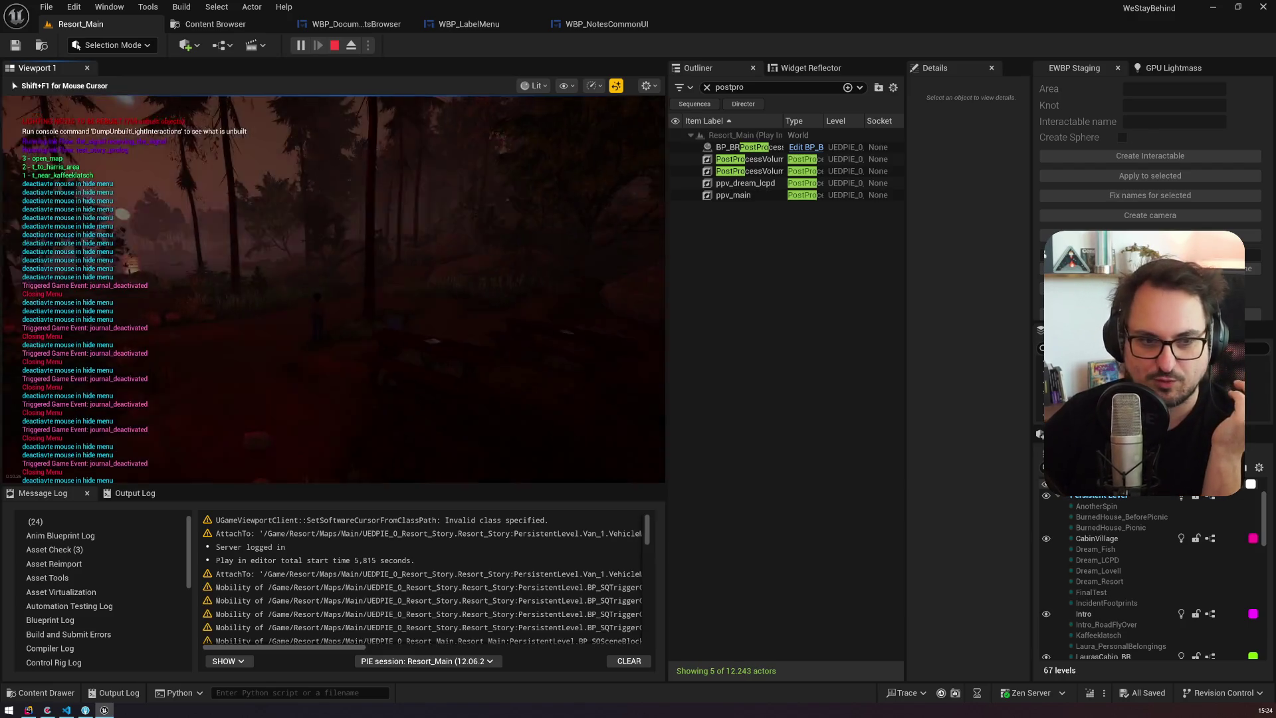
Step: Open the journal, set the peach note's label to black and relabel the stacked note
key("j")
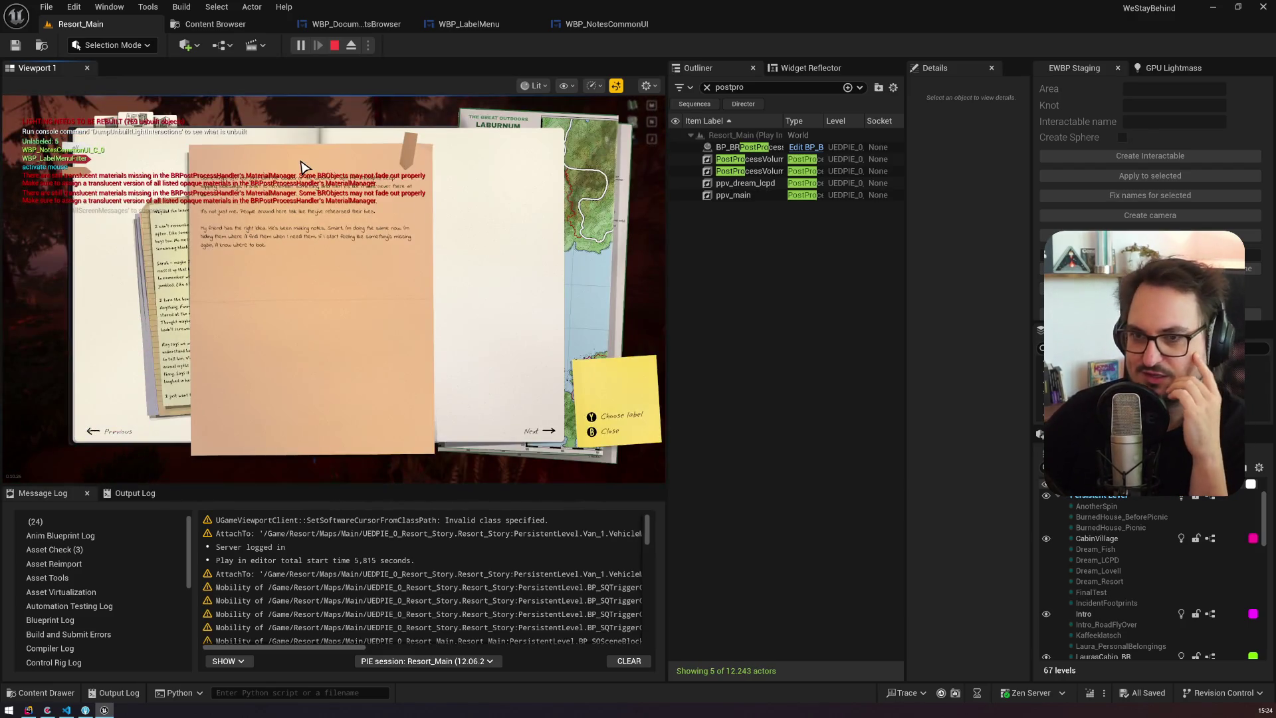
left_click(402, 143)
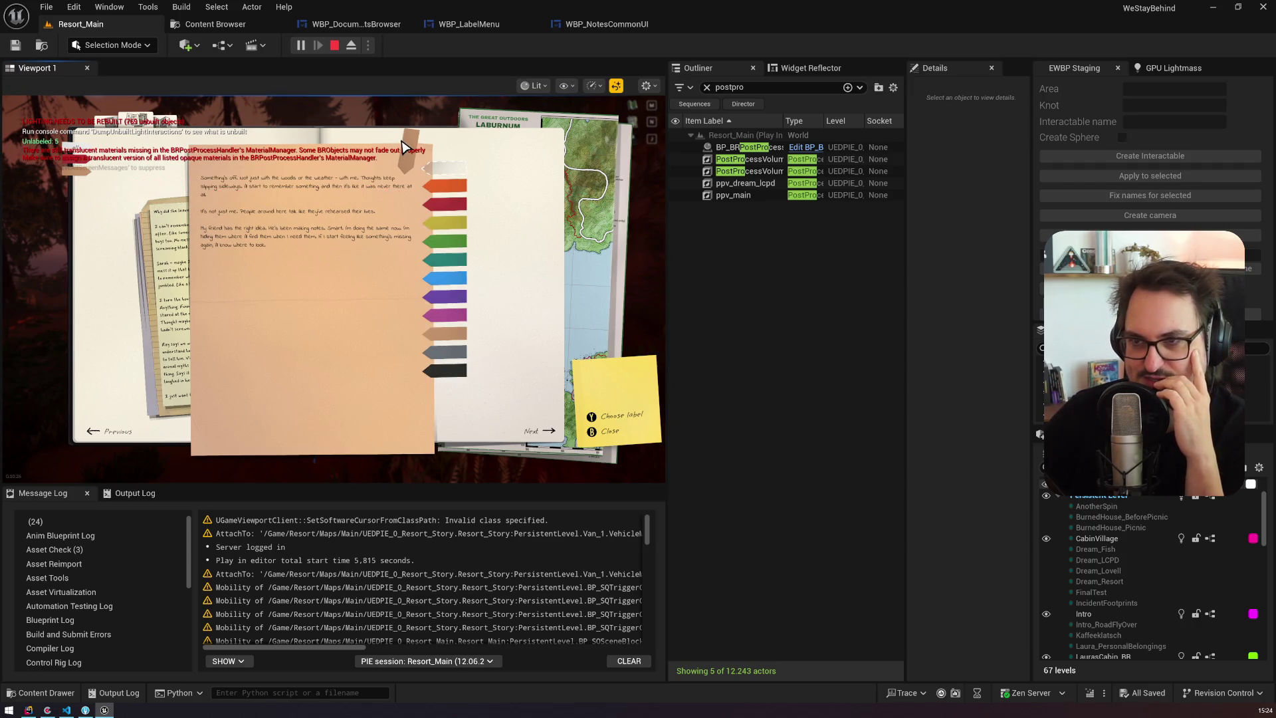
left_click(442, 370)
left_click(191, 240)
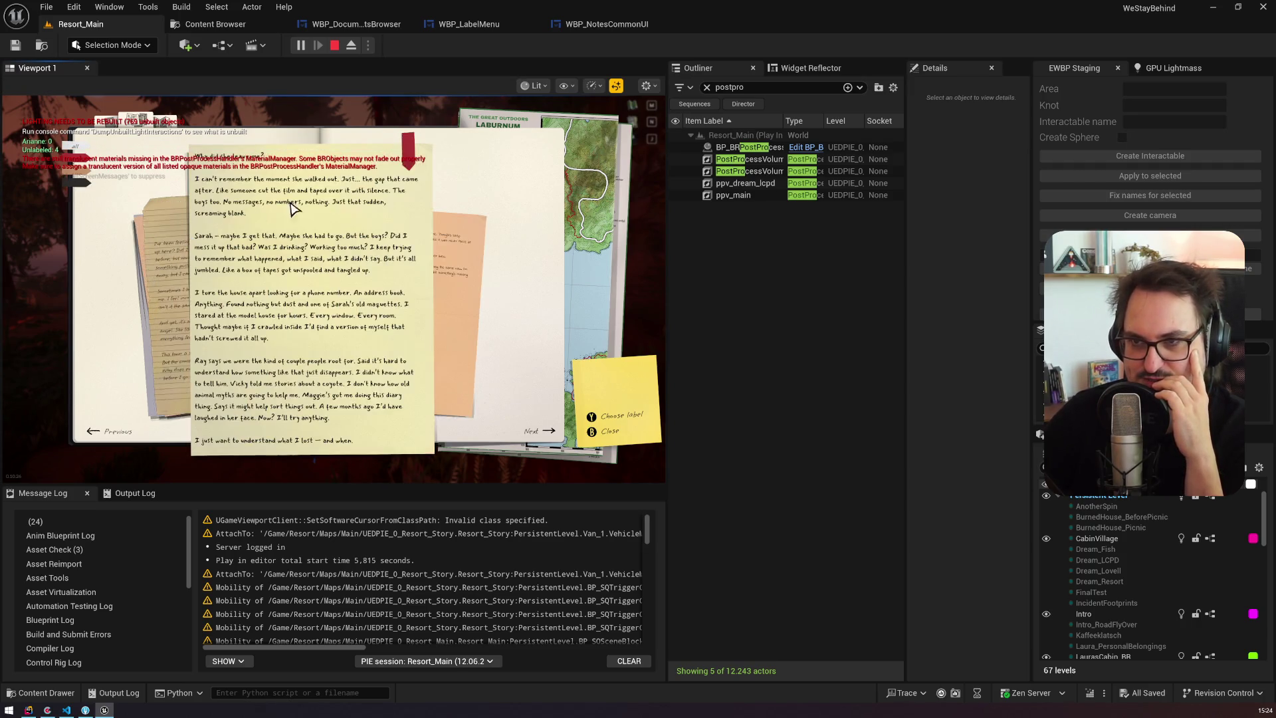
left_click(408, 142)
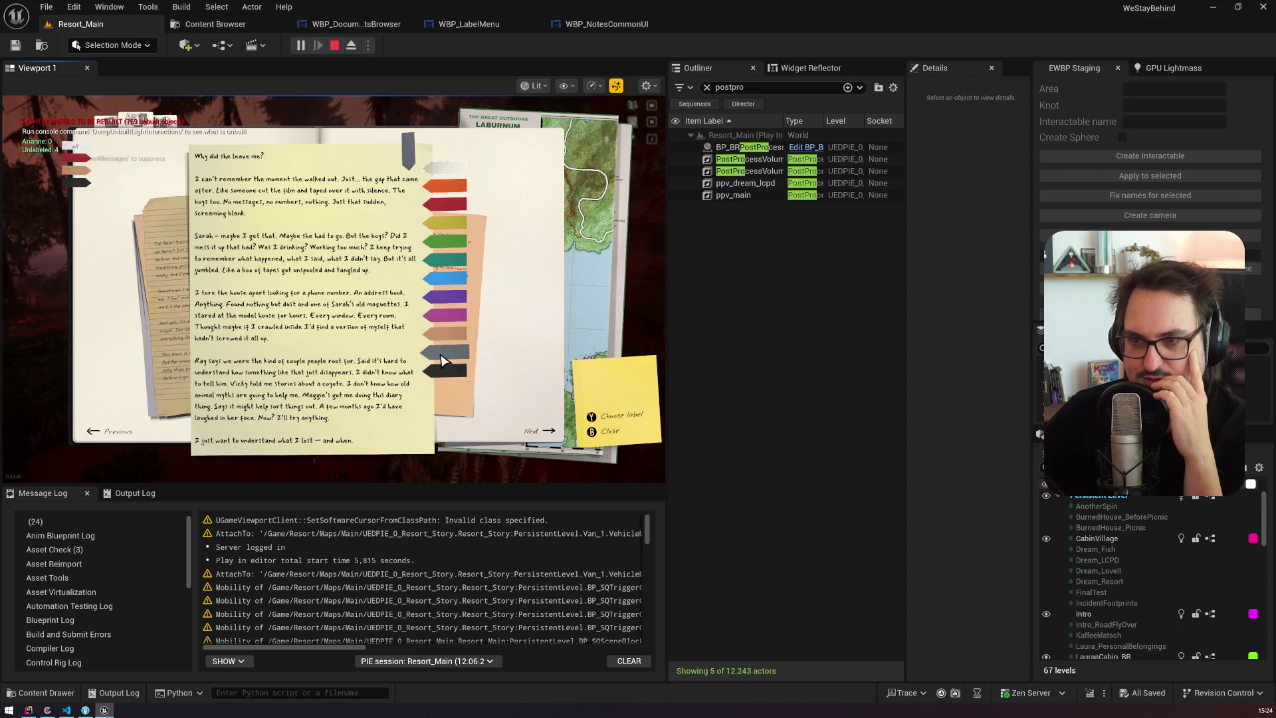
left_click(447, 318)
Step: Give the lined note the green Largara label and the peach note the yellow Hank label
left_click(168, 269)
left_click(408, 148)
left_click(444, 262)
left_click(181, 266)
left_click(411, 159)
left_click(453, 224)
Step: Filter to unlabeled notes; label the lined note blue Maggie and 'Why did she leave me?' green
left_click(95, 199)
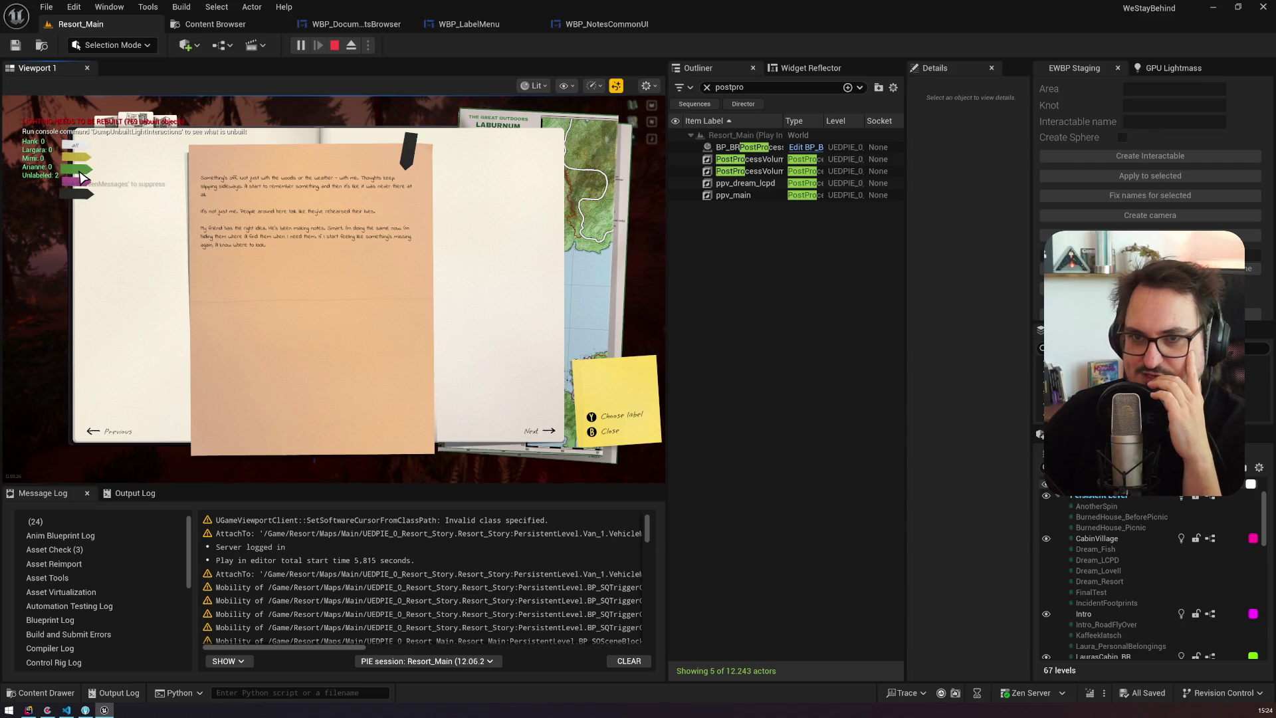
left_click(77, 193)
left_click(408, 151)
left_click(445, 275)
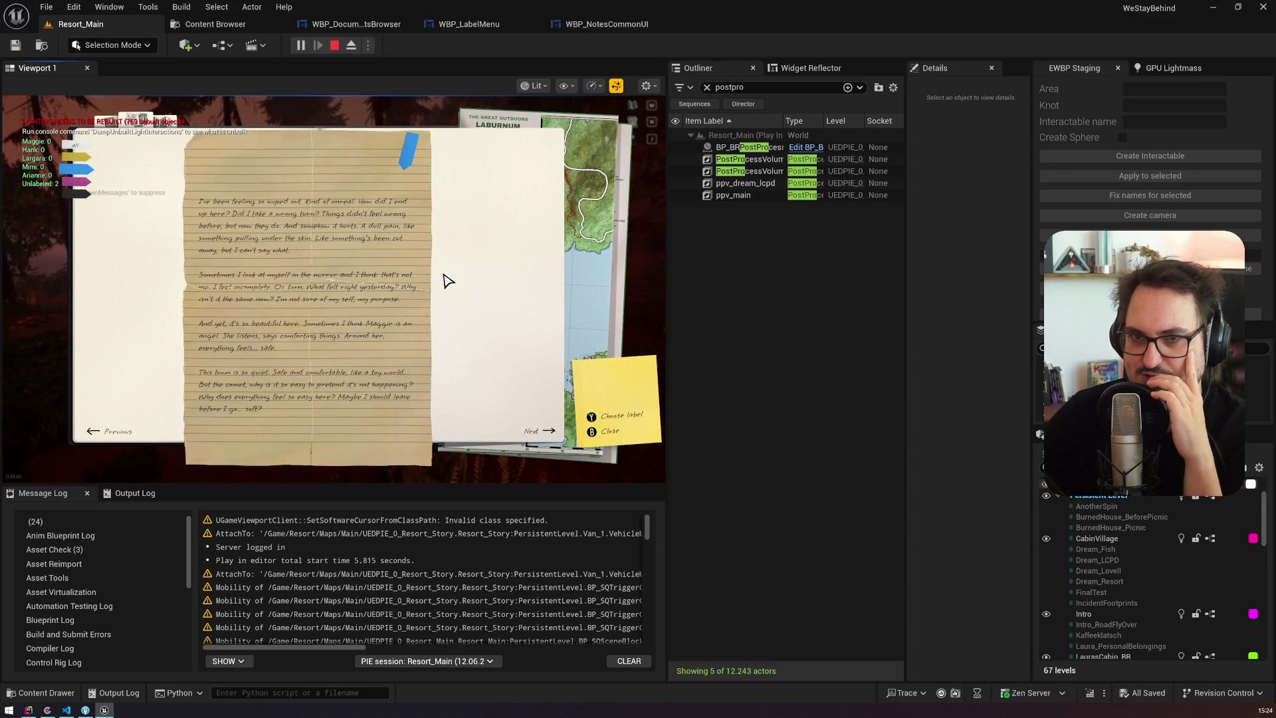
left_click(76, 193)
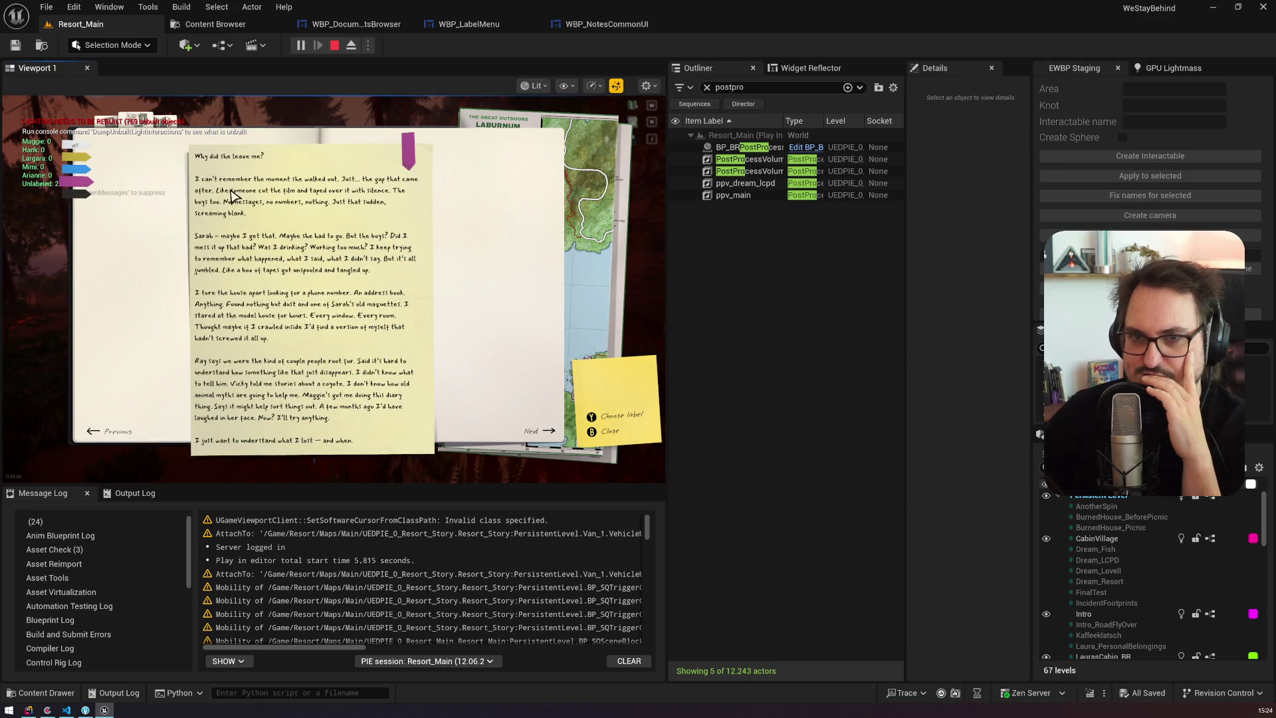
left_click(409, 153)
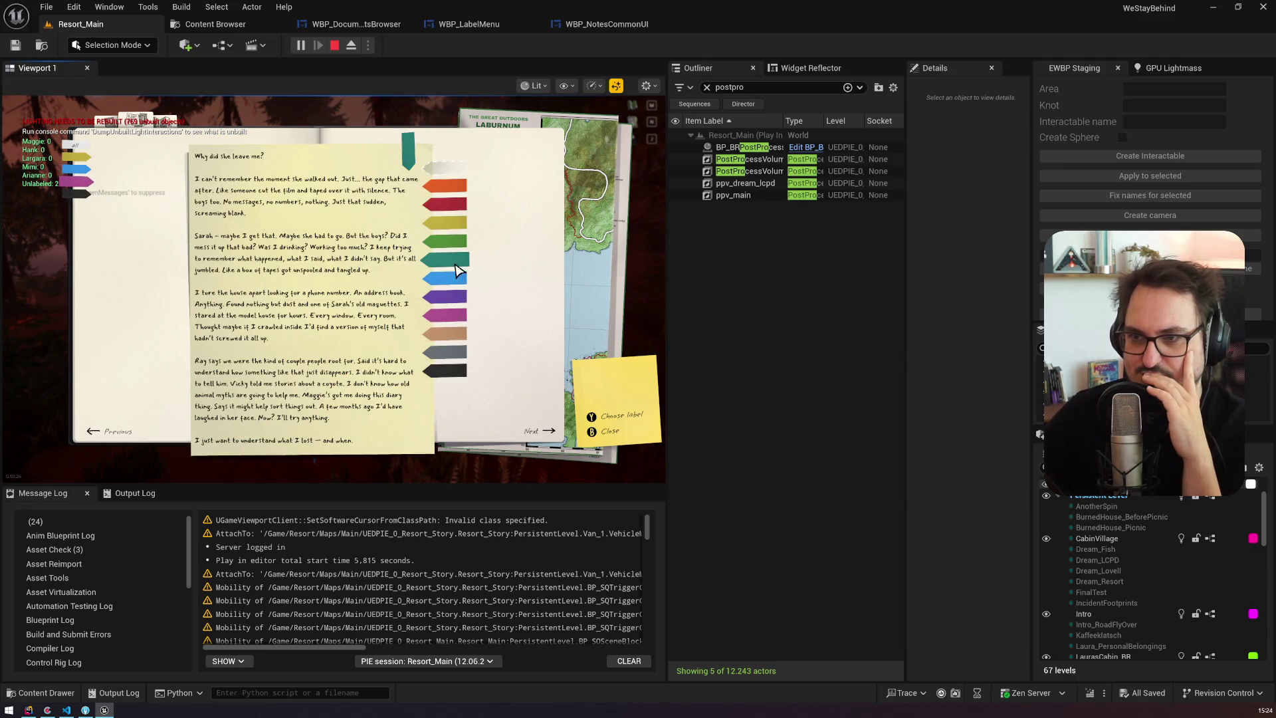
left_click(456, 242)
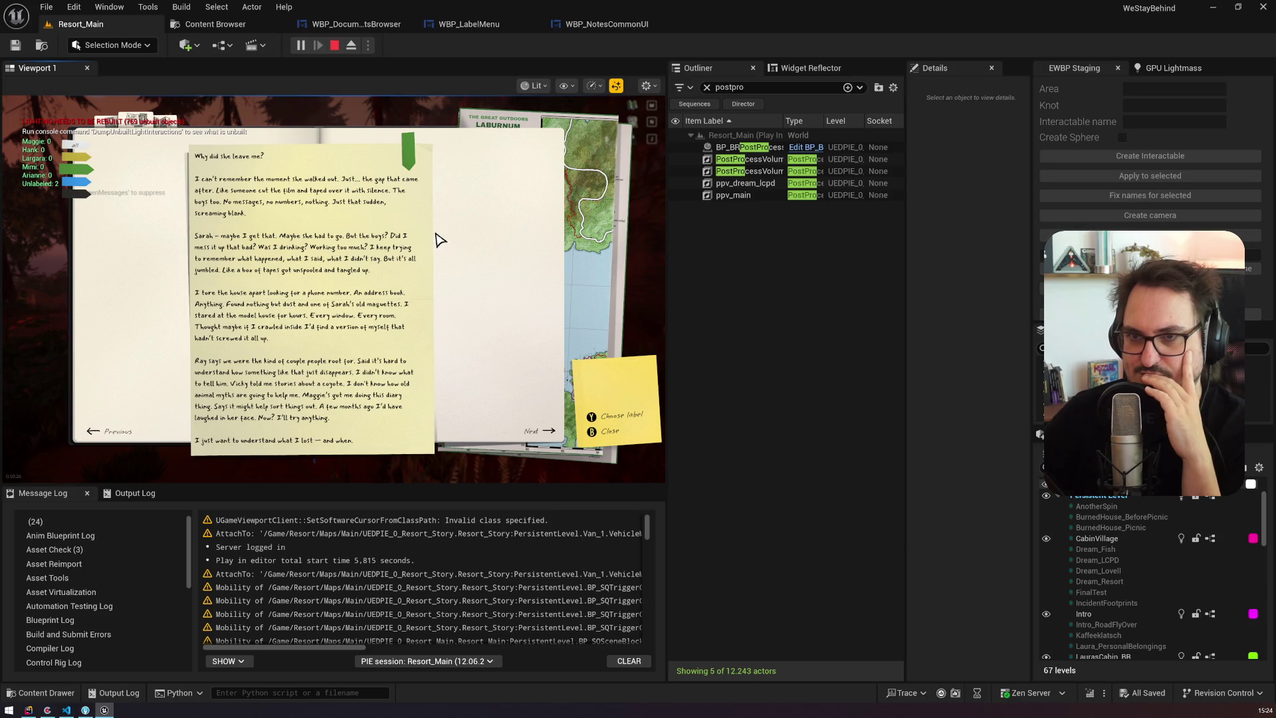
Step: Give the laburnum note and another unlabeled note the orange Laura label
left_click(73, 158)
left_click(420, 155)
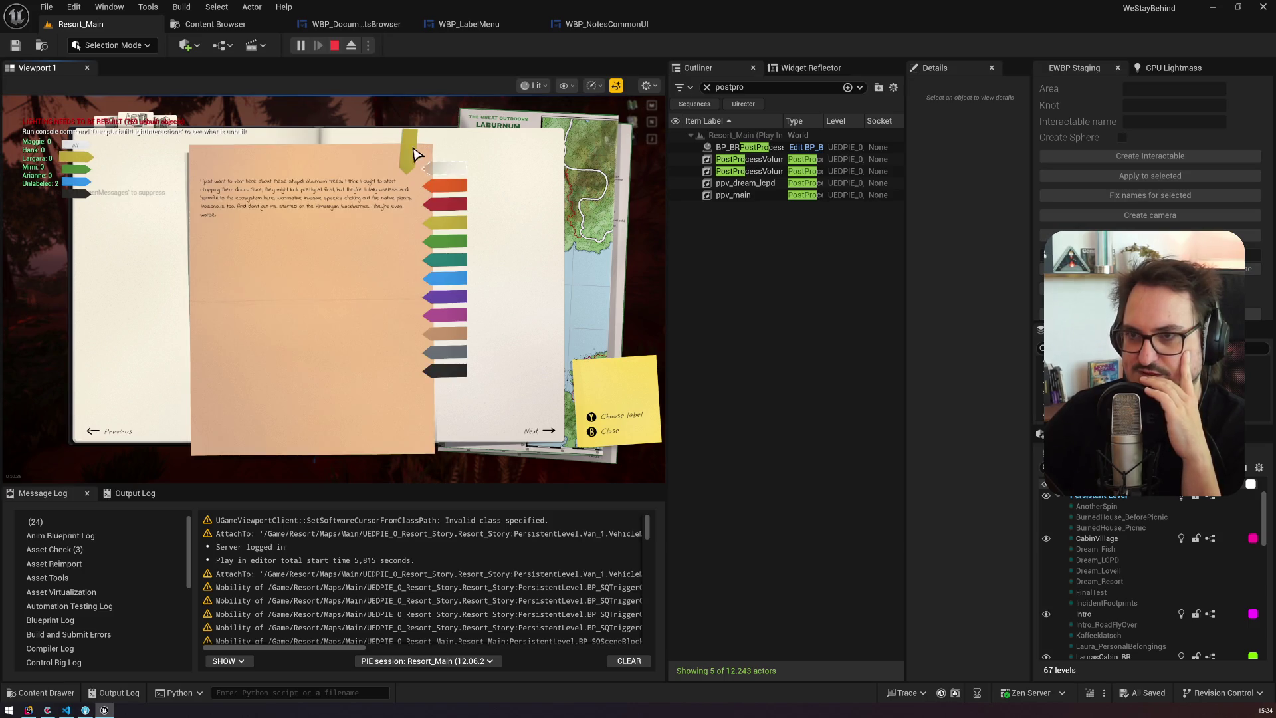
left_click(459, 191)
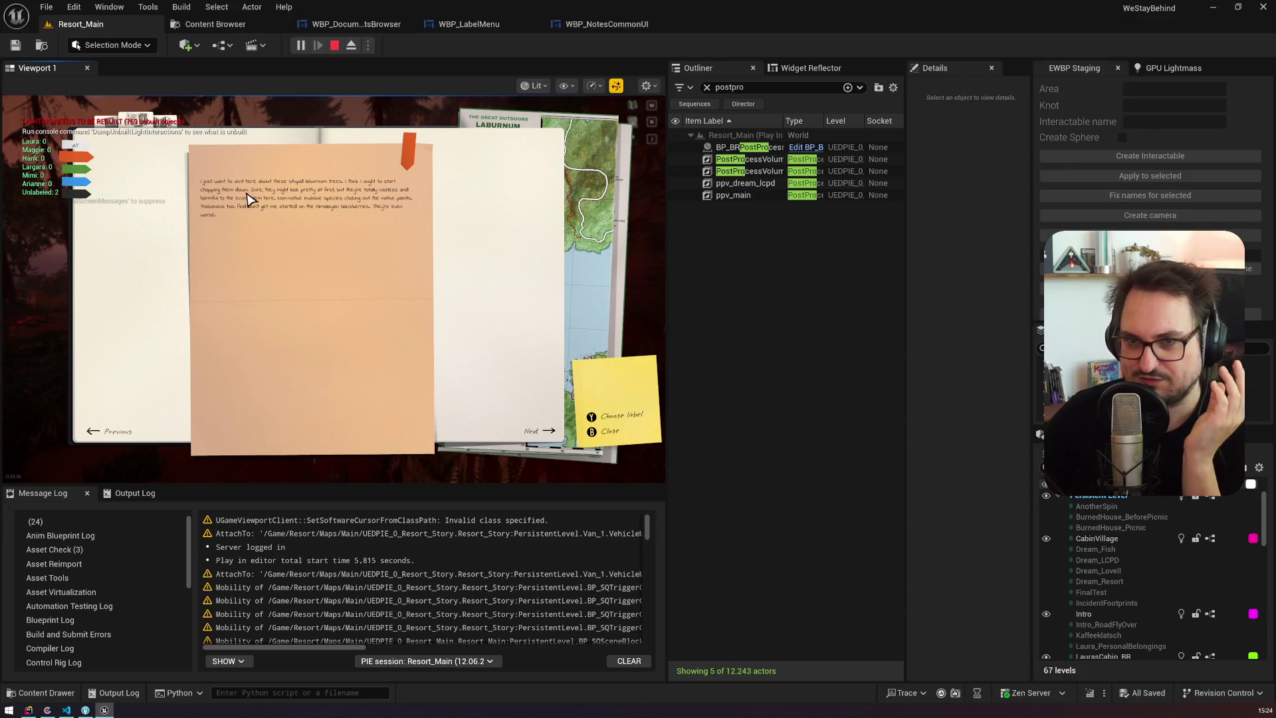
left_click(89, 190)
left_click(413, 151)
left_click(460, 188)
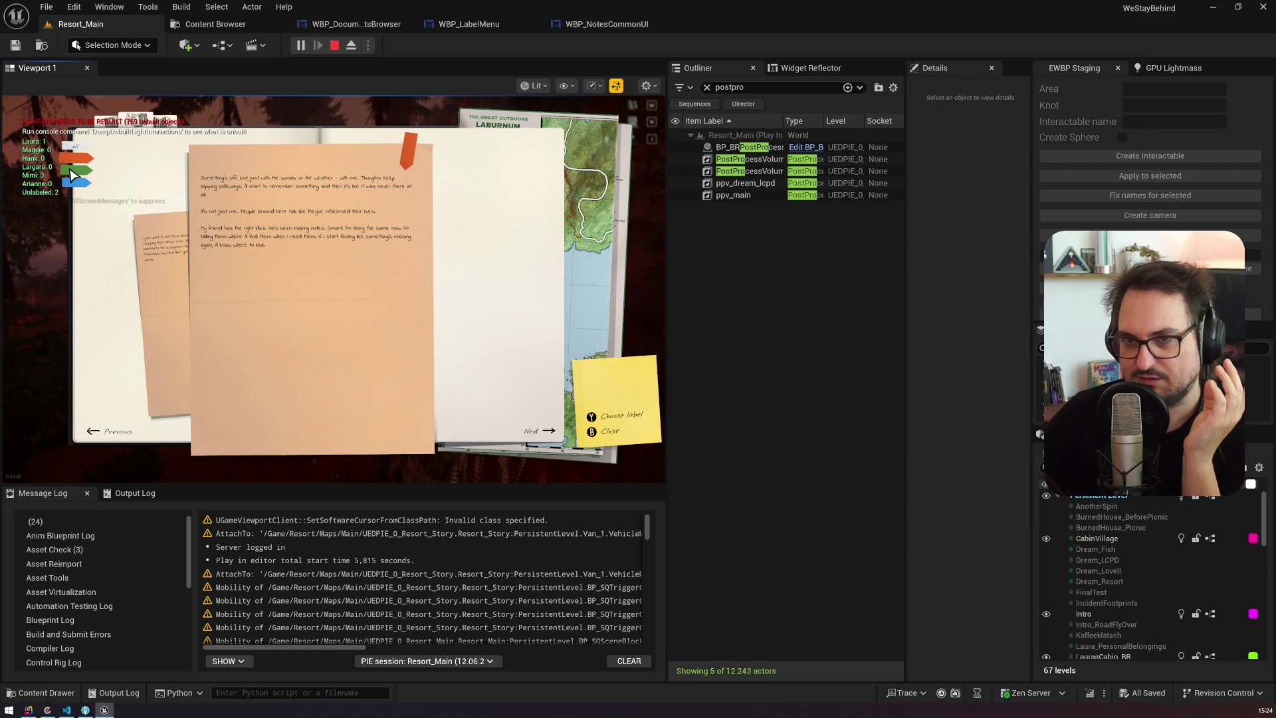
Step: Relabel the orange peach note from Laura to Arianne, then reset it to black unlabeled
left_click(90, 191)
left_click(408, 149)
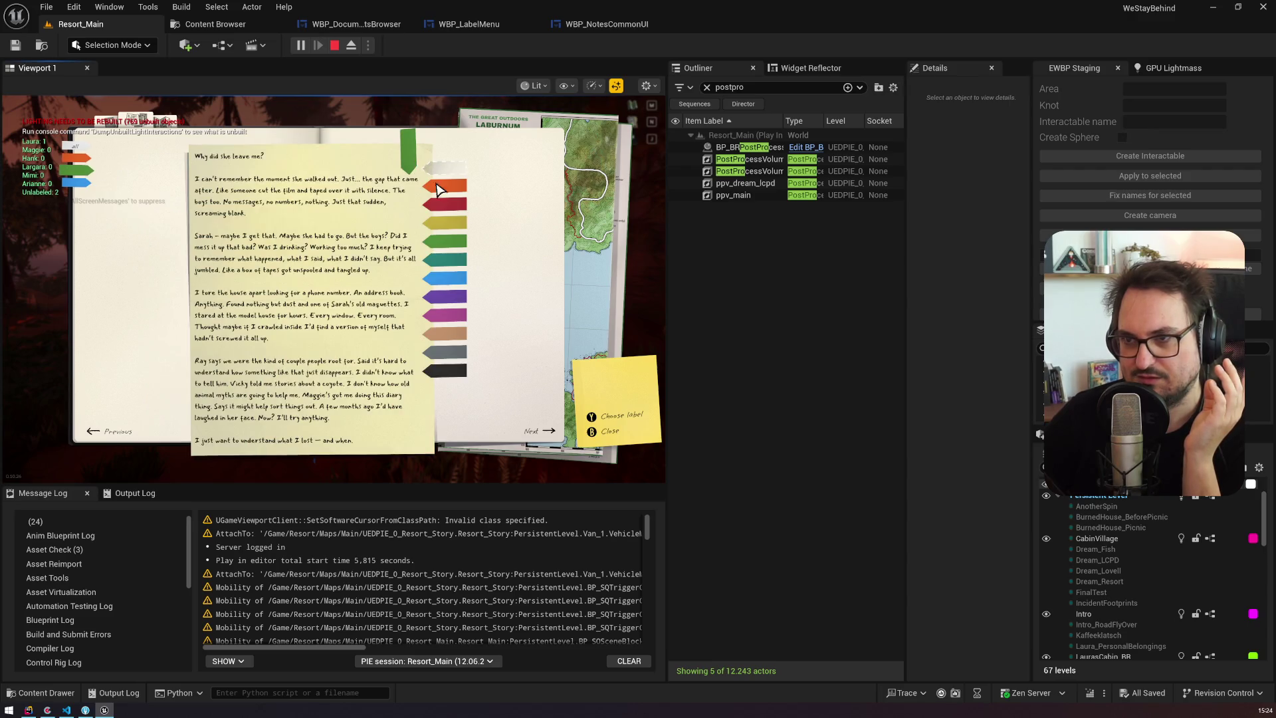
left_click(444, 350)
left_click(81, 166)
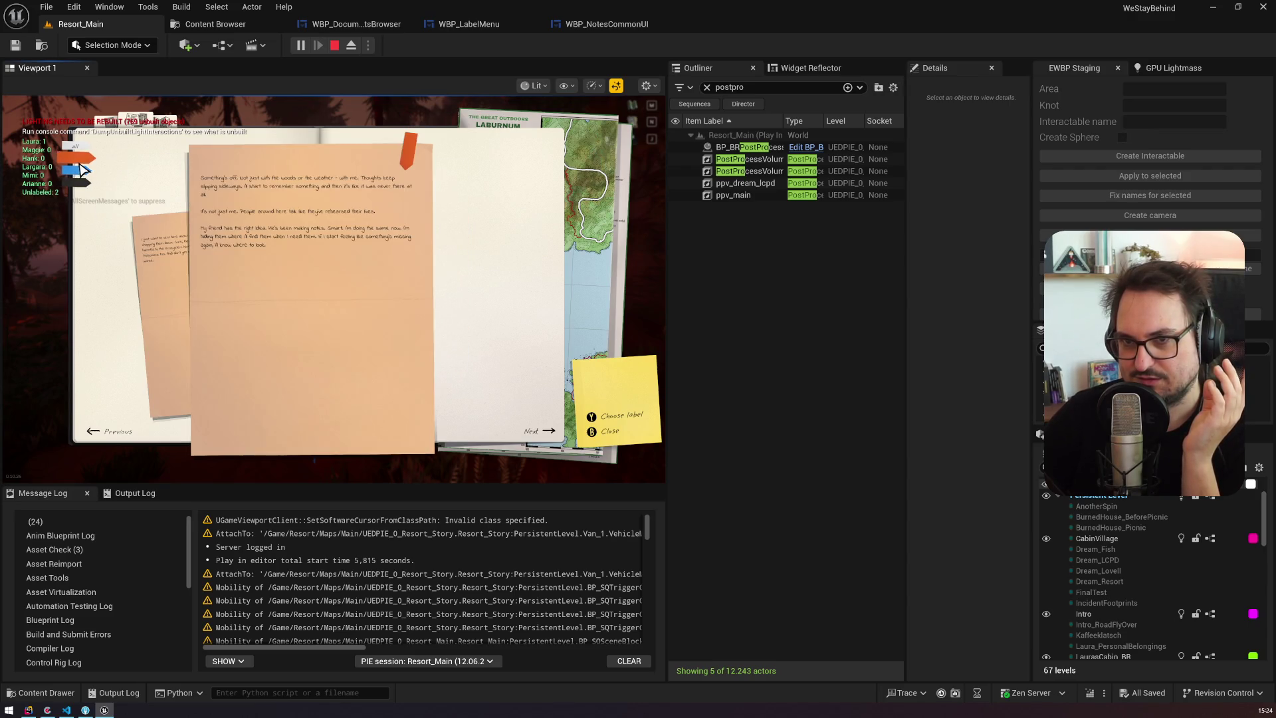
left_click(408, 151)
left_click(462, 367)
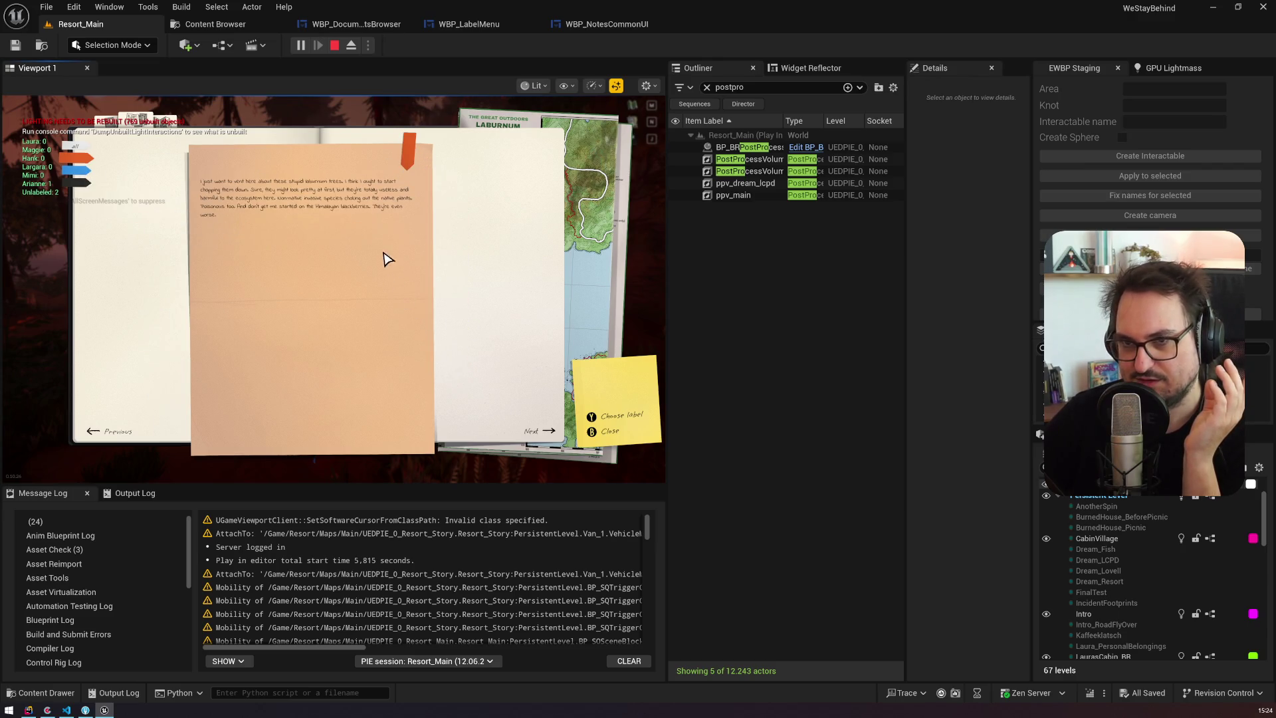
left_click(405, 163)
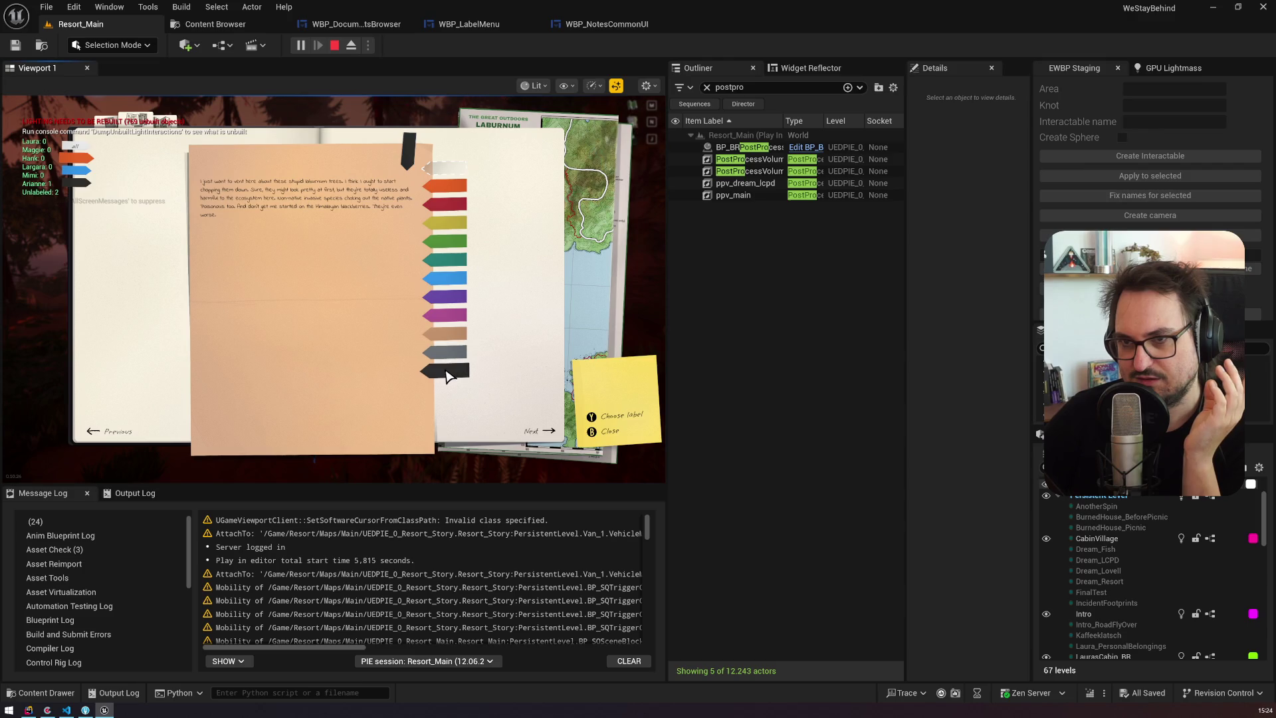
left_click(448, 365)
Step: Give the lined diary page the purple label and the laburnum note the yellow-green label
left_click(93, 171)
left_click(408, 152)
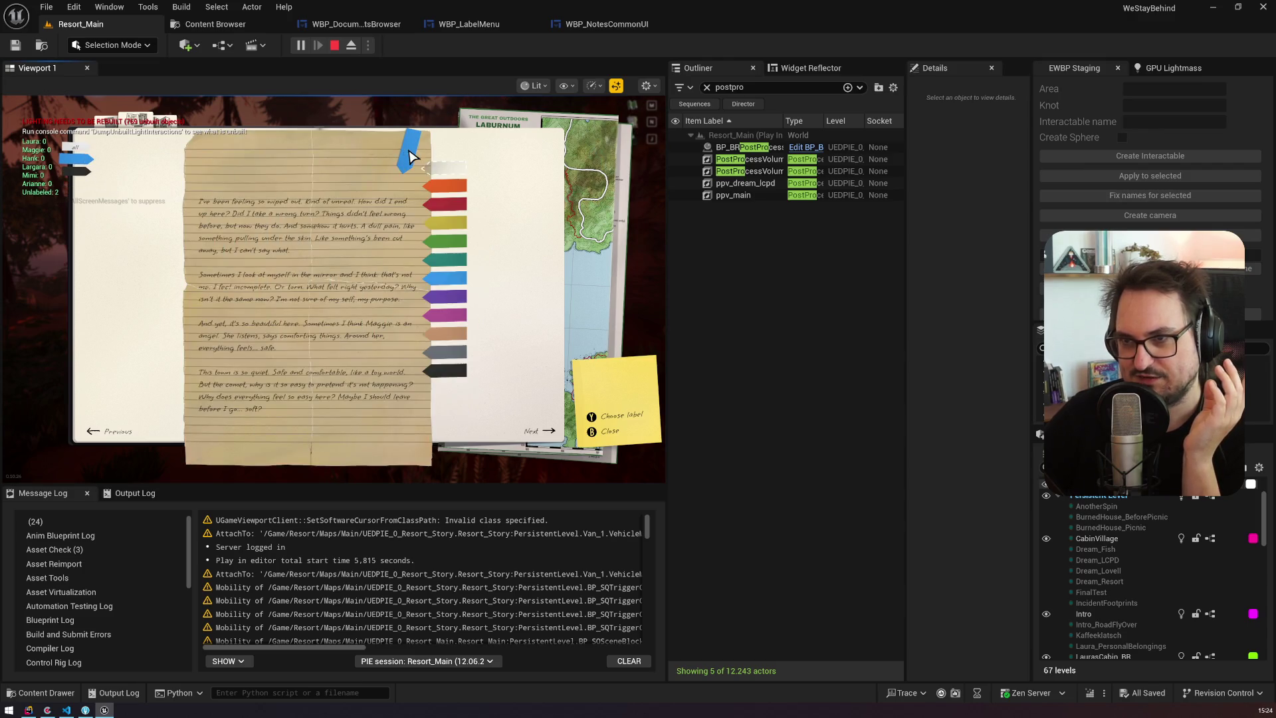
left_click(452, 301)
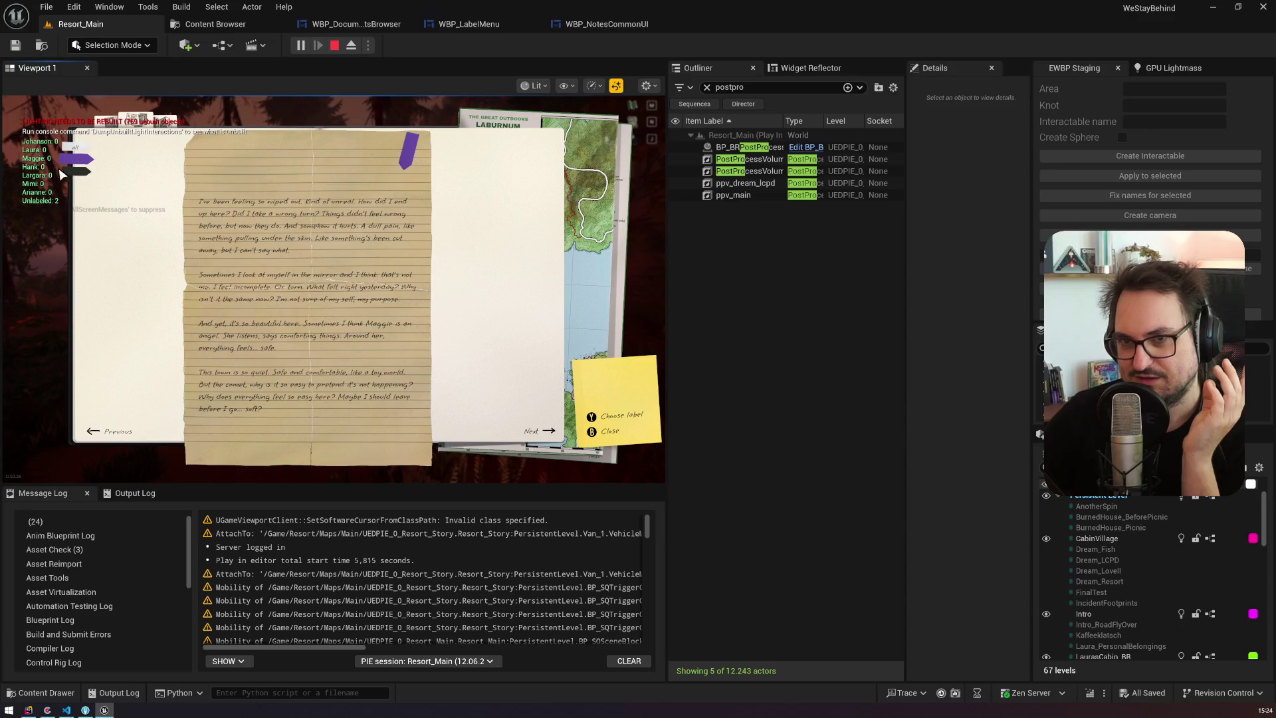
left_click(53, 172)
left_click(416, 149)
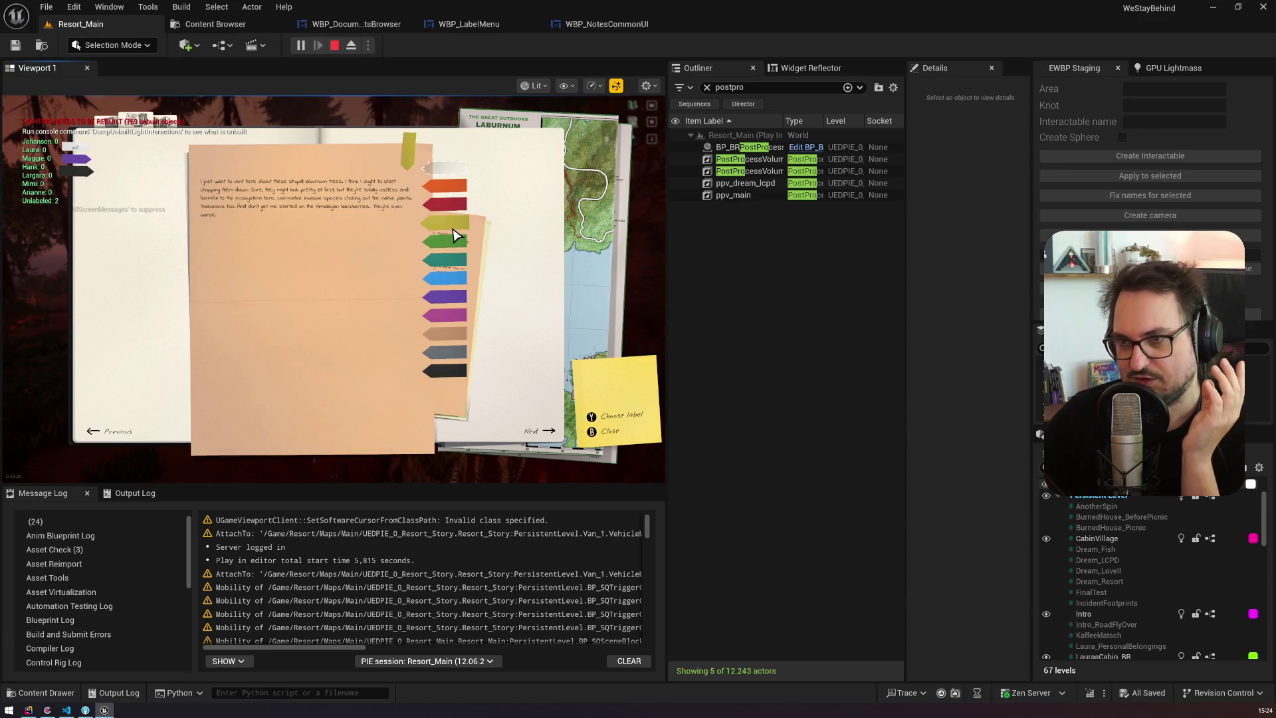
left_click(452, 235)
Step: Flip between the purple diary page and yellow-green laburnum note to check their labels
left_click(78, 171)
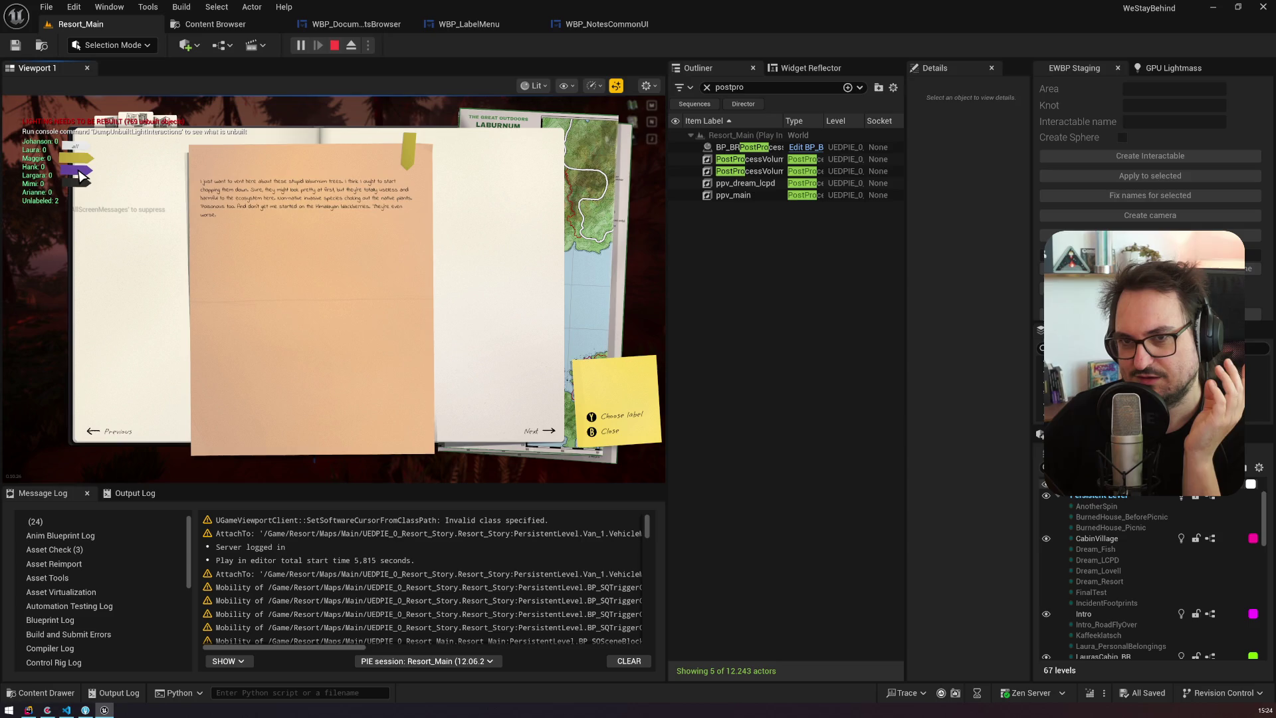
left_click(79, 185)
left_click(78, 172)
left_click(76, 159)
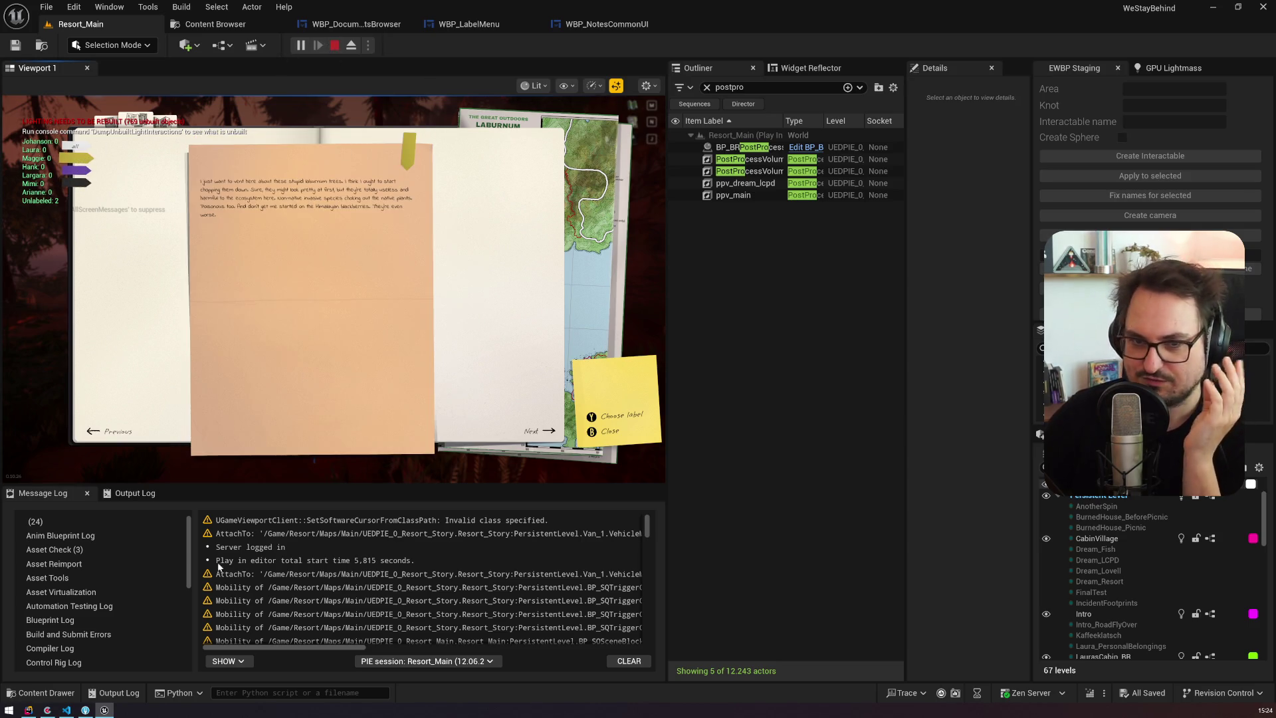
left_click(47, 710)
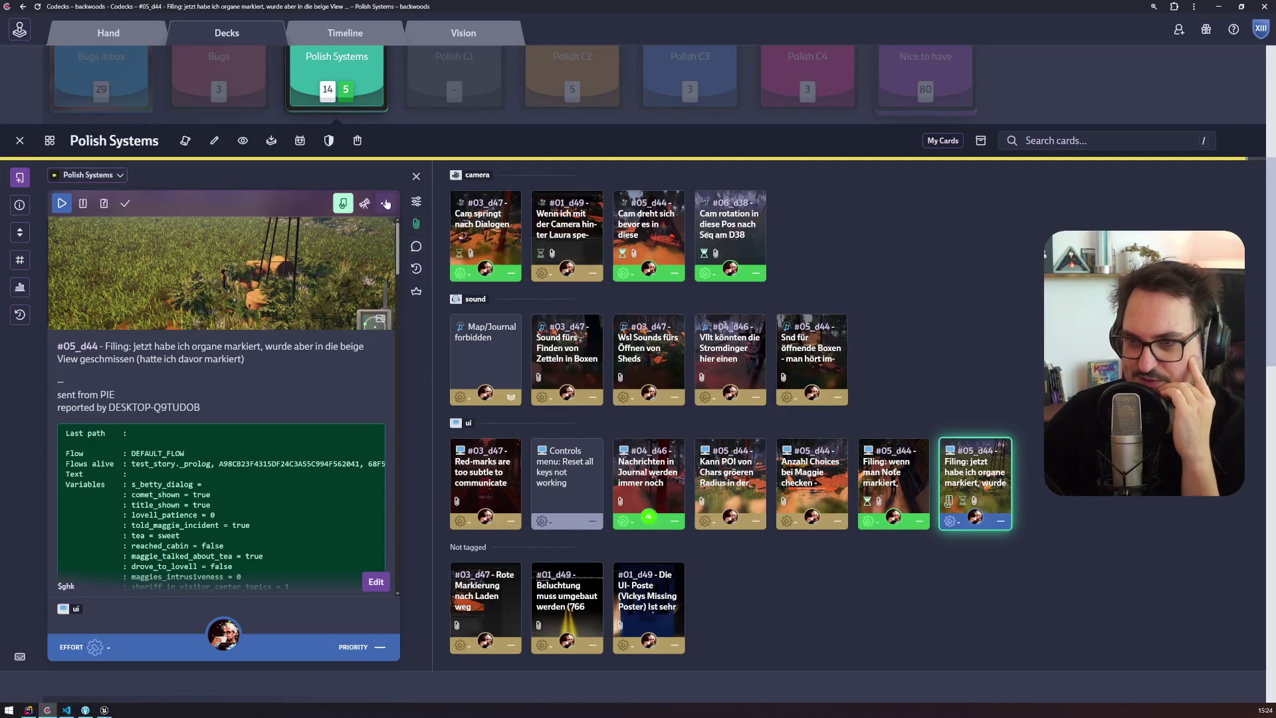
Step: Archive the #05_d44 Filing card about orange-marked notes in beige view
left_click(385, 203)
left_click(359, 360)
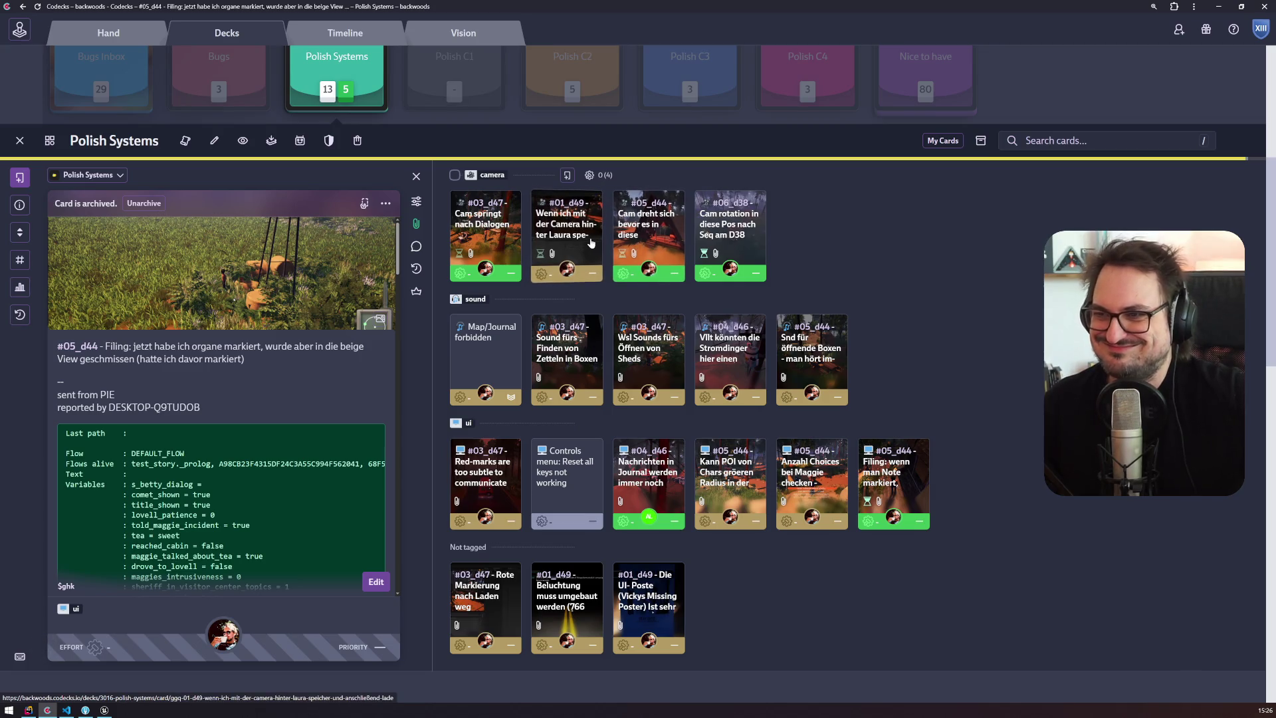
Step: Browse the Polish Systems cards up to the #05_d44 POI-radius card, then return to Unreal
left_click(591, 244)
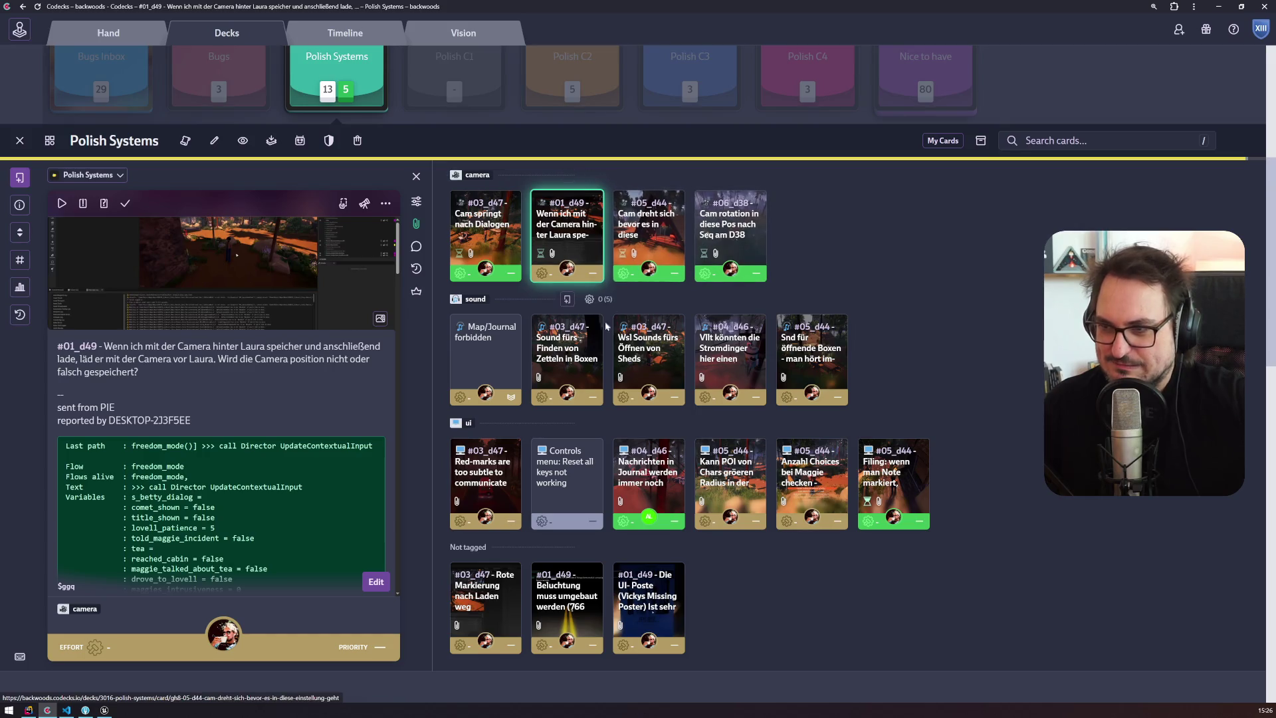
left_click(493, 472)
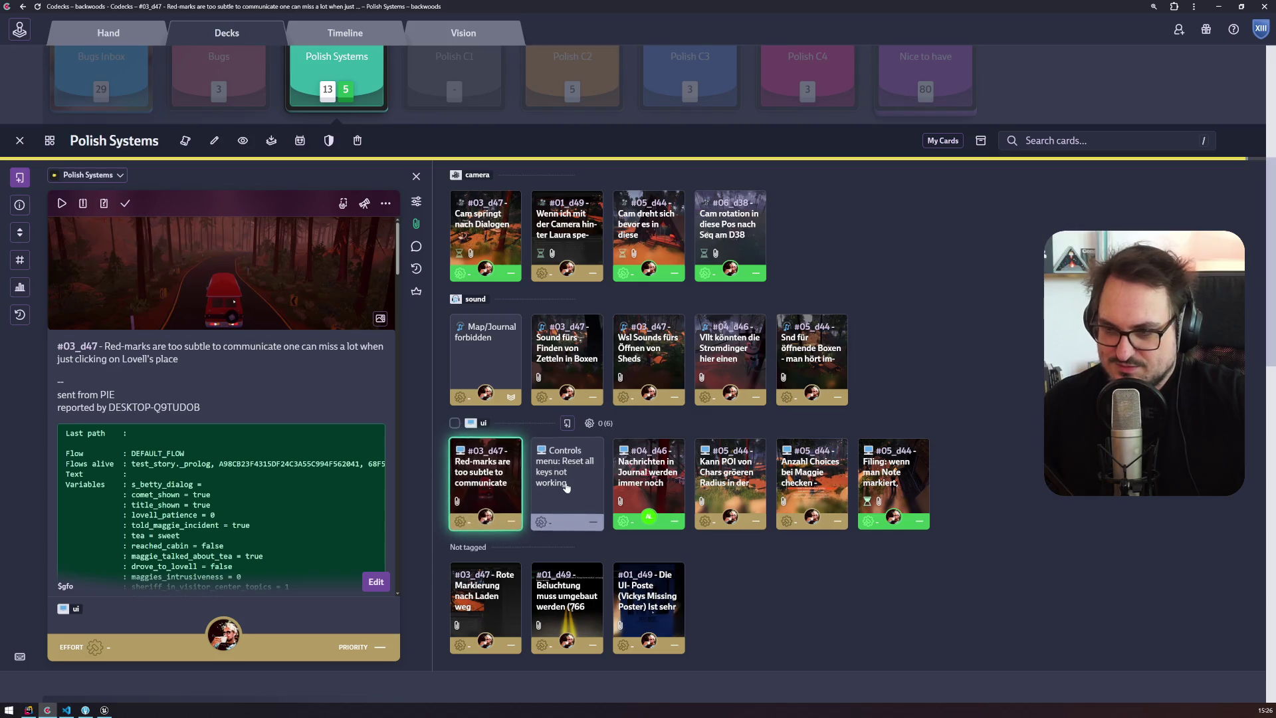
left_click(564, 476)
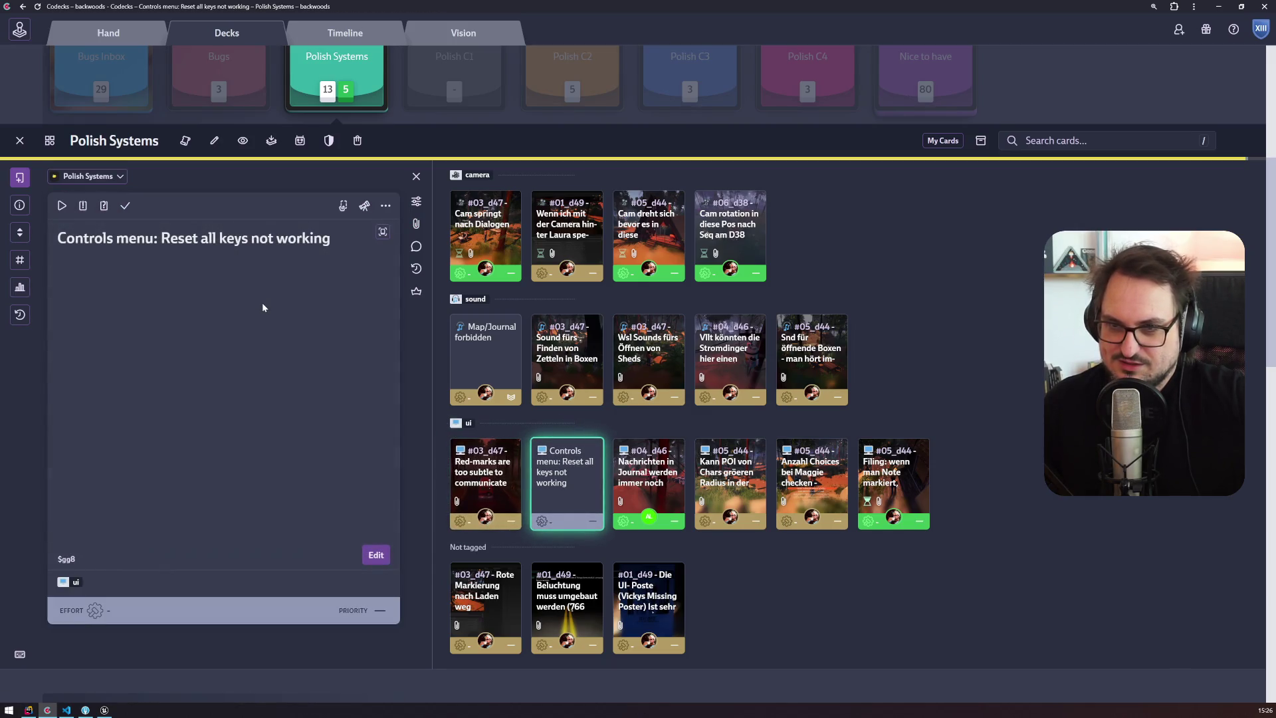
left_click(648, 475)
left_click(730, 475)
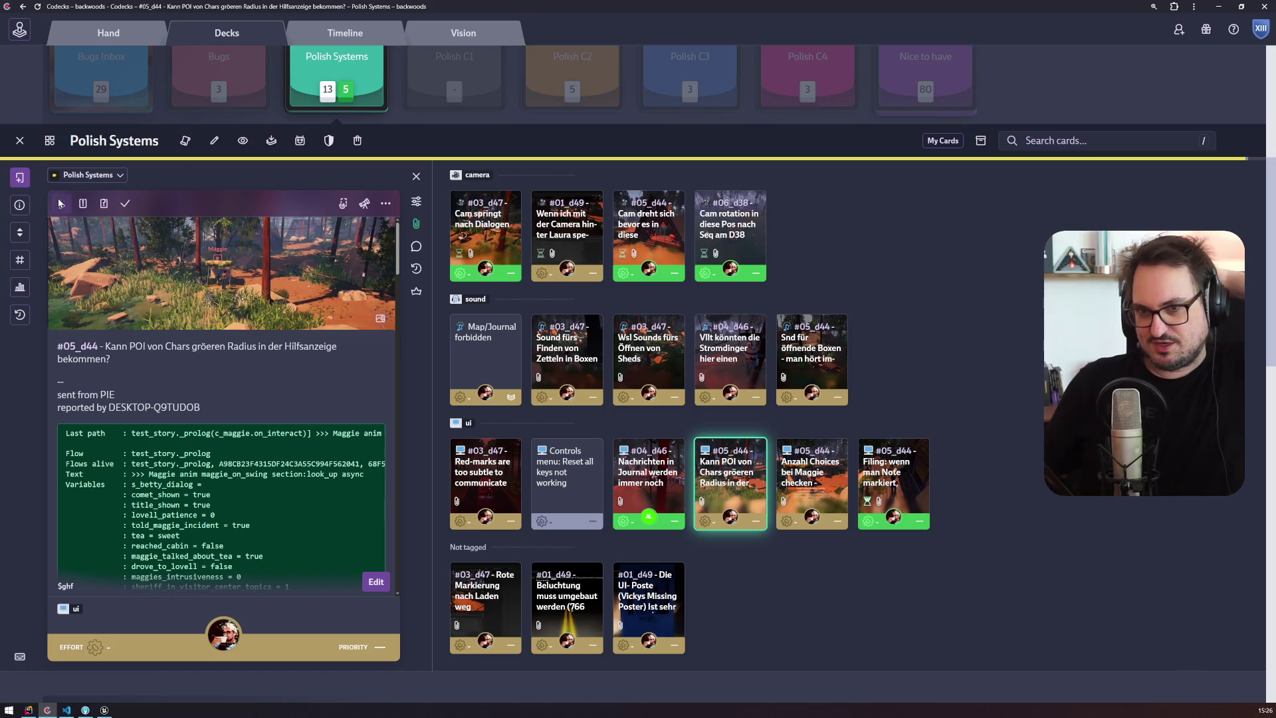
left_click(104, 710)
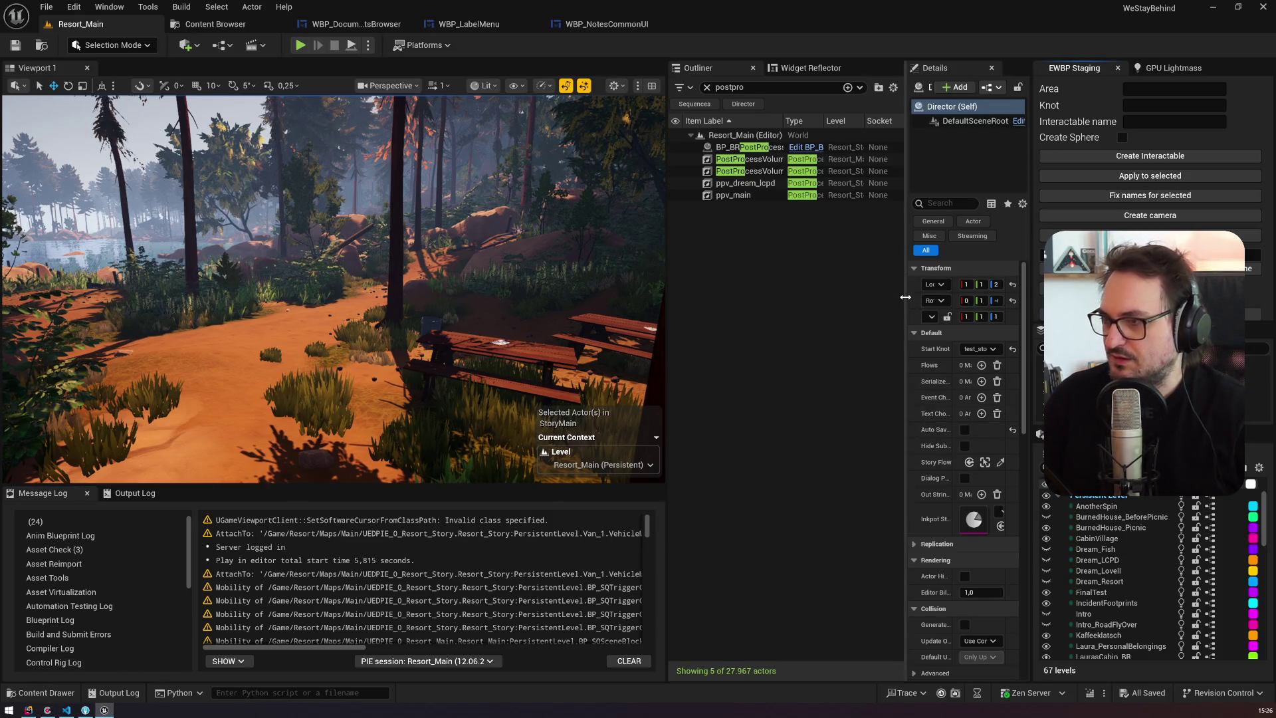
Step: Set the Director's Start Knot to test_story_44_days and start a Play In Editor session
left_click_drag(908, 306, 838, 306)
left_click(952, 334)
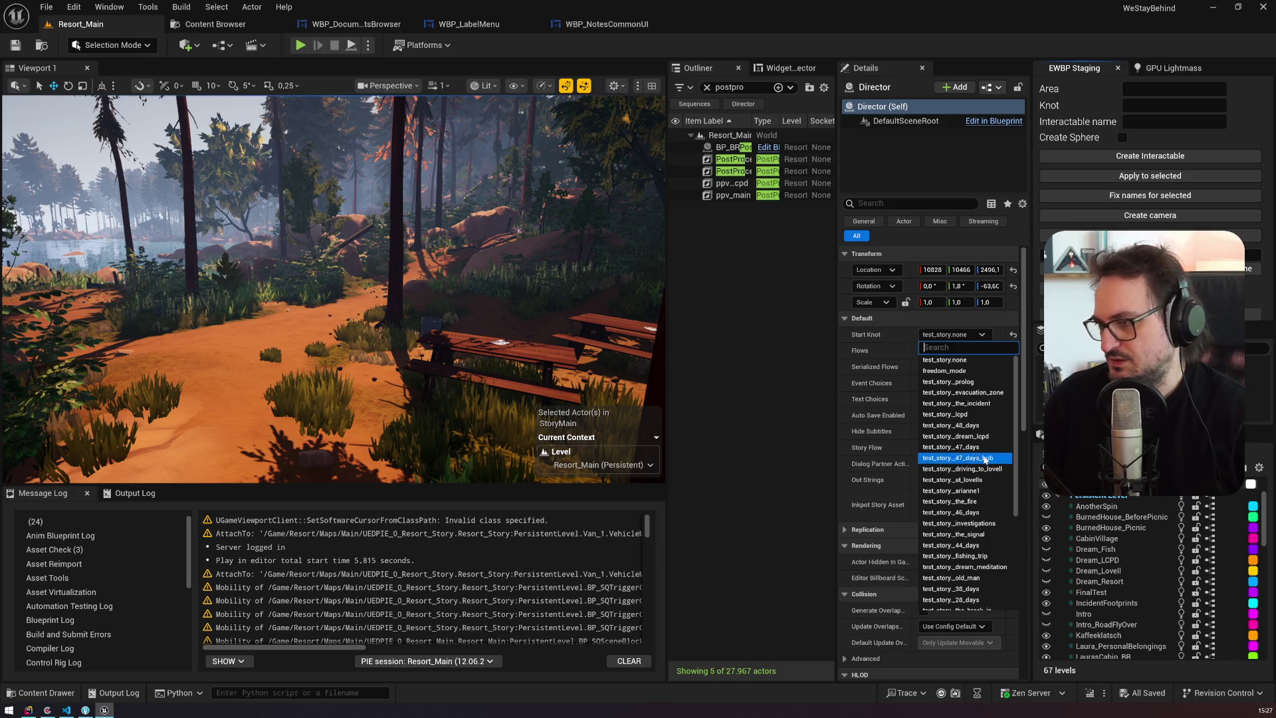
left_click(989, 545)
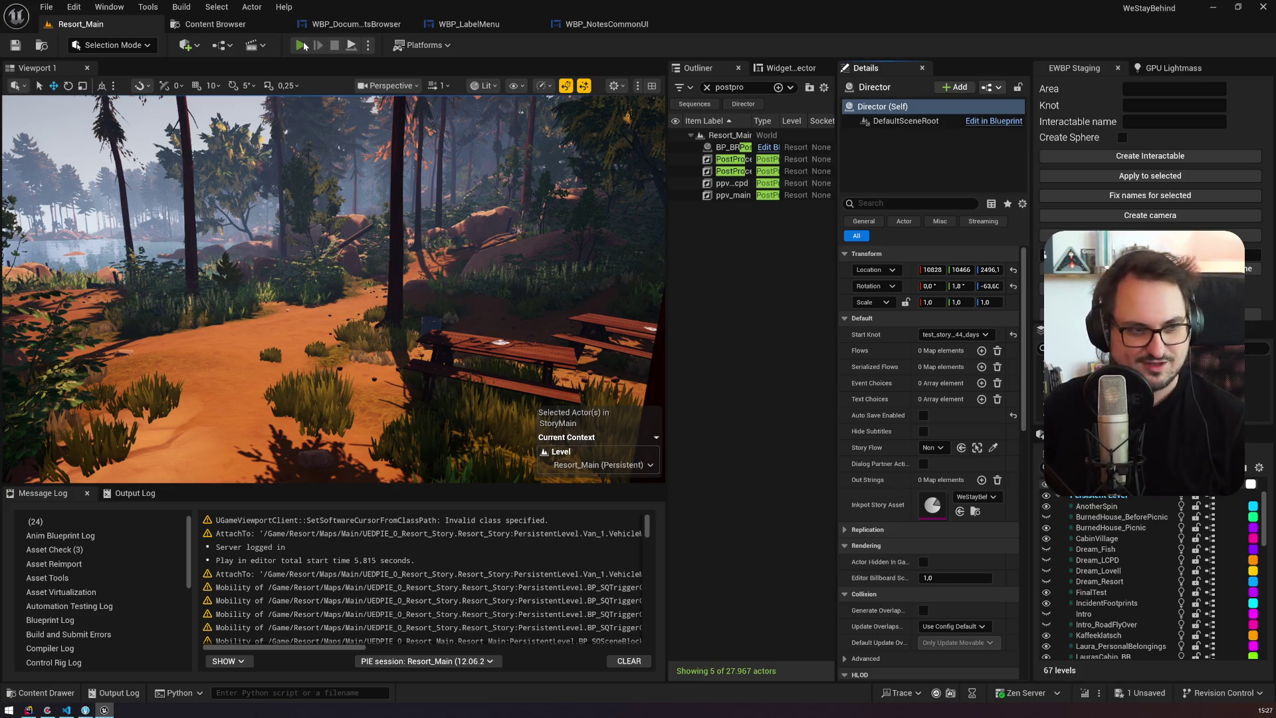
left_click(302, 45)
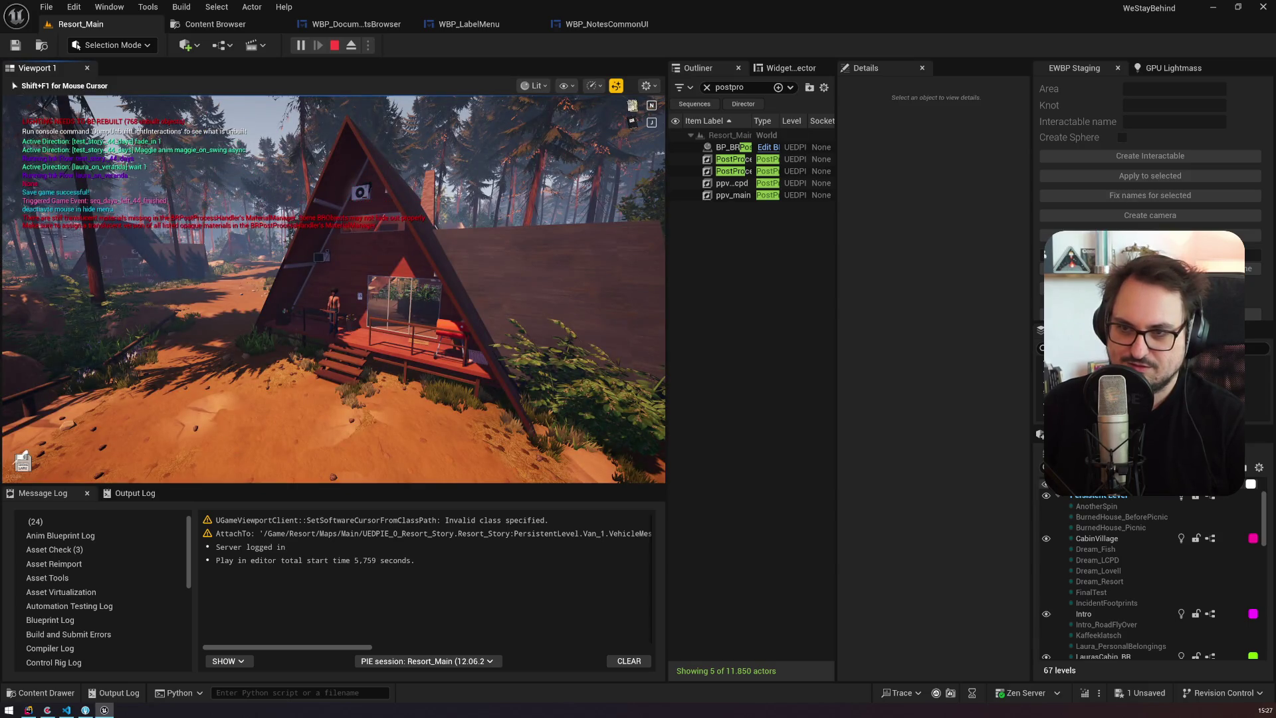
Step: Walk the character onto the A-frame cabin porch and through its door, then stop playing
key("w")
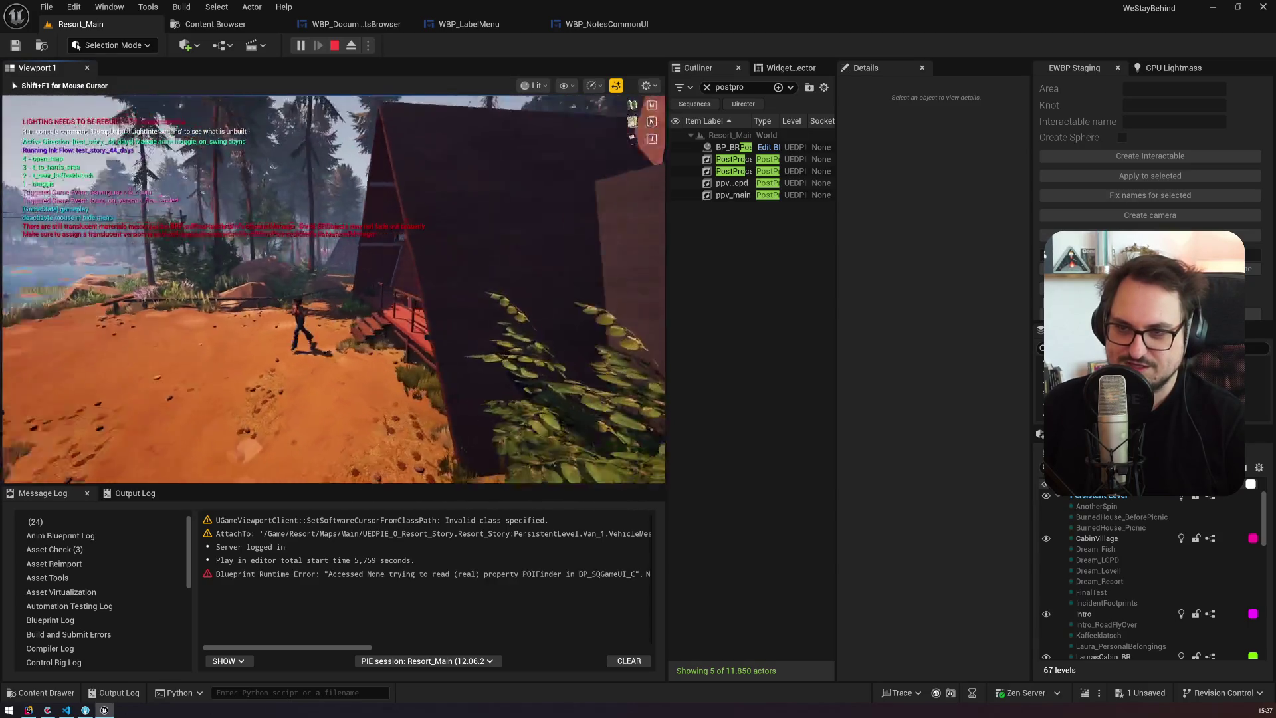
key("d")
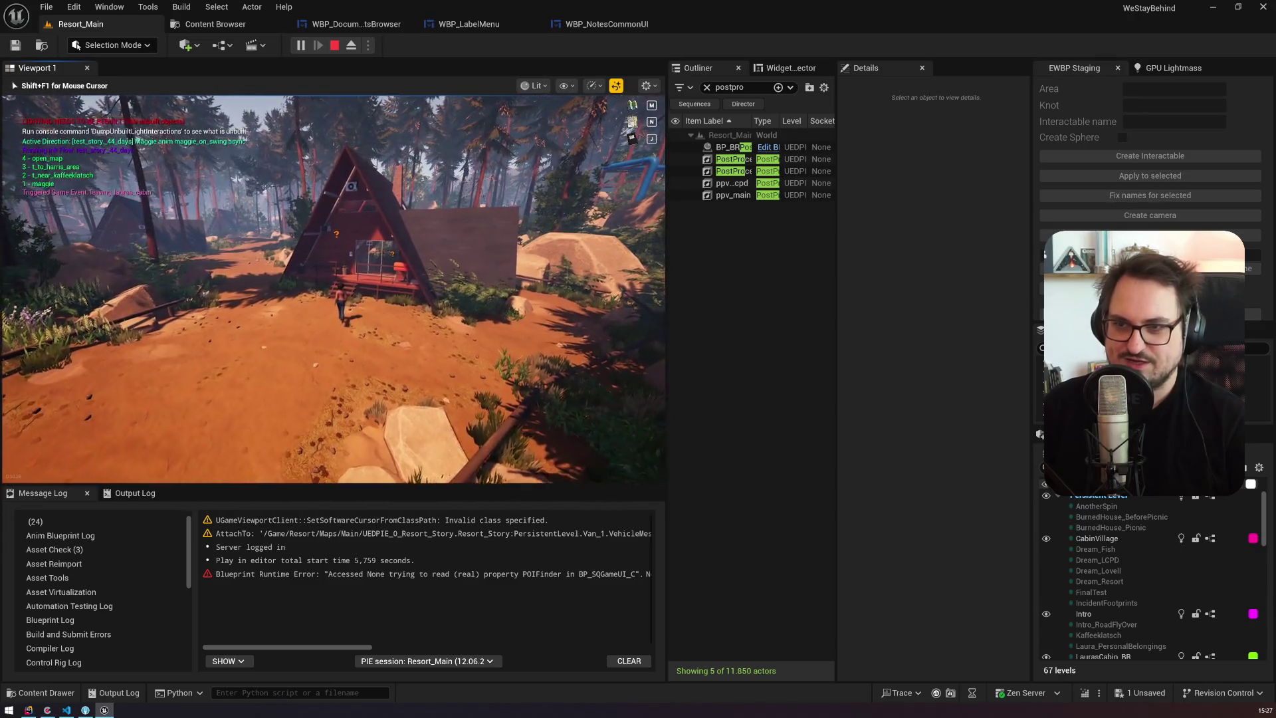
key("w")
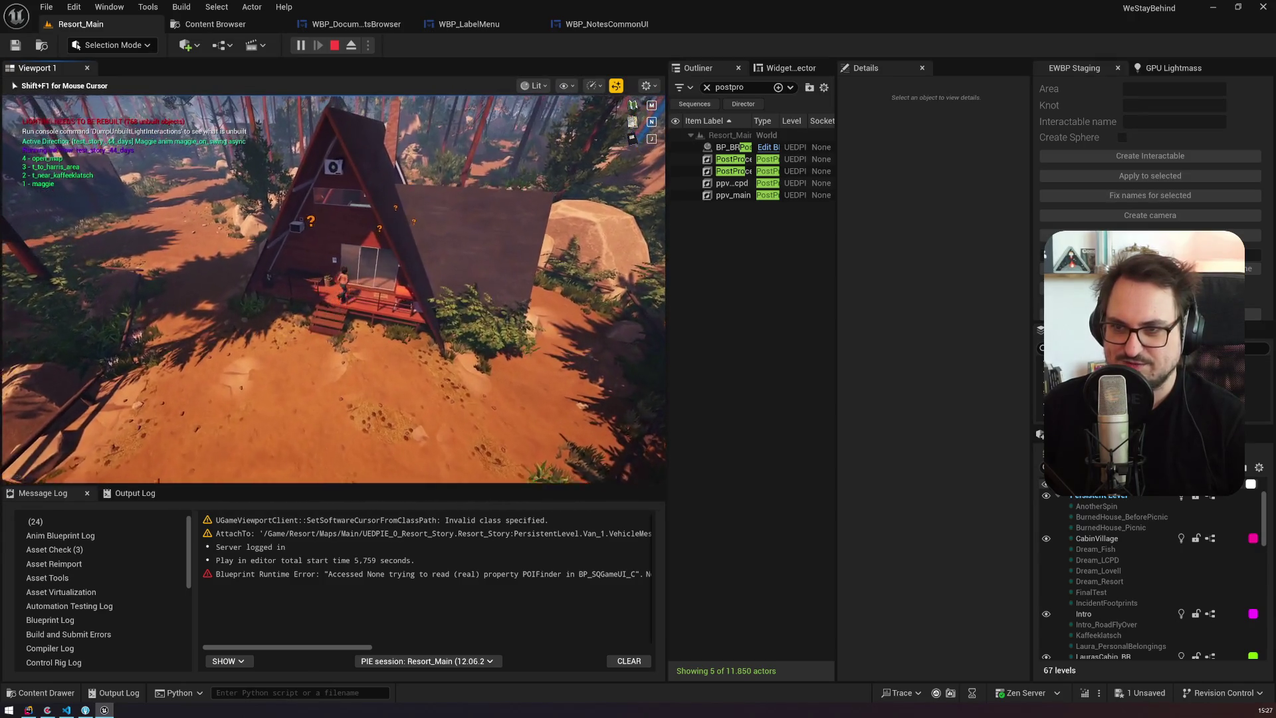
key("w")
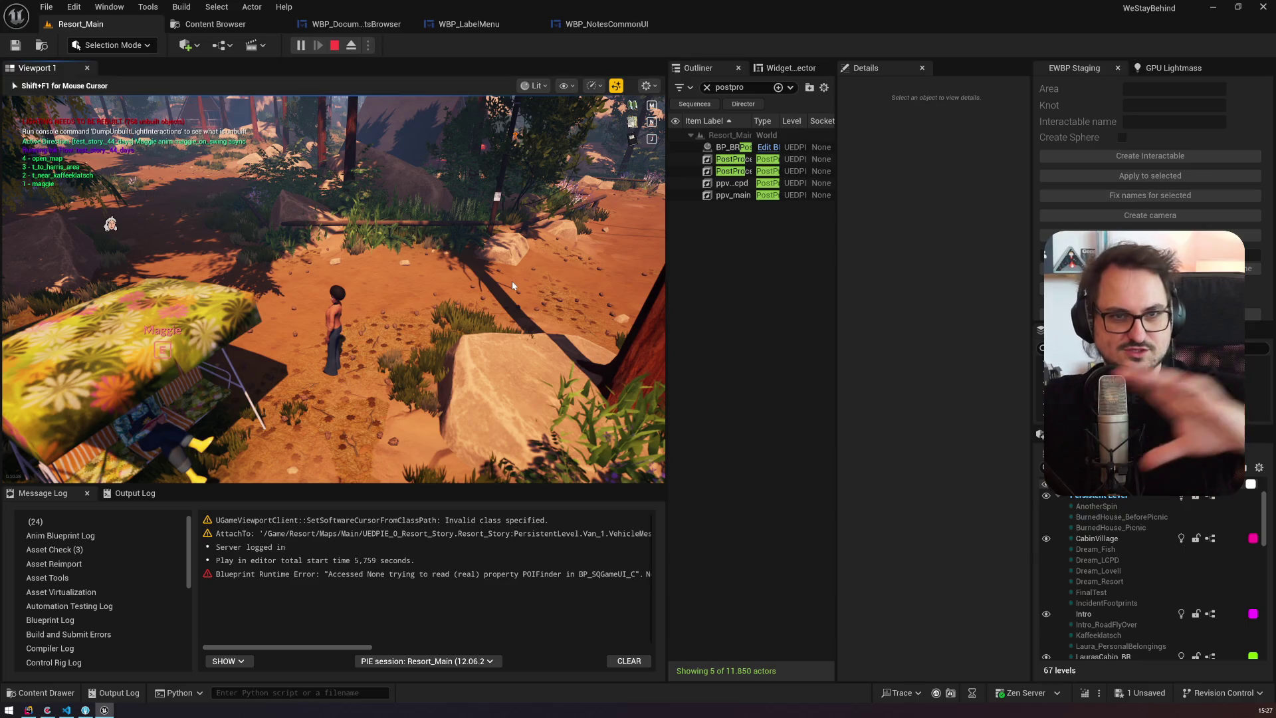
key("Escape")
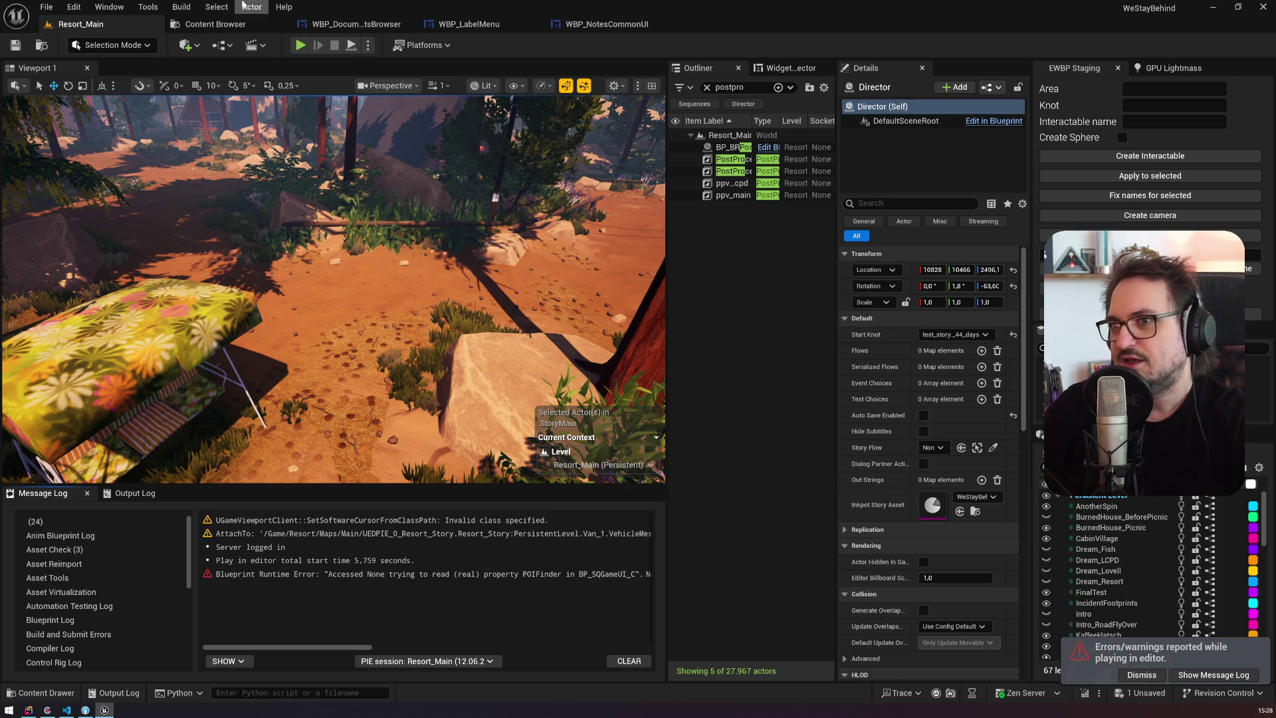
Step: Close the WBP_DocumentsBrowser, WBP_LabelMenu and WBP_NotesCommonUI tabs, back to Resort_Main
left_click(408, 24)
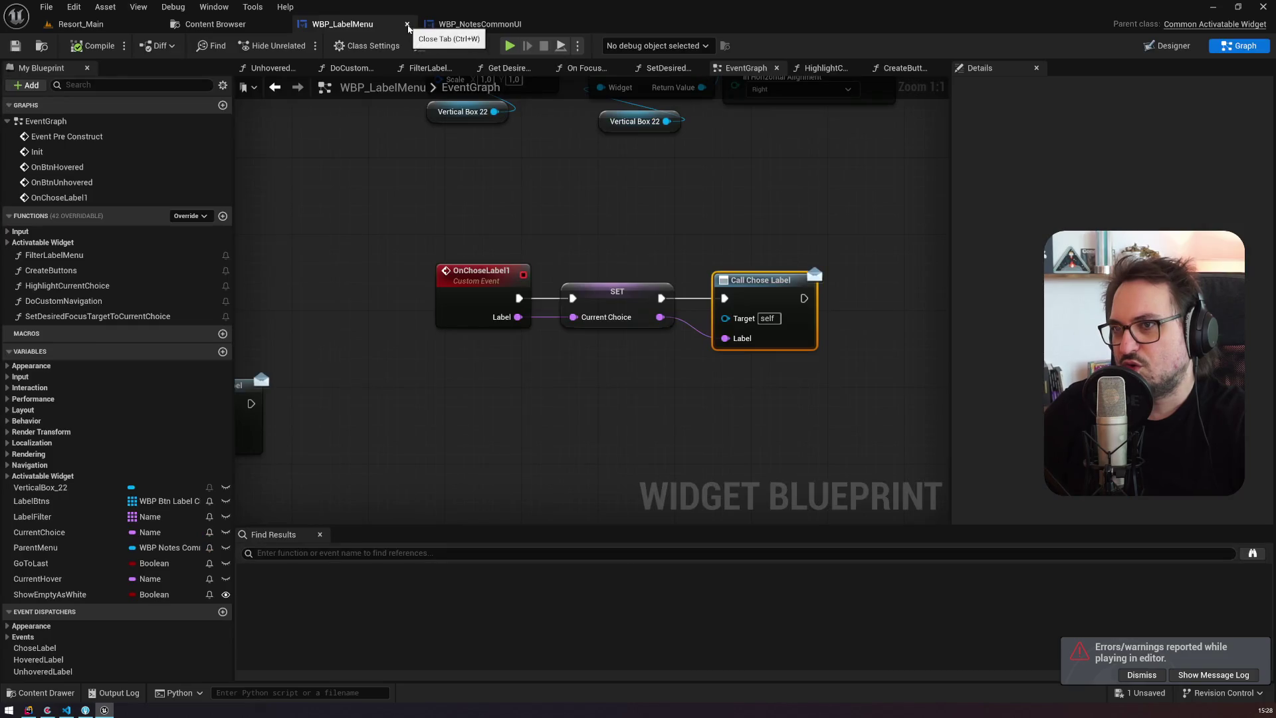
left_click(407, 25)
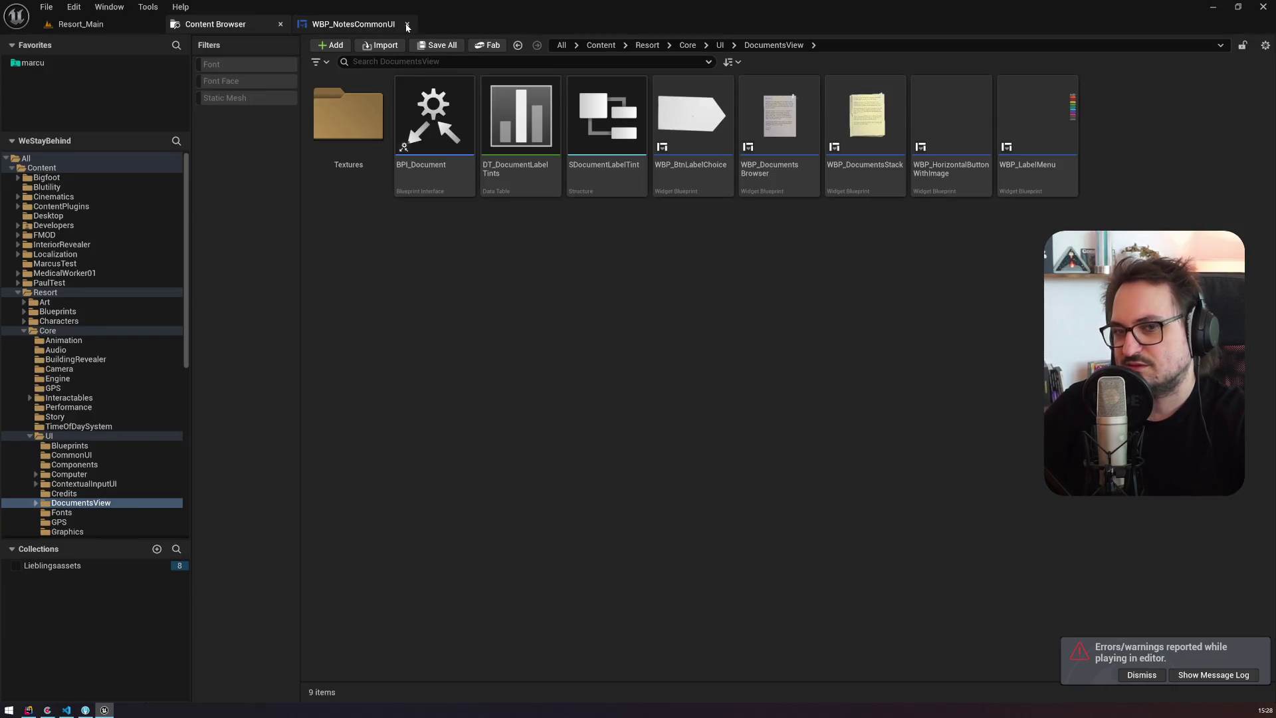
left_click(405, 25)
left_click(80, 24)
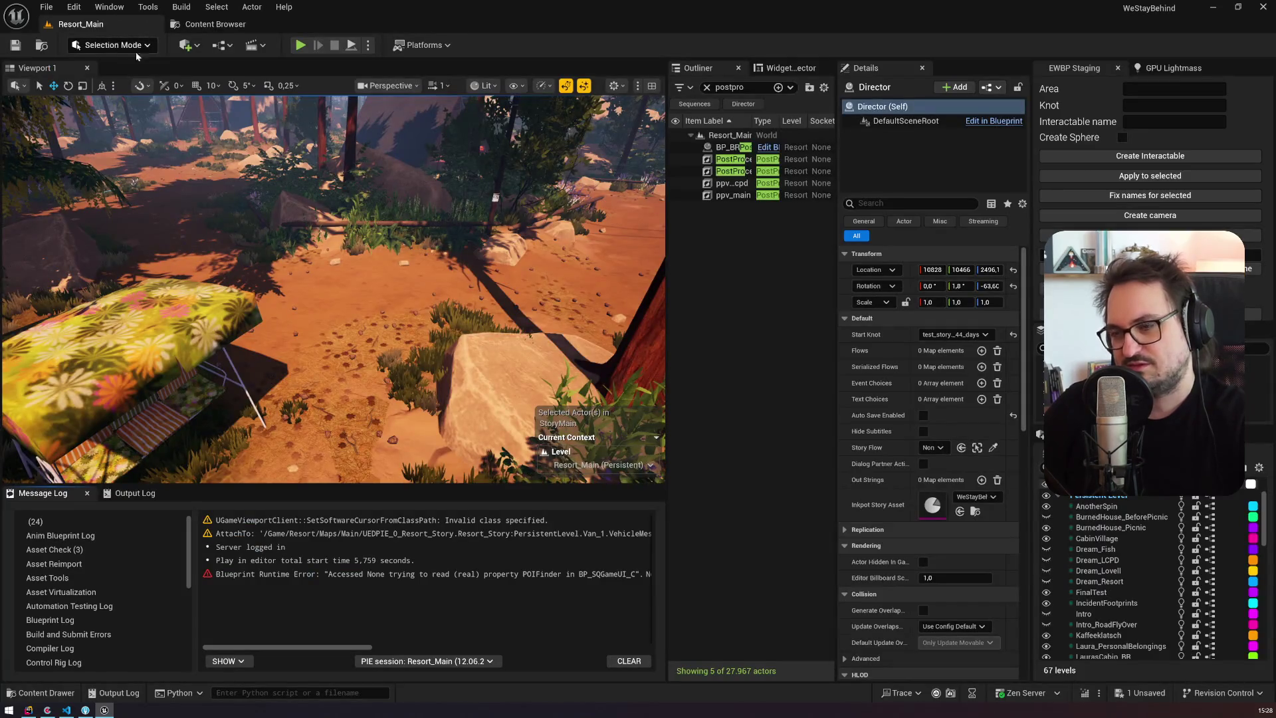
Step: Filter the Outliner to 'poi' actors and widen it to read their names
left_click(731, 87)
key("BackSpace")
key("BackSpace")
key("BackSpace")
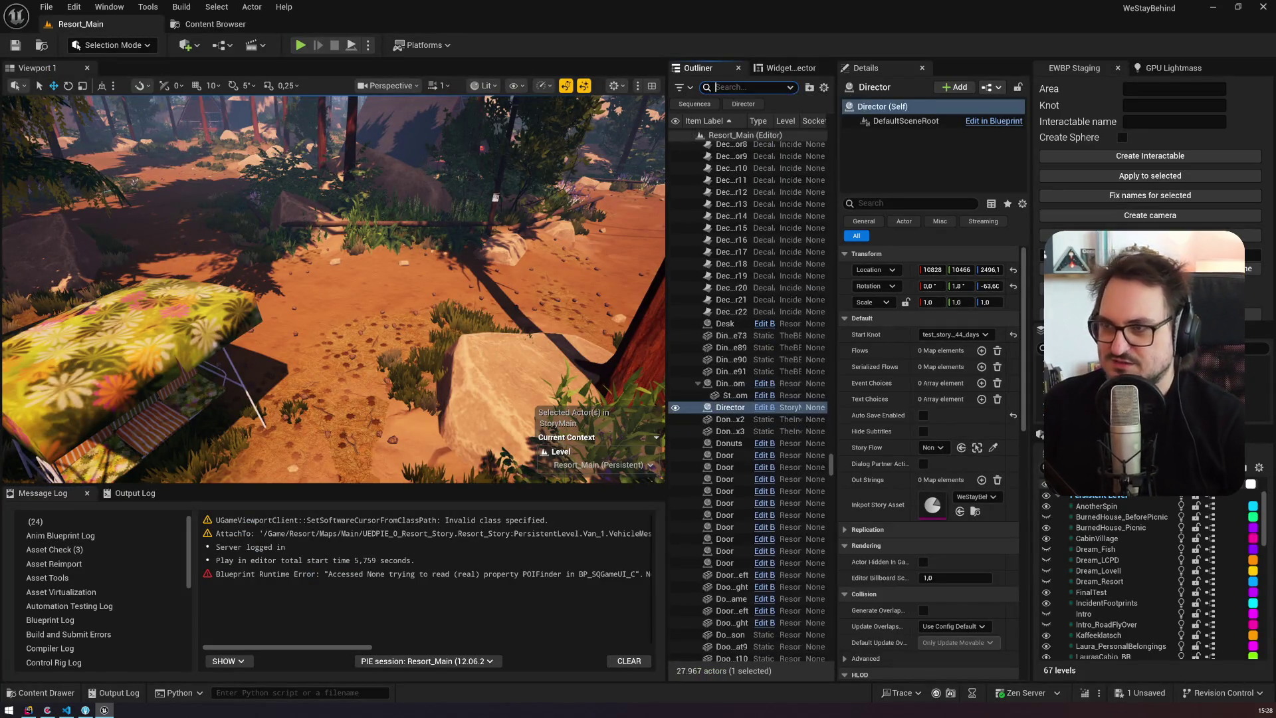
type("poi")
left_click_drag(667, 135, 598, 135)
mouse_move(832, 627)
left_mouse_down()
mouse_move(840, 138)
mouse_move(800, 394)
mouse_move(796, 612)
left_mouse_up()
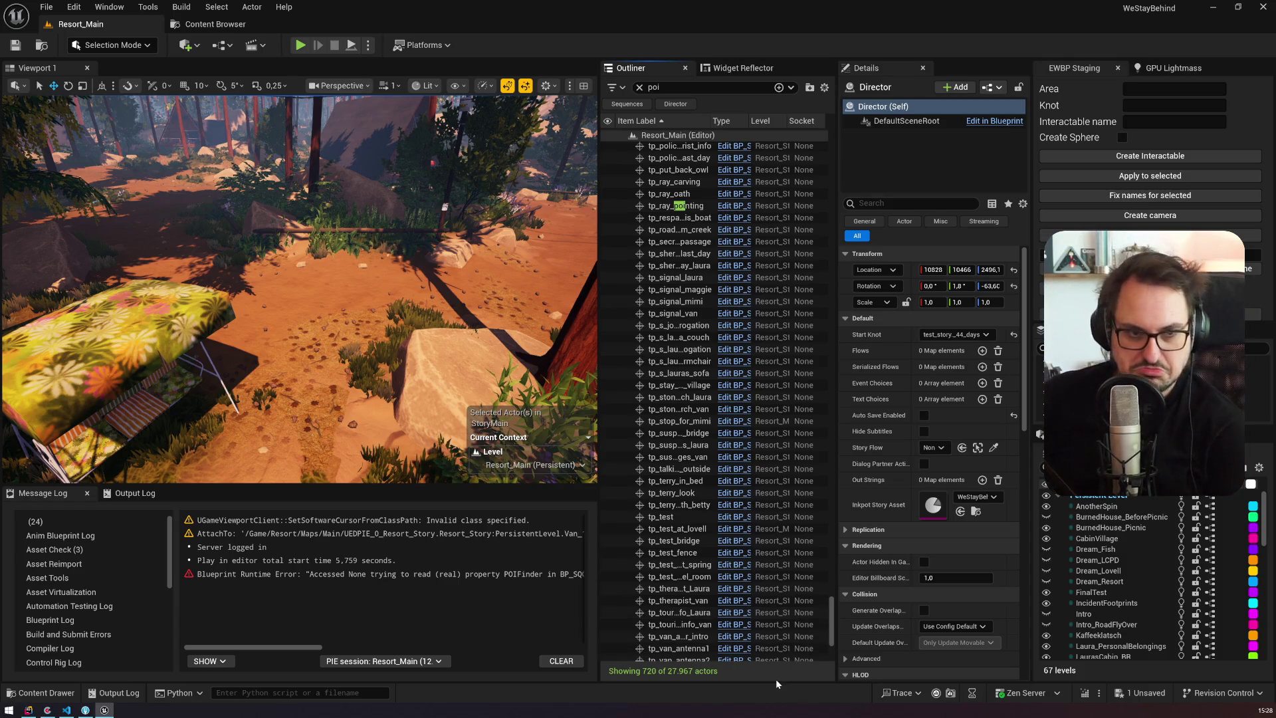
mouse_move(831, 618)
left_mouse_down()
mouse_move(812, 401)
mouse_move(827, 148)
mouse_move(798, 643)
left_mouse_up()
left_click(238, 24)
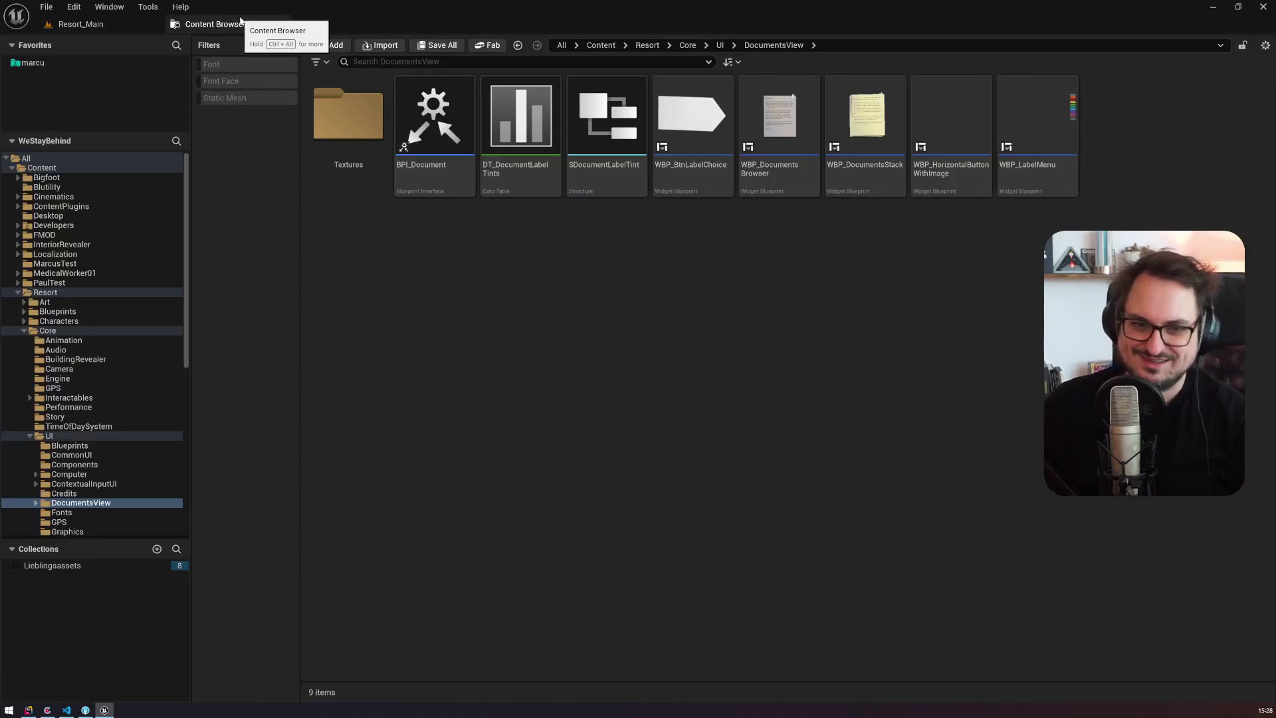
Step: Open BP_POIFinder through the 'poi' asset search and dock it in the main window
key("ctrl+p")
type("poi")
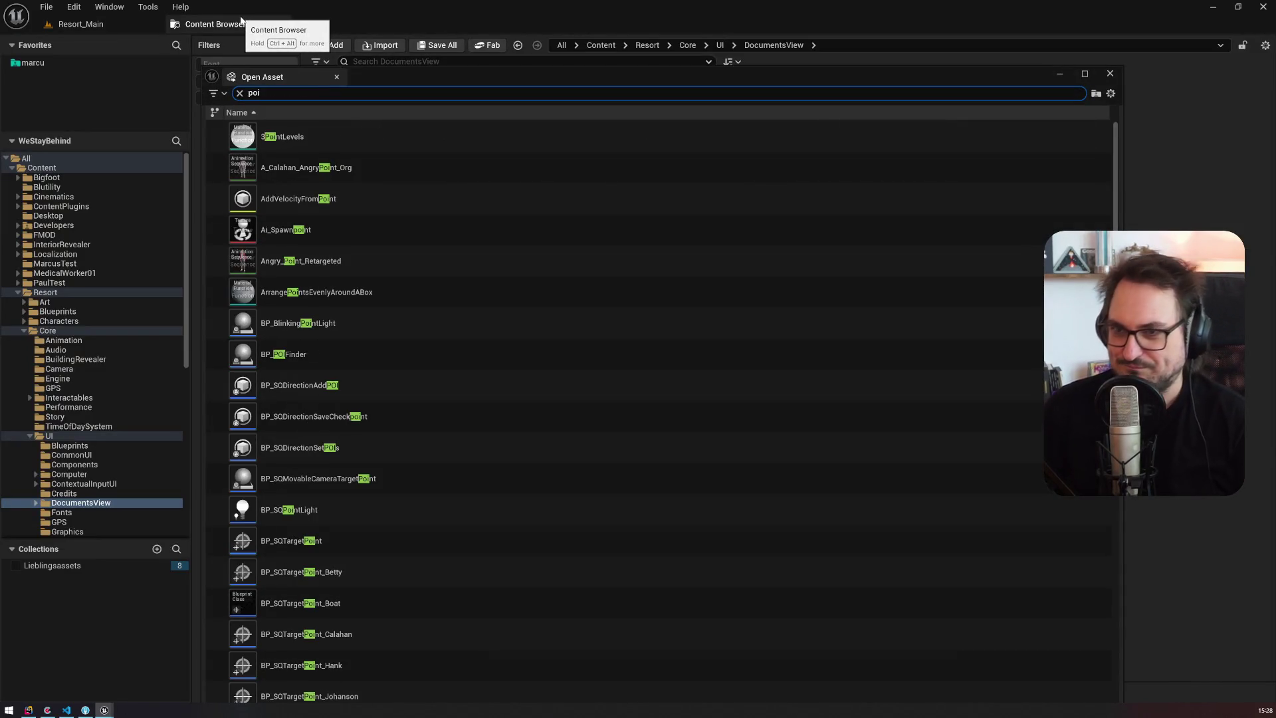
left_click(375, 361)
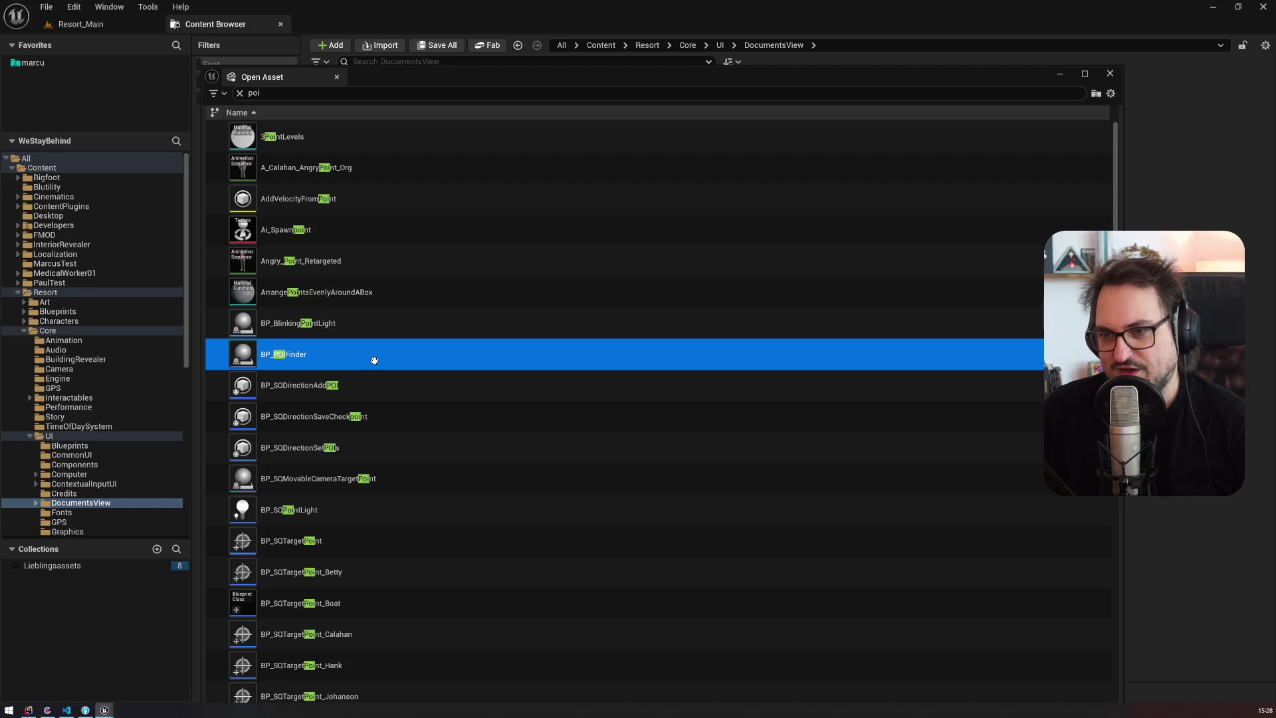
double_click(374, 360)
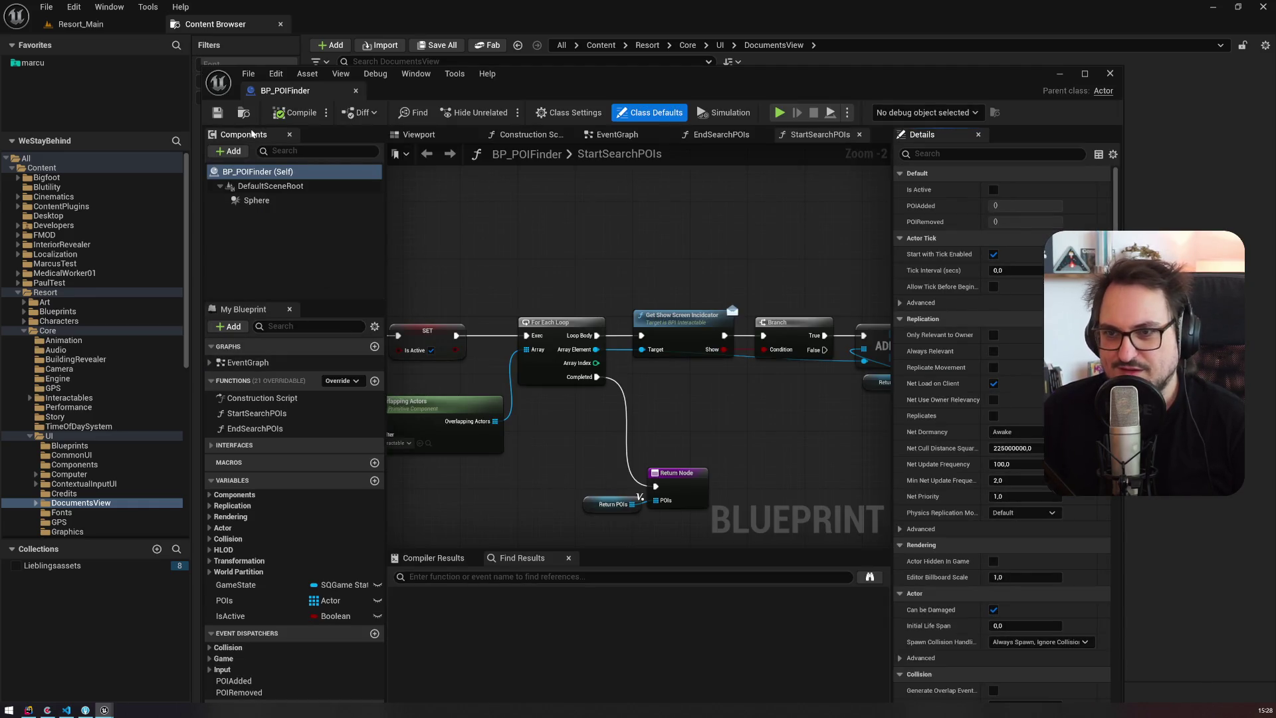
mouse_move(279, 93)
left_mouse_down()
mouse_move(312, 66)
mouse_move(325, 26)
left_mouse_up()
left_click(288, 72)
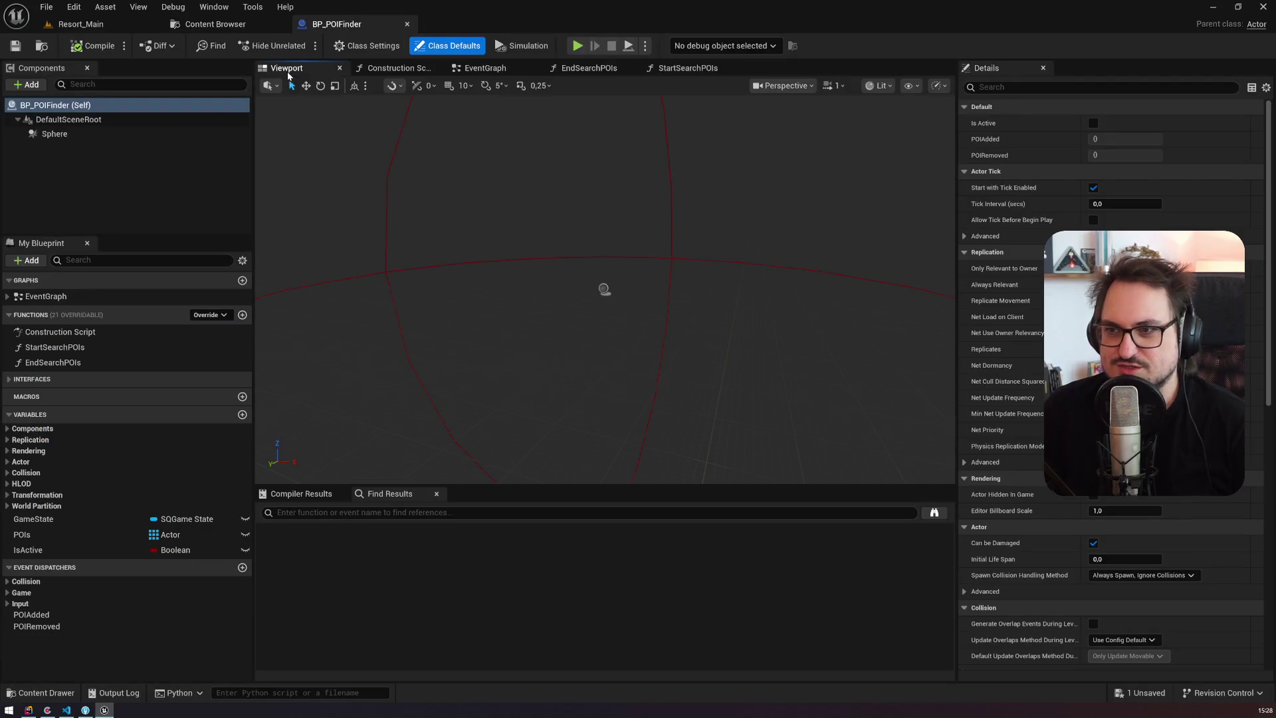
scroll(627, 277, "down", 3)
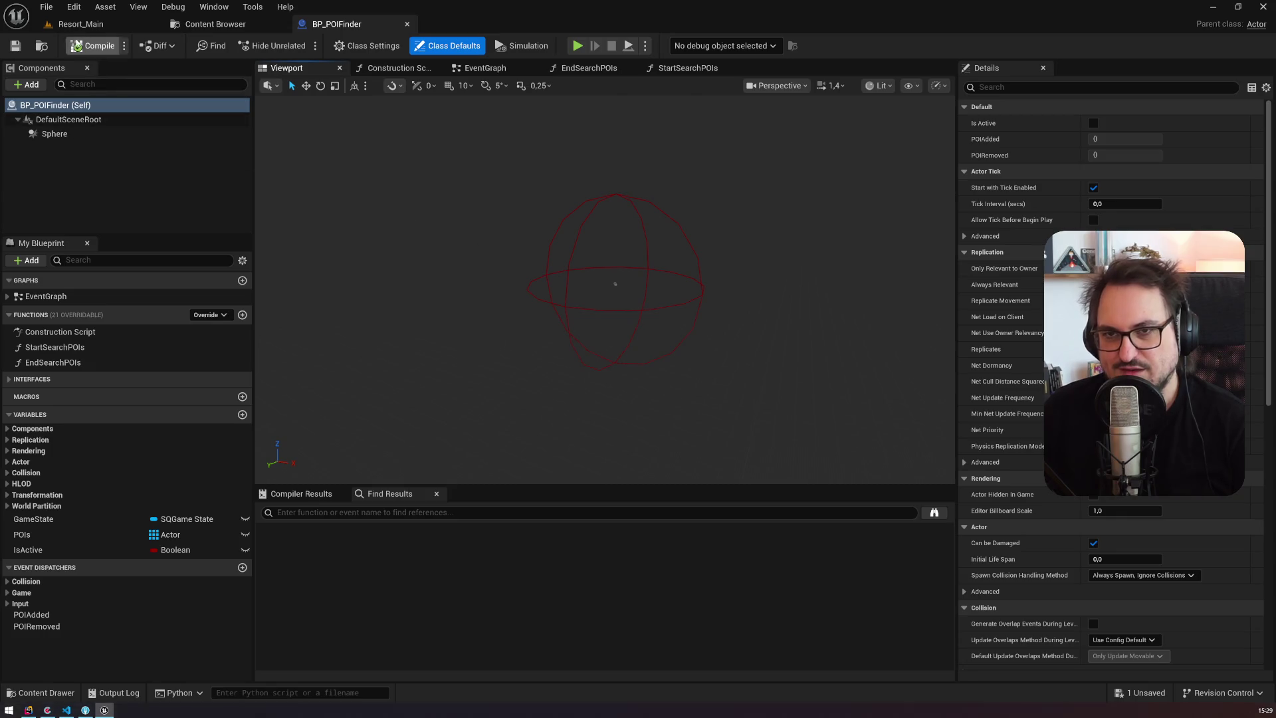
Step: Filter Resort_Main's Outliner to 'poifind' and select the BP_POIFinder actor
left_click(79, 24)
type("find")
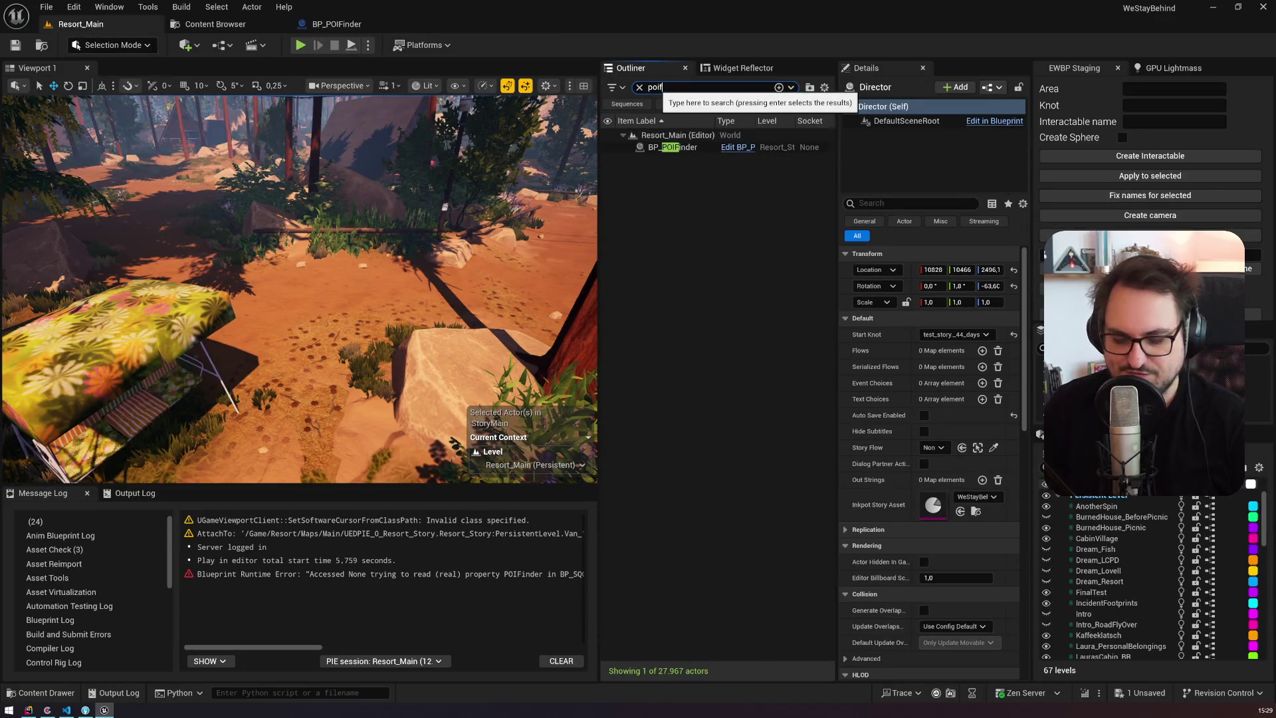
left_click(679, 147)
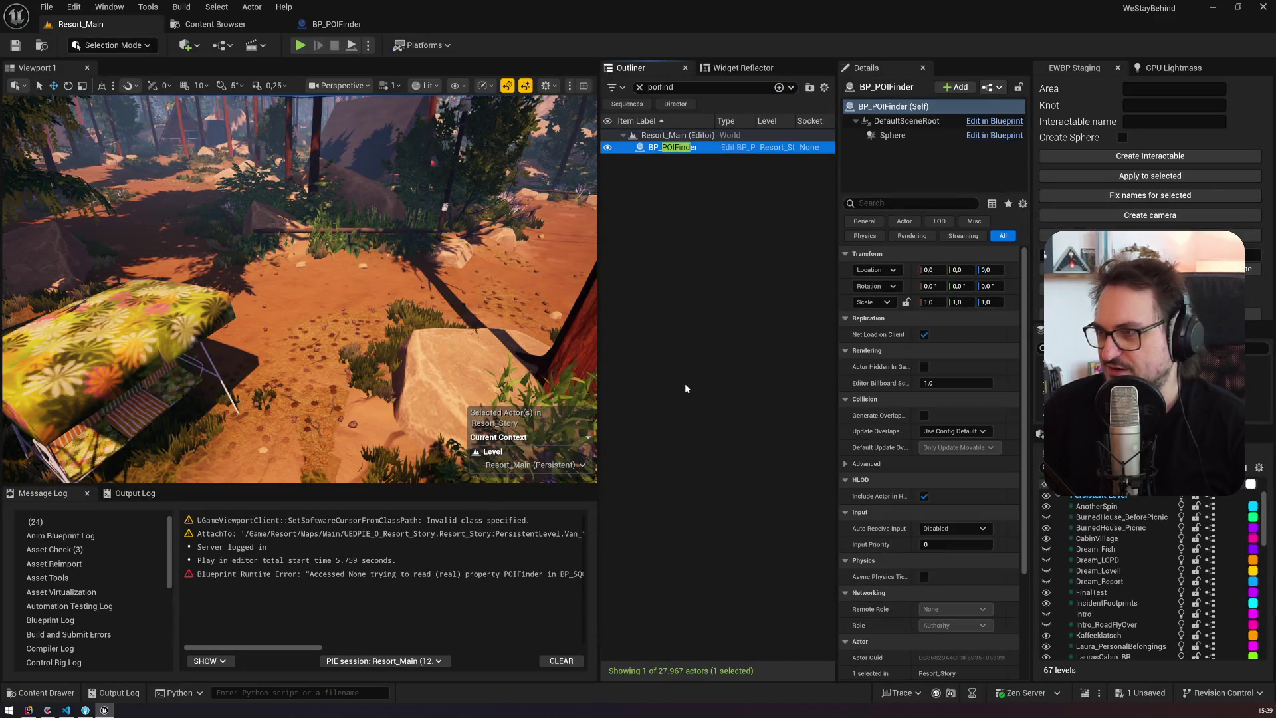
left_click(335, 24)
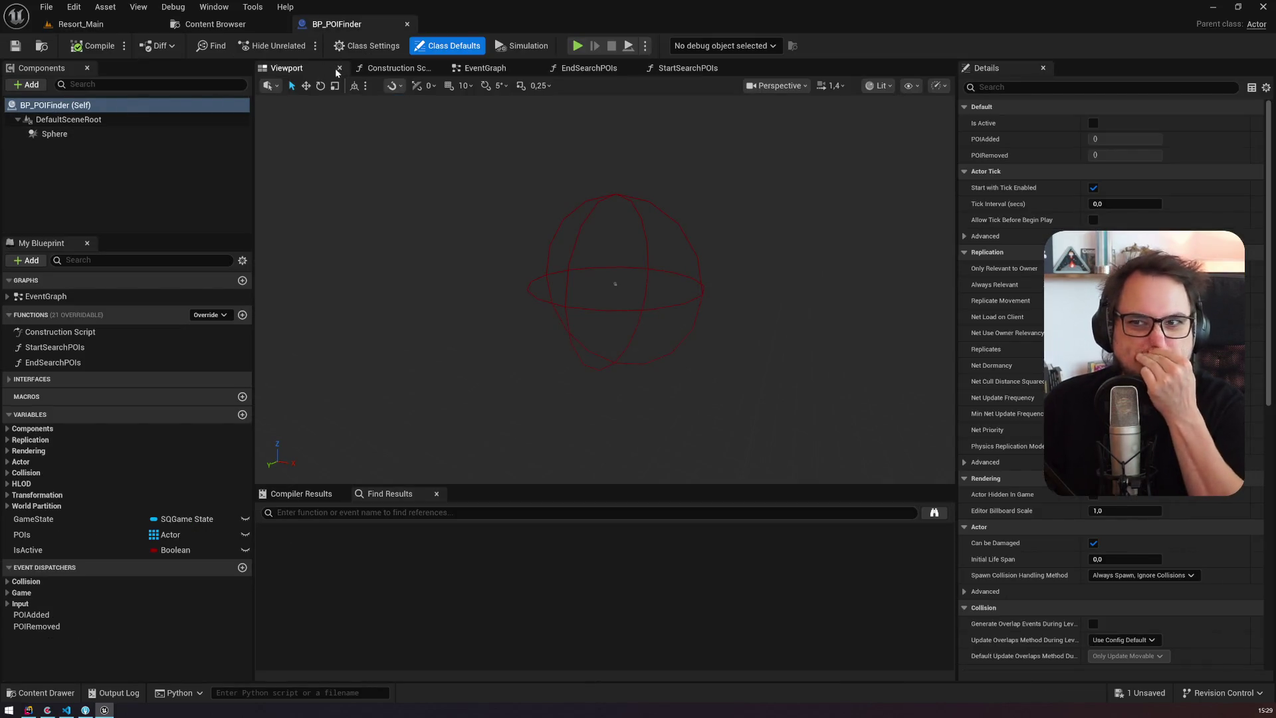
Step: Review BP_POIFinder's EventGraph from Event BeginPlay through the End Overlap event row
left_click(8, 297)
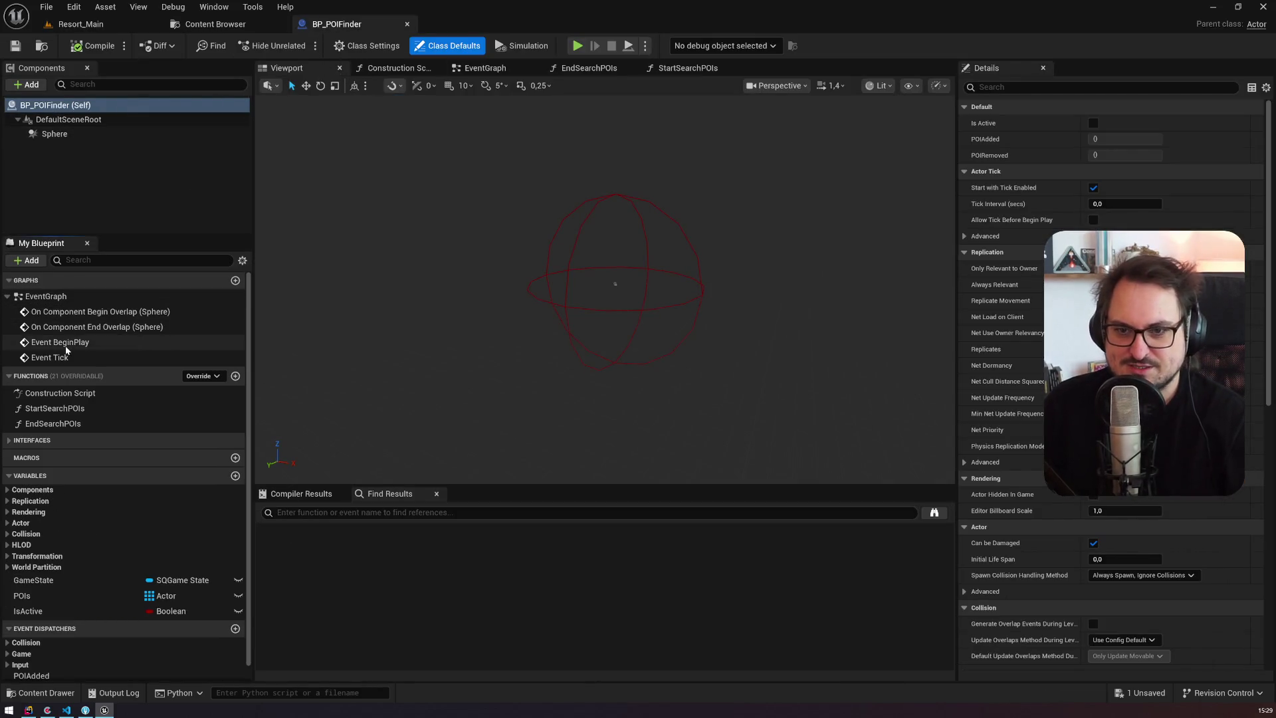
double_click(65, 344)
mouse_move(588, 349)
left_mouse_down()
mouse_move(568, 187)
mouse_move(408, 160)
mouse_move(775, 358)
mouse_move(795, 393)
left_mouse_up()
scroll(619, 245, "up", 3)
left_click(460, 360)
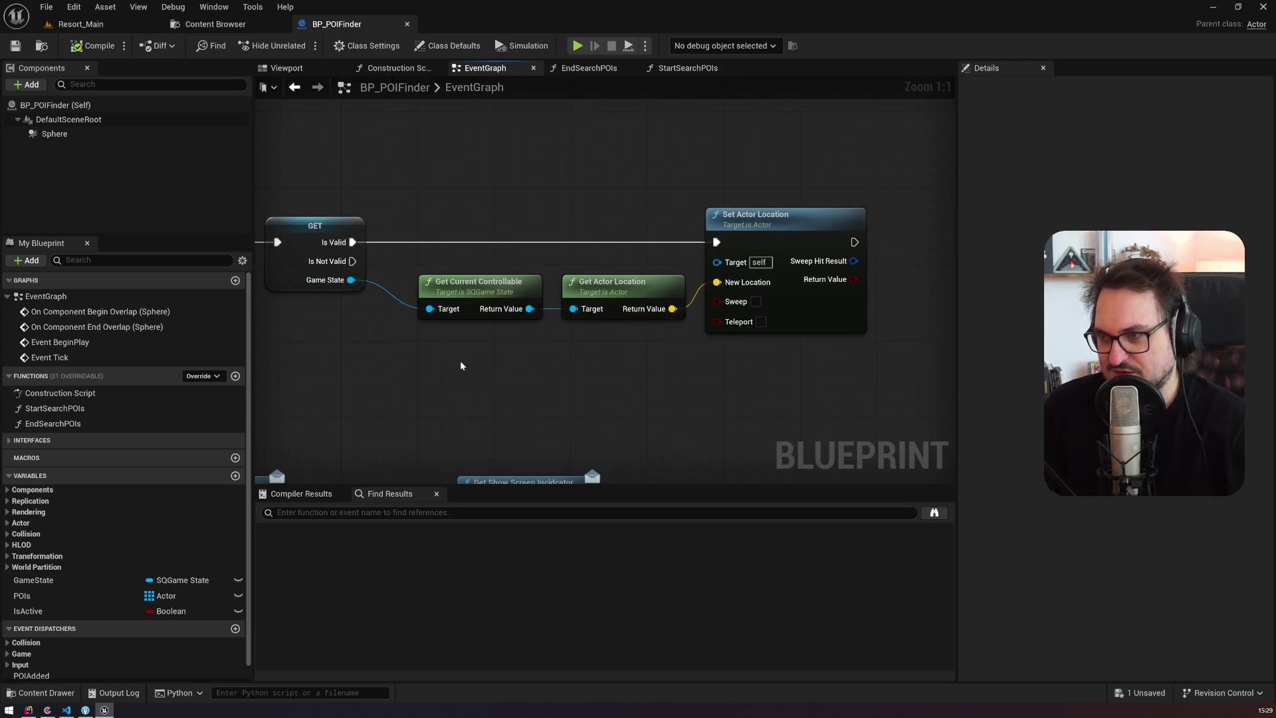
scroll(460, 361, "down", 4)
left_click_drag(472, 363, 709, 320)
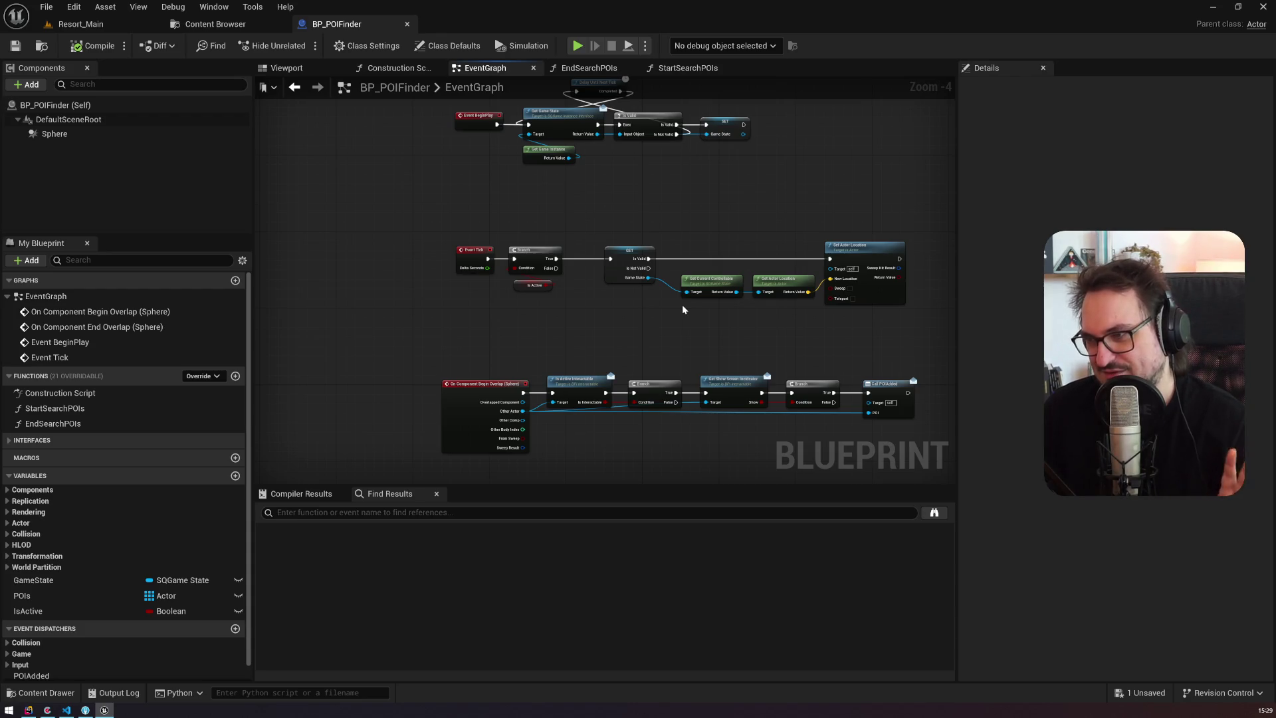
mouse_move(676, 310)
left_mouse_down()
mouse_move(518, 256)
mouse_move(528, 152)
left_mouse_up()
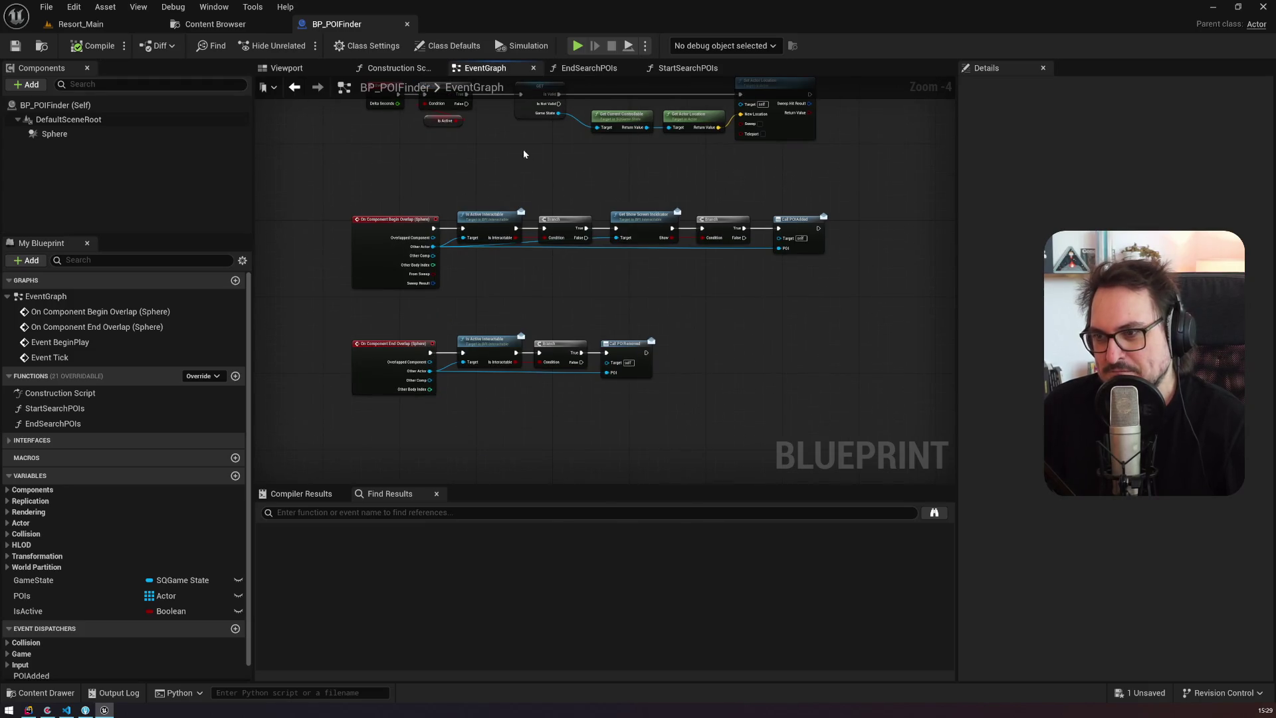
Step: Inspect the Sphere component and glance at the StartSearchPOIs and EndSearchPOIs function graphs
left_click(286, 68)
left_click(60, 133)
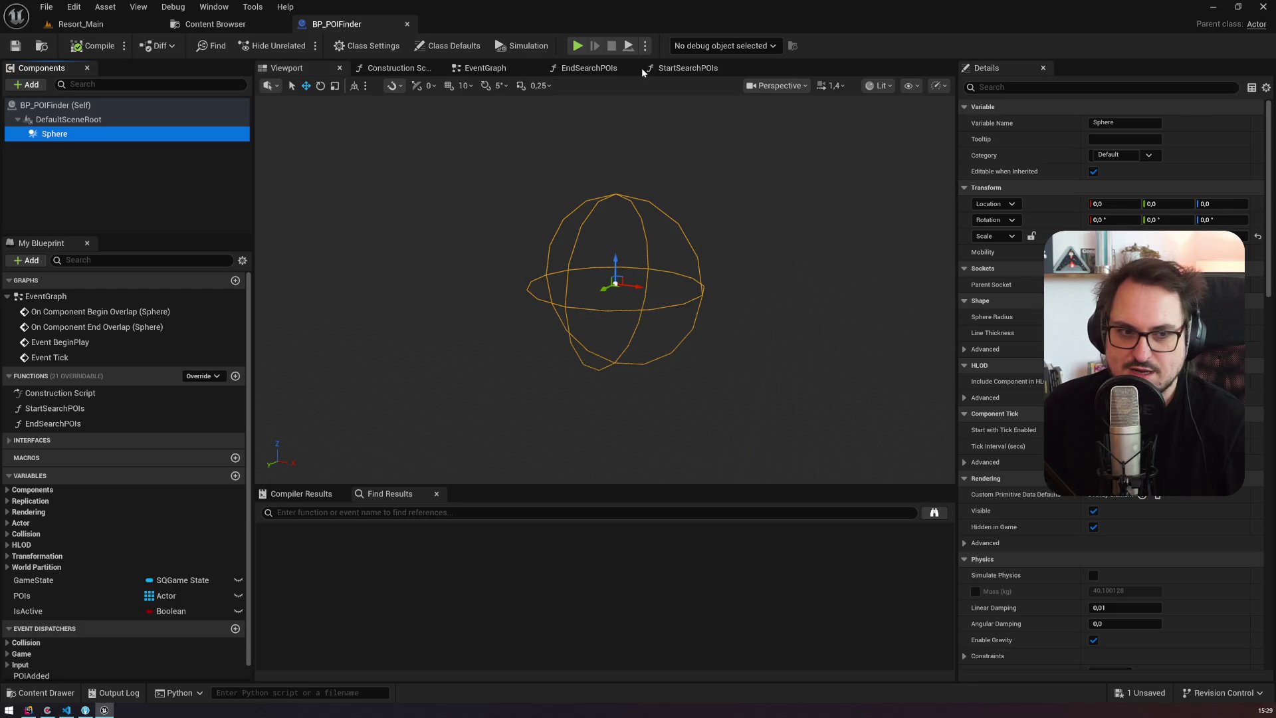
left_click(589, 68)
left_click(688, 68)
left_click(589, 68)
left_click(515, 69)
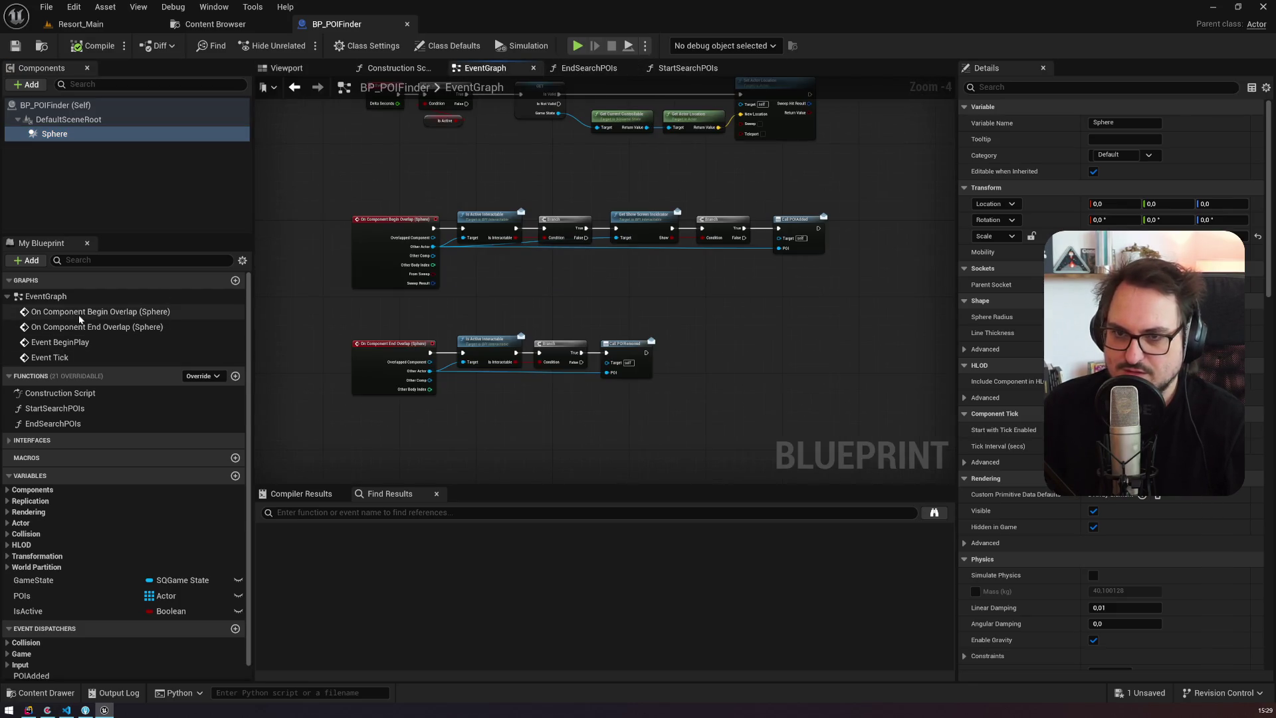
Step: Follow the On Component Begin Overlap (Sphere) chain through to Call POIAdded
double_click(100, 311)
scroll(642, 262, "up", 3)
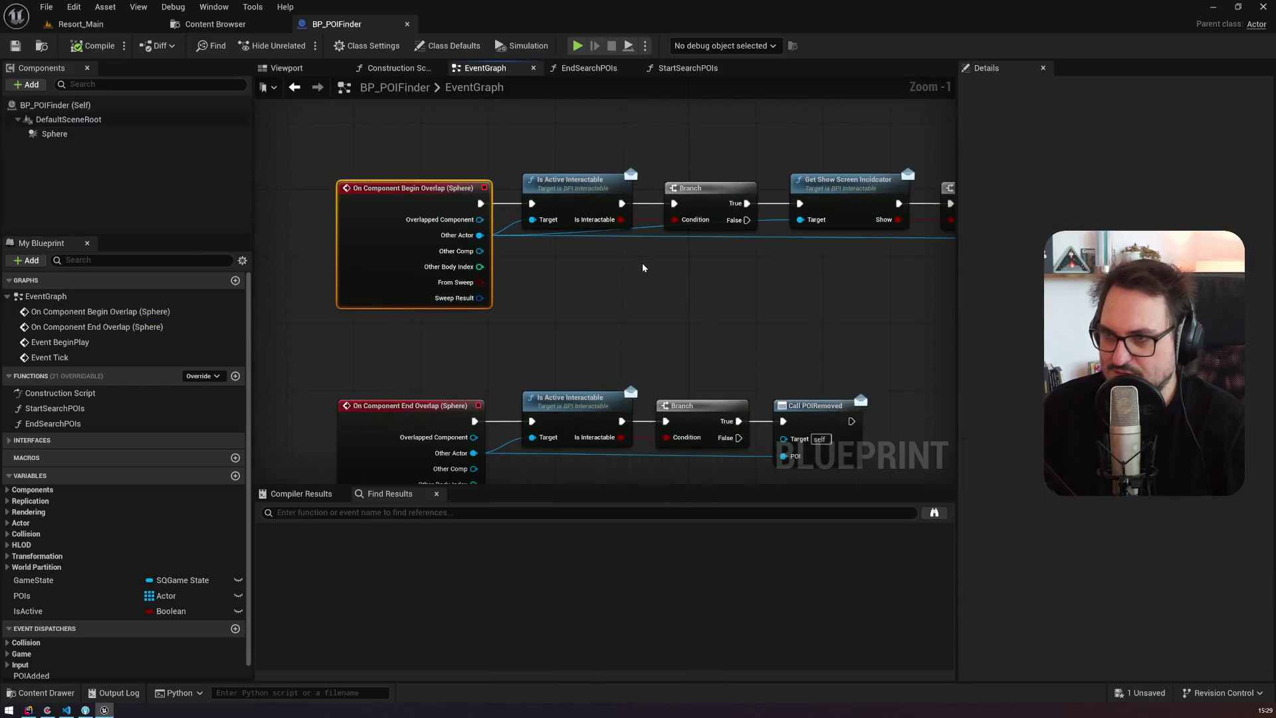
scroll(643, 267, "up", 1)
left_click_drag(642, 268, 516, 273)
mouse_move(414, 133)
left_mouse_down()
mouse_move(455, 200)
mouse_move(485, 147)
mouse_move(742, 175)
mouse_move(516, 162)
left_mouse_up()
mouse_move(518, 125)
left_mouse_down()
mouse_move(516, 162)
mouse_move(864, 218)
mouse_move(744, 135)
mouse_move(781, 132)
mouse_move(730, 191)
left_mouse_up()
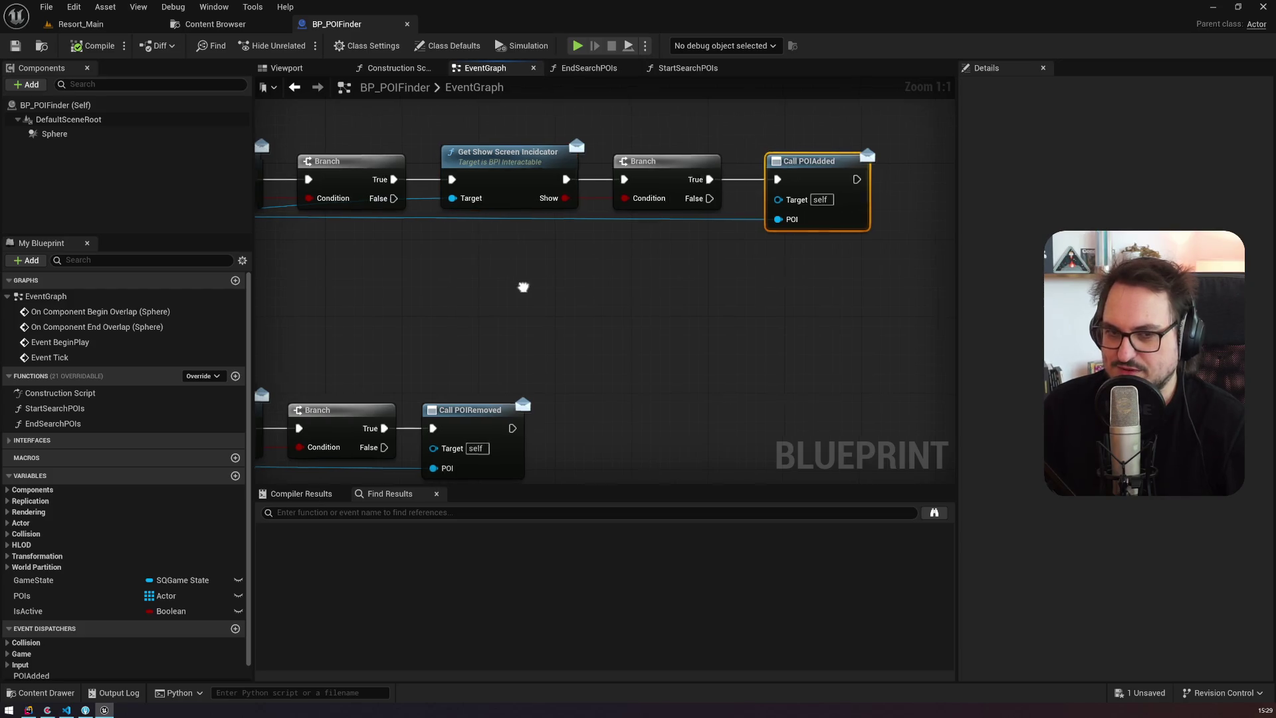
left_click_drag(521, 287, 765, 269)
left_click(98, 28)
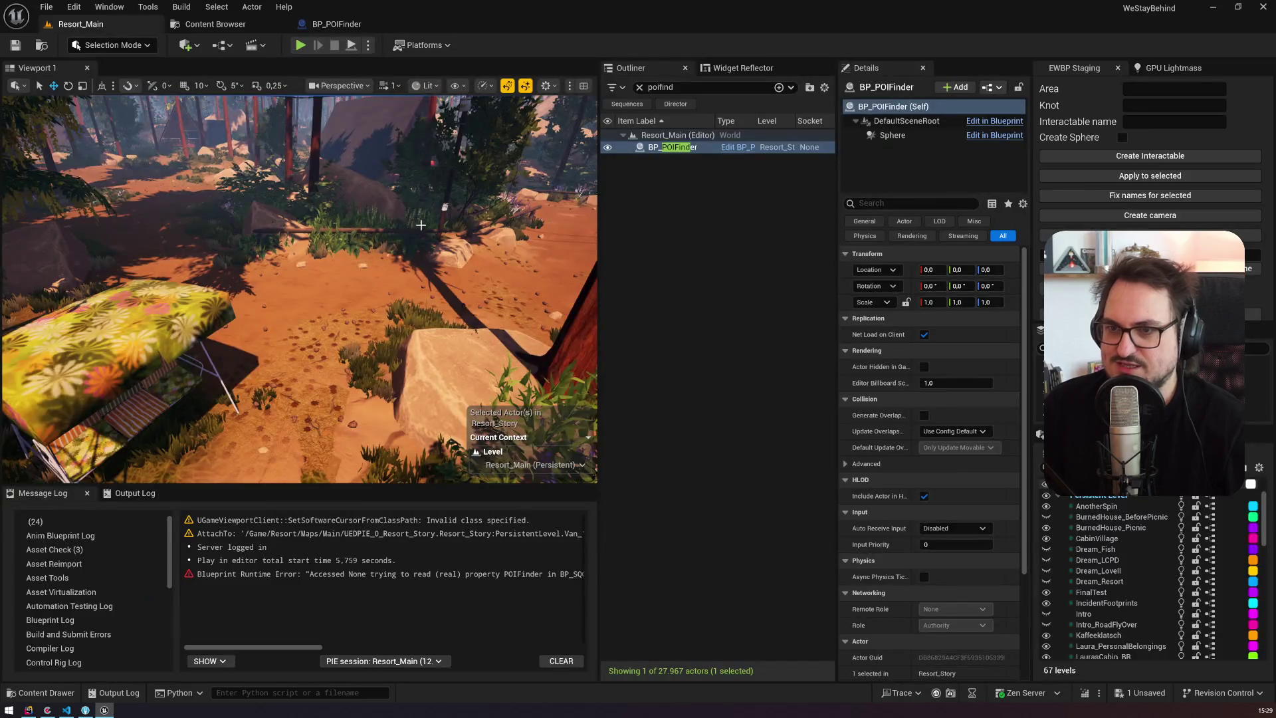
Step: Switch to the free camera, select the Kitchen interactable volume and clear the Outliner filter
key("F8")
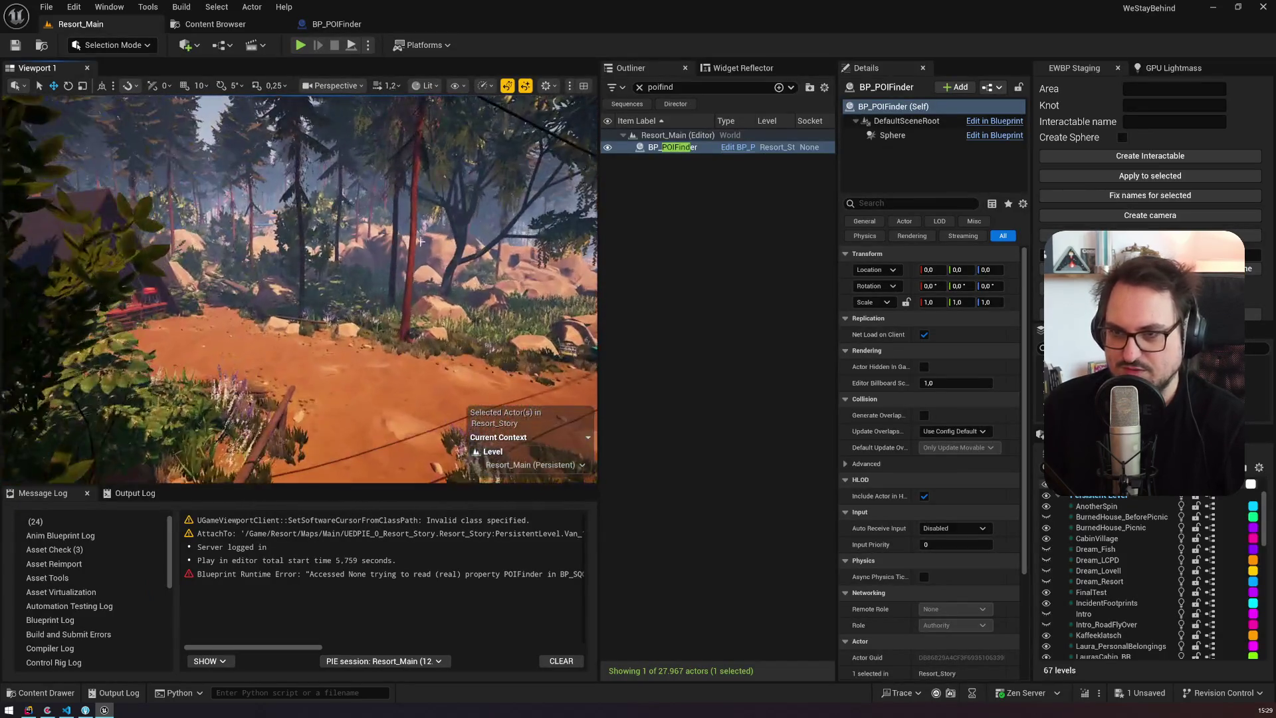
key("Up")
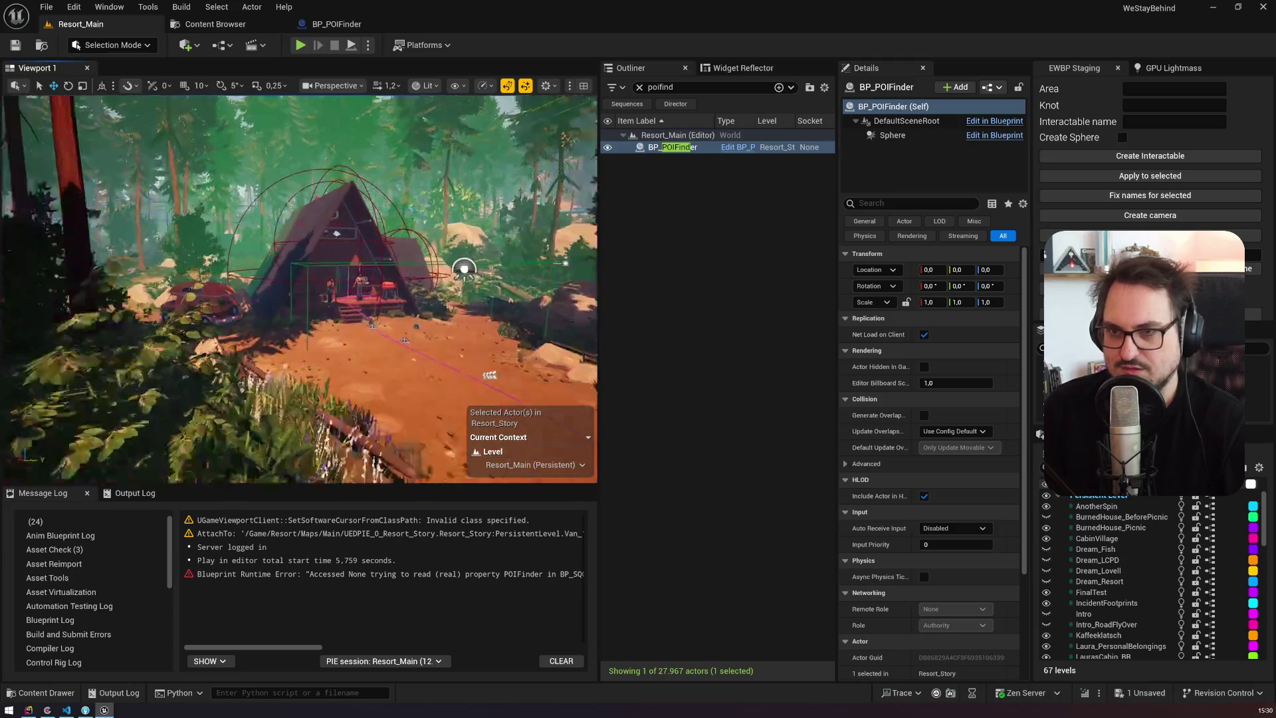
key("f")
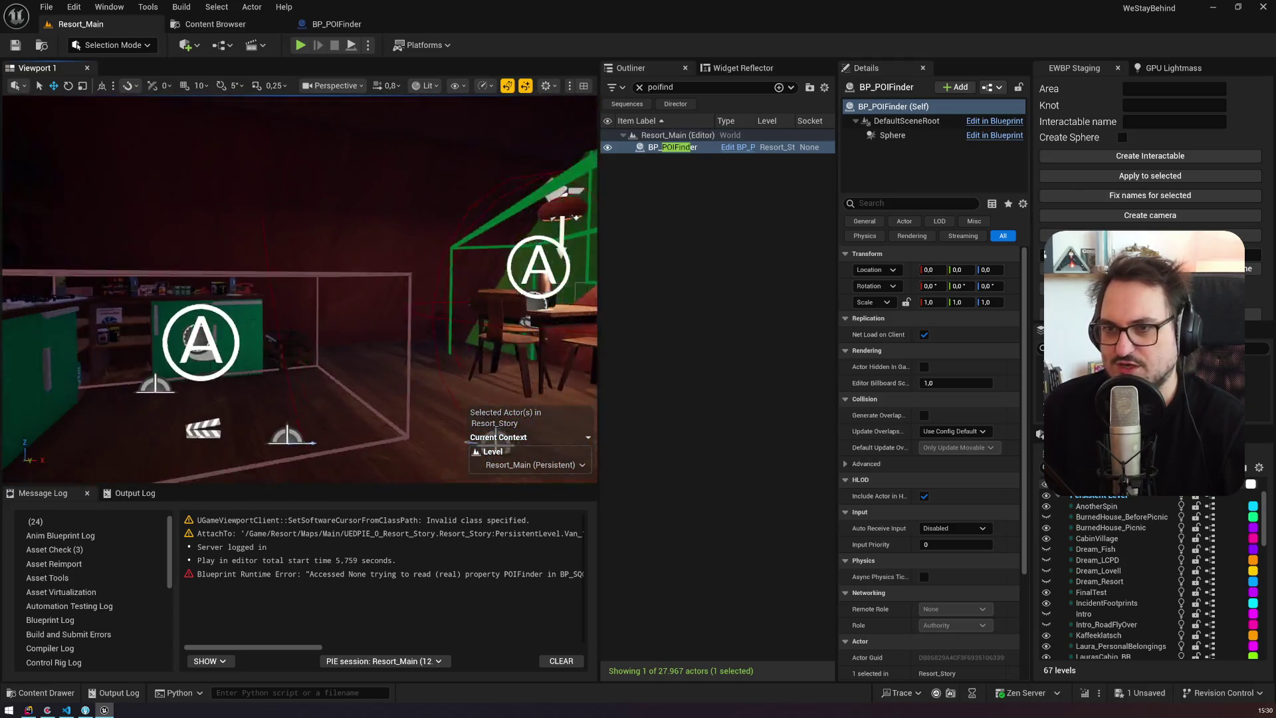
left_click(328, 252)
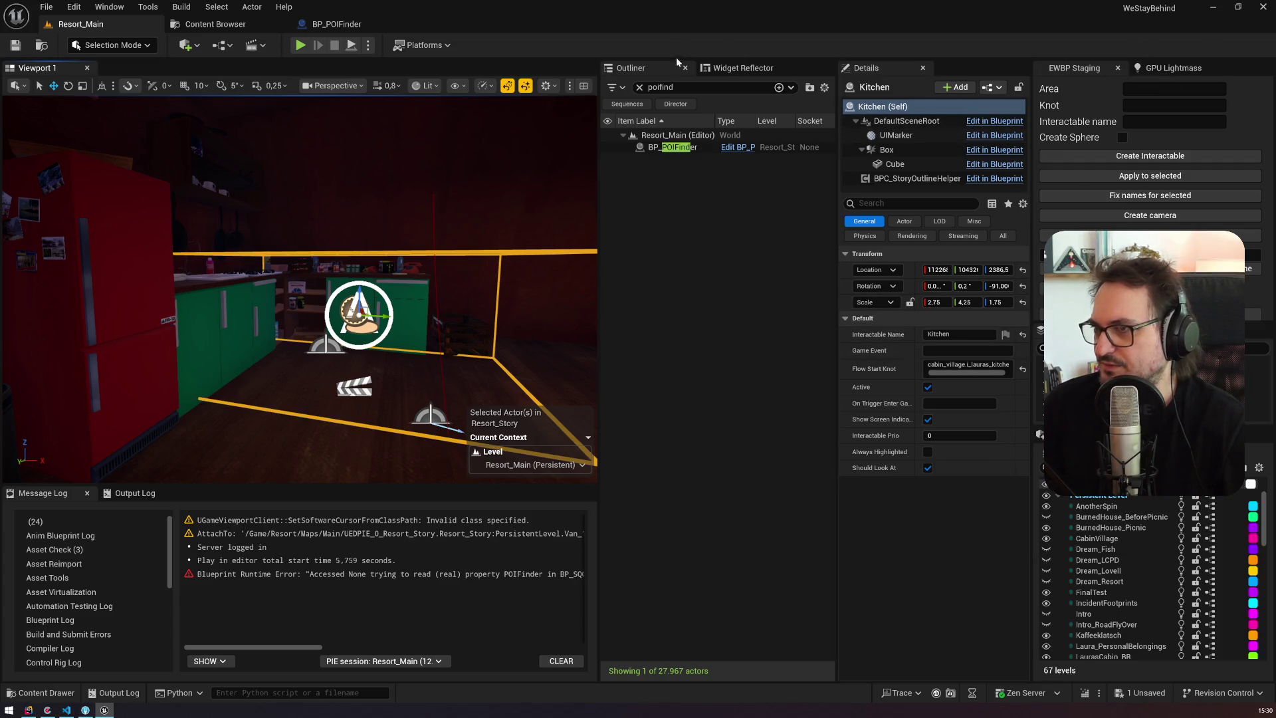
left_click(640, 87)
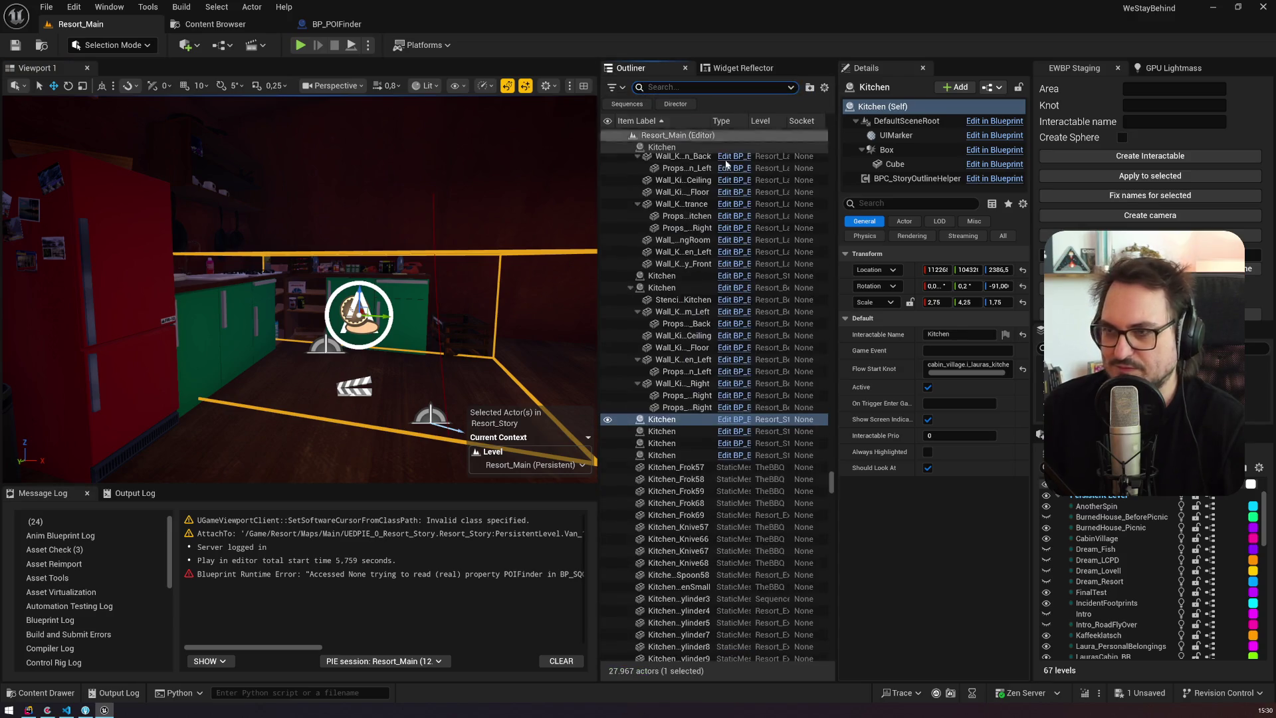
Step: Open and dock the Kitchen's BP_BoxInteractable blueprint, then search assets for 'bpi interac'
left_click(735, 419)
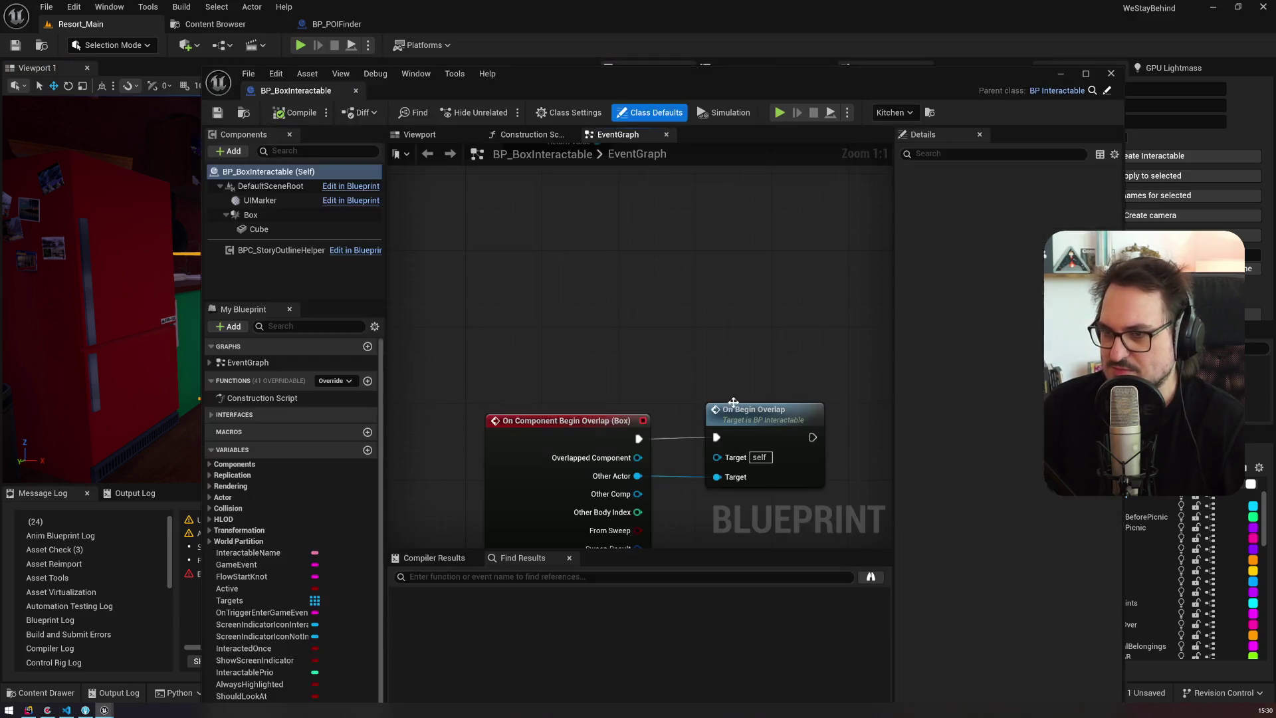
left_click_drag(296, 90, 406, 38)
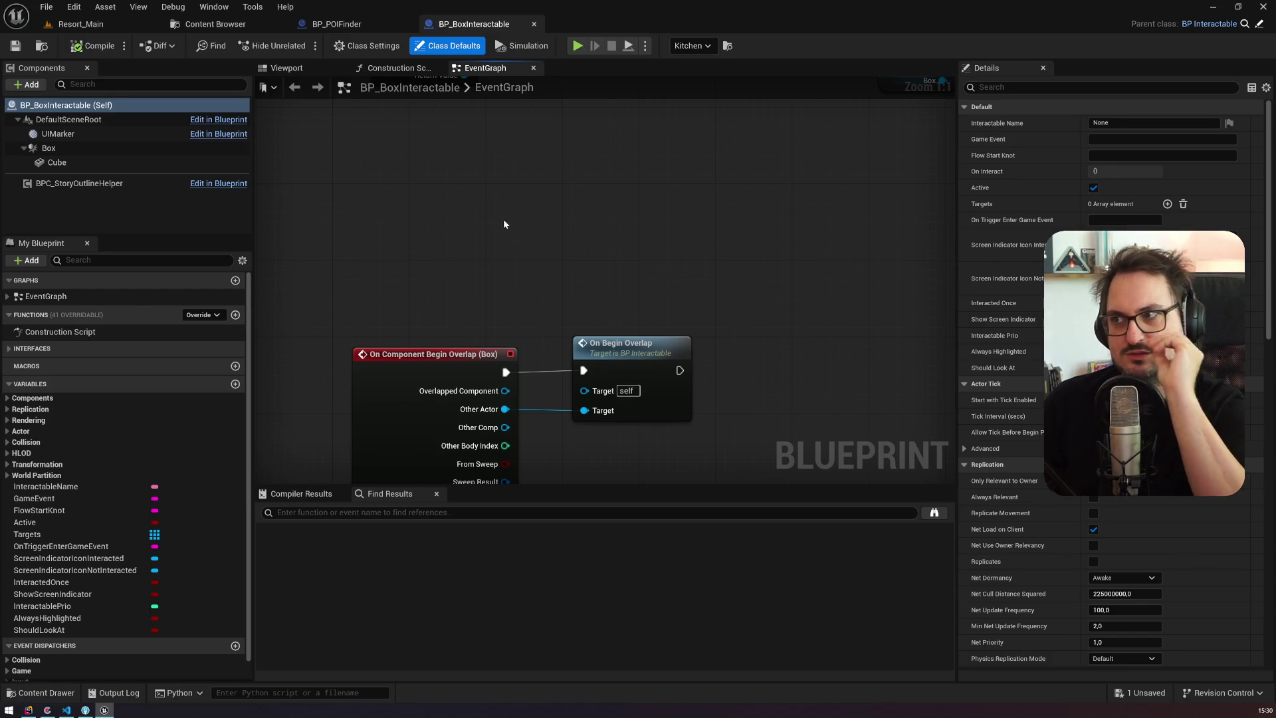
left_click(345, 24)
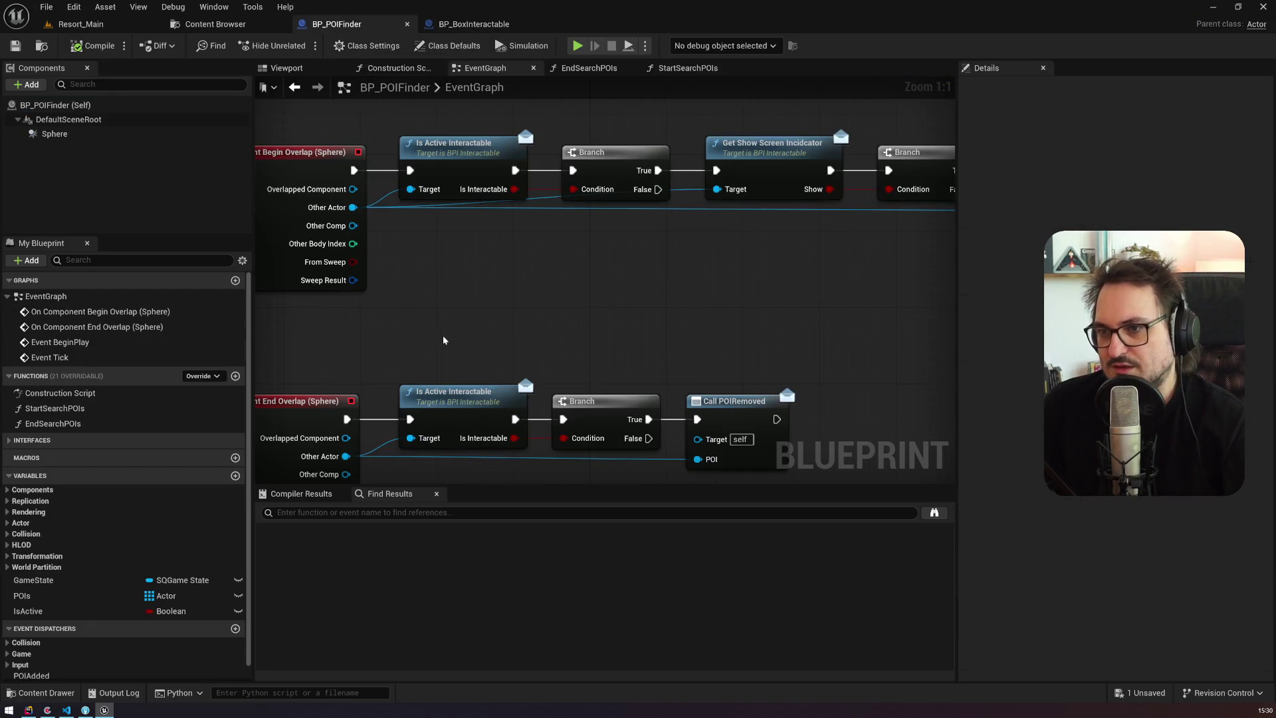
left_click(764, 166)
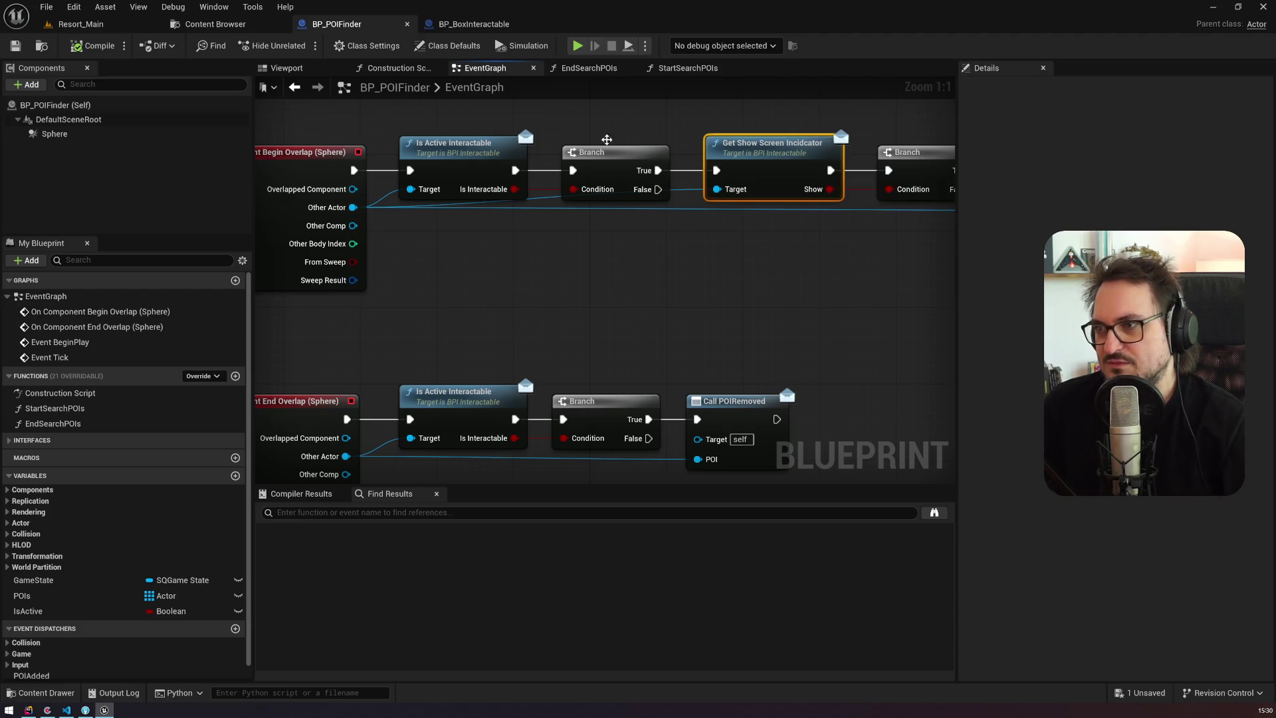
left_click(476, 23)
key("ctrl+p")
type("bpi interac")
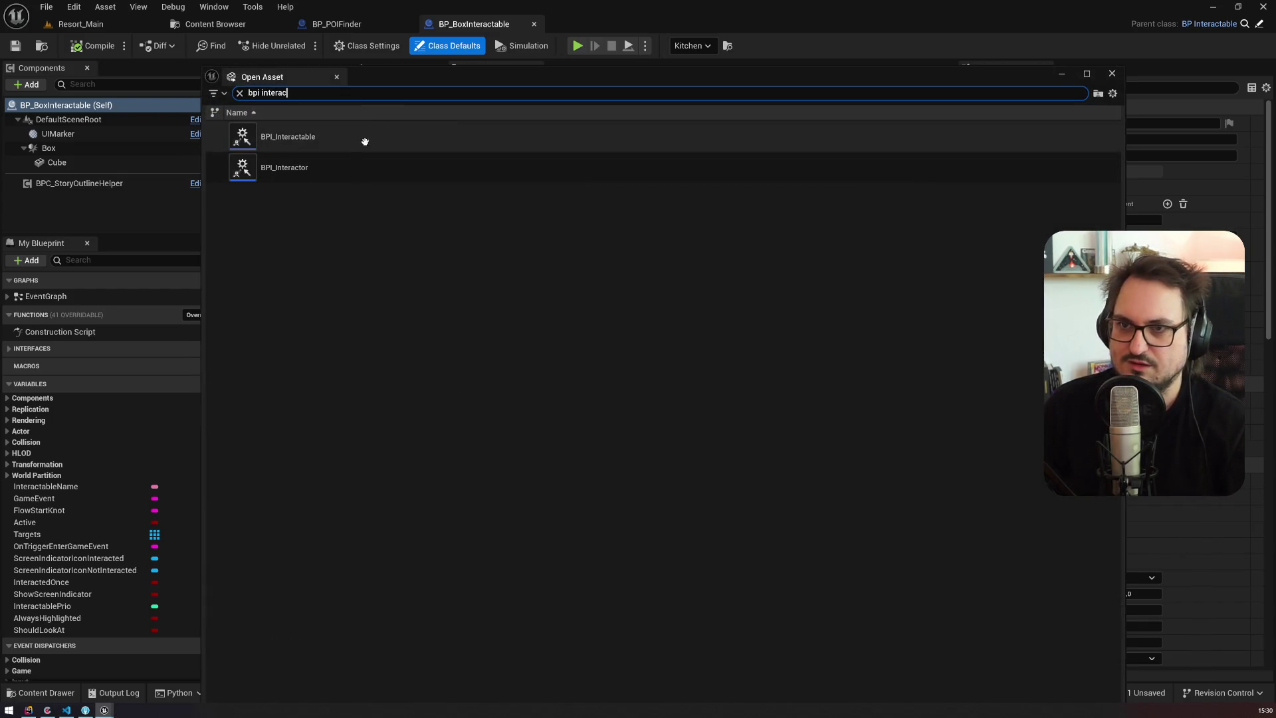
Step: Open BPI_Interactable from the search results and add a new NewFunction to it
left_click(344, 146)
double_click(344, 151)
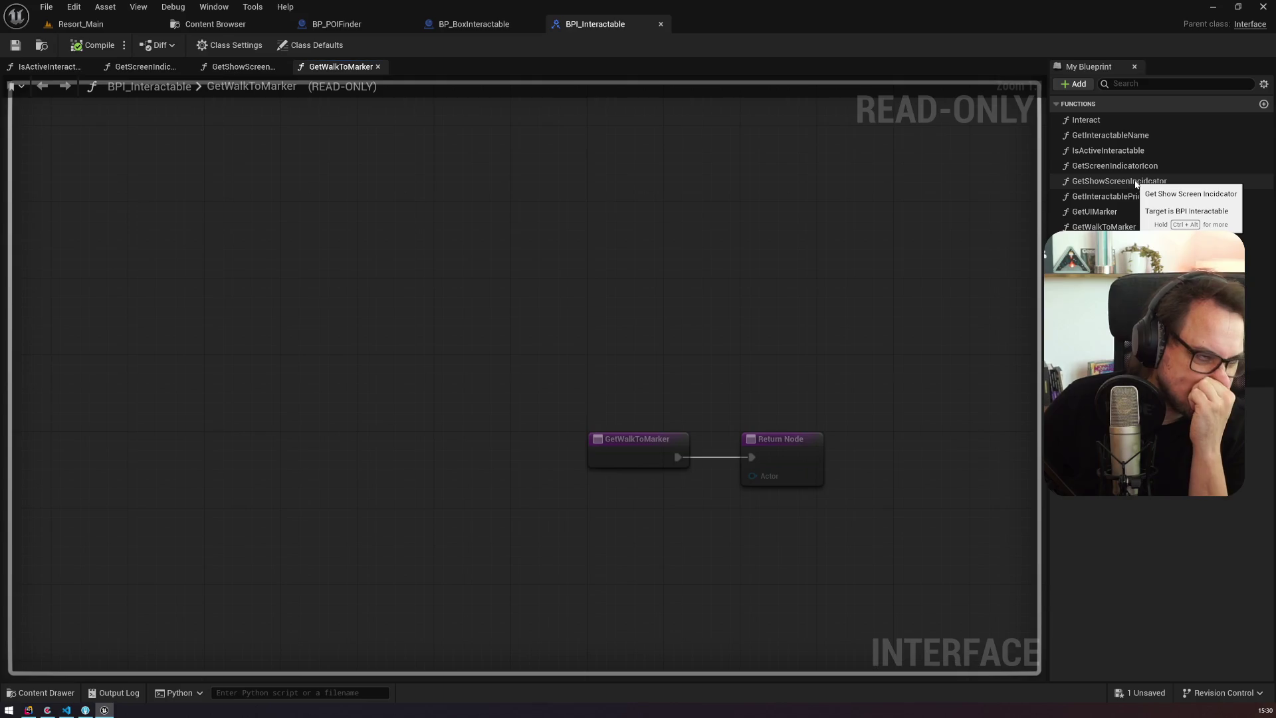
left_click(1076, 84)
left_click(1104, 131)
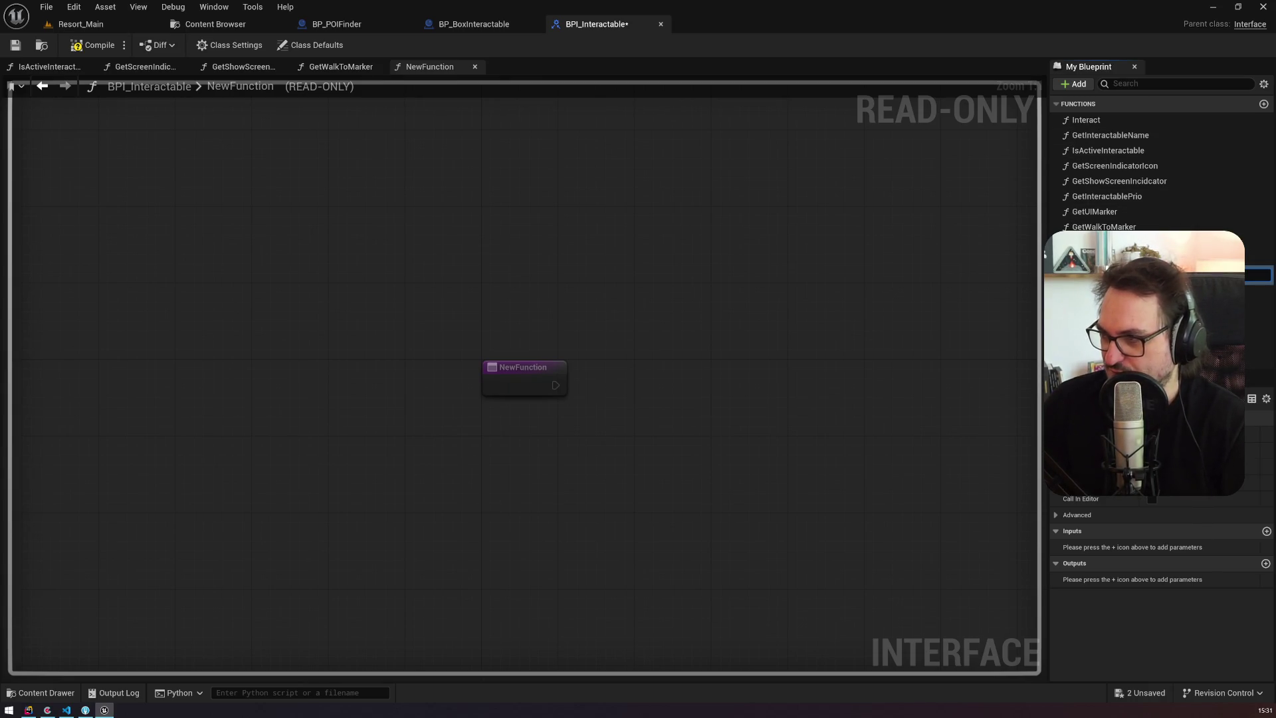
Step: Rename the new interface function to GetIsHighRangePOI and go back to BP_BoxInteractable
type("GetIsHighRangePOI")
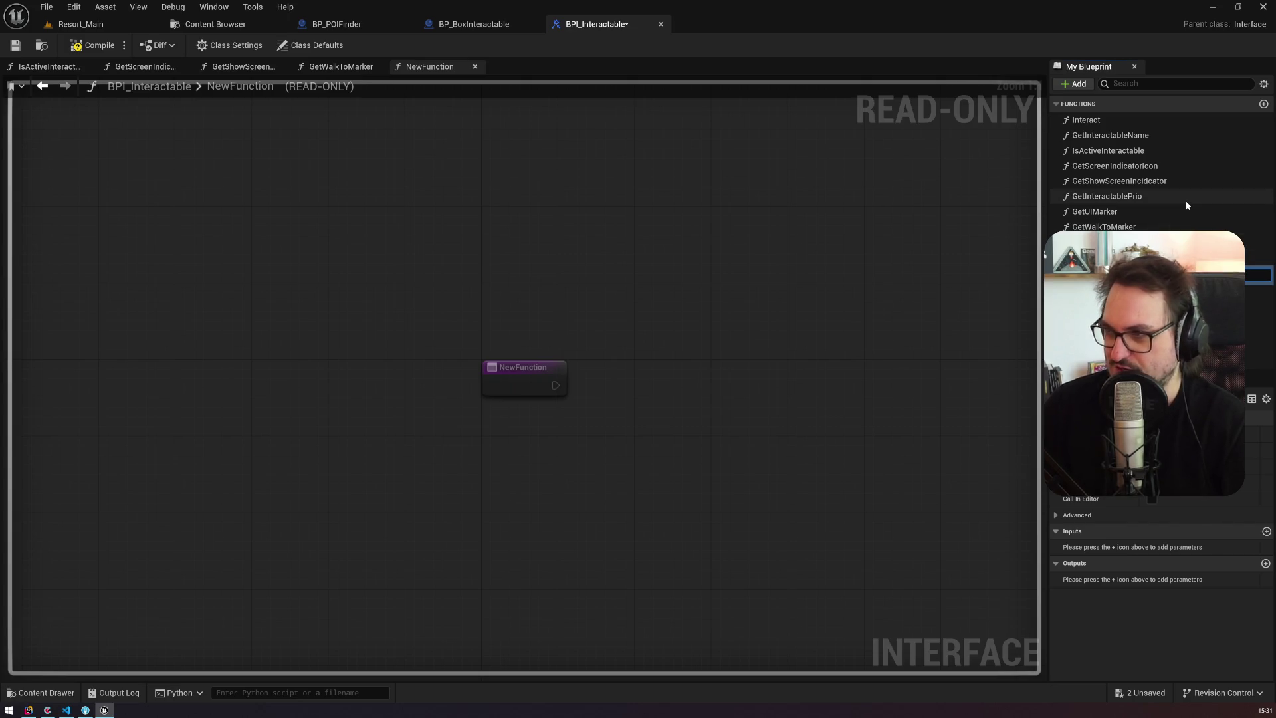
key("Return")
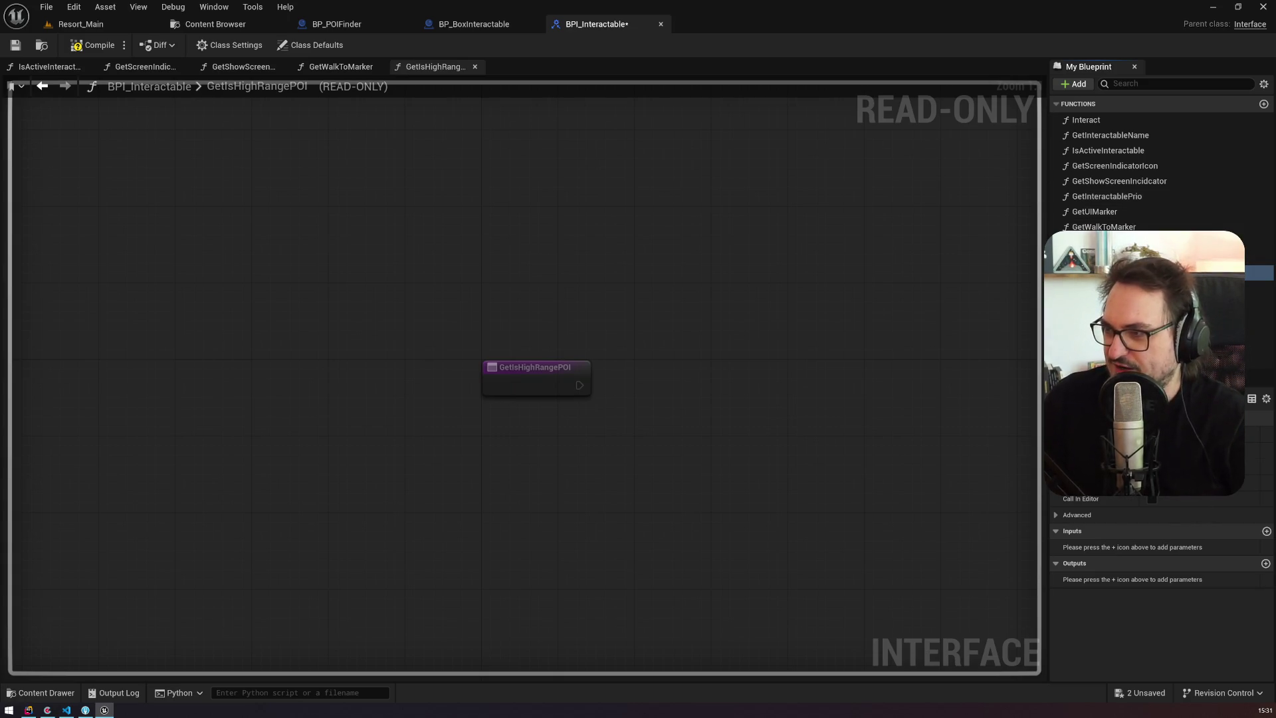
left_click(474, 24)
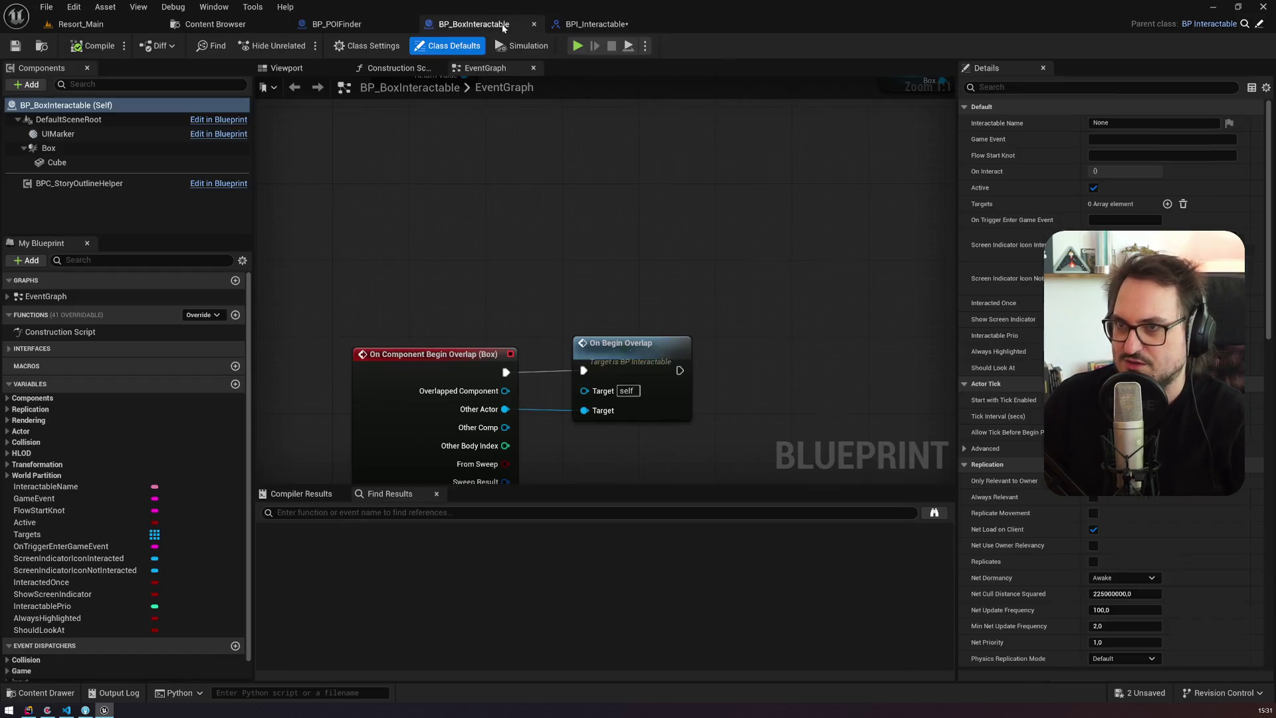
Step: Discard a stray variable in BP_BoxInteractable and open its parent BP_Interactable as a docked tab
left_click(234, 385)
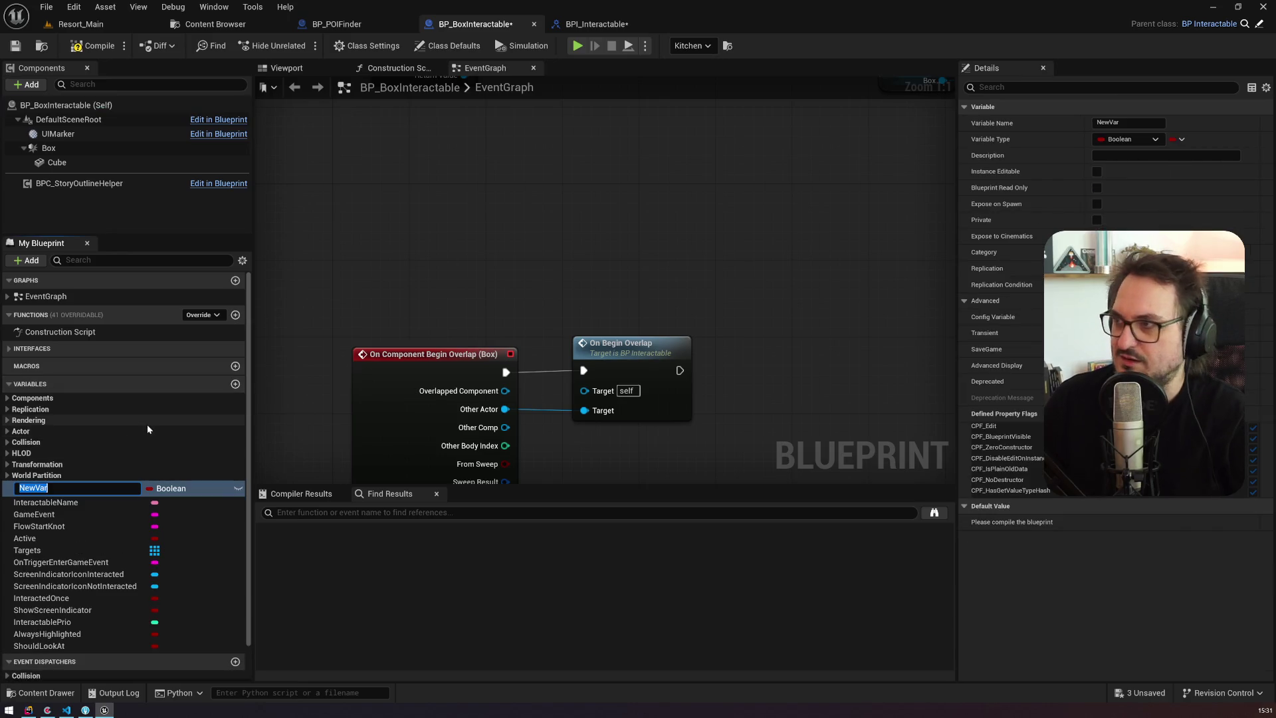
key("Return")
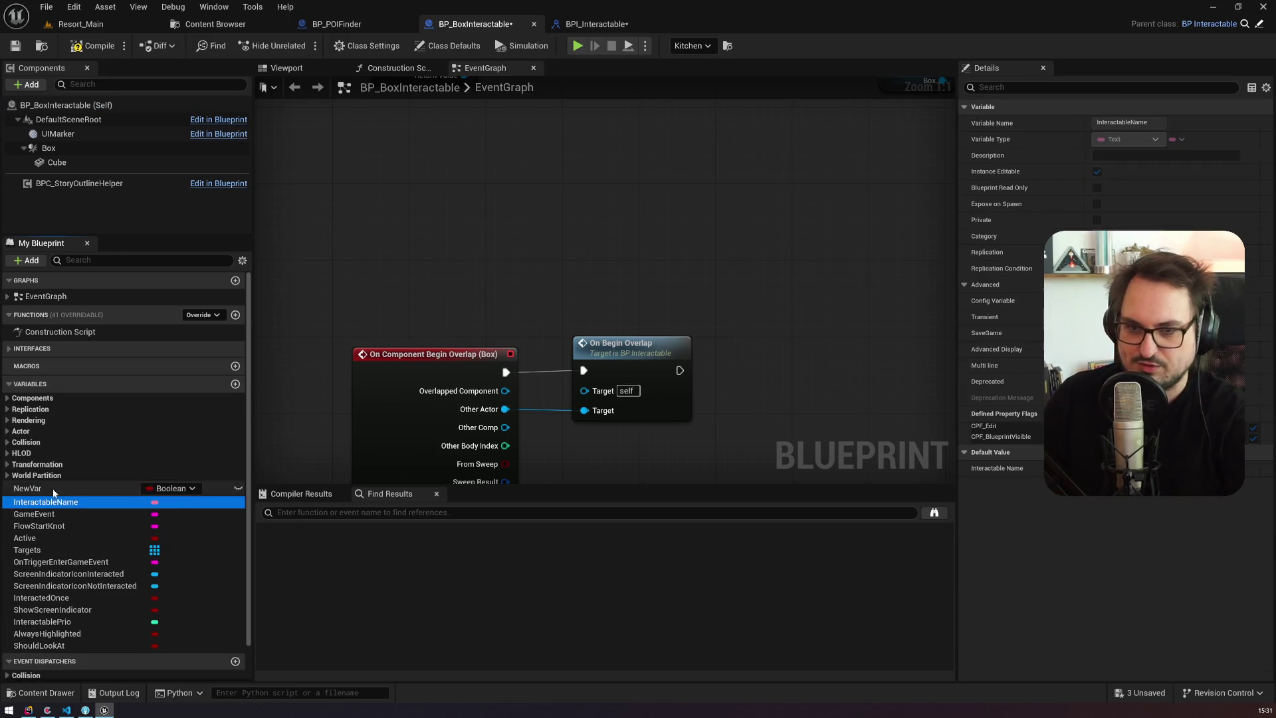
key("Delete")
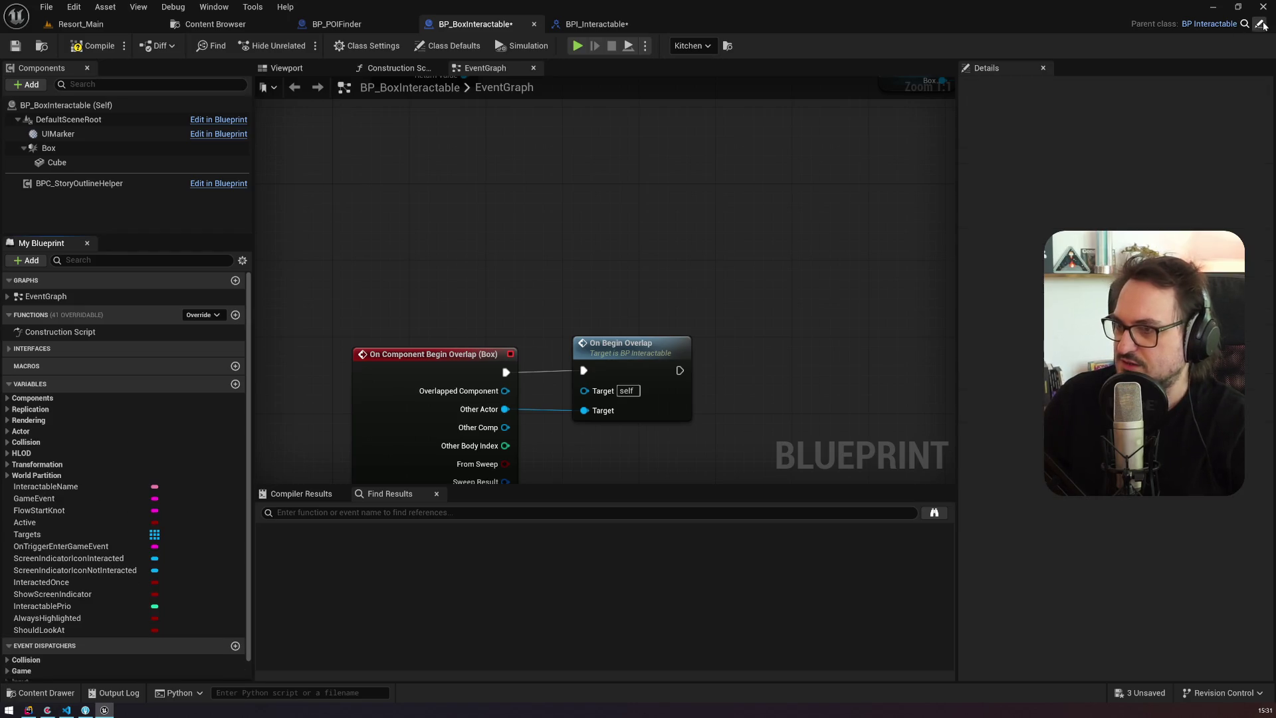
left_click(1260, 24)
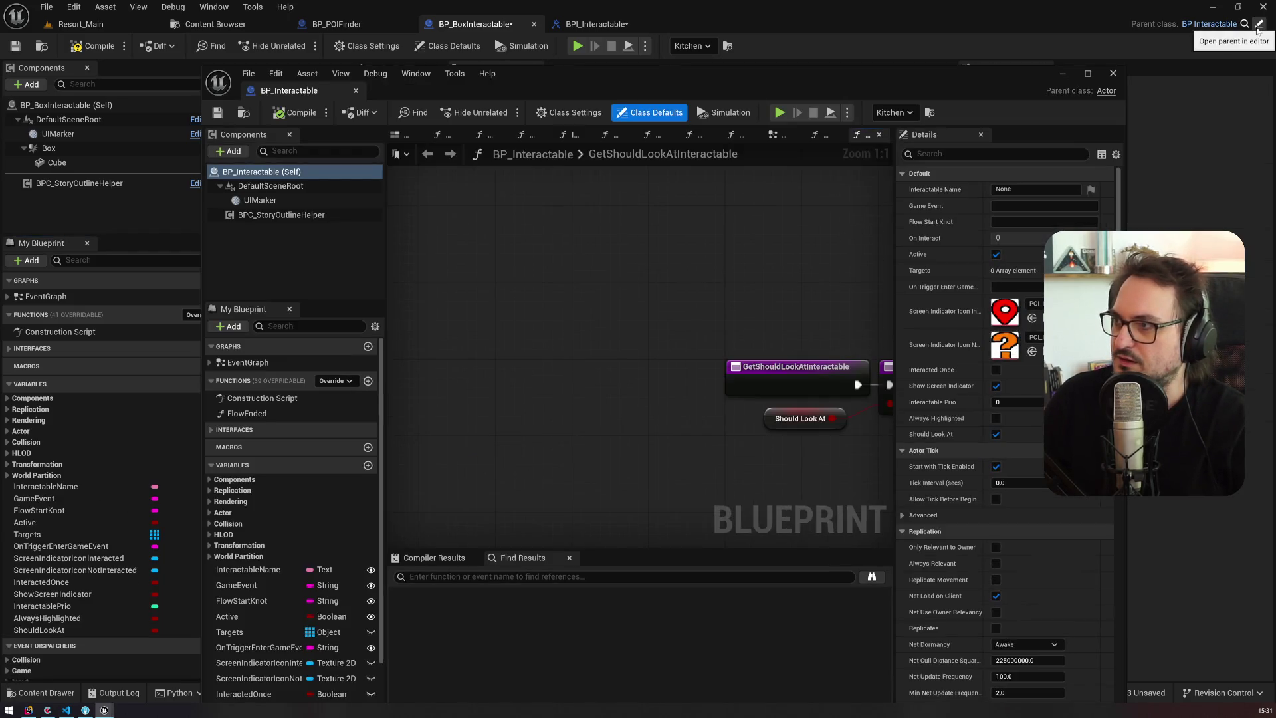
mouse_move(292, 91)
left_mouse_down()
mouse_move(525, 65)
mouse_move(651, 29)
left_mouse_up()
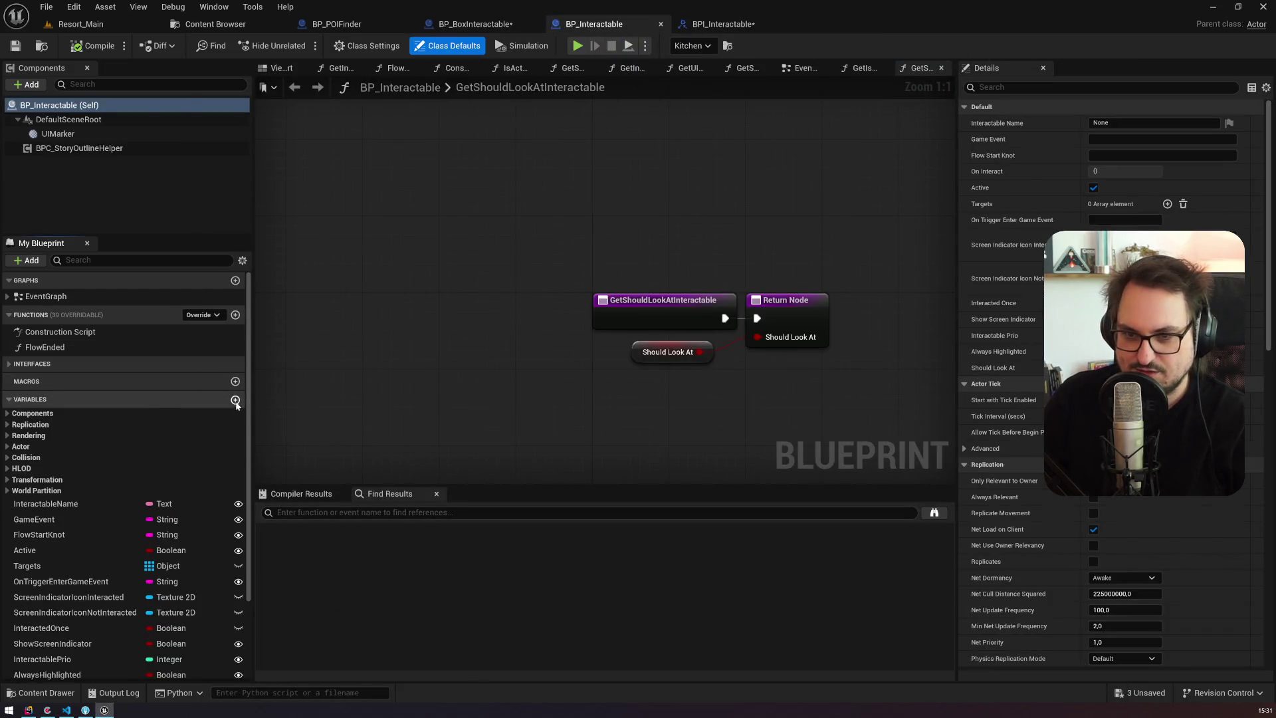
Step: Add an instance-editable Boolean IsHighRangePOI variable to BP_Interactable and compile it
left_click(235, 400)
key("BackSpace")
key("BackSpace")
type("IsHighR")
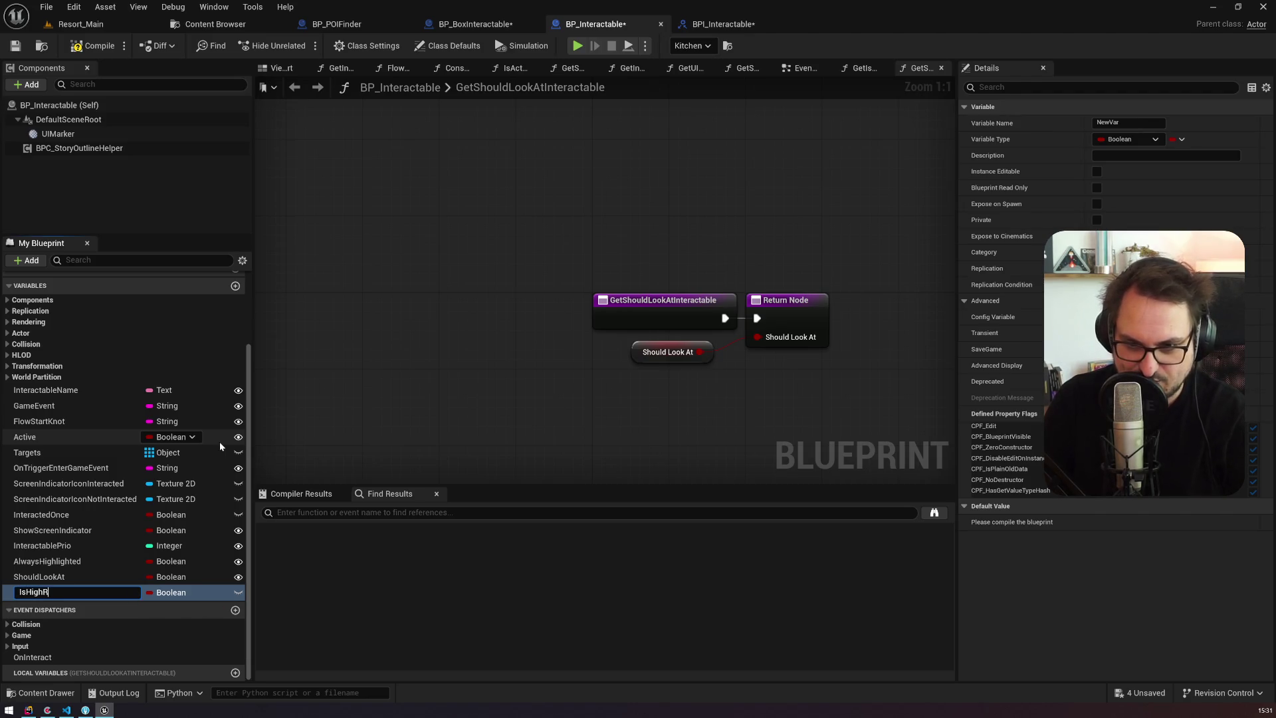
type("angePOI")
key("Return")
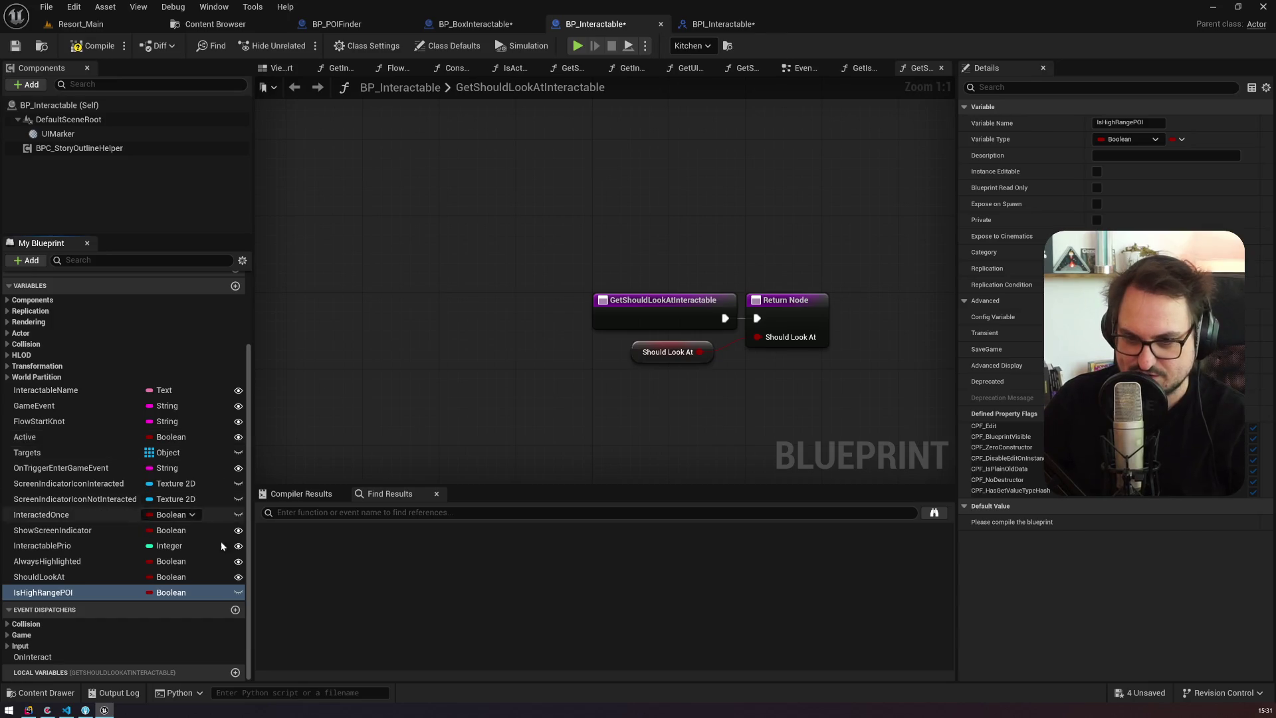
left_click(238, 592)
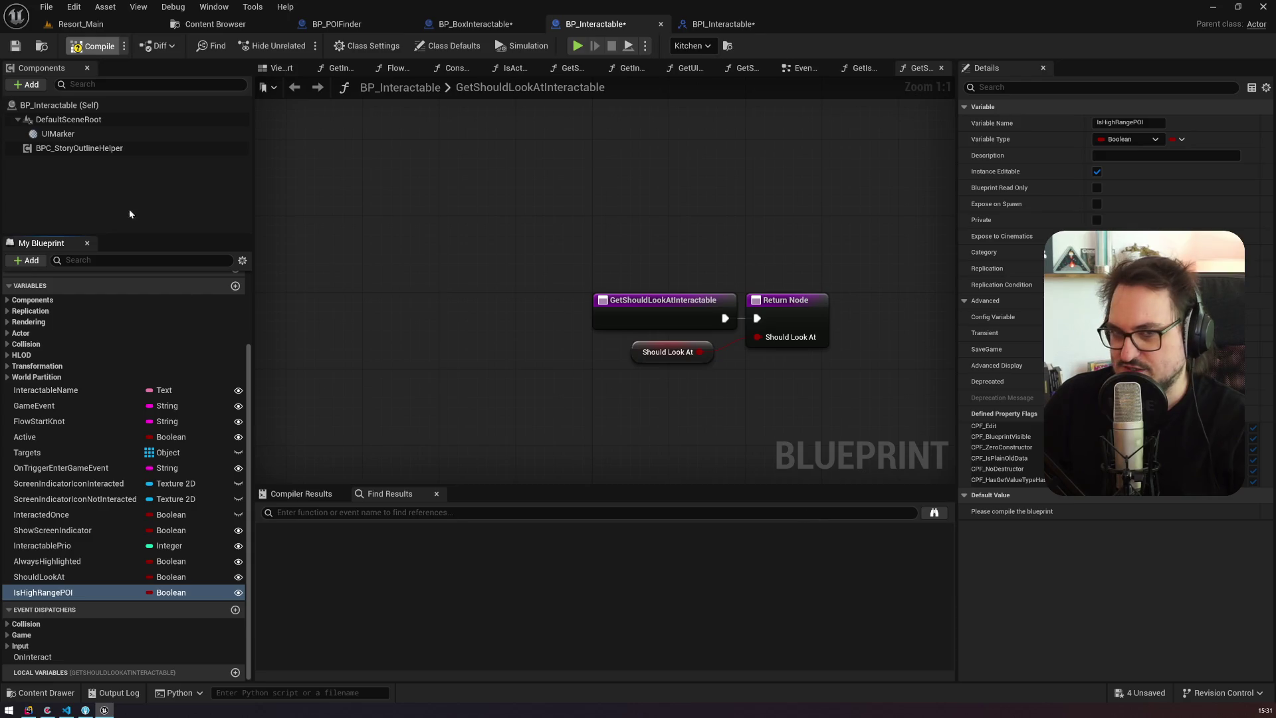
left_click(14, 49)
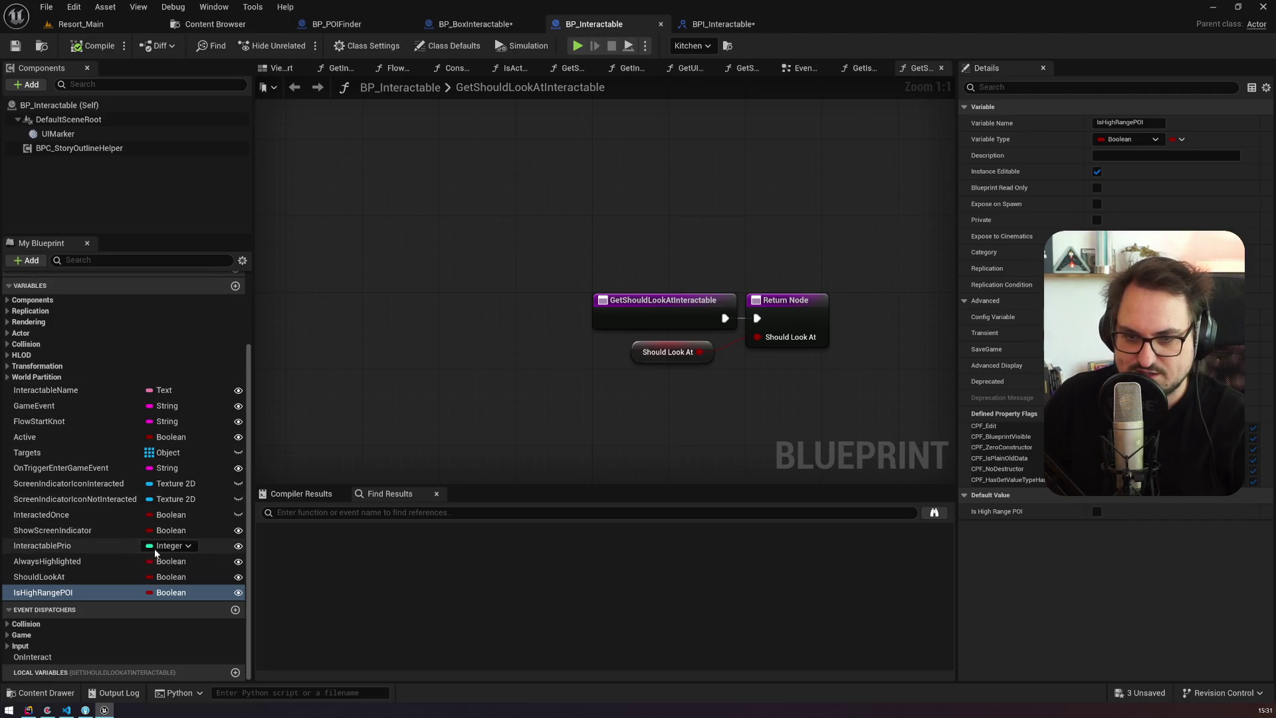
Step: Add a Boolean output to BPI_Interactable's GetIsHighRangePOI, removing a trial event node first
scroll(67, 320, "up", 4)
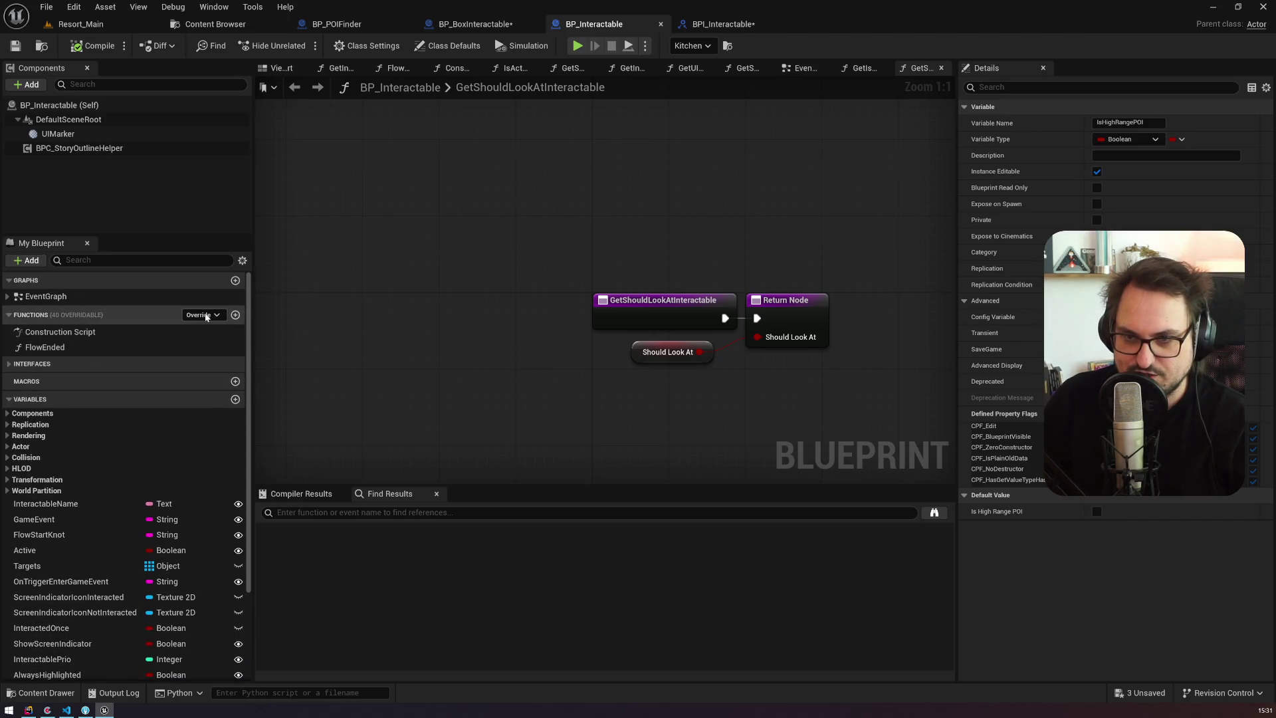
left_click(206, 317)
type("etzis")
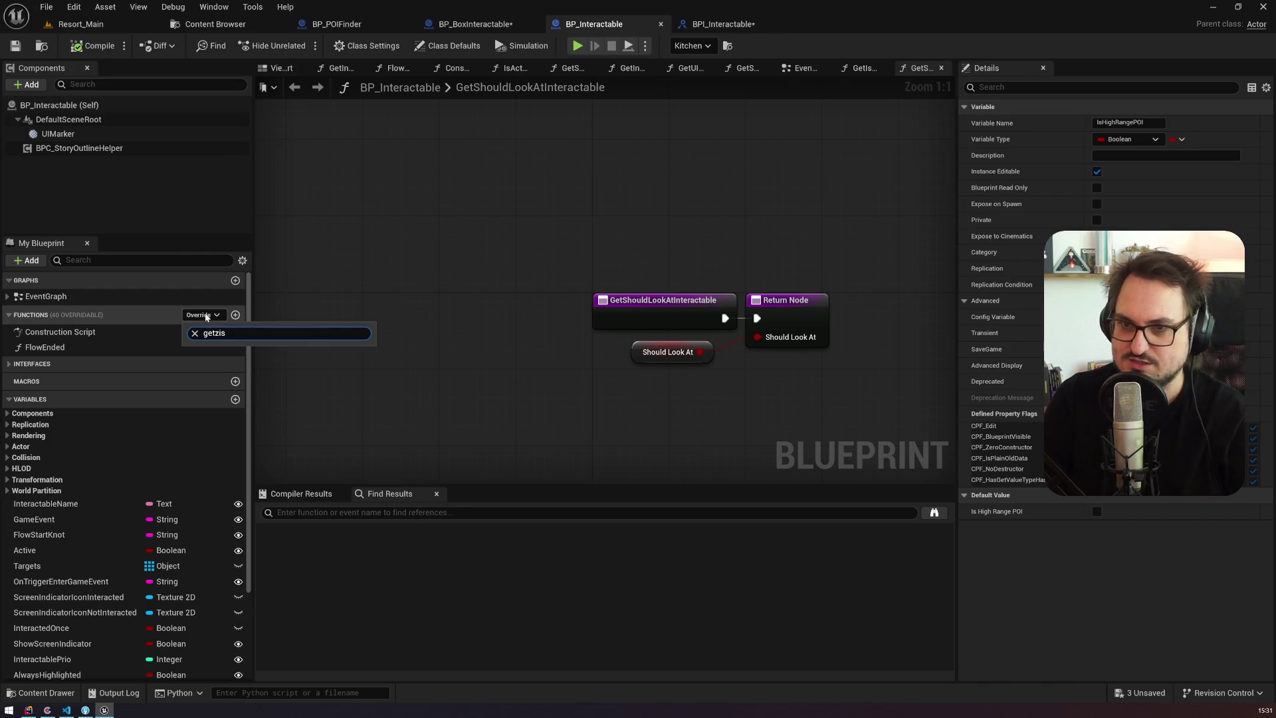
key("BackSpace")
key("BackSpace")
key("BackSpace")
type("is")
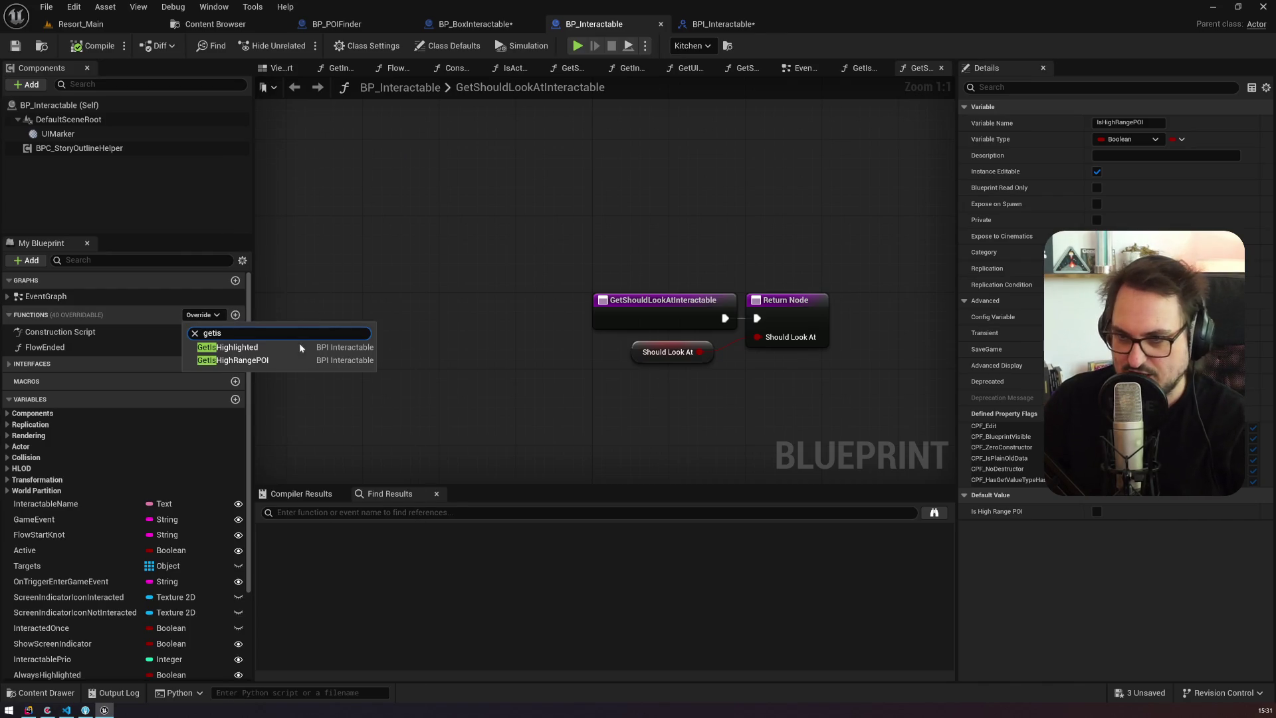
left_click(295, 357)
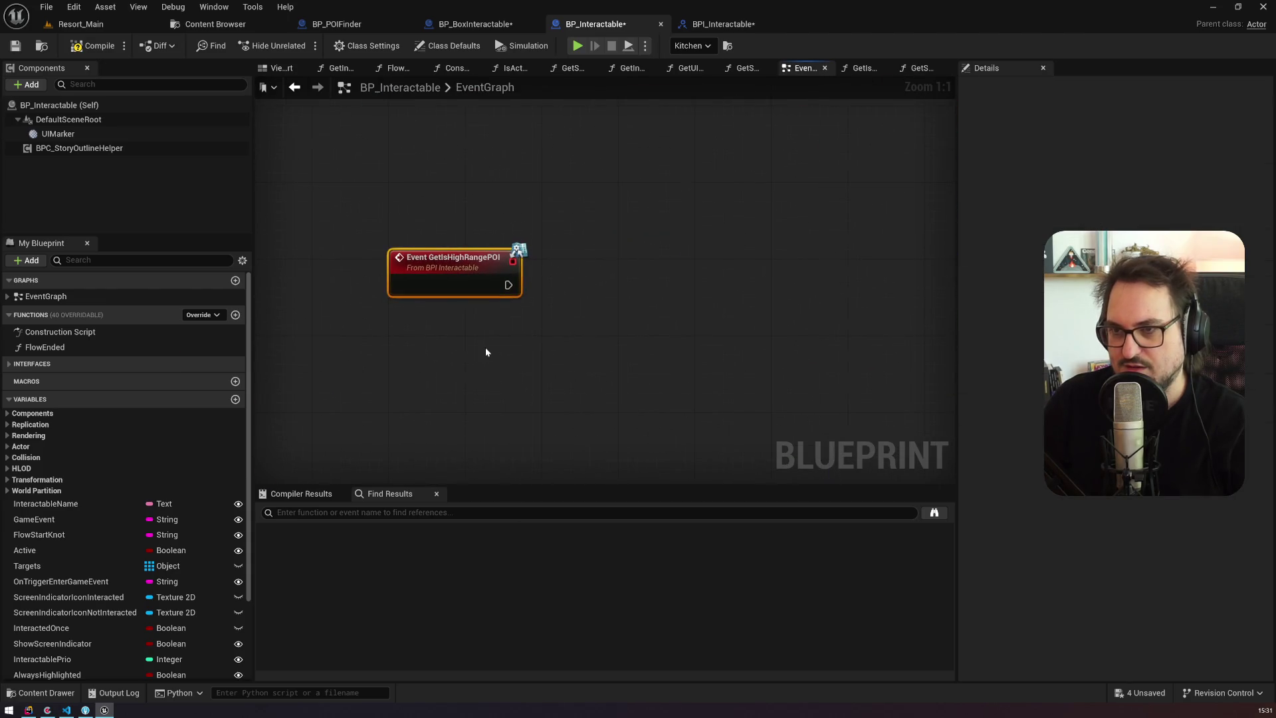
key("Delete")
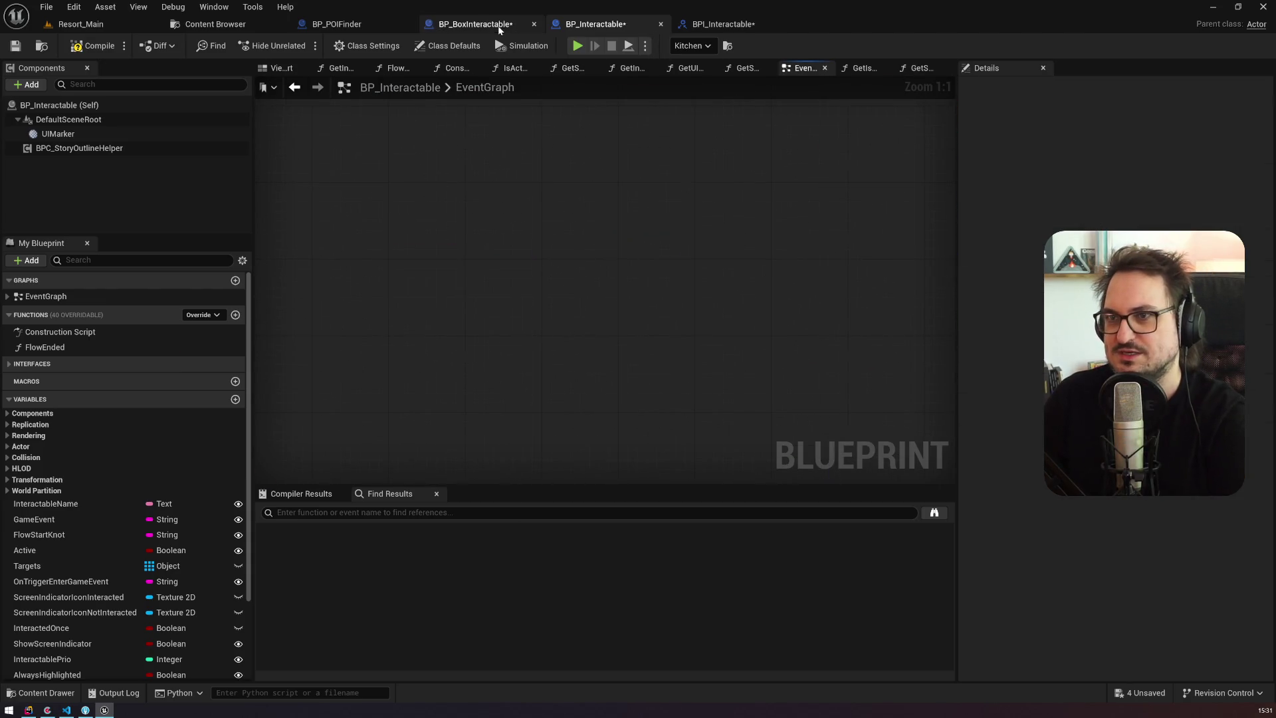
left_click(703, 26)
left_click(1265, 563)
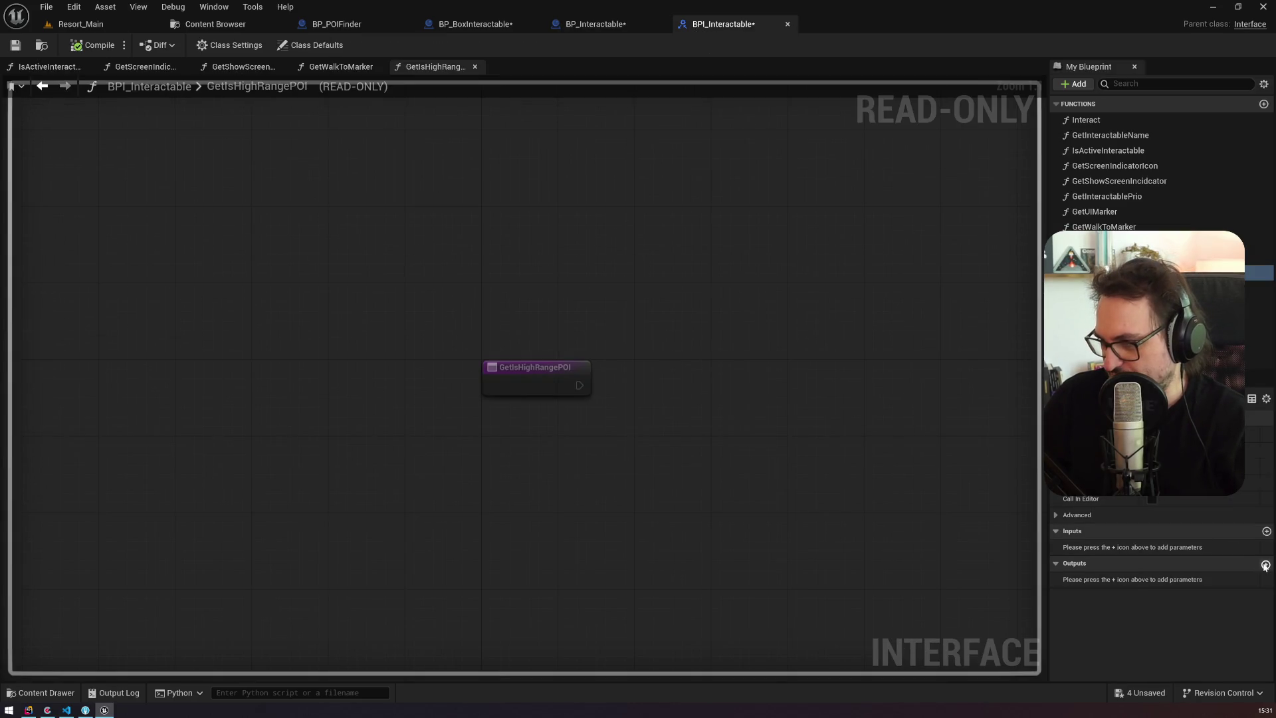
Step: Name the output IsHighRangePOI and override GetIsHighRangePOI in BP_Interactable
type("Is")
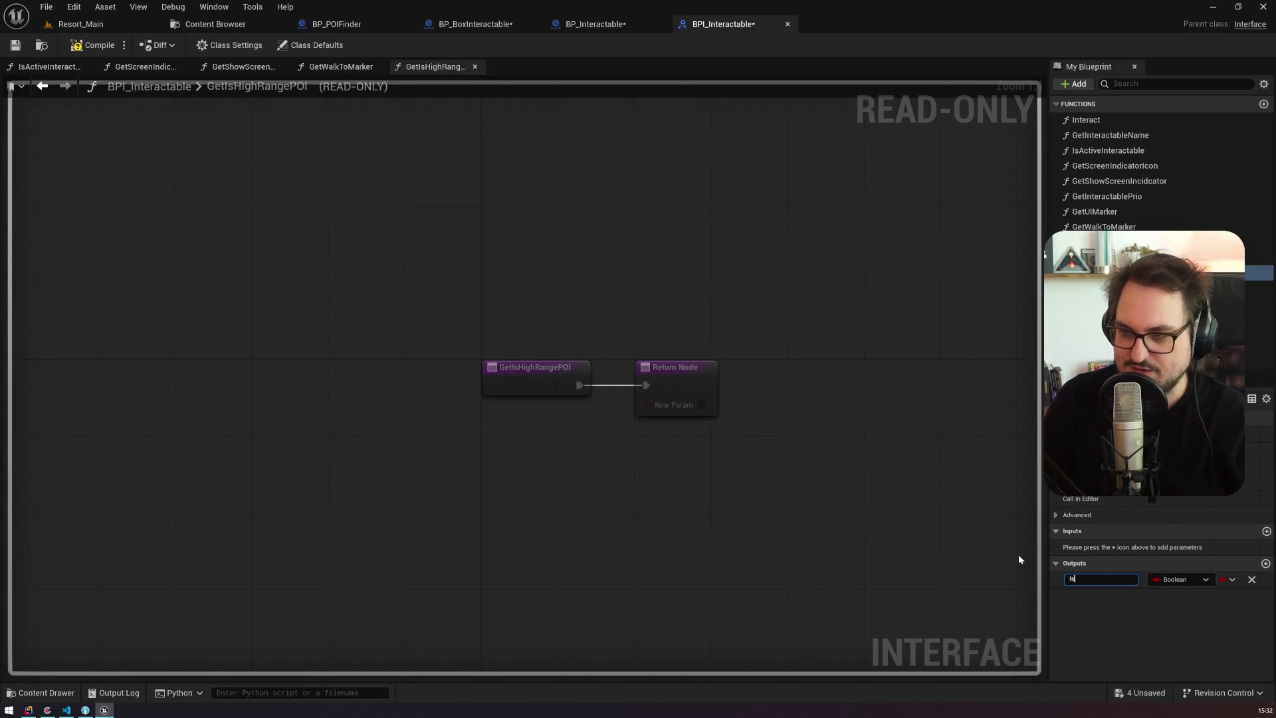
type("HighRangePOI")
key("Return")
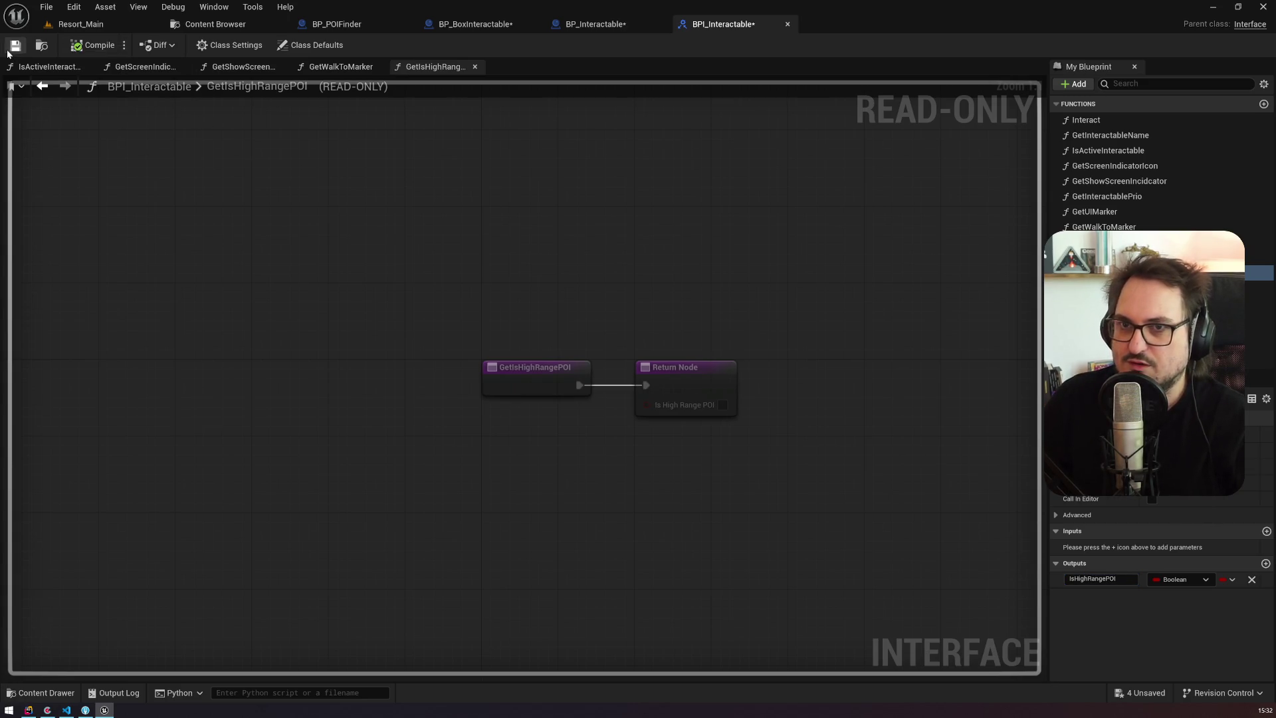
left_click(619, 27)
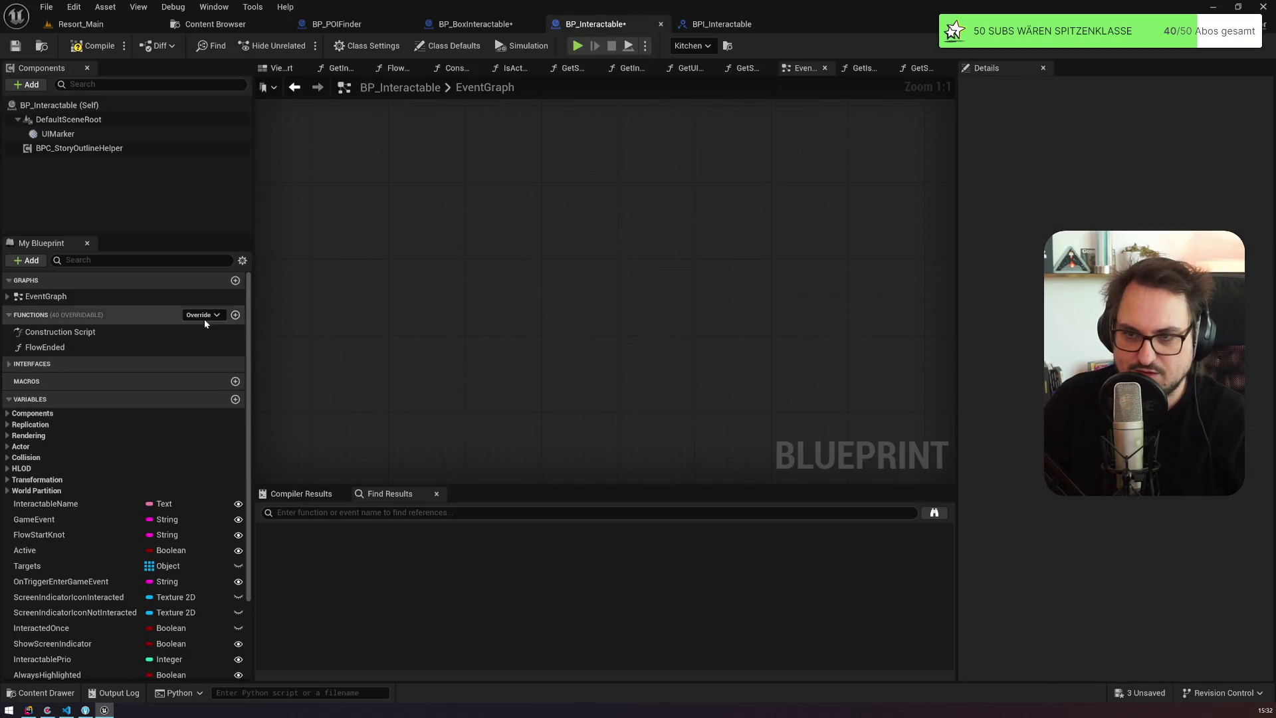
left_click(203, 317)
type("getishigh")
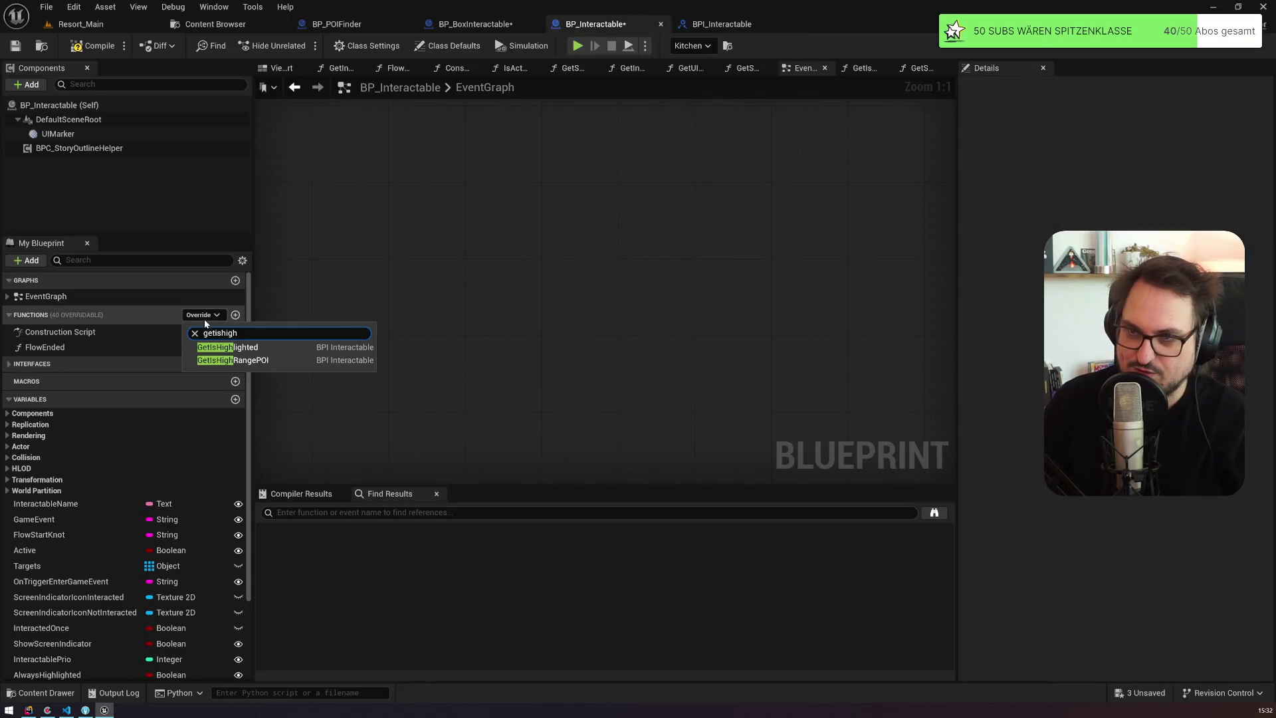
left_click(253, 362)
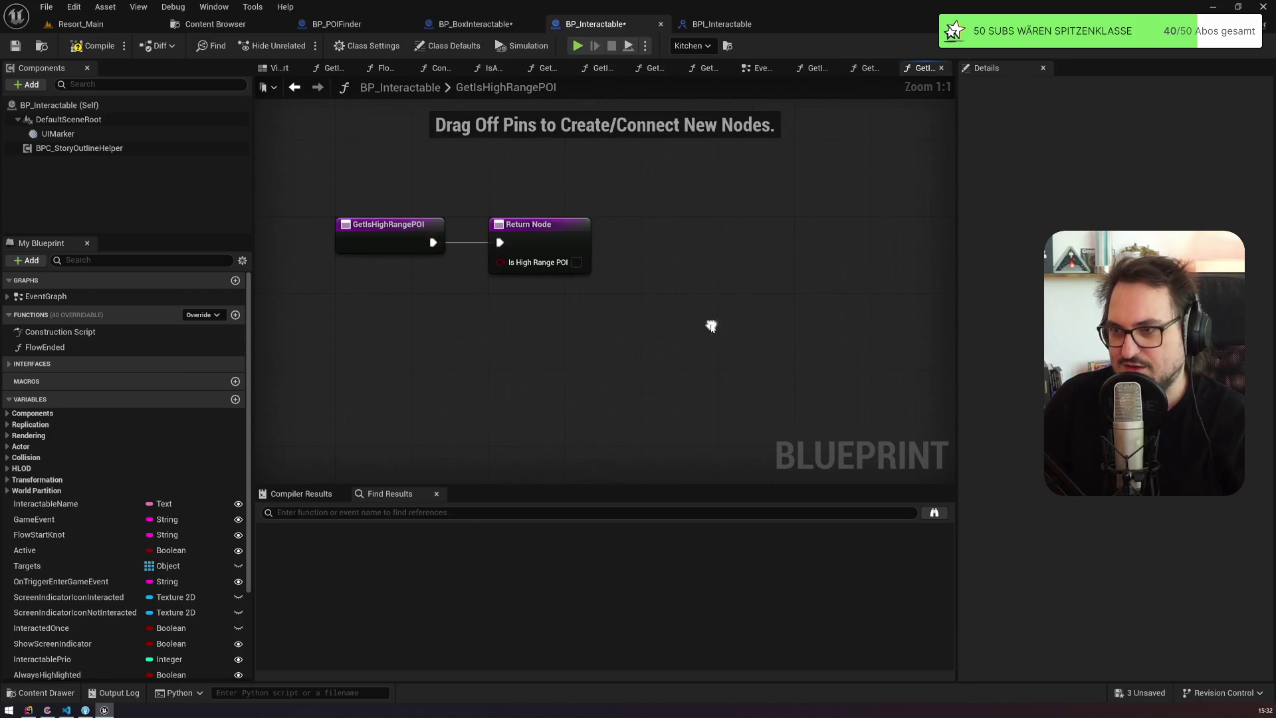
Step: Return the IsHighRangePOI variable from GetIsHighRangePOI, then compile and save BP_Interactable
scroll(217, 508, "down", 3)
mouse_move(106, 589)
left_mouse_down()
mouse_move(495, 278)
mouse_move(409, 266)
mouse_move(399, 285)
left_mouse_up()
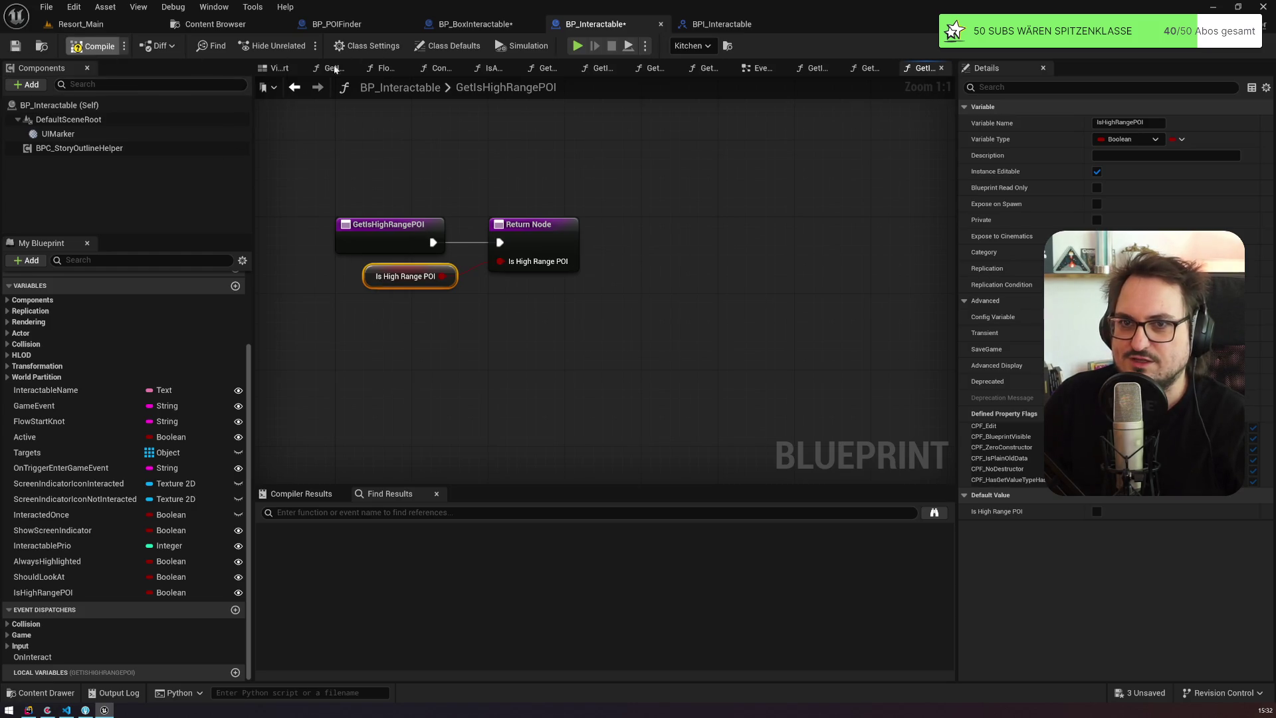
left_click(16, 48)
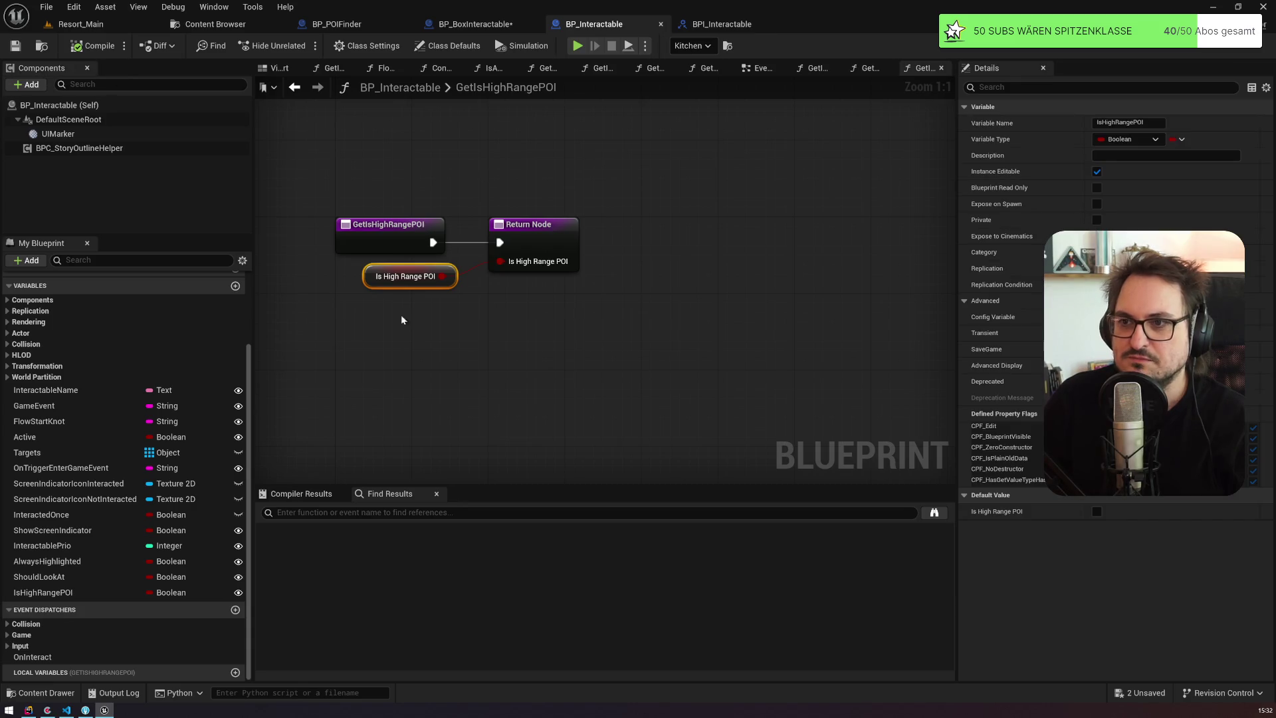
left_click(466, 26)
Step: Go back to BP_POIFinder's event graph with the Call POIAdded node in view
left_click(354, 27)
mouse_move(708, 294)
left_mouse_down()
mouse_move(393, 271)
mouse_move(322, 302)
left_mouse_up()
scroll(323, 303, "down", 2)
mouse_move(513, 306)
left_mouse_down()
mouse_move(708, 333)
mouse_move(268, 288)
left_mouse_up()
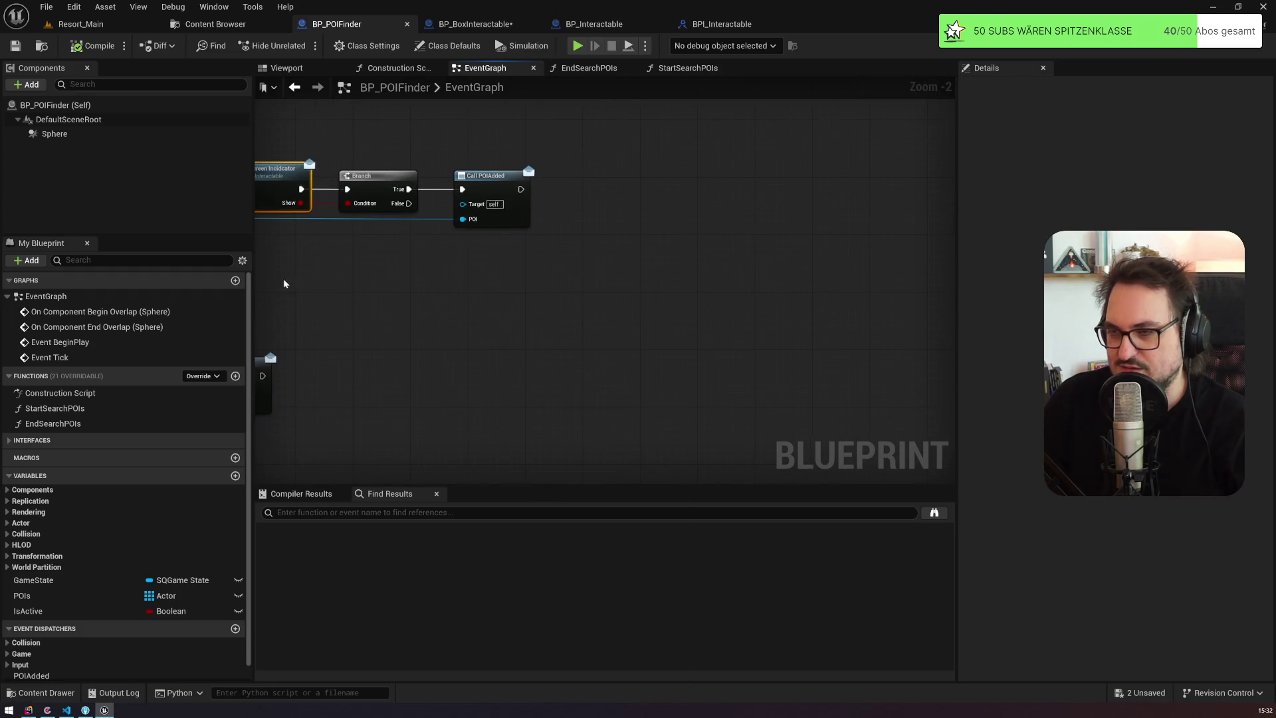
Step: Add a Get Is High Range POI node pulled from Begin Overlap's Other Actor pin
left_click_drag(492, 184, 685, 184)
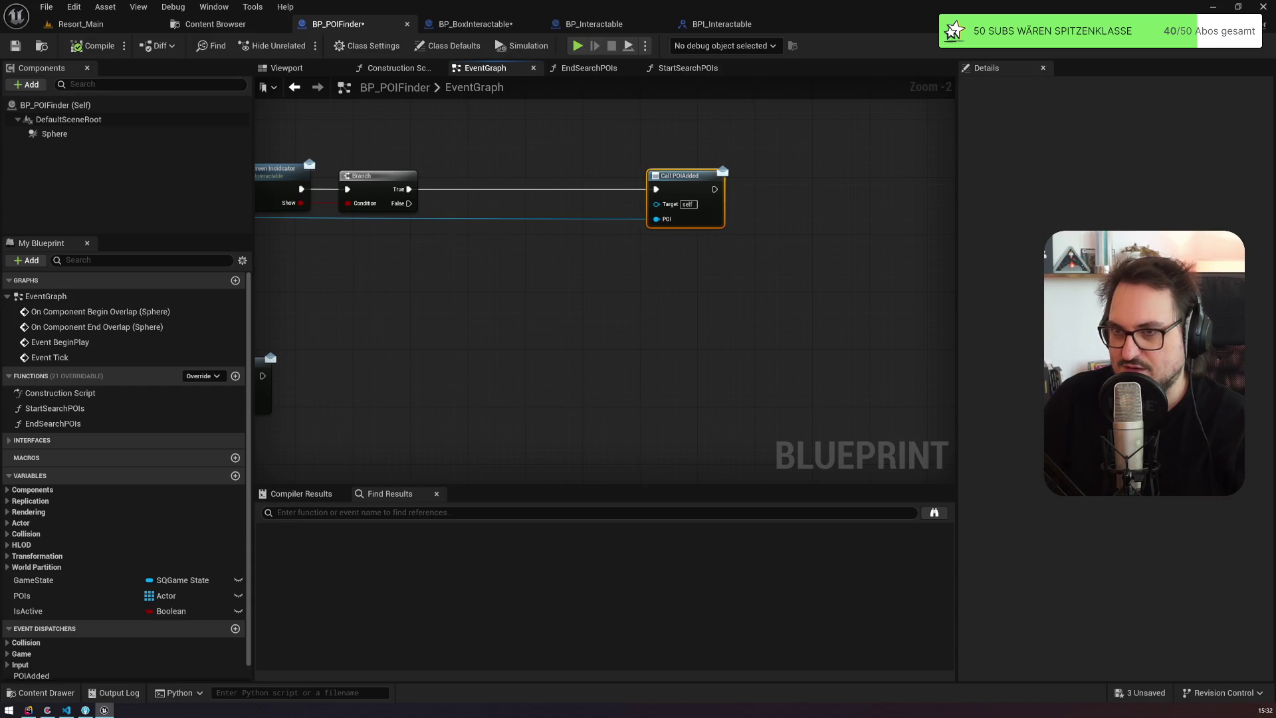
left_click_drag(394, 270, 585, 301)
scroll(464, 287, "up", 2)
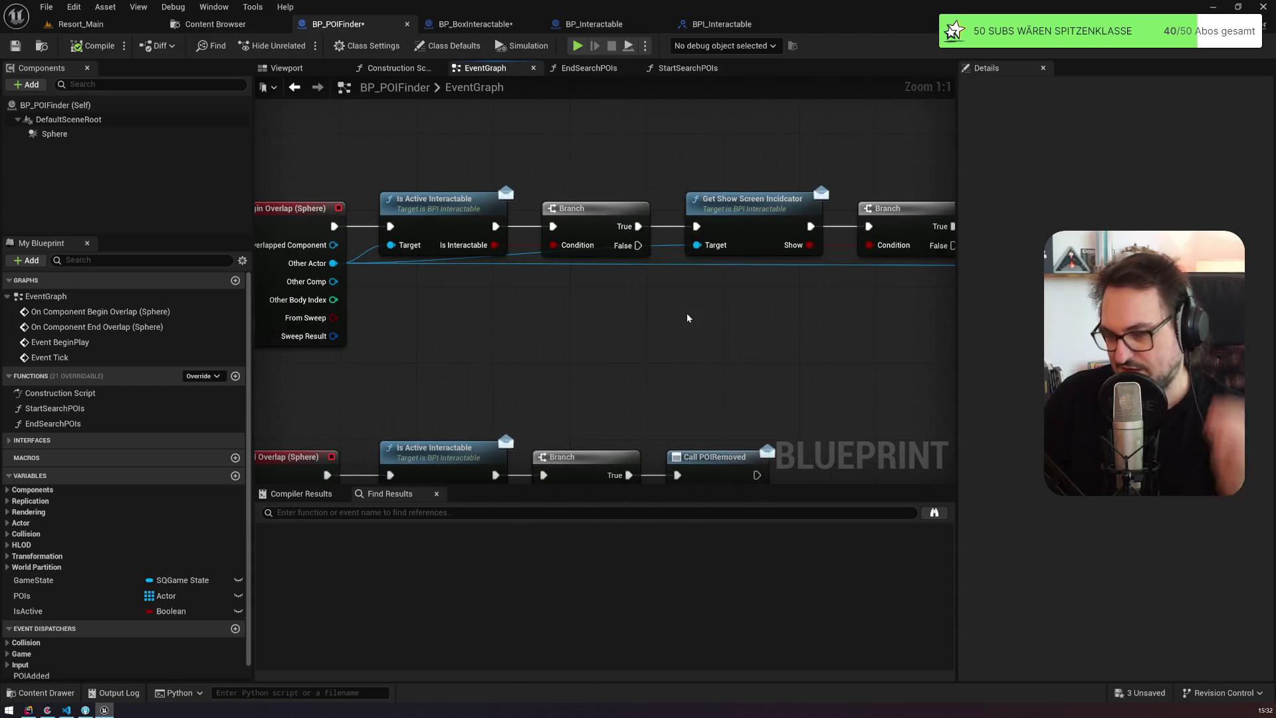
left_click_drag(604, 350, 520, 341)
left_click_drag(407, 232, 534, 229)
mouse_move(375, 254)
left_mouse_down()
mouse_move(702, 311)
mouse_move(277, 255)
mouse_move(657, 141)
left_mouse_up()
type("get high")
key("Return")
Step: Add two reroute points on the POI wire, routed below the nodes
mouse_move(487, 232)
left_mouse_down()
mouse_move(952, 293)
mouse_move(879, 301)
mouse_move(615, 238)
left_mouse_up()
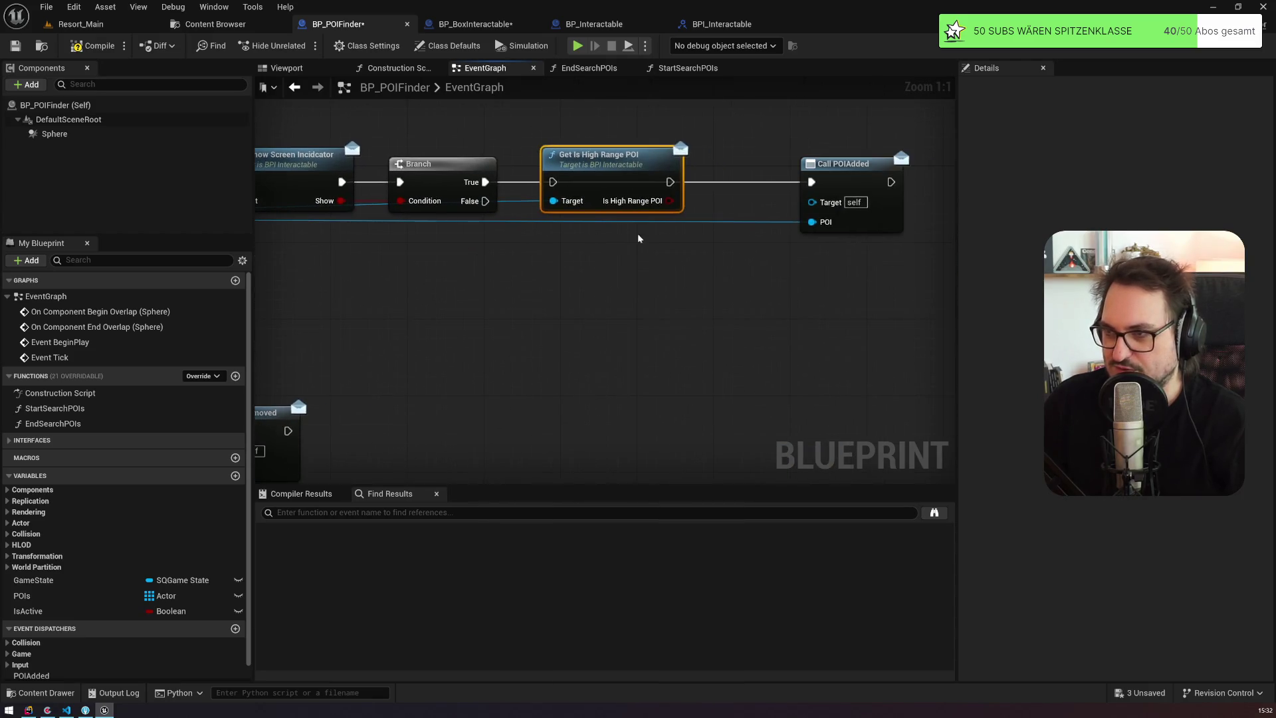
double_click(689, 222)
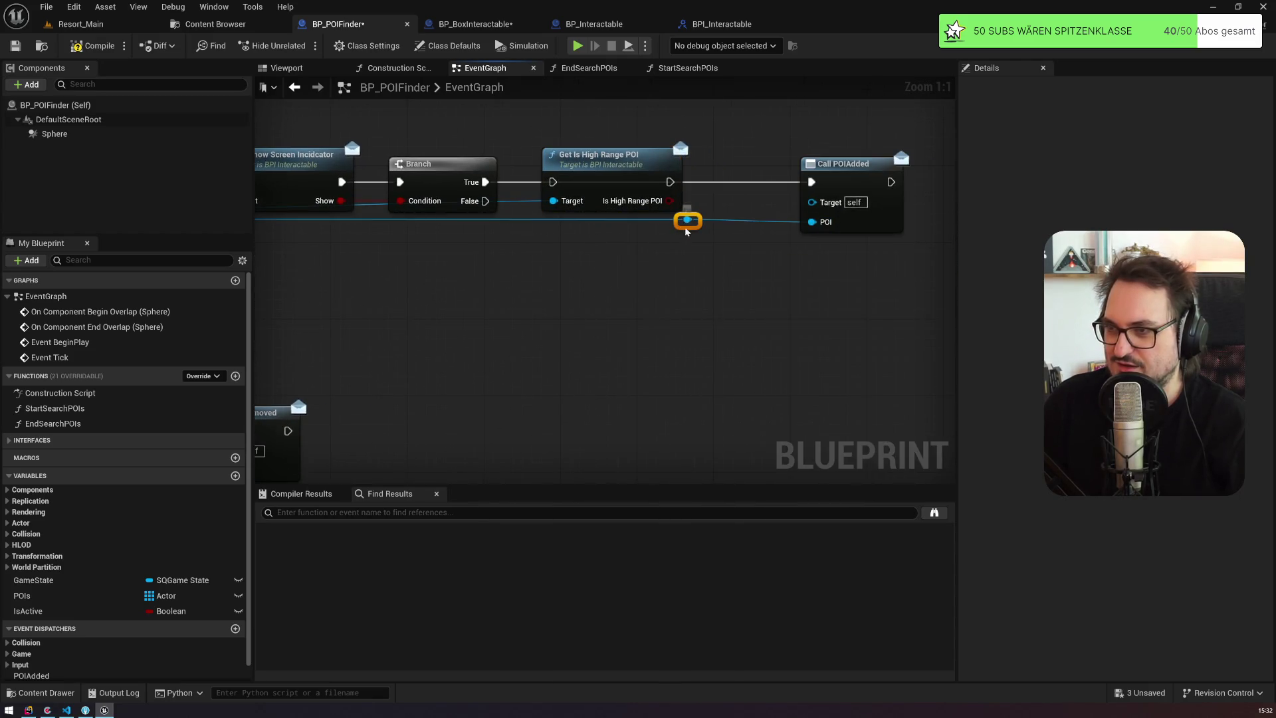
left_click_drag(687, 221, 678, 305)
double_click(496, 289)
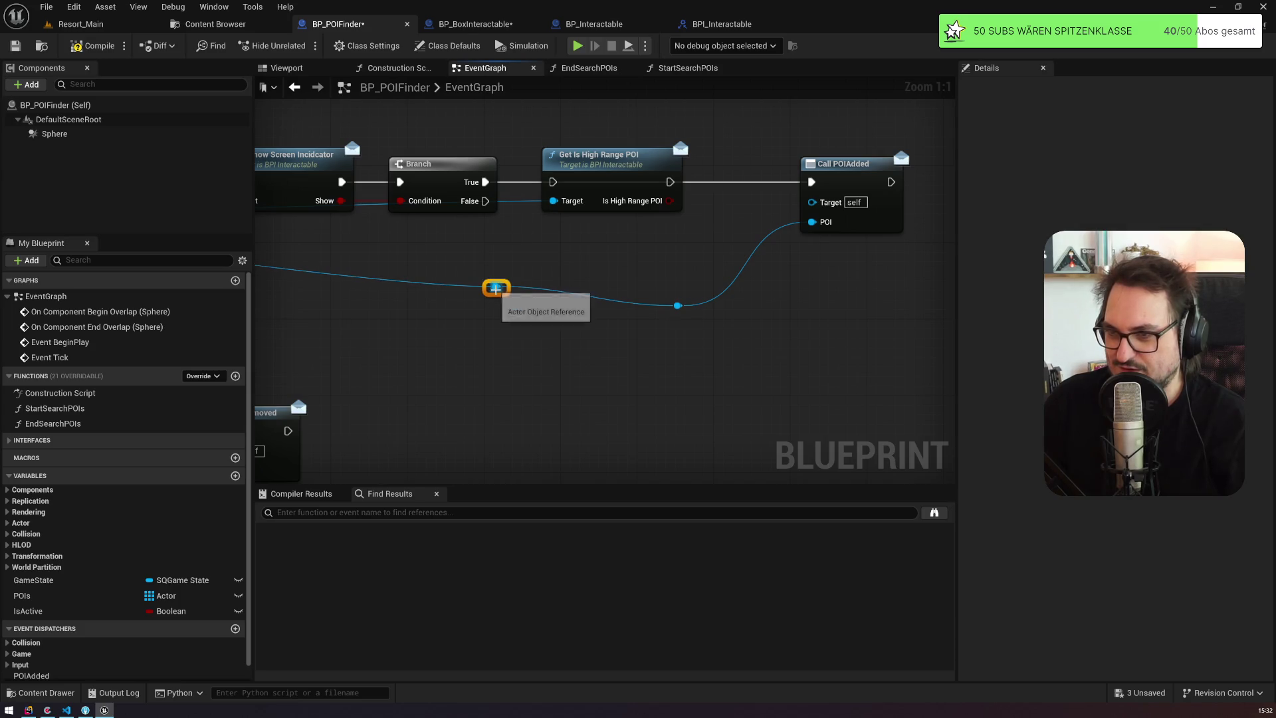
left_click_drag(389, 242, 836, 287)
Step: Route the Other Actor wire through reroute points into Get Is High Range POI's Target
right_click(816, 255)
double_click(649, 294)
left_click_drag(655, 294, 679, 251)
left_click_drag(313, 264, 649, 253)
left_click(439, 275)
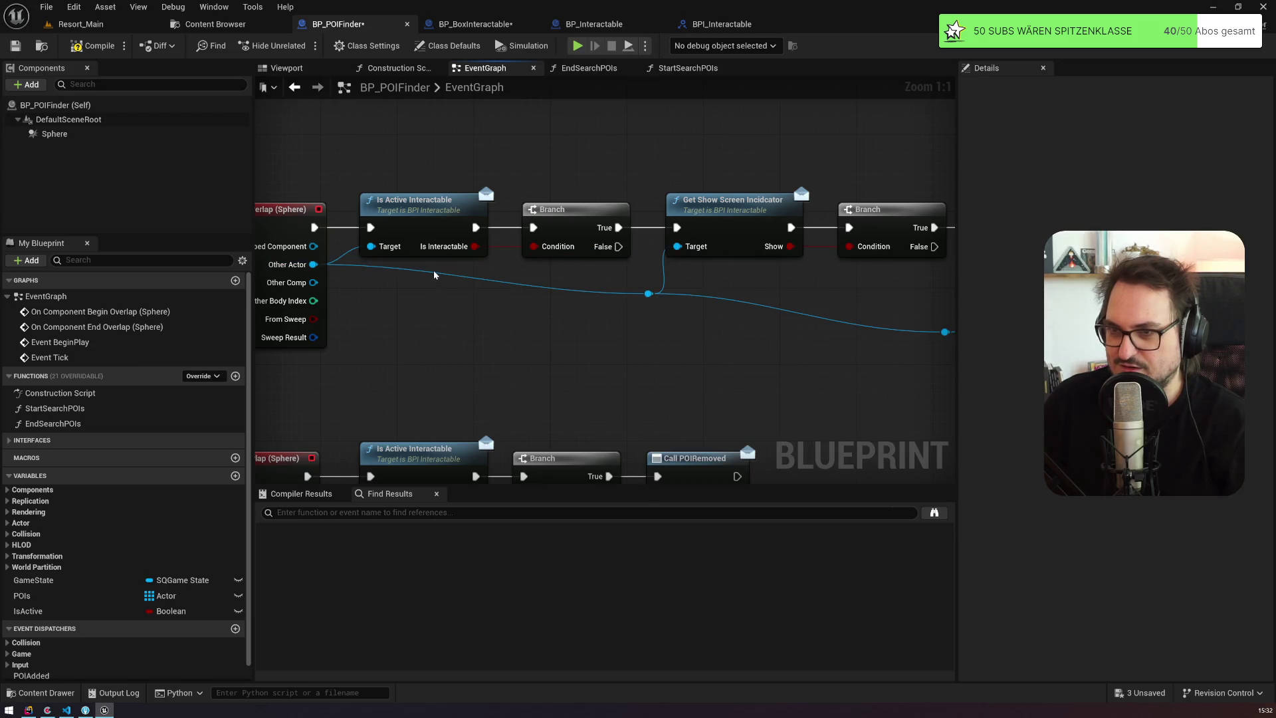
double_click(429, 266)
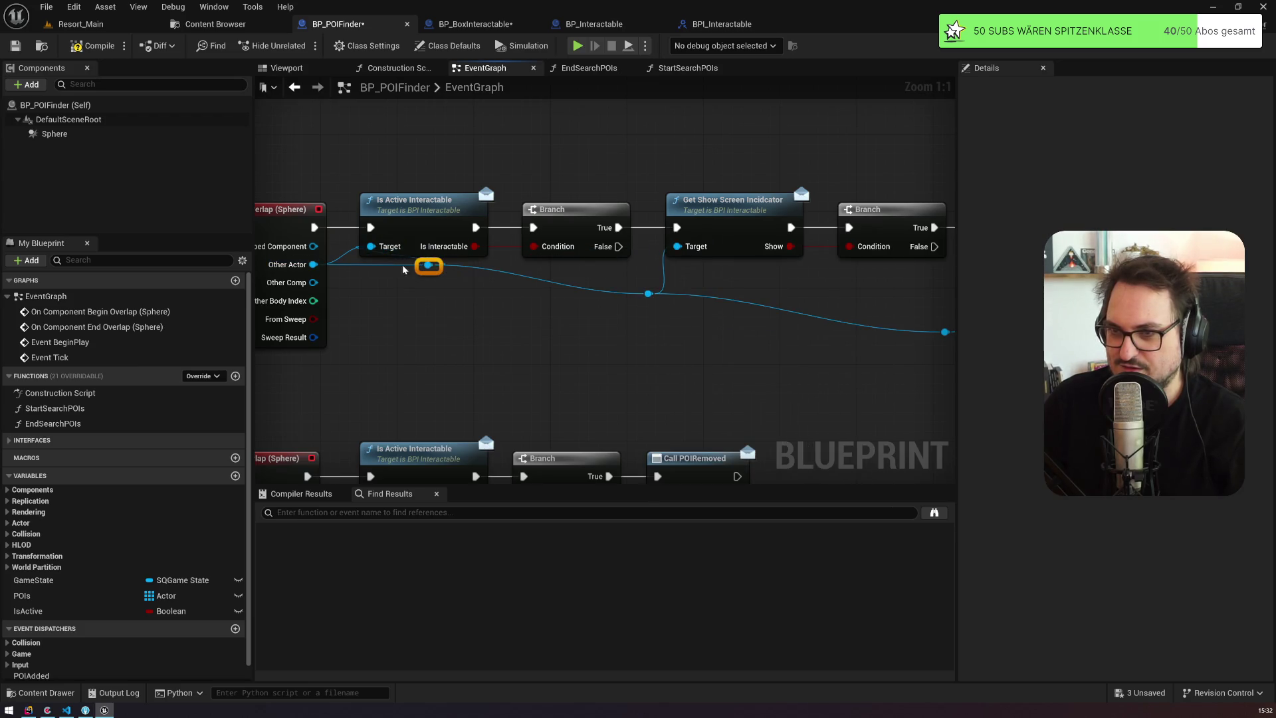
left_click_drag(350, 252, 322, 267)
key("Escape")
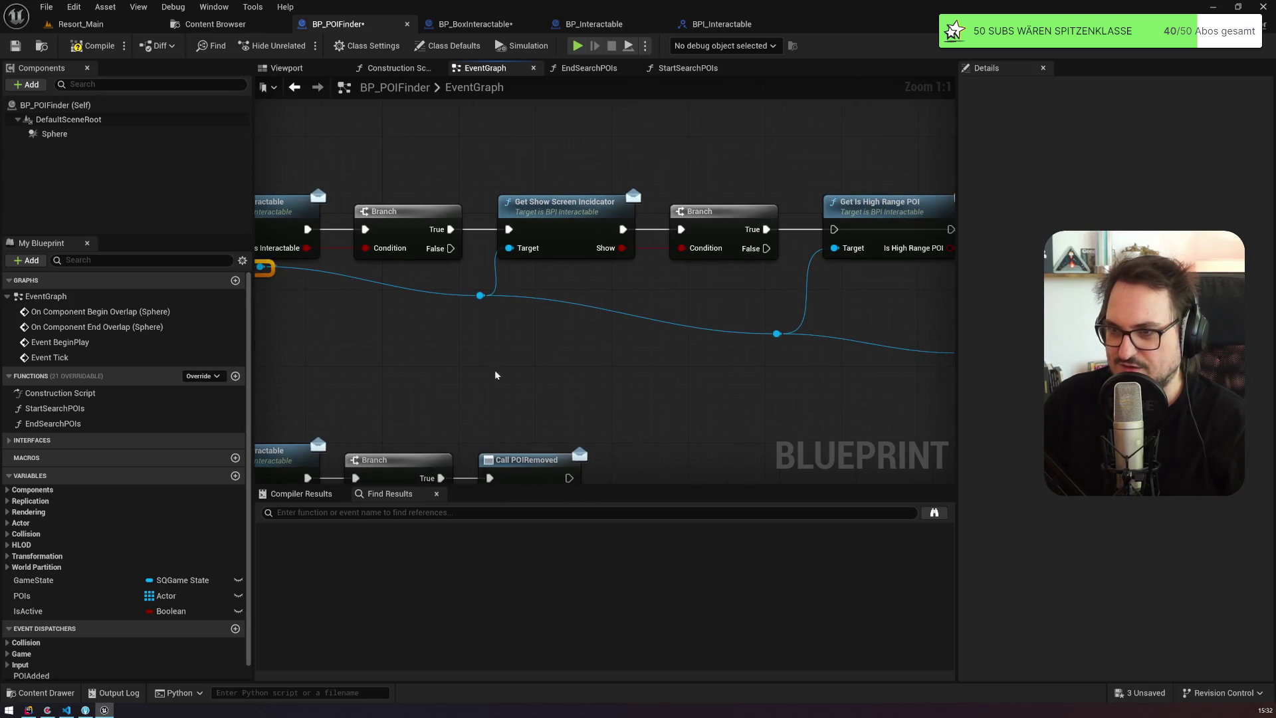
scroll(451, 377, "down", 5)
Step: Straighten the lower wire's reroute points with Q and tidy the Begin Overlap layout
left_click_drag(422, 379, 679, 356)
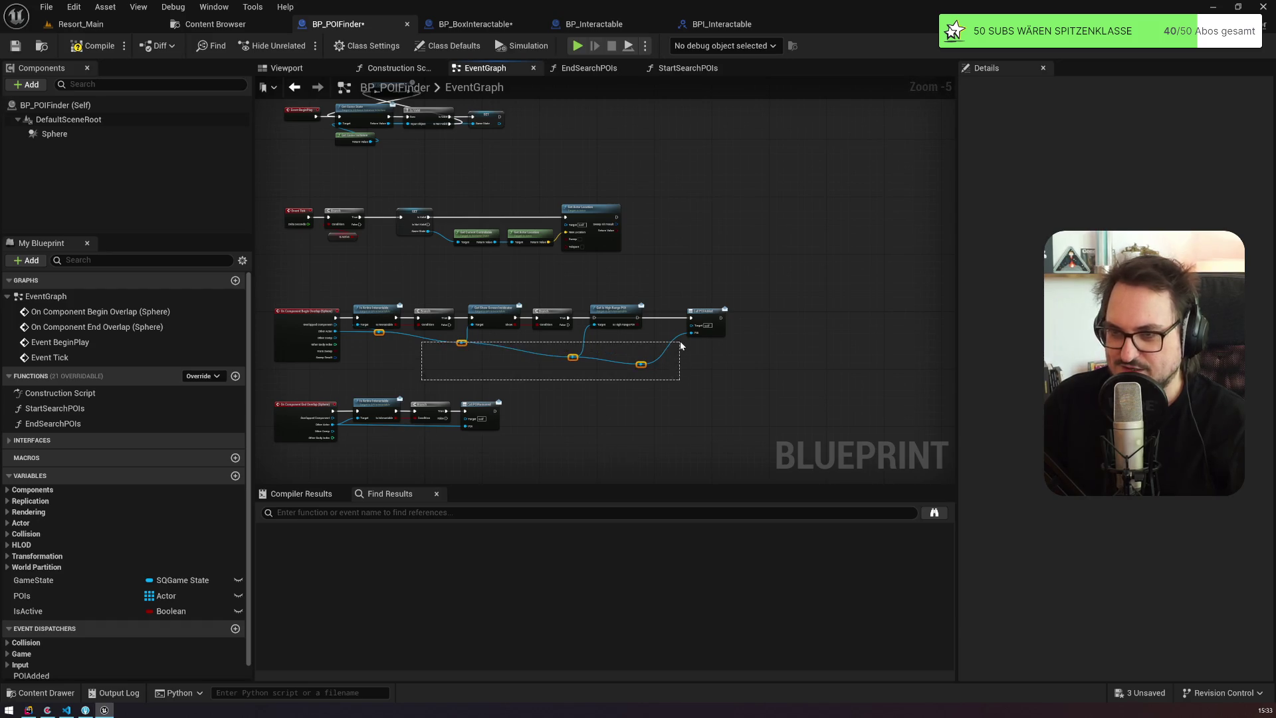
key("q")
left_click_drag(280, 325, 521, 335)
left_click(522, 336, "shift")
left_click(691, 395)
left_click_drag(779, 389, 906, 405)
left_click_drag(685, 343, 628, 296)
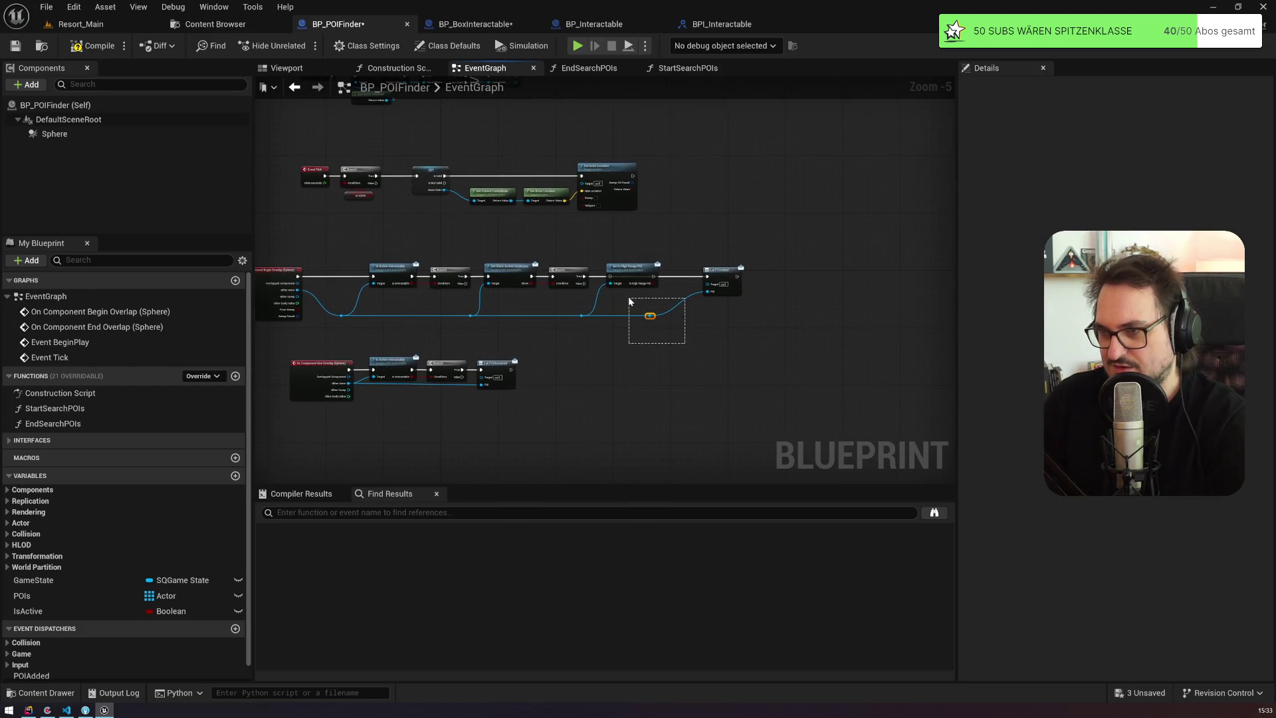
scroll(434, 325, "up", 5)
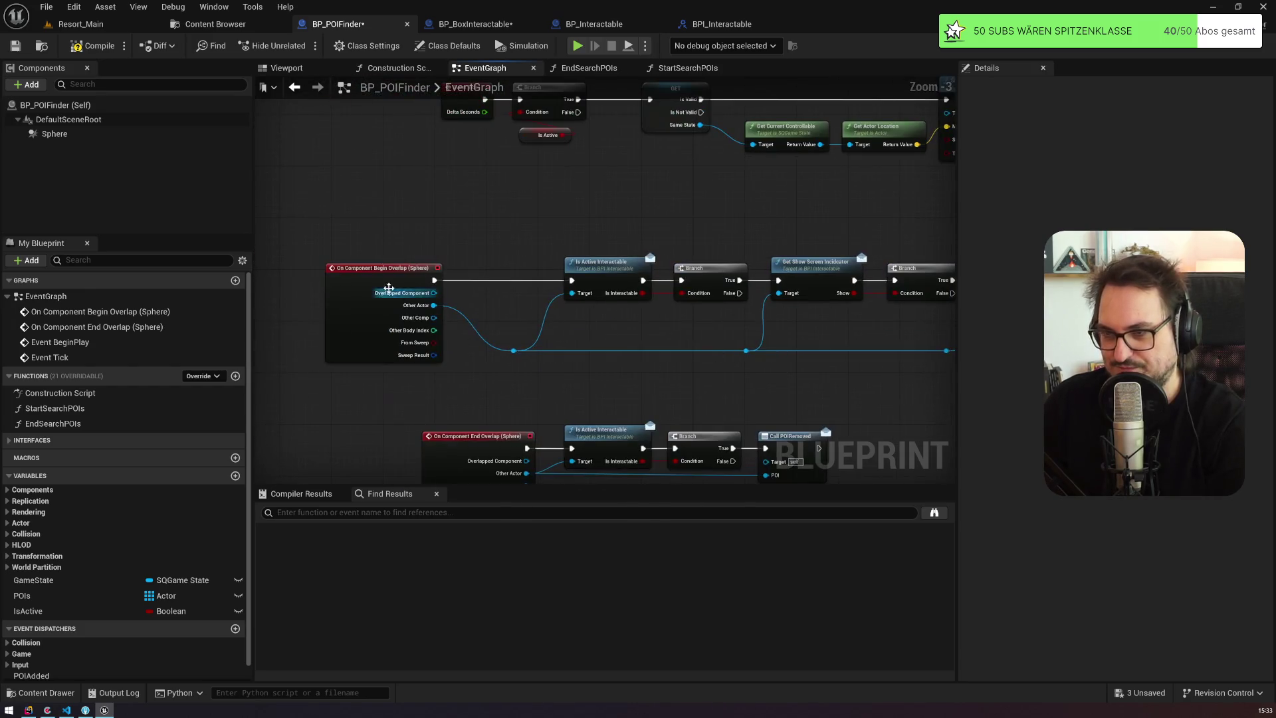
left_click_drag(399, 313, 419, 313)
Step: Move Call POIAdded and its reroute right to make room after Get Is High Range POI
mouse_move(517, 331)
left_mouse_down()
mouse_move(441, 296)
mouse_move(568, 285)
left_mouse_up()
scroll(568, 285, "up", 3)
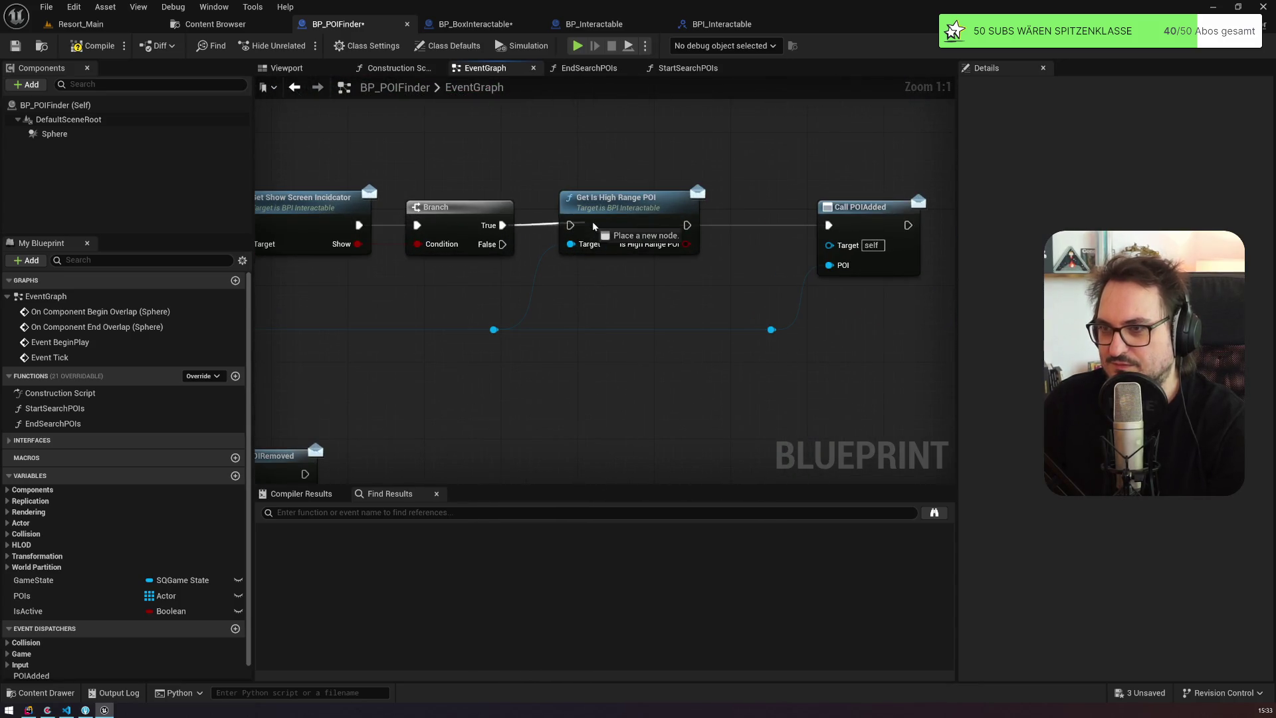
left_click_drag(508, 219, 511, 212)
left_click(603, 190, "ctrl")
left_click_drag(603, 189, 797, 195)
left_click(569, 181)
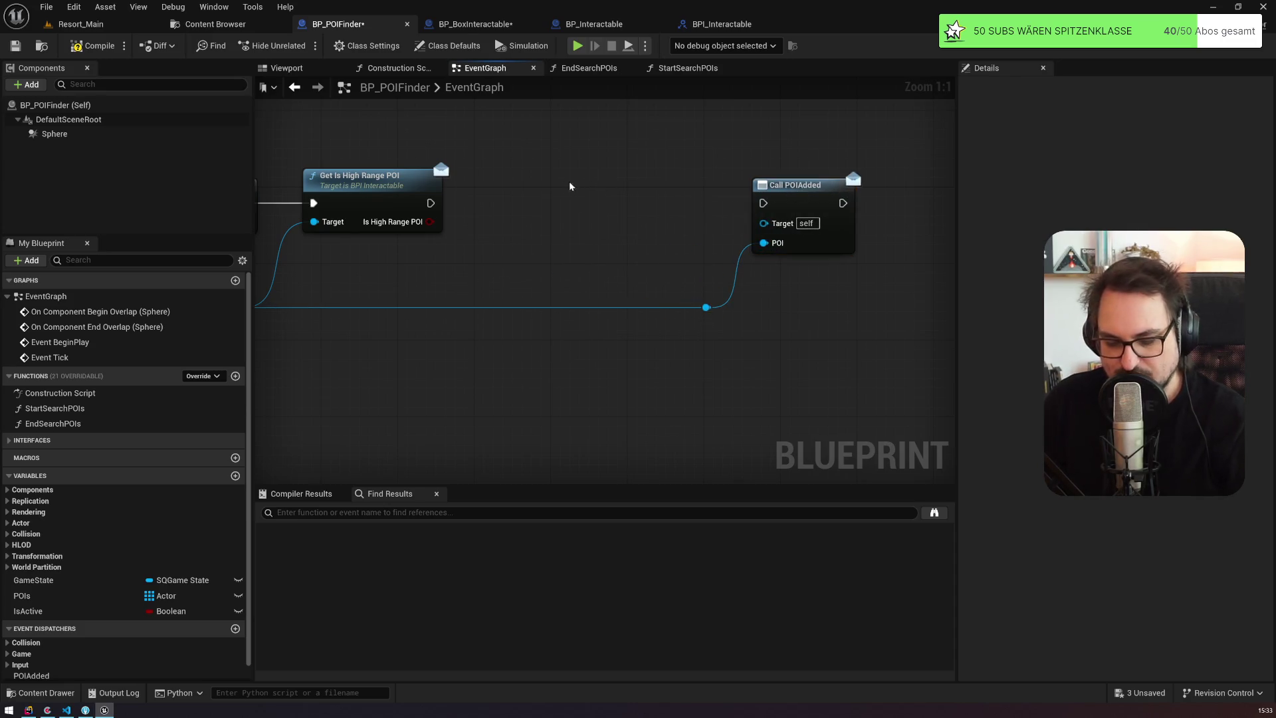
Step: Add a Branch on Is High Range POI whose True output calls POIAdded
left_click(494, 183)
left_click_drag(431, 221, 507, 223)
left_click_drag(591, 224, 766, 205)
left_click_drag(431, 203, 506, 205)
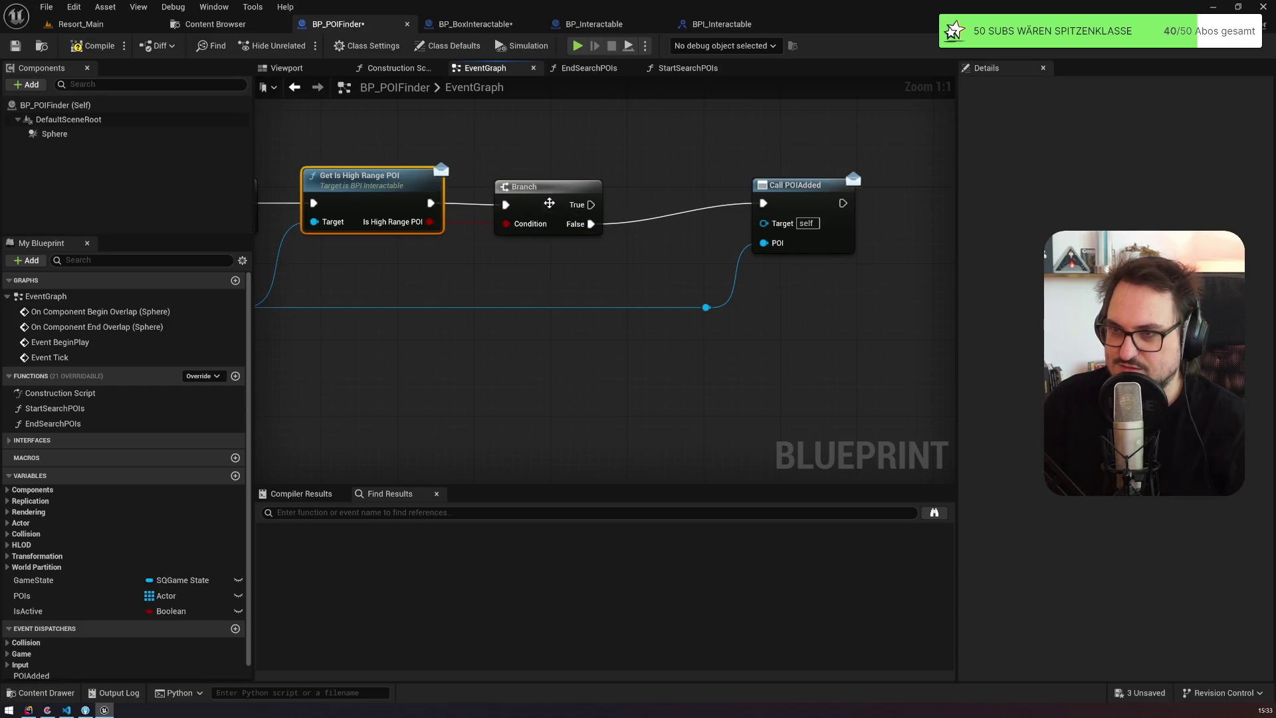
left_click_drag(591, 205, 763, 203)
left_click_drag(591, 224, 625, 233)
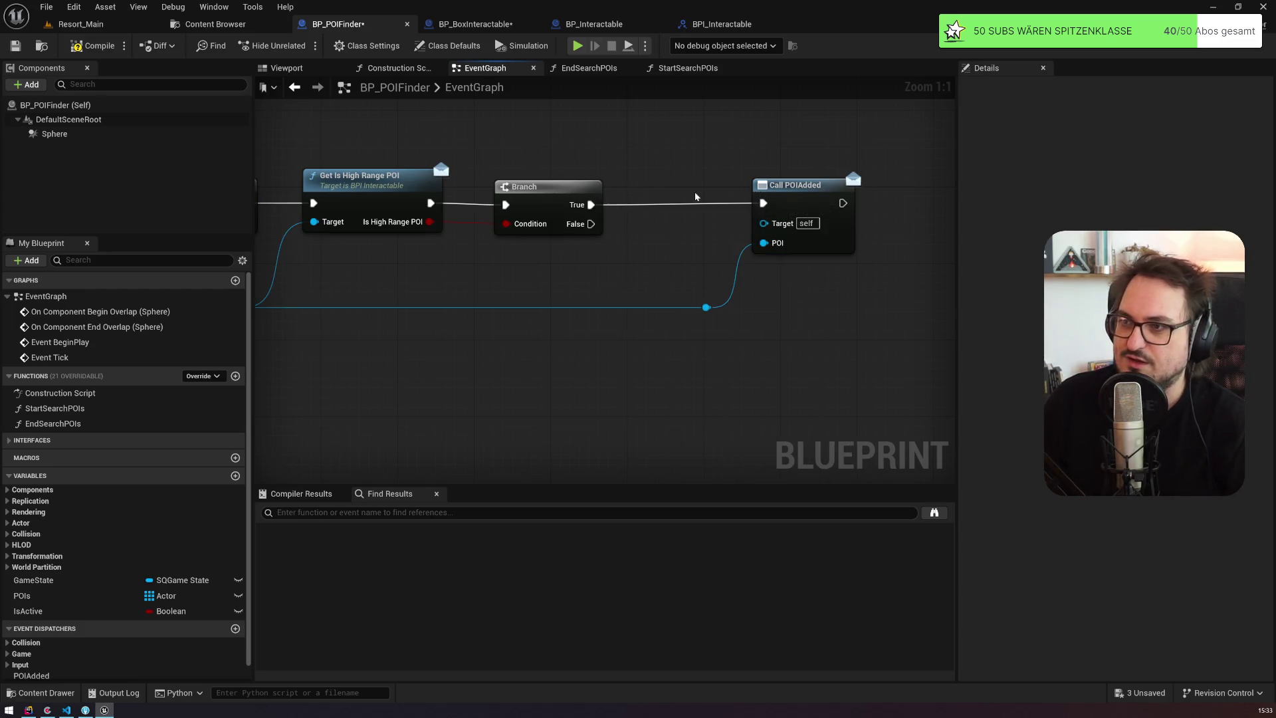
scroll(743, 269, "down", 4)
mouse_move(711, 268)
left_mouse_down()
mouse_move(599, 279)
mouse_move(512, 249)
mouse_move(399, 334)
mouse_move(385, 363)
left_mouse_up()
scroll(392, 306, "down", 3)
scroll(544, 254, "up", 7)
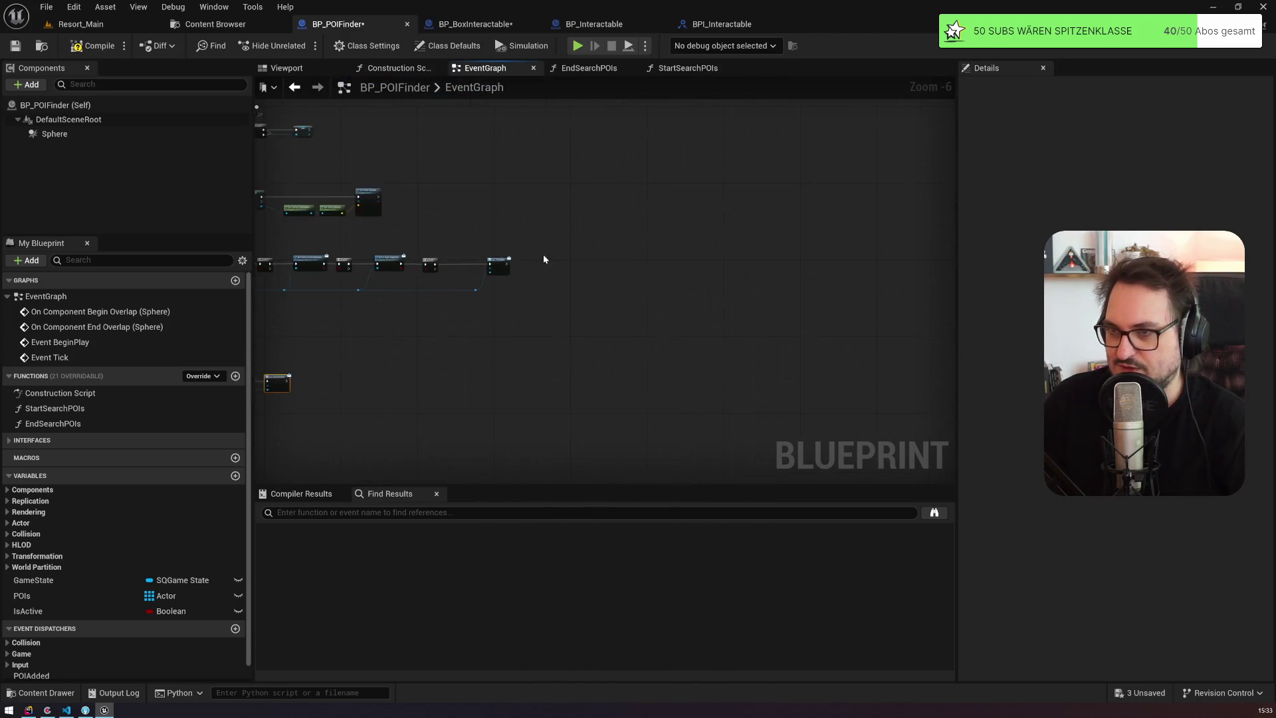
mouse_move(812, 181)
left_mouse_down()
mouse_move(875, 163)
mouse_move(960, 198)
left_mouse_up()
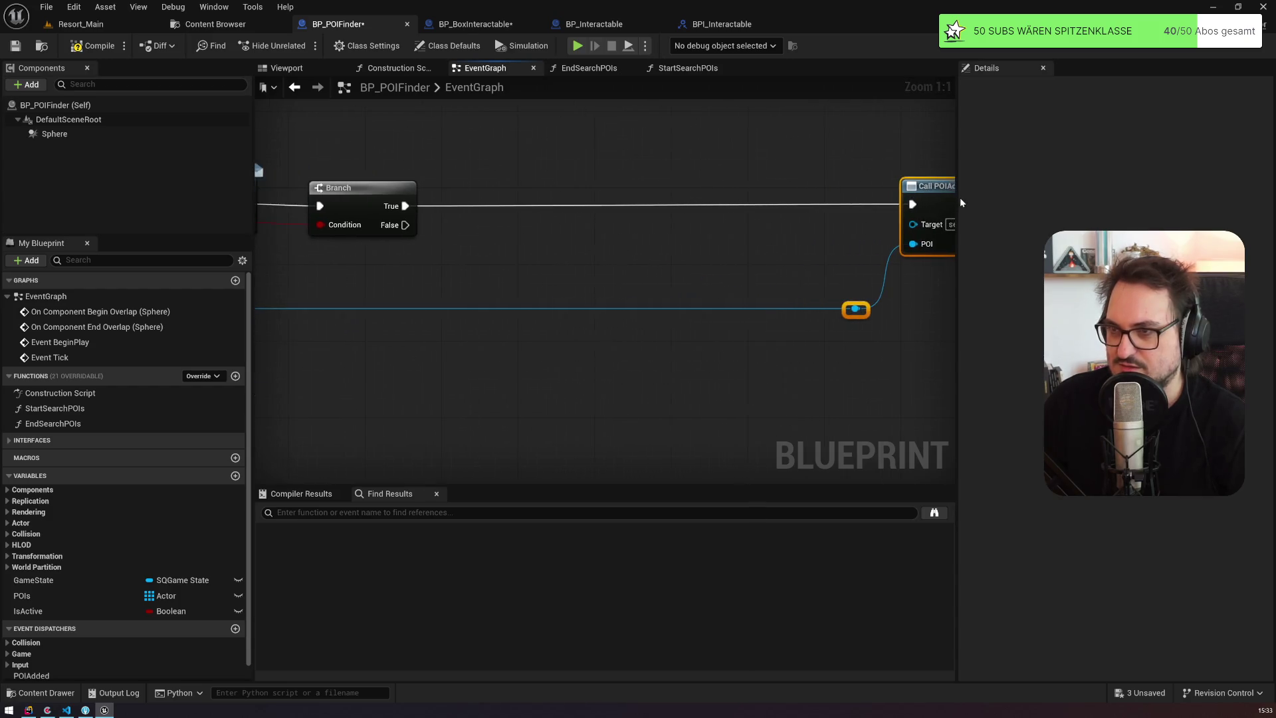
Step: Add two Get Actor Location nodes feeding a Distance (Vector) node
right_click(544, 298)
type("getactorloc")
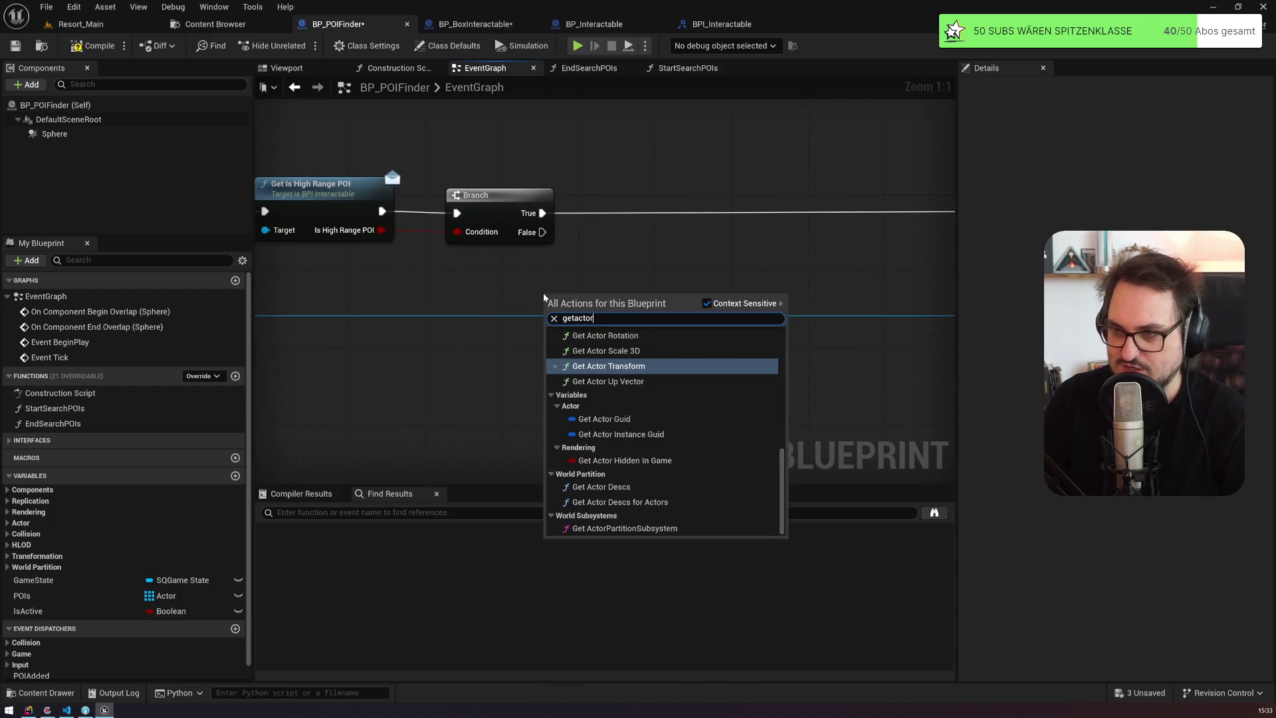
key("Return")
scroll(688, 289, "down", 3)
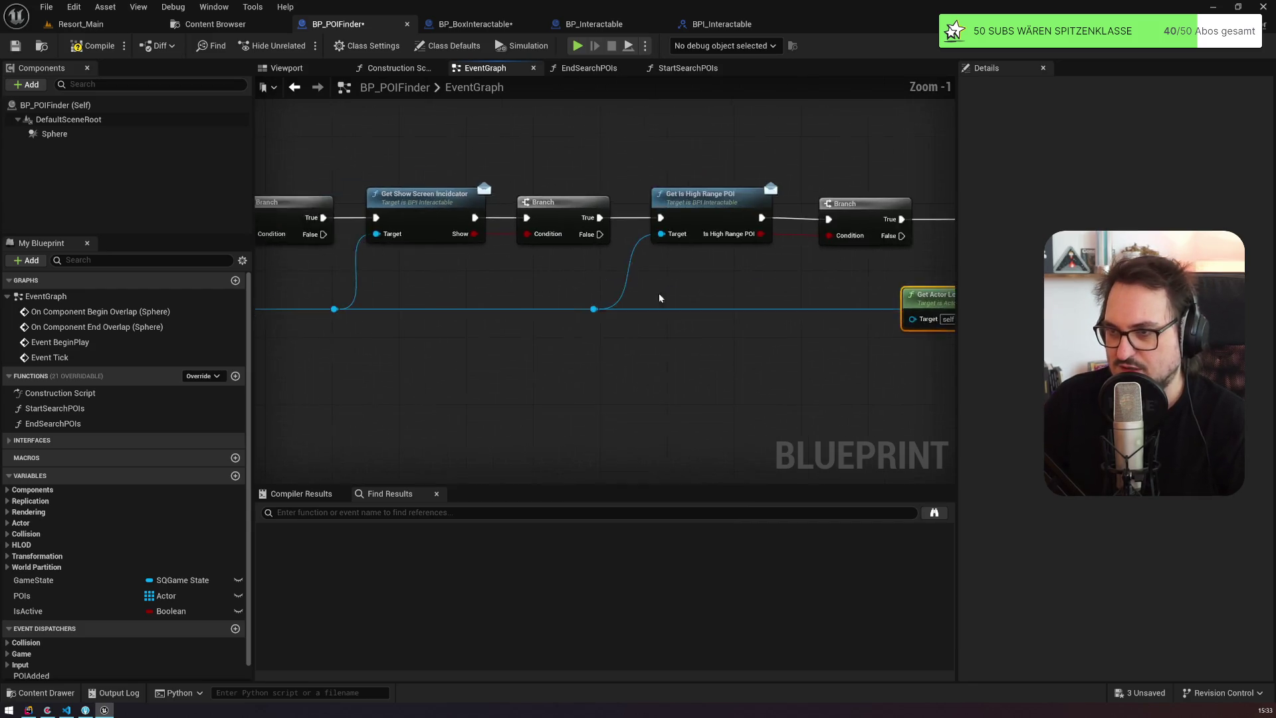
scroll(831, 387, "up", 2)
mouse_move(765, 408)
left_mouse_down()
mouse_move(328, 305)
mouse_move(437, 317)
left_mouse_up()
key("ctrl+w")
mouse_move(370, 250)
left_mouse_down()
mouse_move(470, 250)
mouse_move(533, 286)
mouse_move(533, 326)
left_mouse_up()
double_click(459, 236)
left_click_drag(619, 286, 654, 316)
type("distanc")
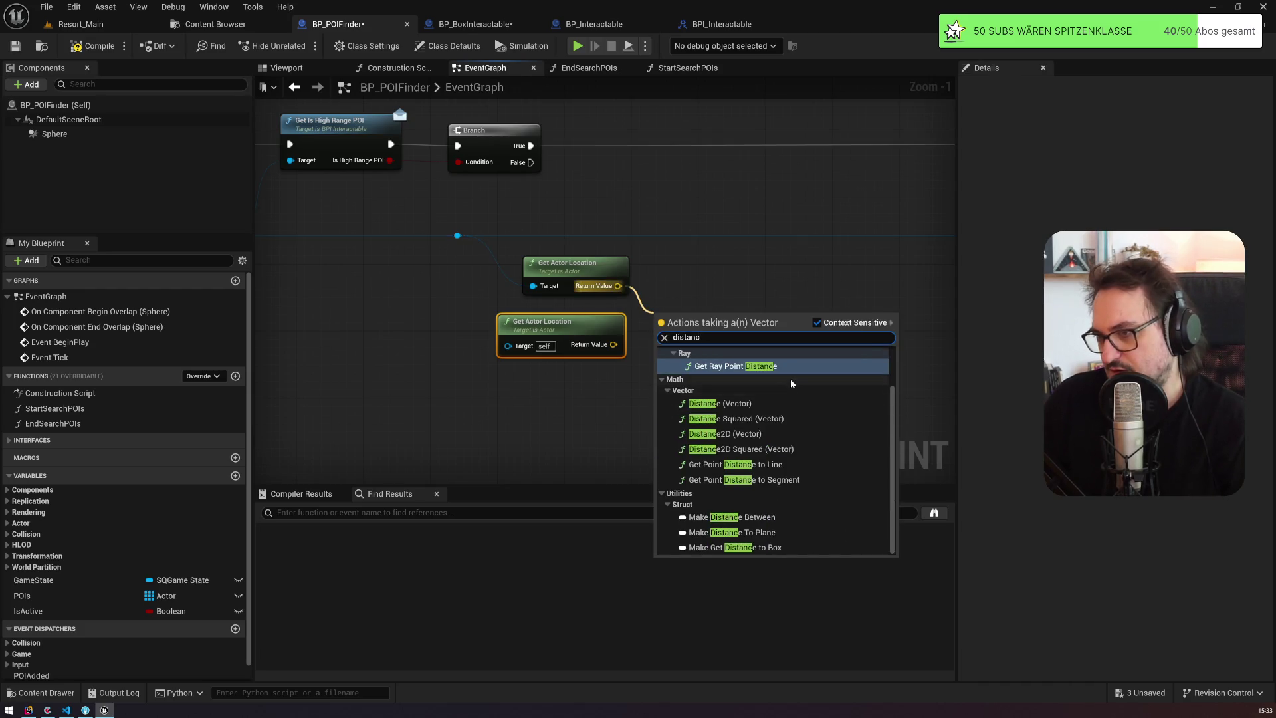
left_click(762, 403)
mouse_move(613, 345)
left_mouse_down()
mouse_move(659, 351)
mouse_move(691, 287)
left_mouse_up()
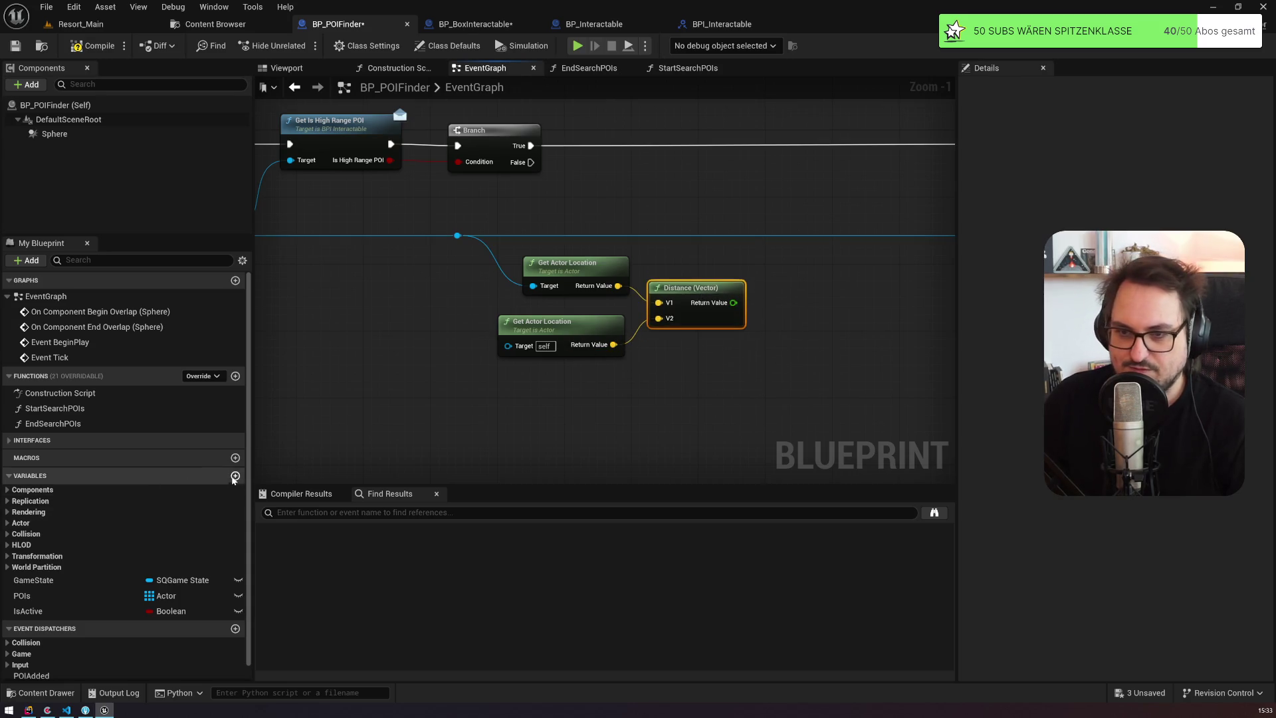
Step: Create Float variable MinLowRangePOIDistance with default 40 and place its getter in the graph
left_click(235, 475)
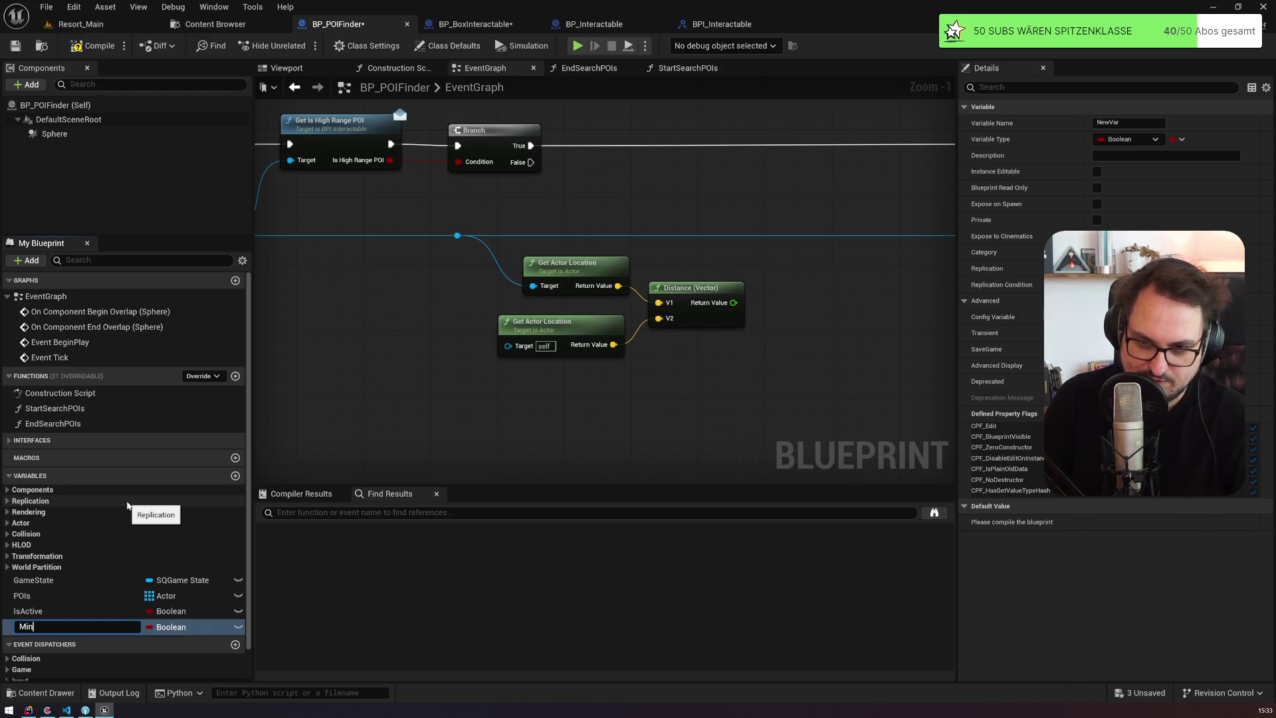
type("MinLowRangePOIDist")
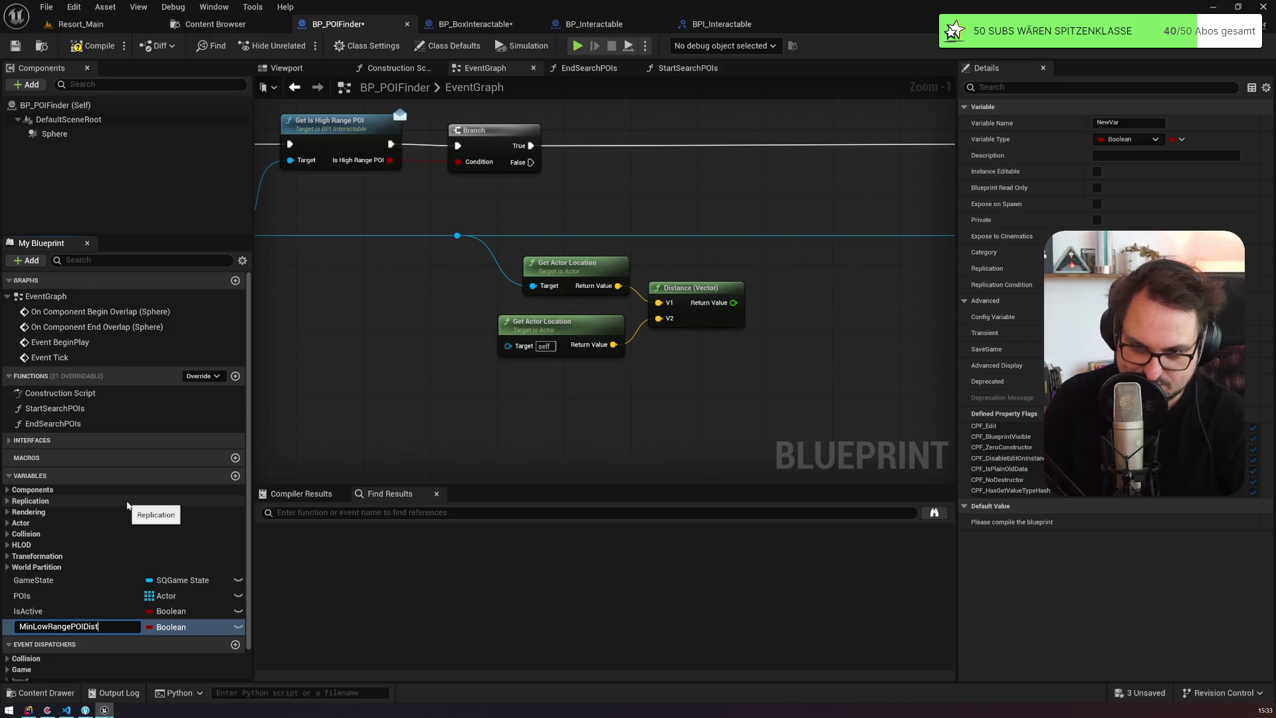
type("ance")
key("Return")
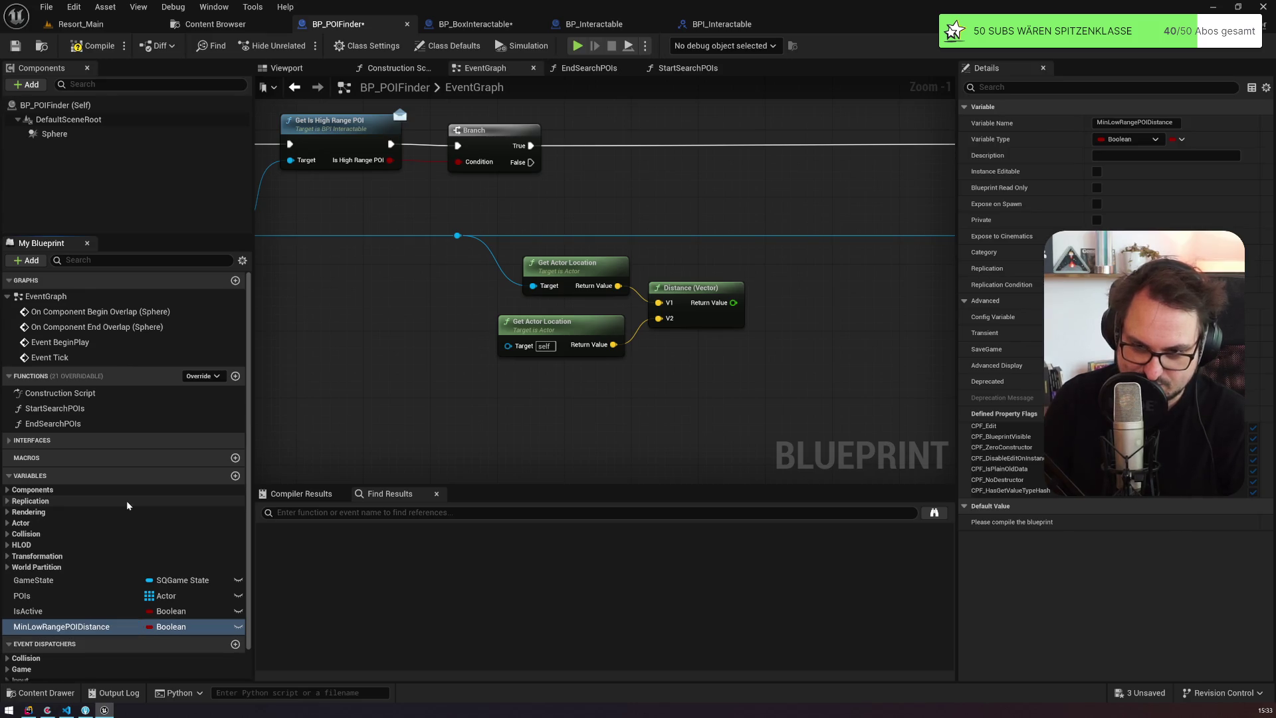
left_click(185, 627)
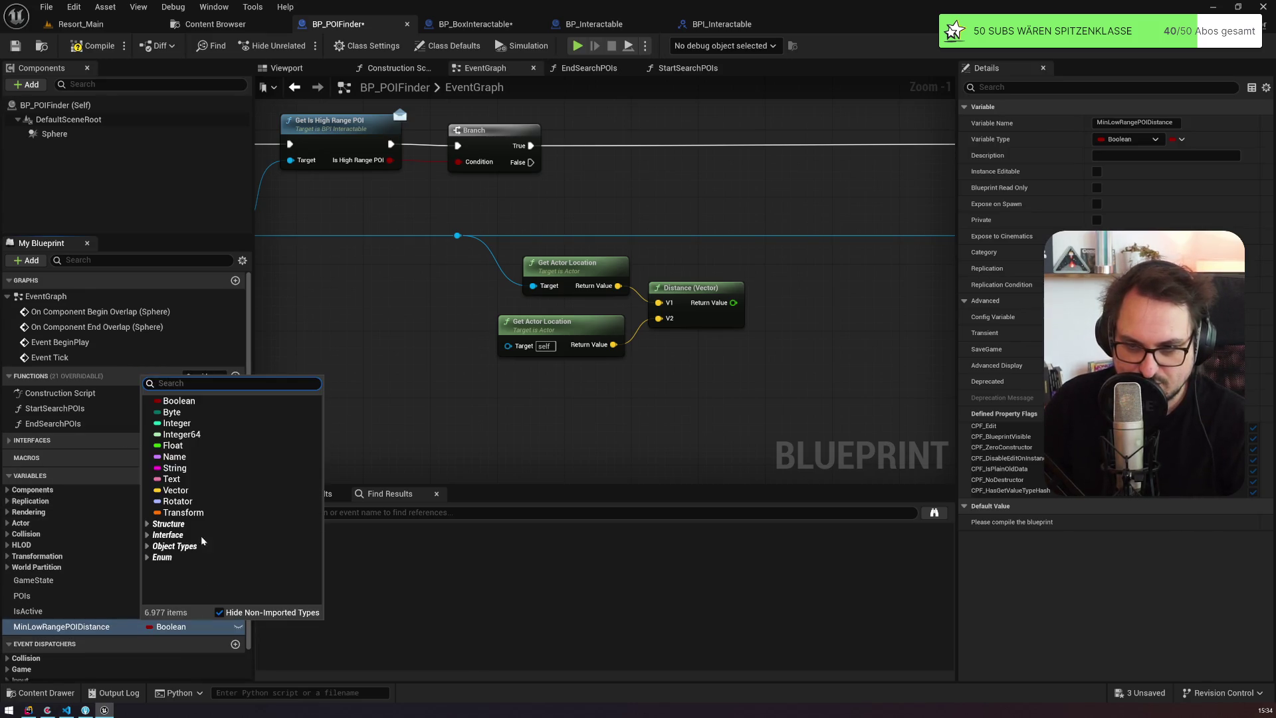
left_click(173, 429)
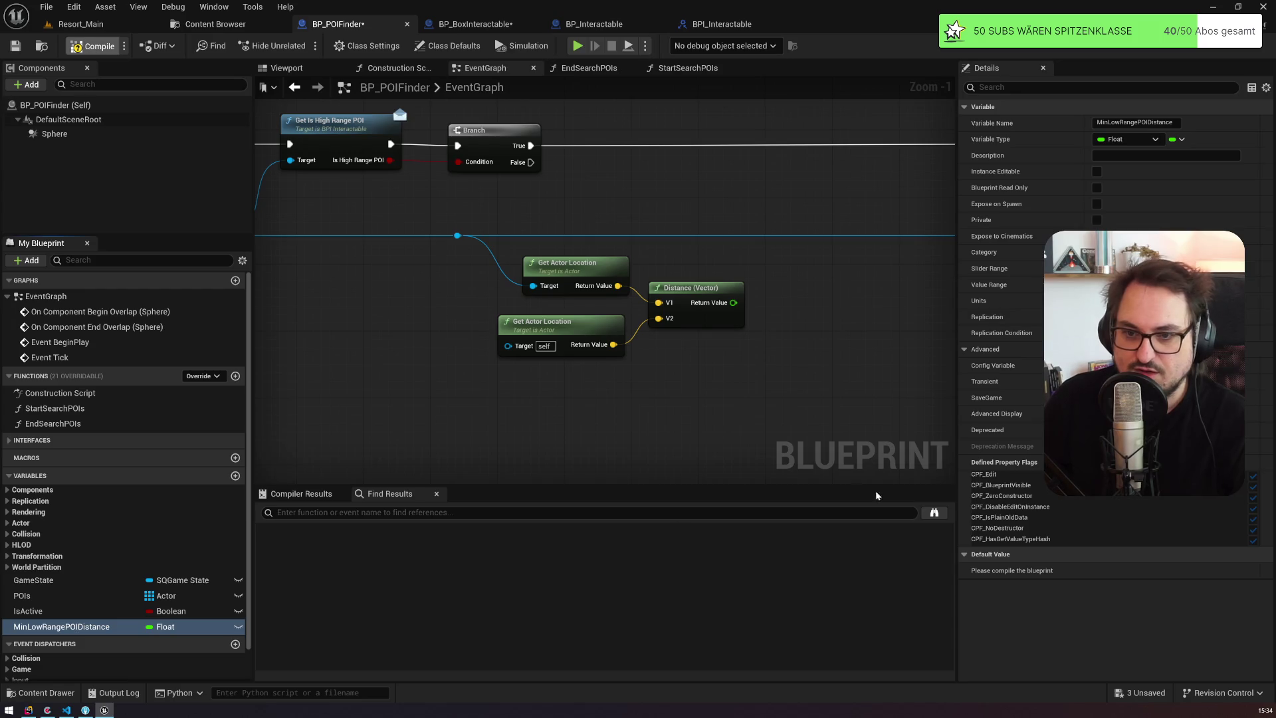
left_click(1104, 570)
type("40")
key("Return")
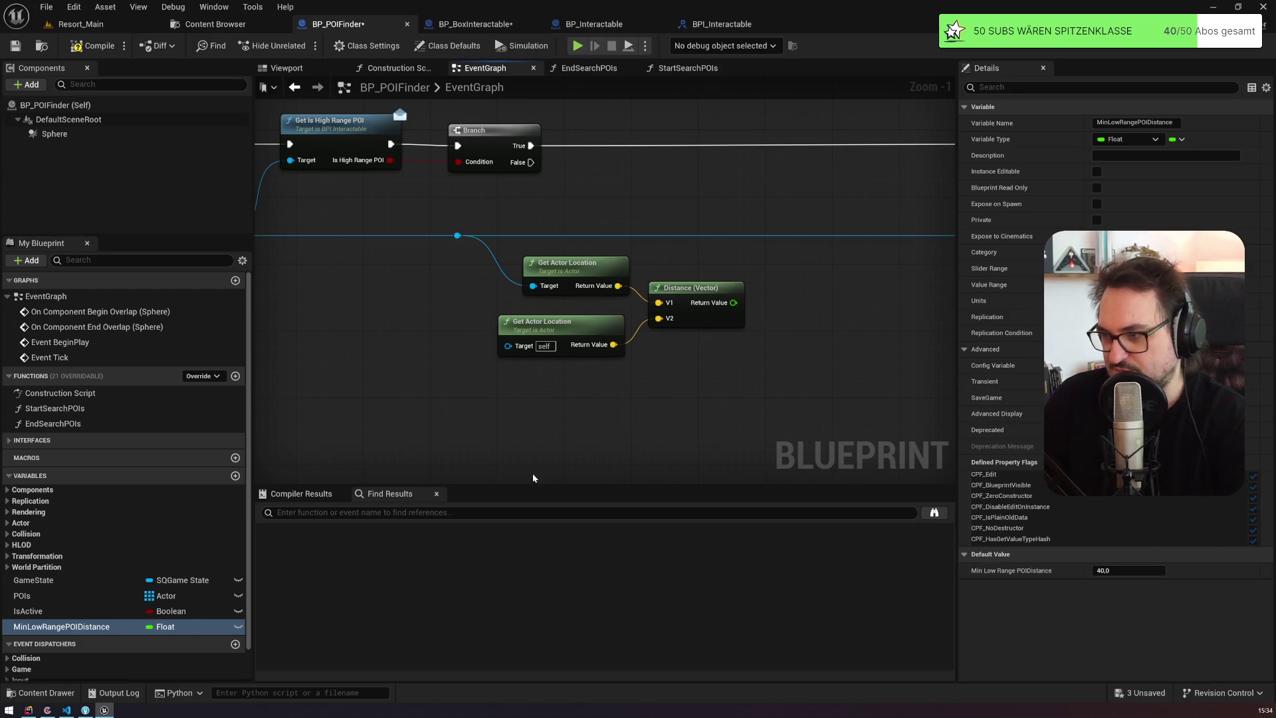
mouse_move(46, 626)
left_mouse_down()
mouse_move(653, 406)
mouse_move(661, 389)
left_mouse_up()
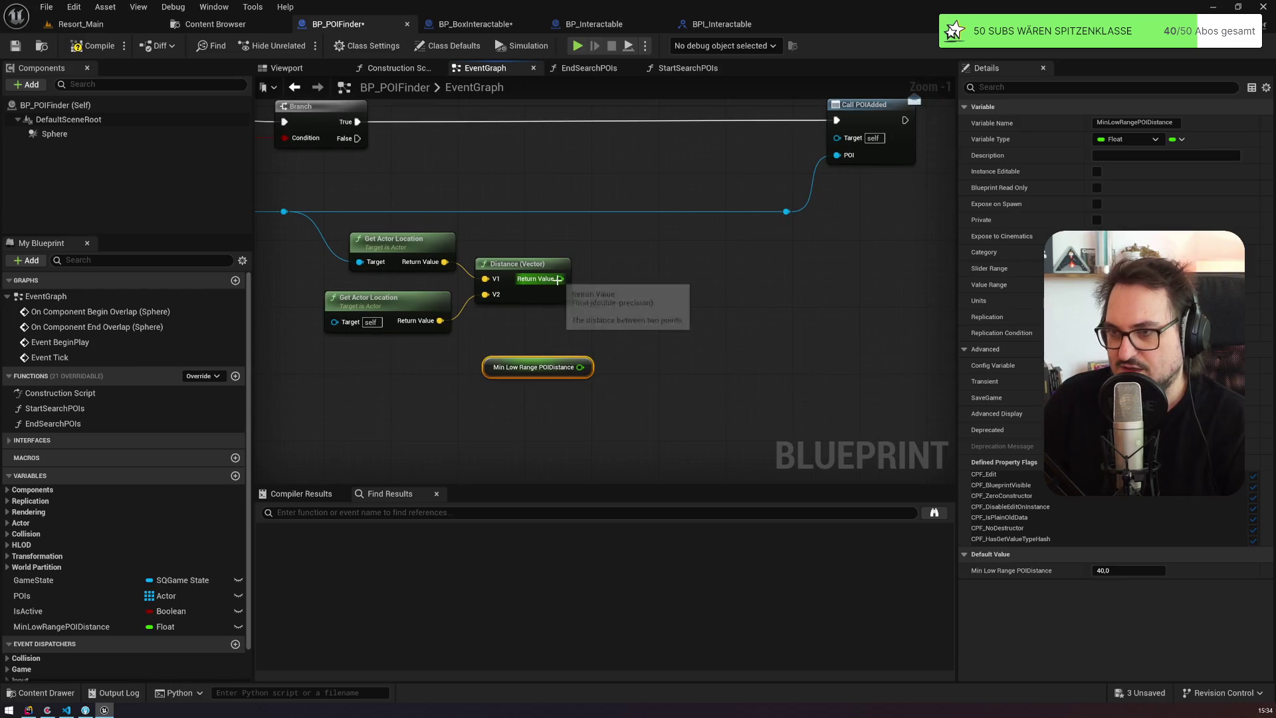
Step: Add a <= node comparing Distance against MinLowRangePOIDistance
left_click_drag(499, 370, 482, 369)
left_click_drag(560, 279, 609, 296)
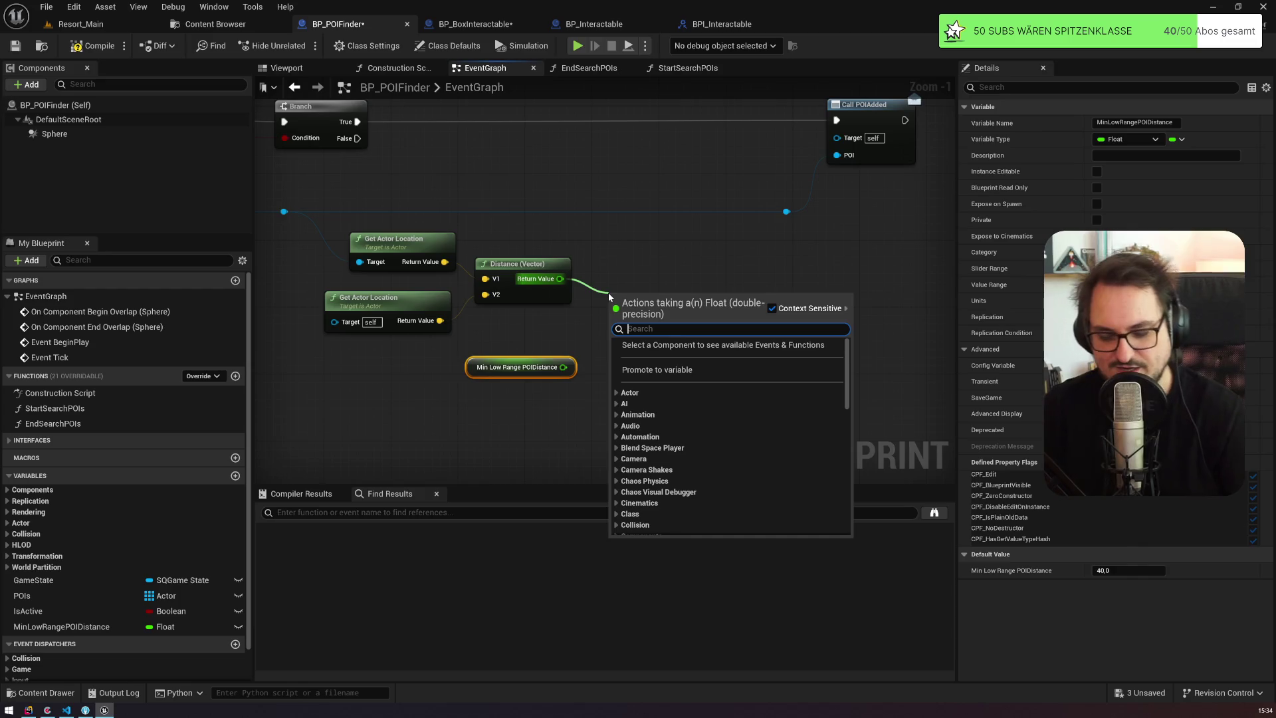
type(">=")
key("BackSpace")
key("BackSpace")
type("<=")
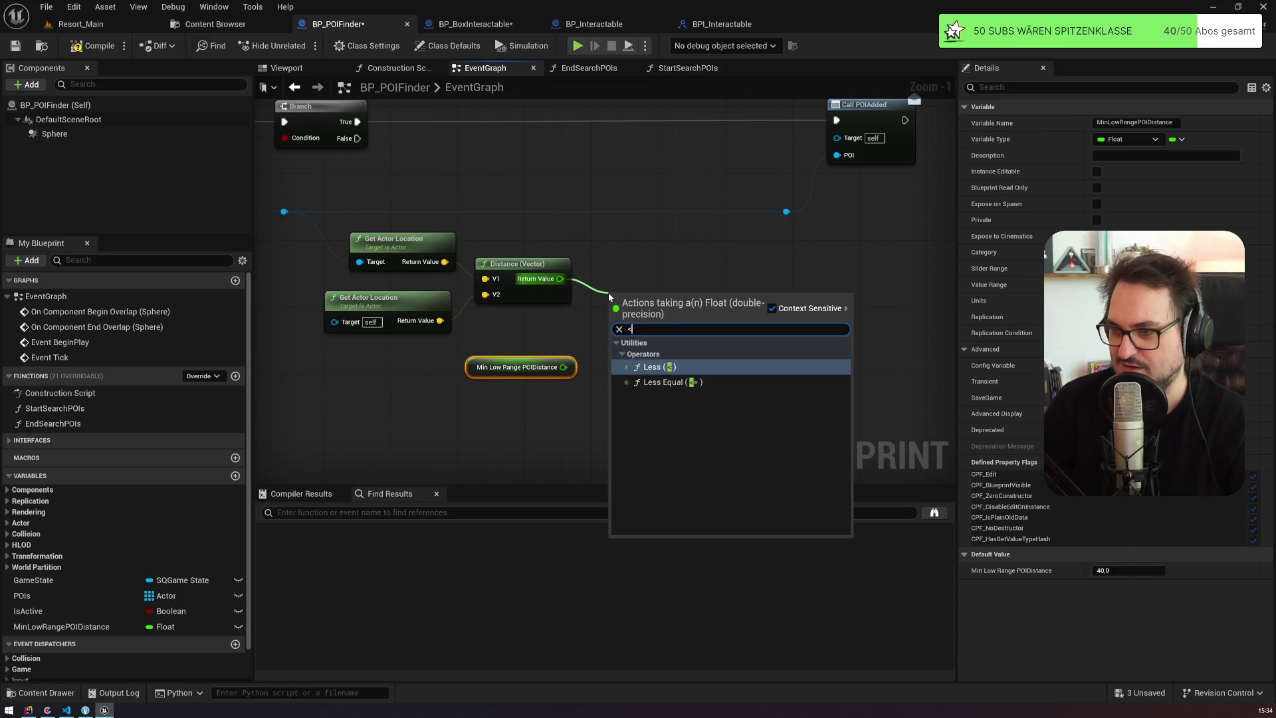
key("Return")
left_click_drag(564, 367, 611, 317)
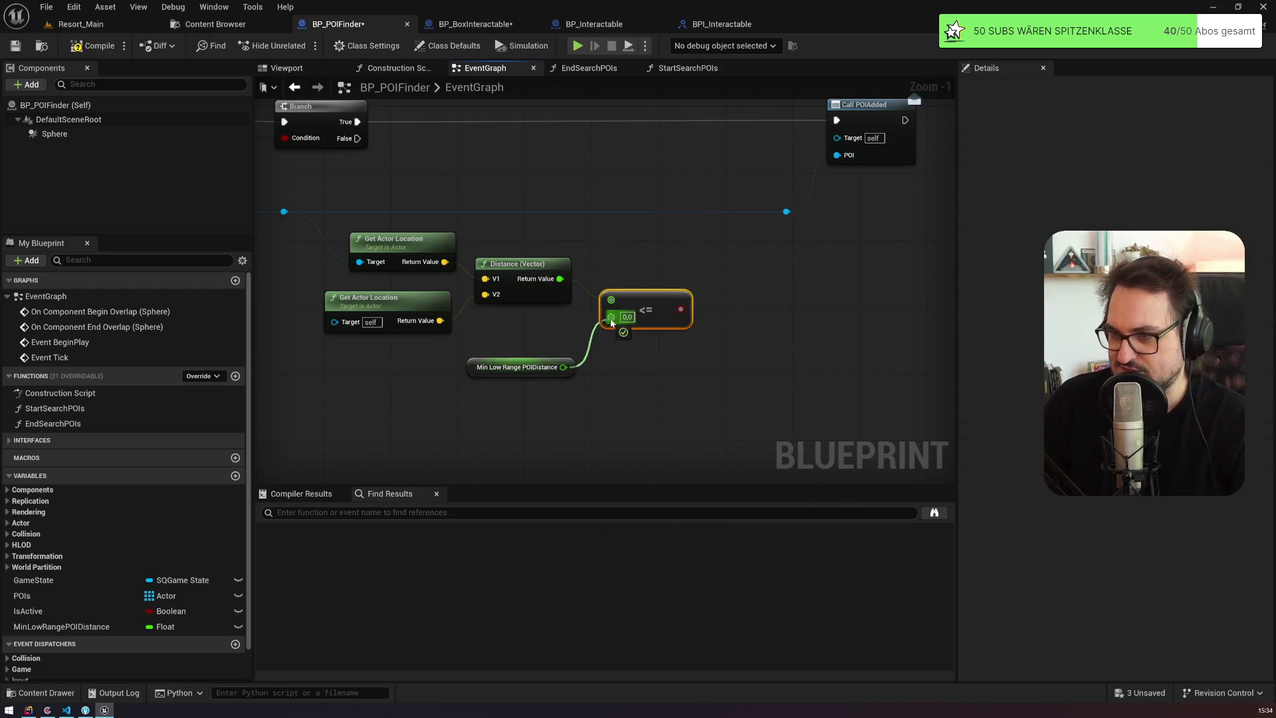
left_click_drag(643, 258, 611, 350)
Step: Add a second Branch off the first Branch's False, conditioned on the comparison, True calling POIAdded
left_click(503, 243)
mouse_move(326, 231)
left_mouse_down()
mouse_move(512, 262)
mouse_move(628, 255)
left_mouse_up()
mouse_move(636, 401)
left_mouse_down()
mouse_move(535, 329)
mouse_move(571, 280)
left_mouse_up()
mouse_move(645, 263)
left_mouse_down()
mouse_move(744, 276)
mouse_move(806, 213)
left_mouse_up()
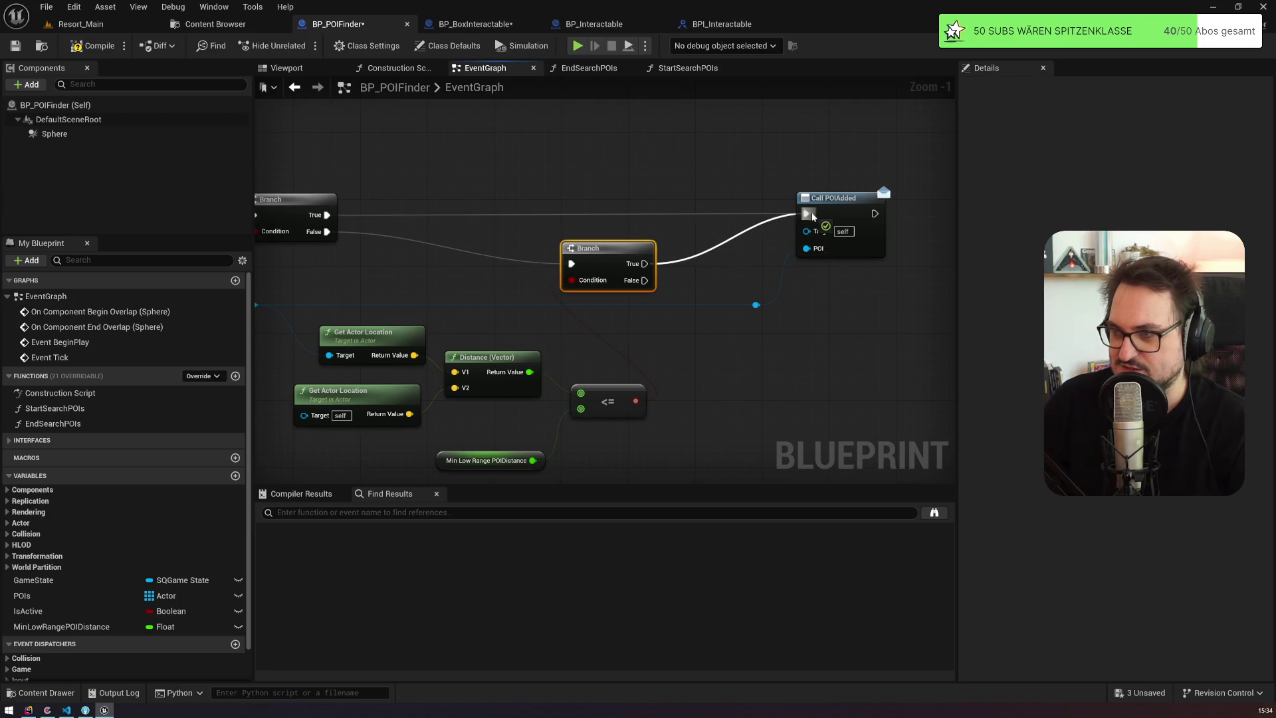
mouse_move(599, 379)
left_mouse_down()
mouse_move(801, 331)
mouse_move(598, 322)
left_mouse_up()
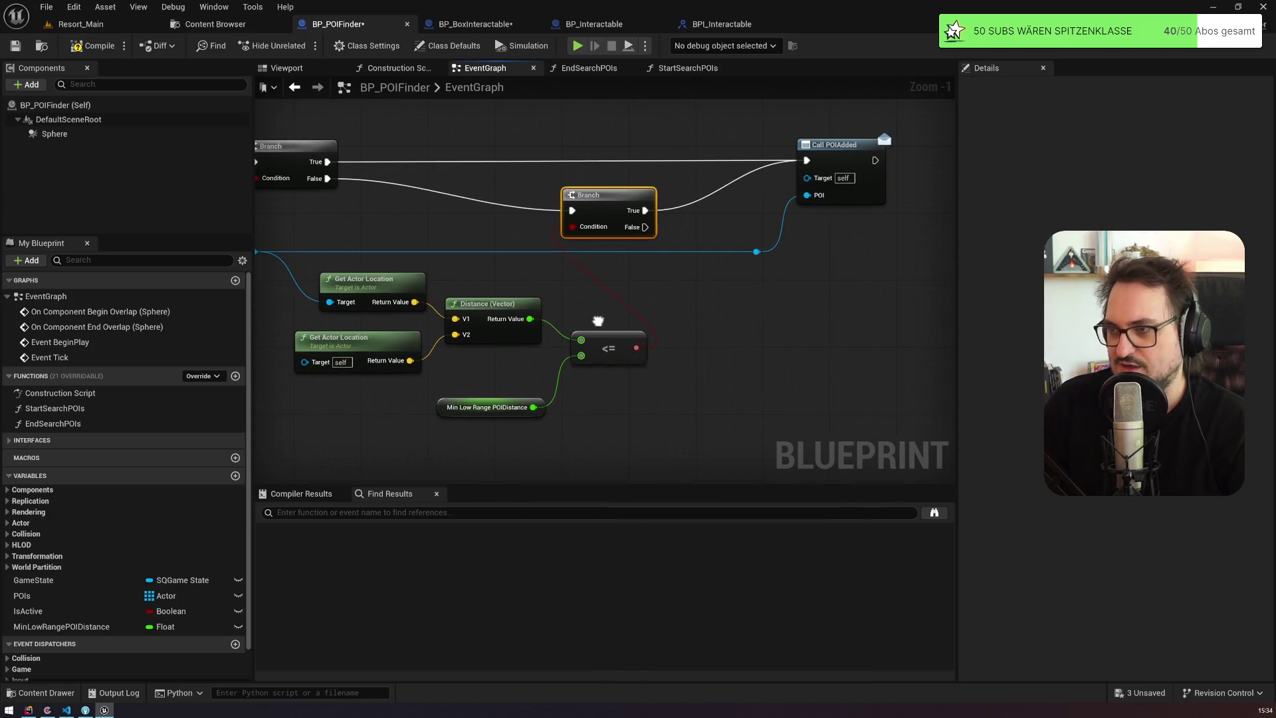
left_click(55, 133)
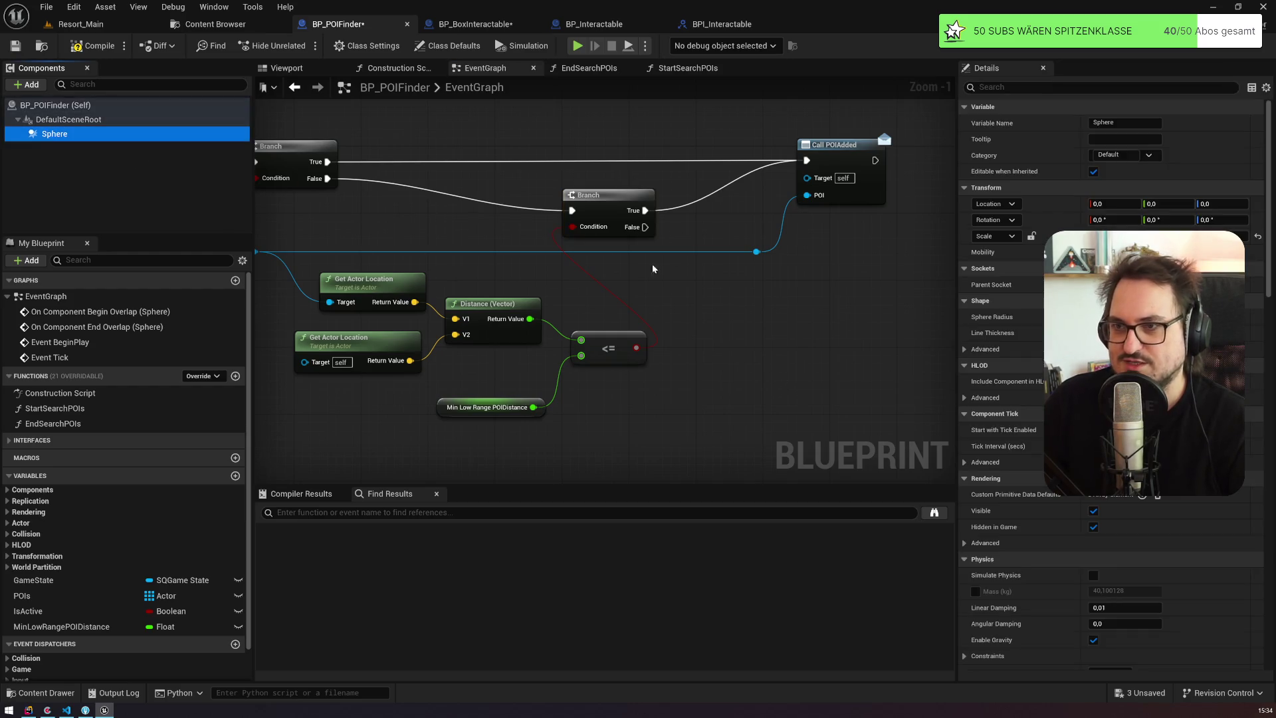
Step: Save BP_POIFinder, switch to the Resort_Main level, and start Play
left_click(1130, 234)
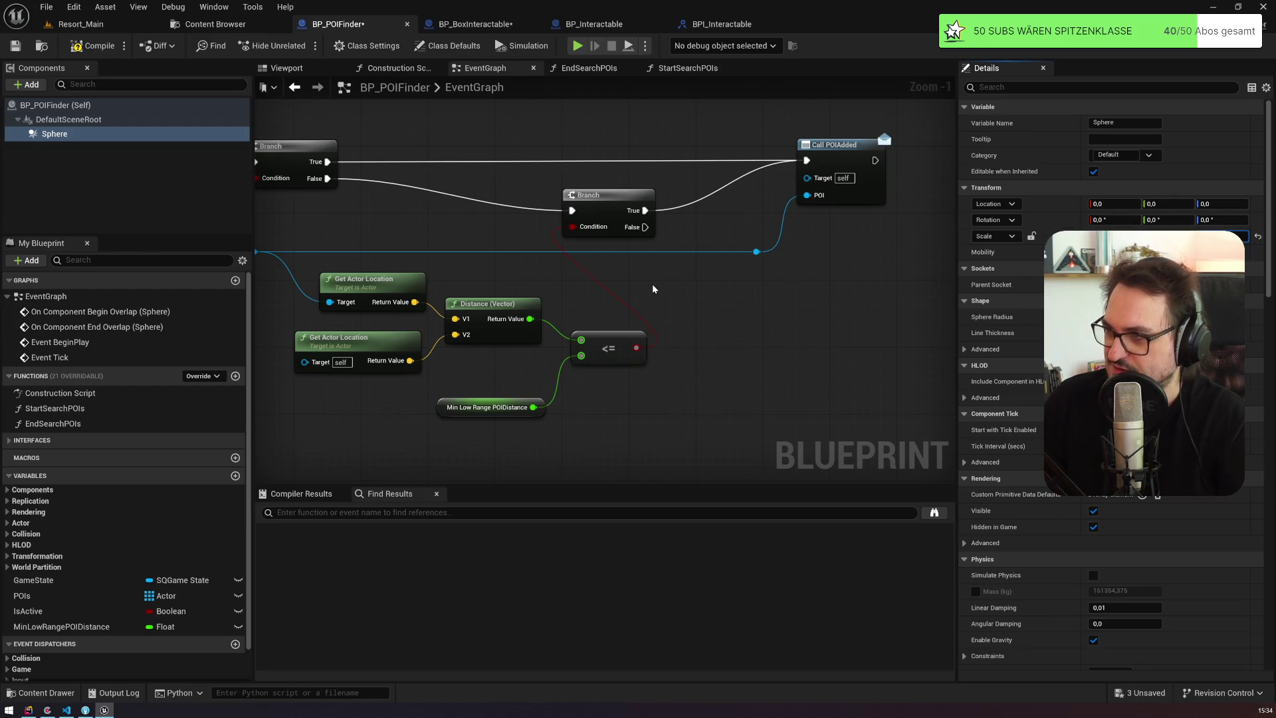
scroll(460, 270, "down", 3)
left_click(596, 413)
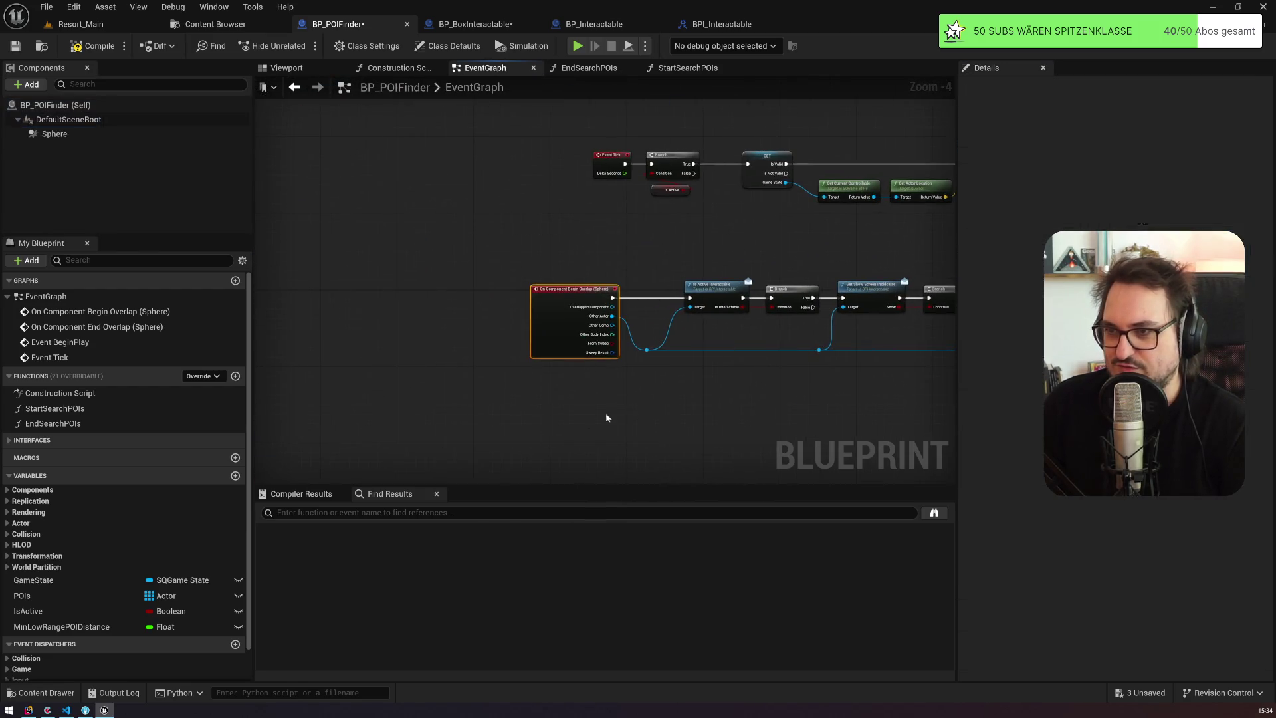
scroll(516, 279, "down", 2)
scroll(556, 294, "up", 5)
left_click_drag(556, 295, 546, 79)
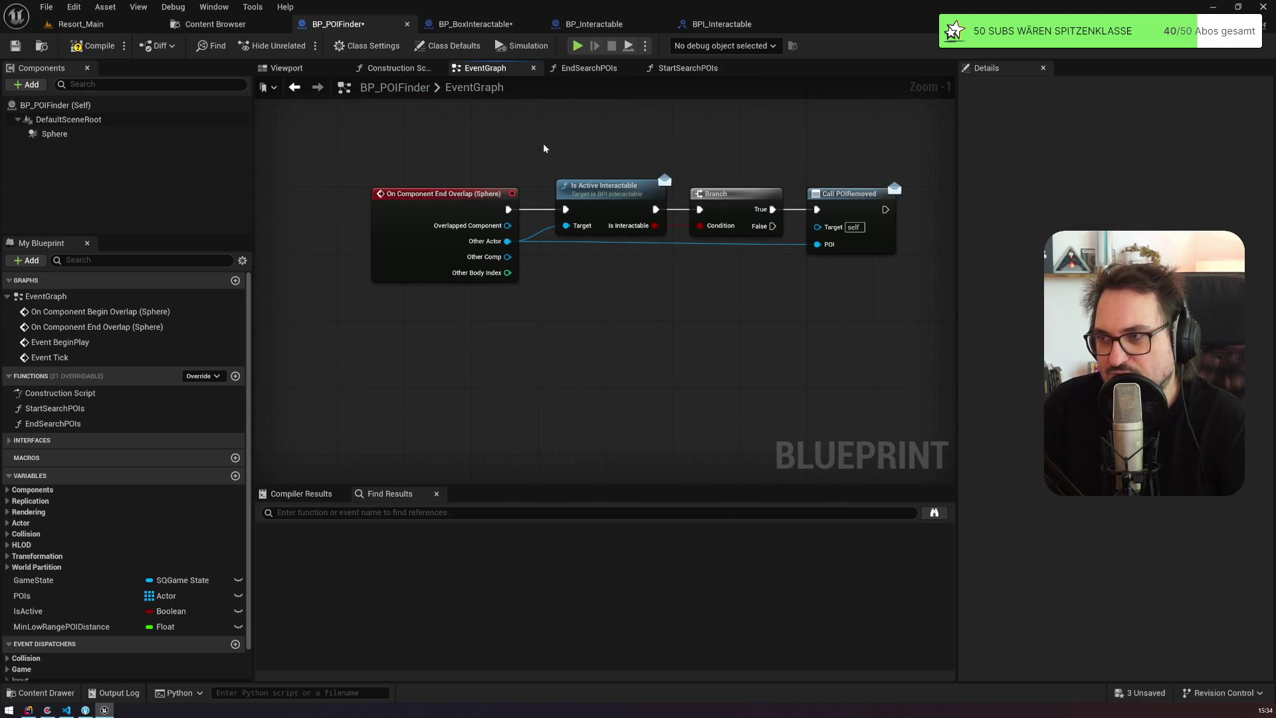
scroll(544, 142, "down", 5)
left_click(14, 47)
left_click(80, 24)
left_click(300, 45)
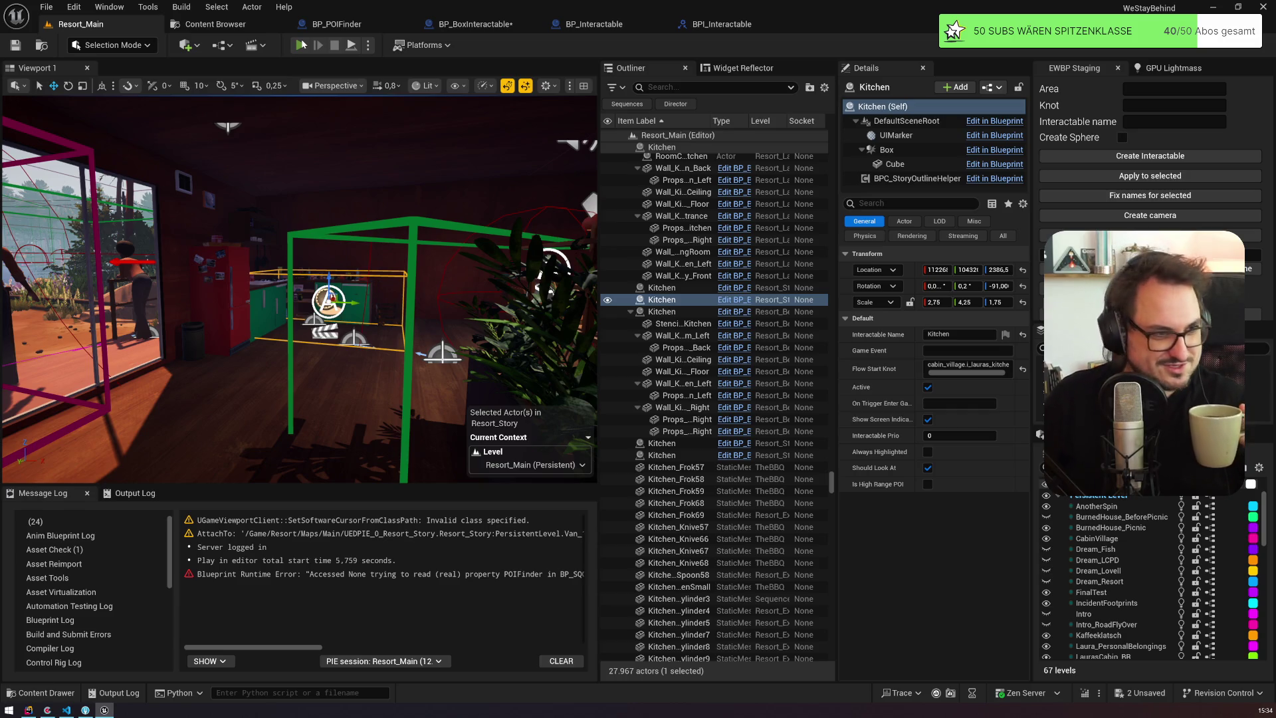
Step: Play Resort_Main, skip the intro cutscene with Space, then stop with Escape
left_click(301, 44)
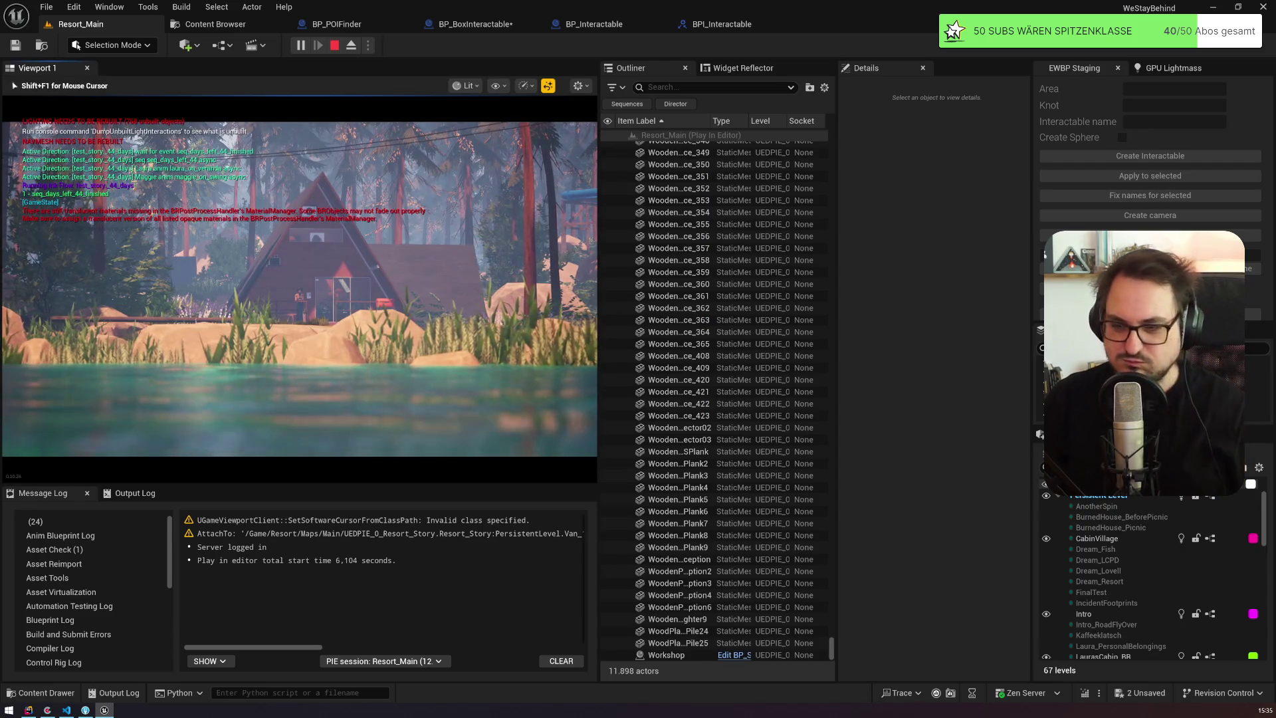
key("space")
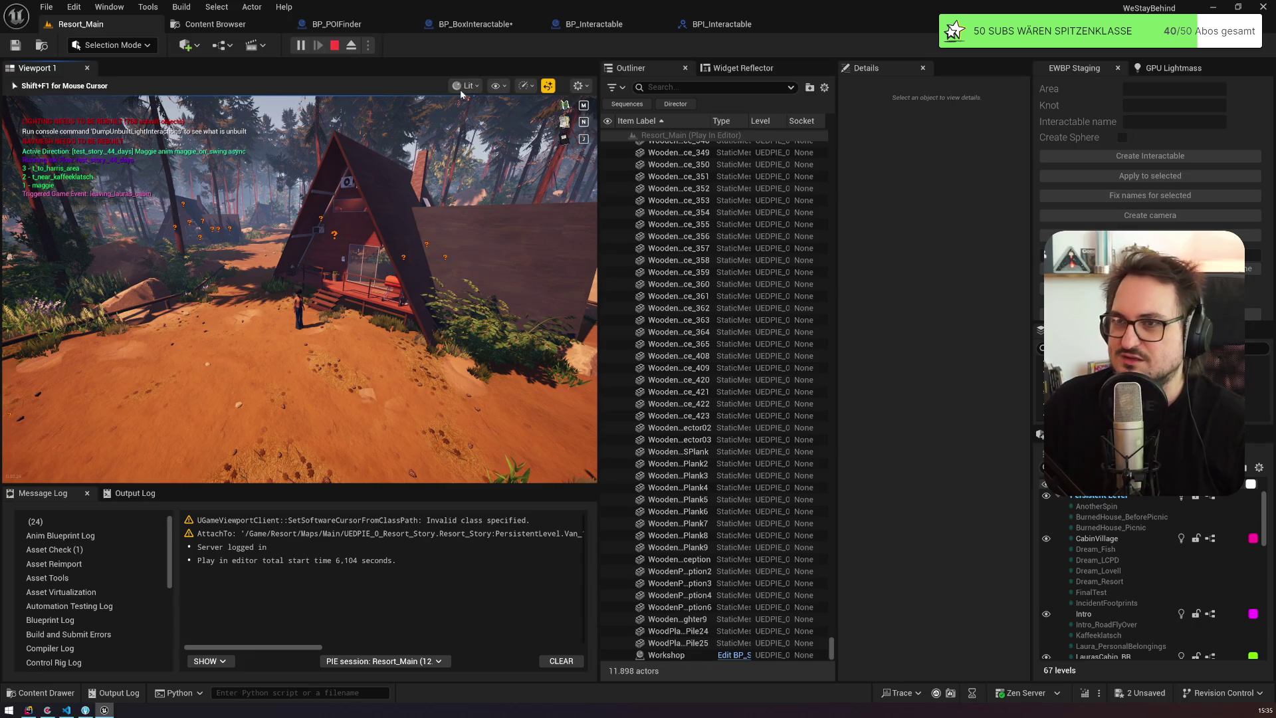
key("Escape")
Step: Inspect BP_Interactable's GetIsHighRangePOI and IsHighRangePOI variable, then return to BP_POIFinder
left_click(385, 25)
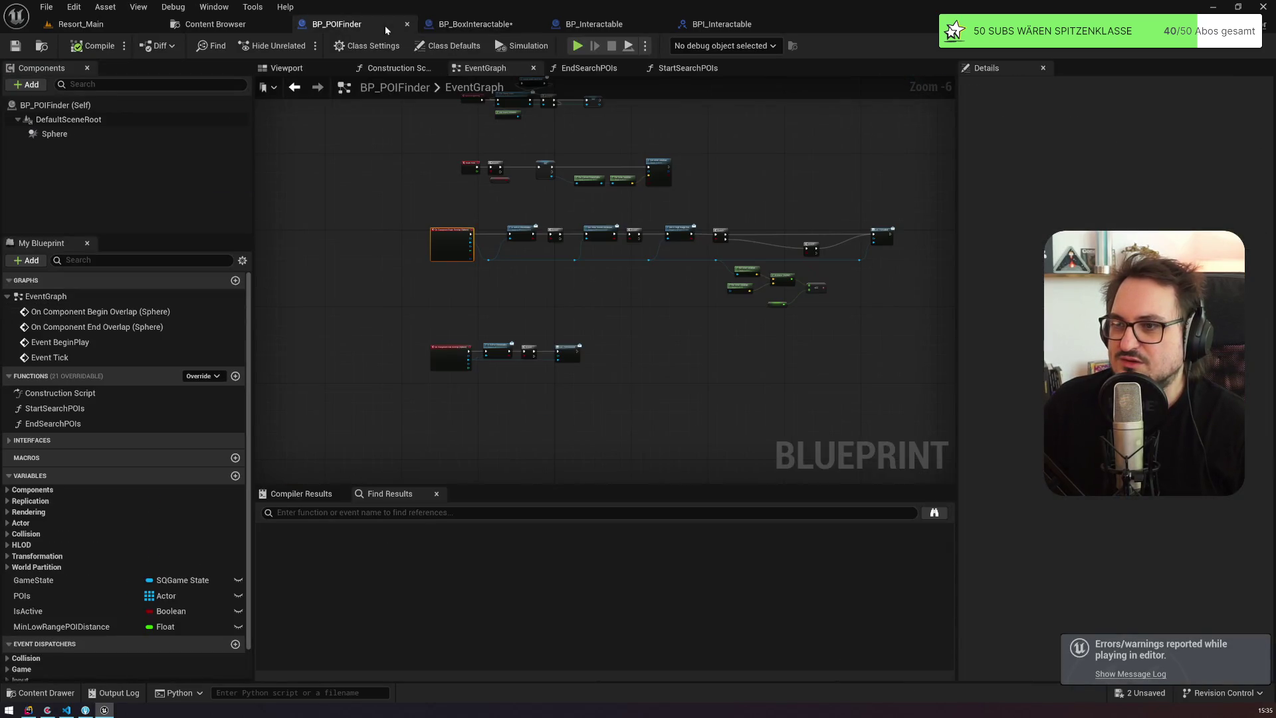
left_click(585, 26)
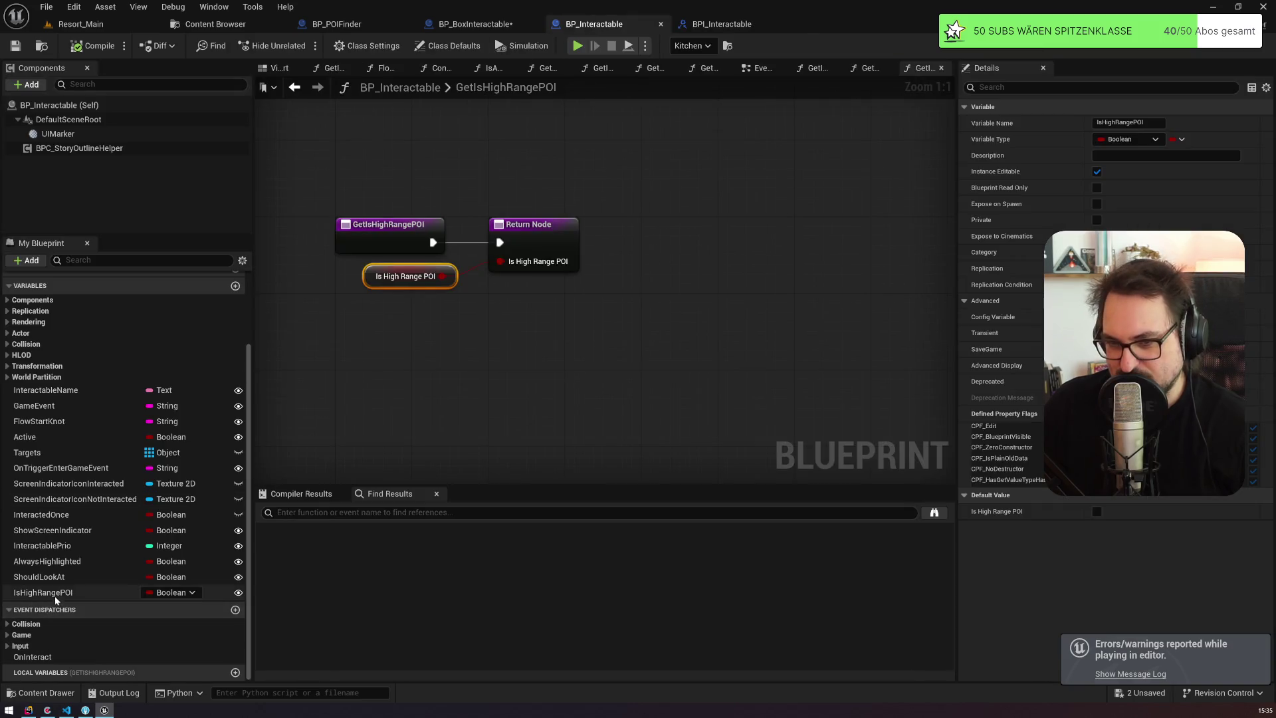
left_click(43, 592)
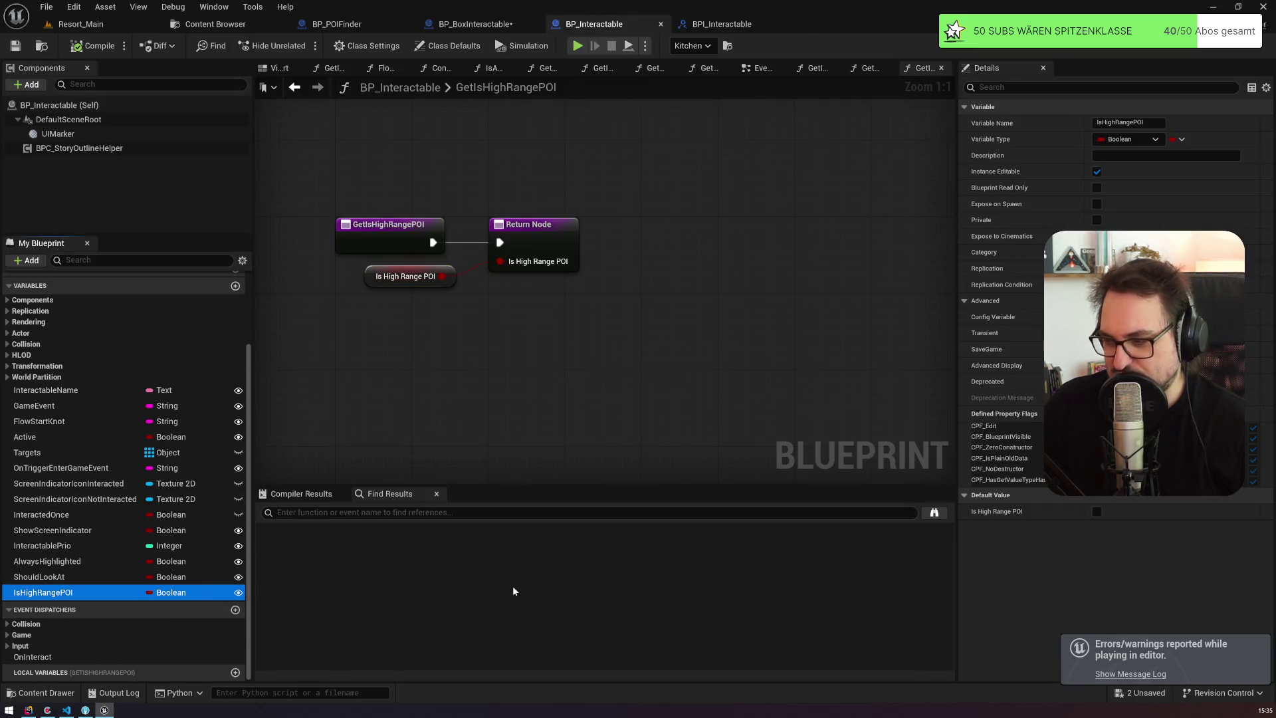
left_click(476, 25)
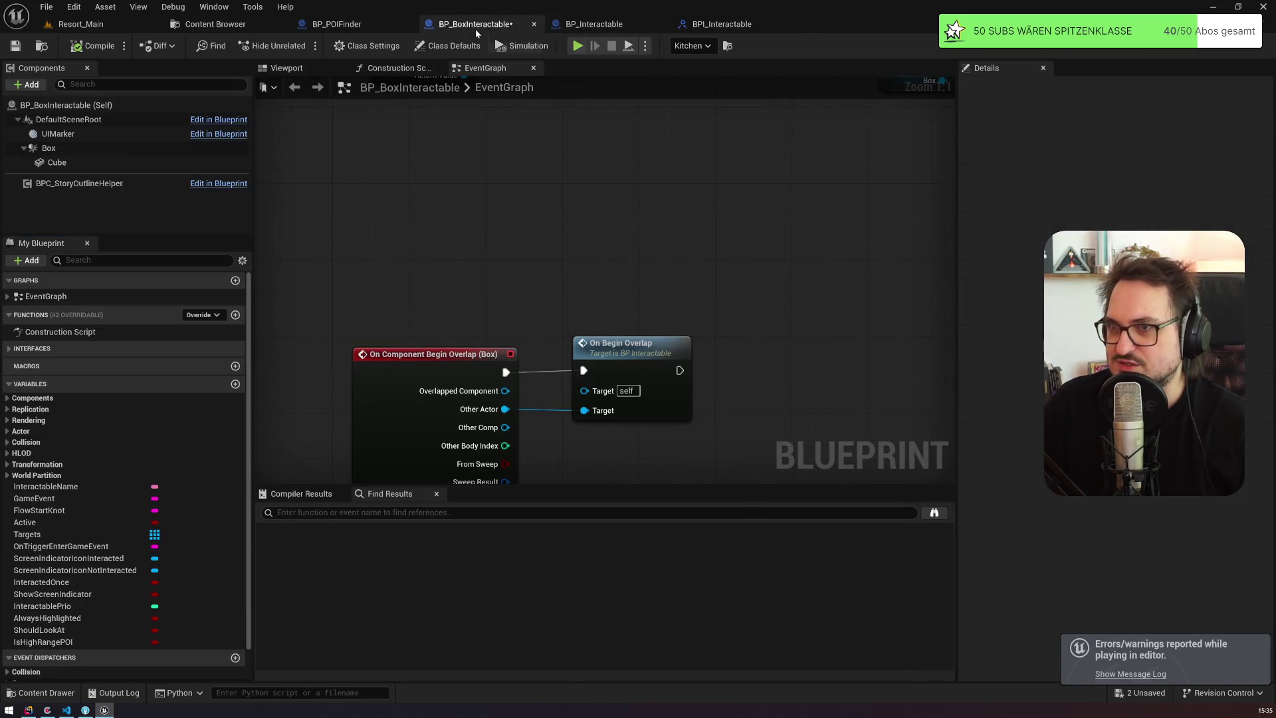
left_click(378, 26)
Step: Review the distance check nodes and open MinLowRangePOIDistance's settings
scroll(667, 200, "up", 4)
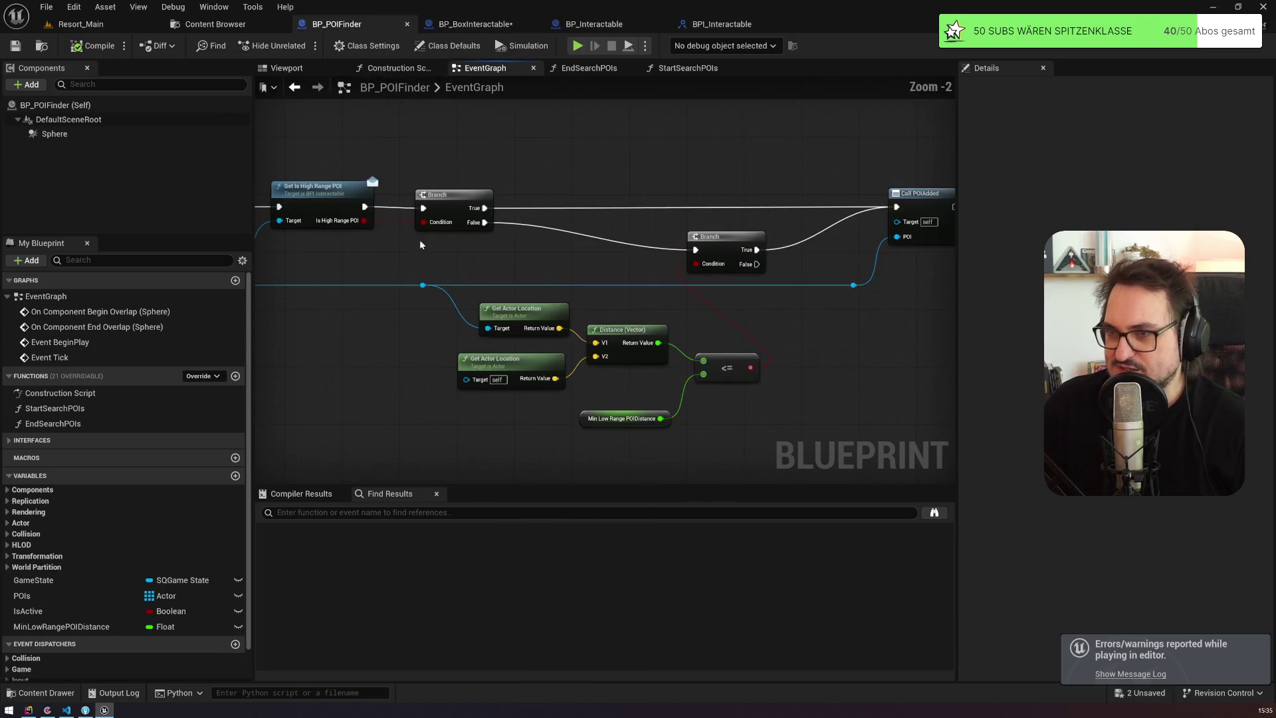
mouse_move(446, 205)
left_mouse_down()
mouse_move(617, 190)
mouse_move(370, 153)
left_mouse_up()
left_click(641, 189)
left_click(426, 266)
left_click(426, 312)
left_click(540, 282)
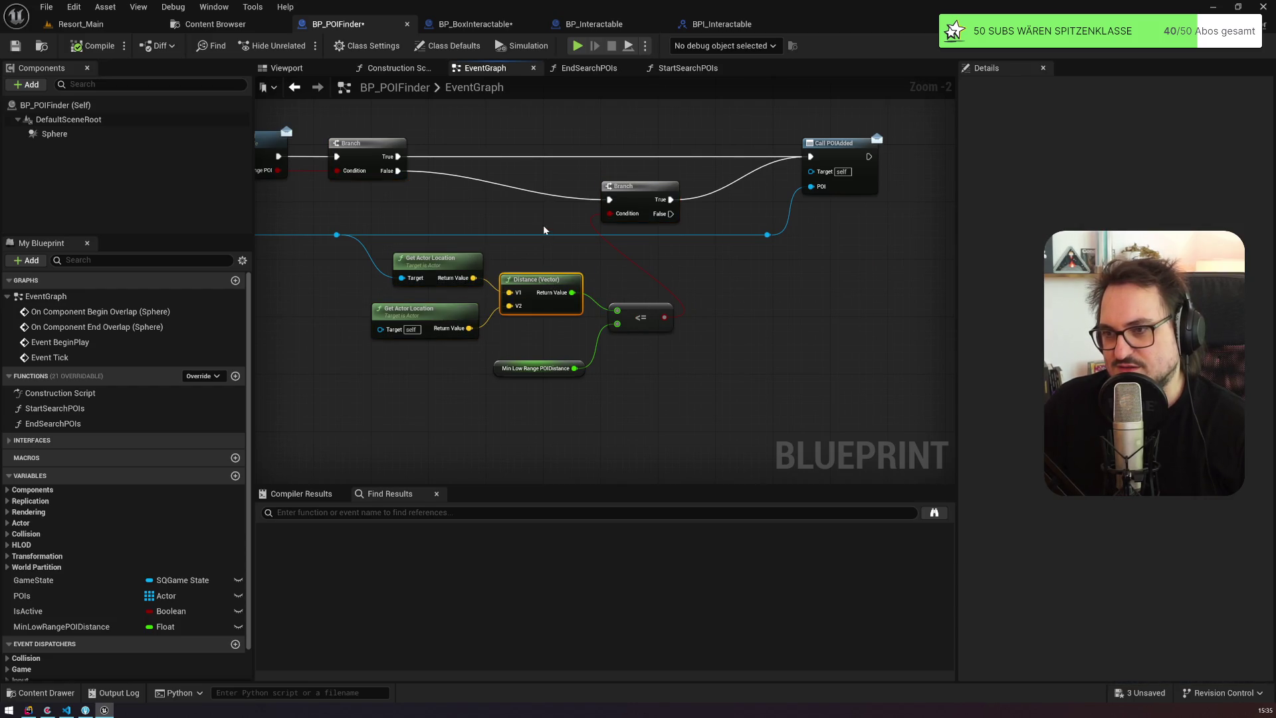
left_click(60, 627)
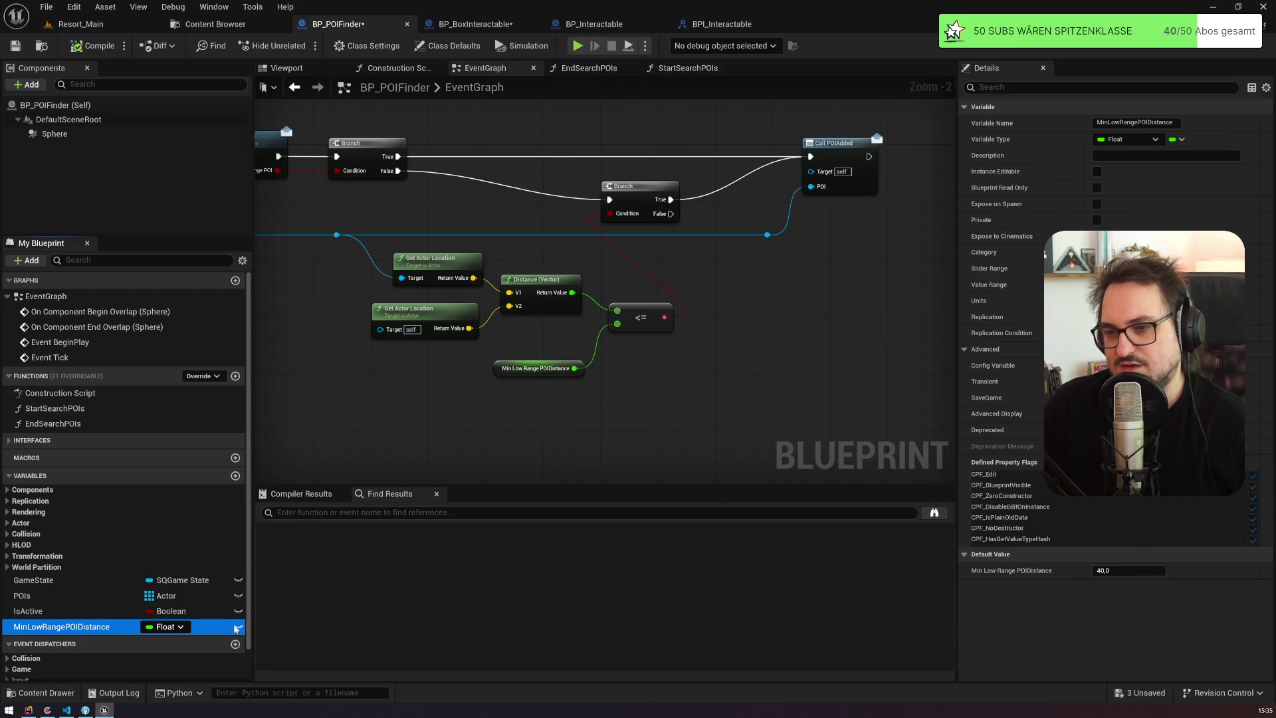
Step: Make MinLowRangePOIDistance instance-editable, compile, and locate the Distance comparison nodes
left_click(238, 627)
left_click(99, 48)
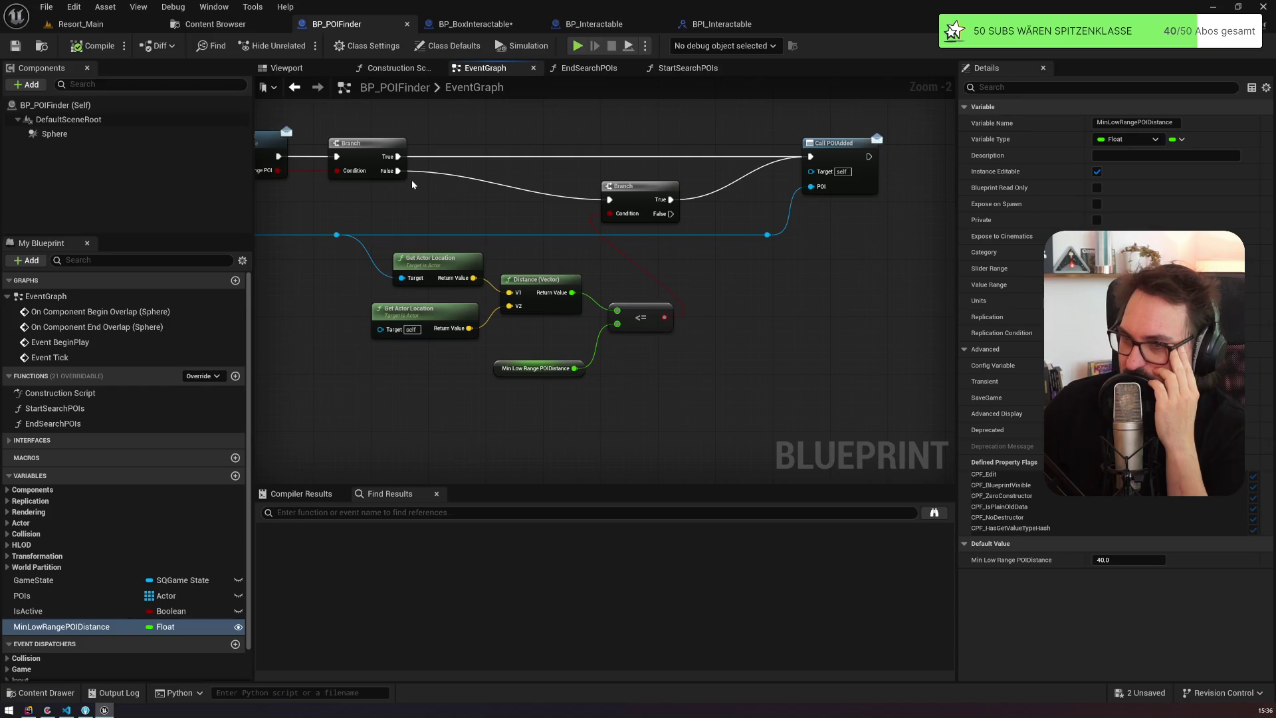
key("Home")
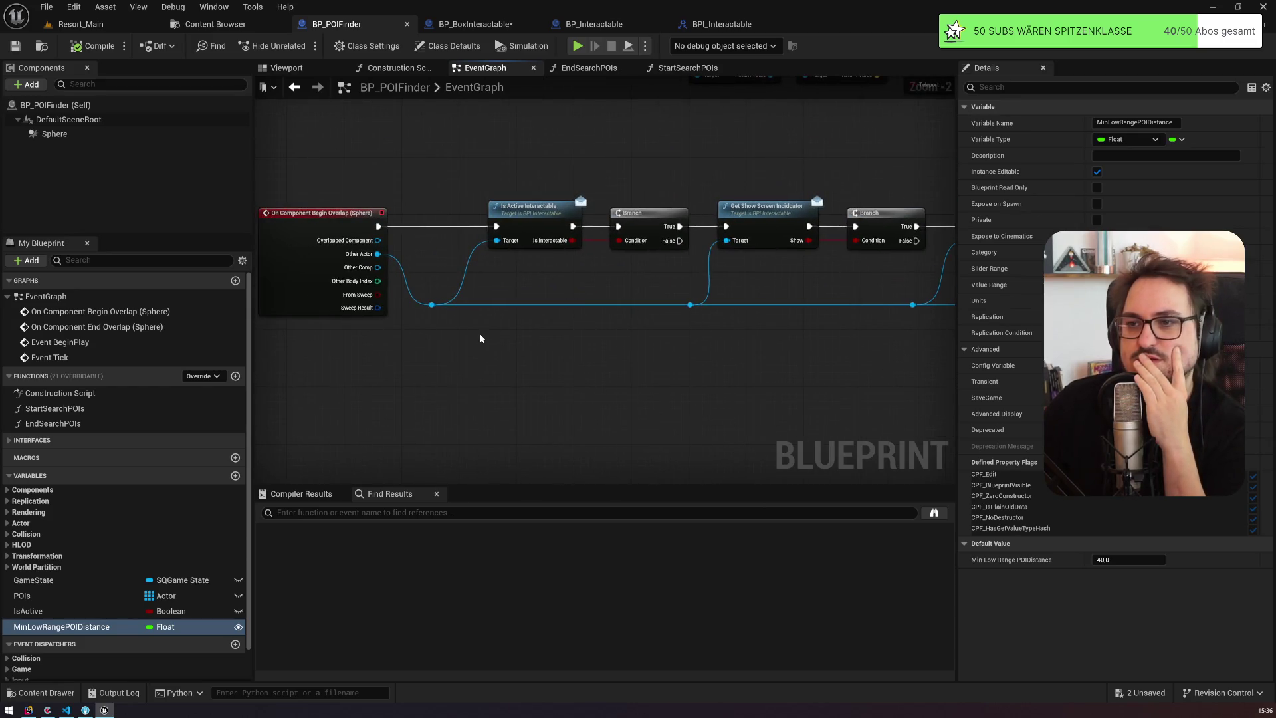
scroll(481, 339, "down", 1)
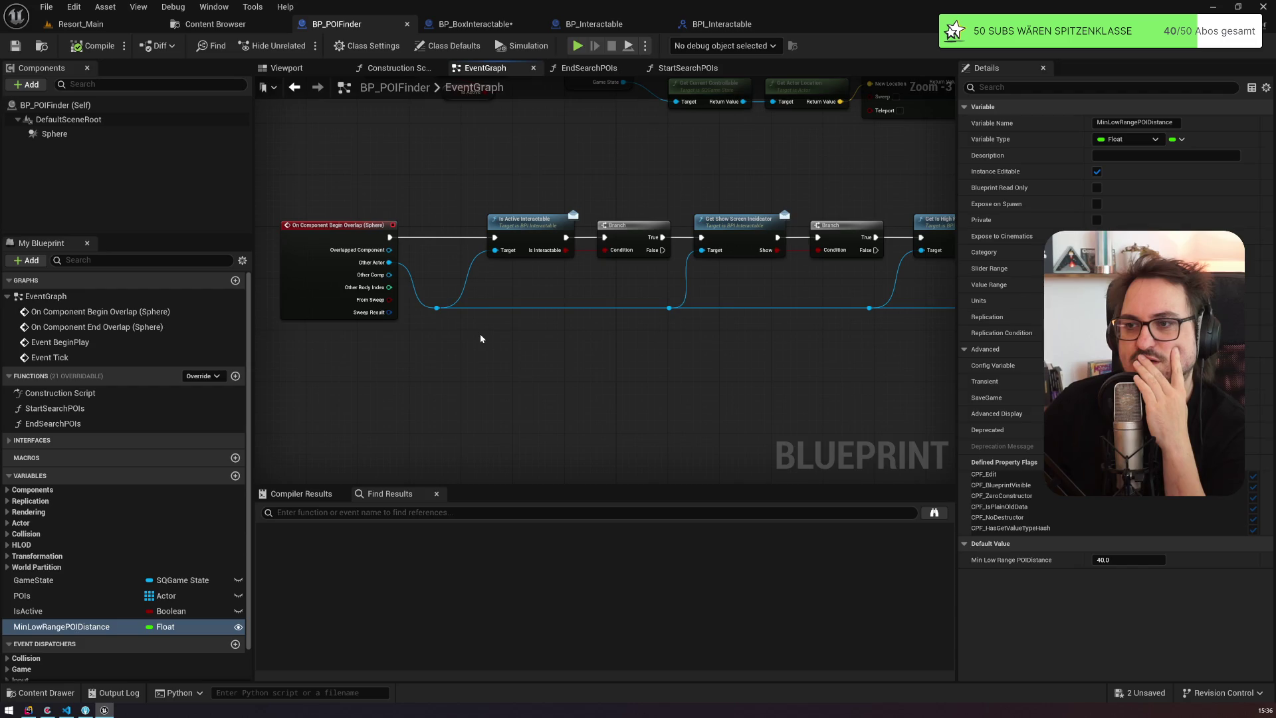
left_click_drag(696, 330, 158, 261)
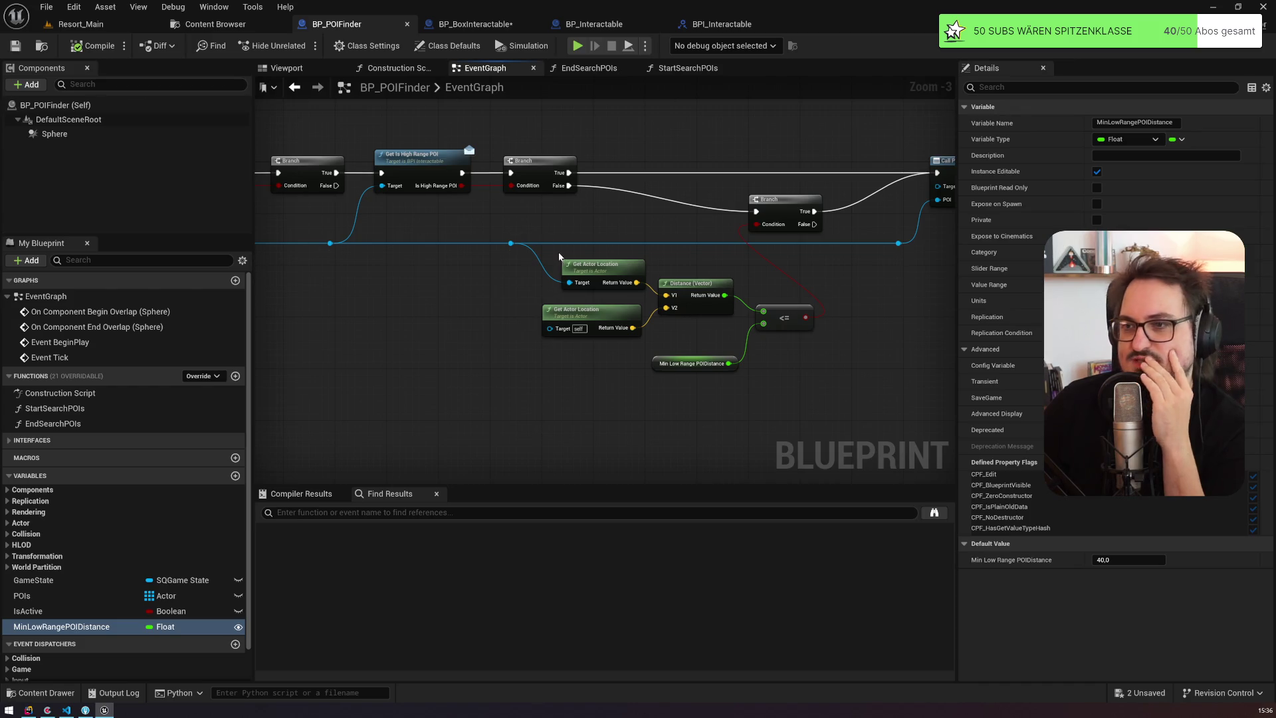
left_click(590, 271)
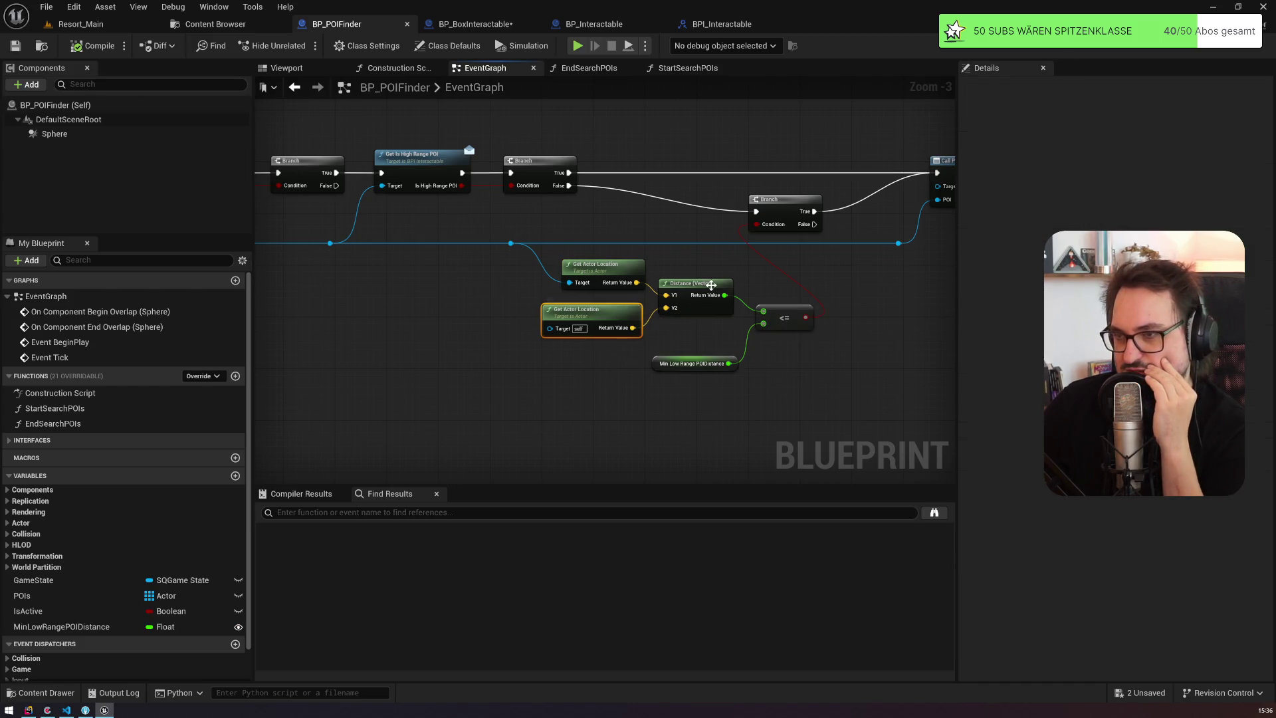
left_click_drag(590, 277, 516, 235)
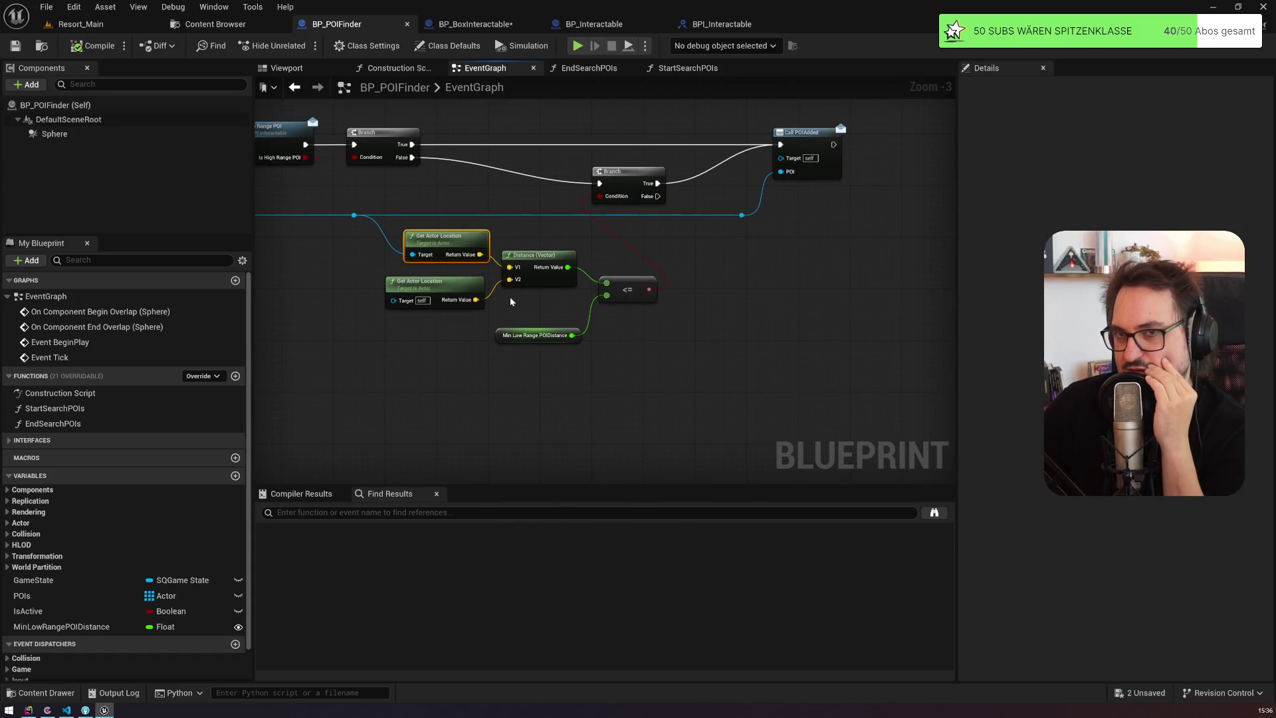
mouse_move(511, 302)
left_mouse_down()
mouse_move(489, 300)
mouse_move(529, 262)
left_mouse_up()
Step: Print the computed distance after the second Branch's True, compile, and run a play test
mouse_move(557, 210)
left_mouse_down()
mouse_move(584, 294)
mouse_move(627, 298)
left_mouse_up()
type("print")
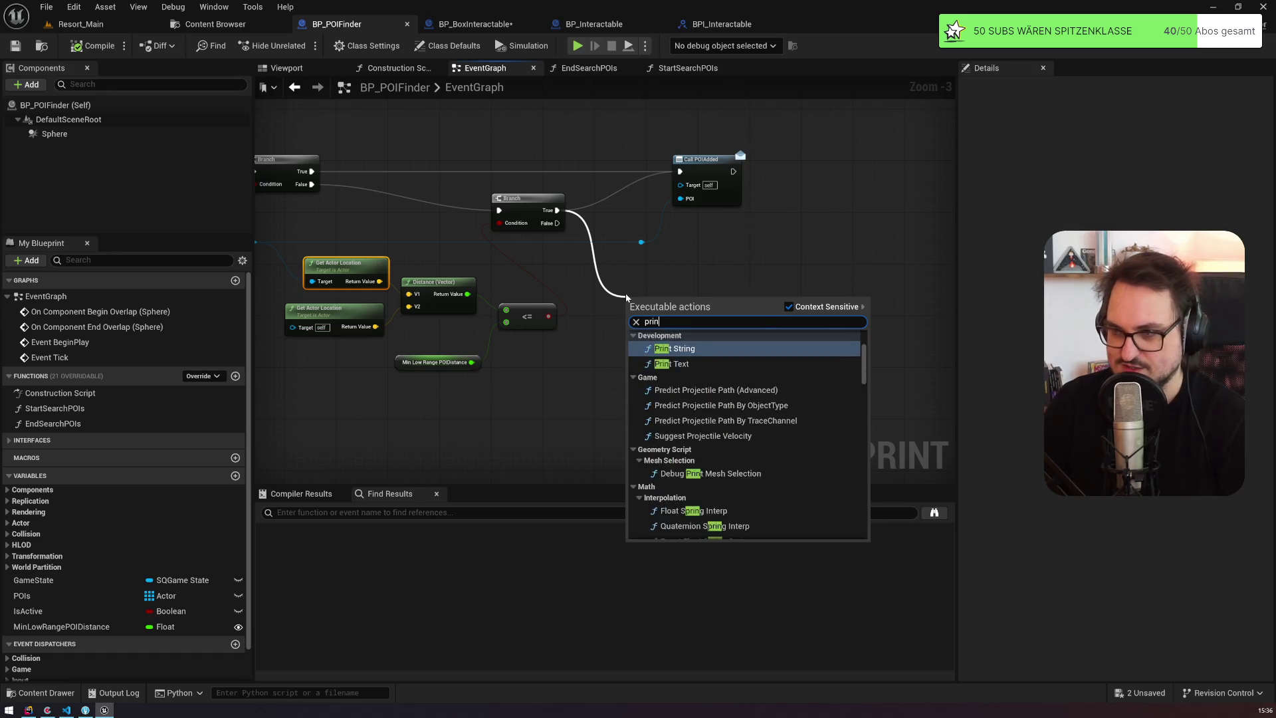
key("Return")
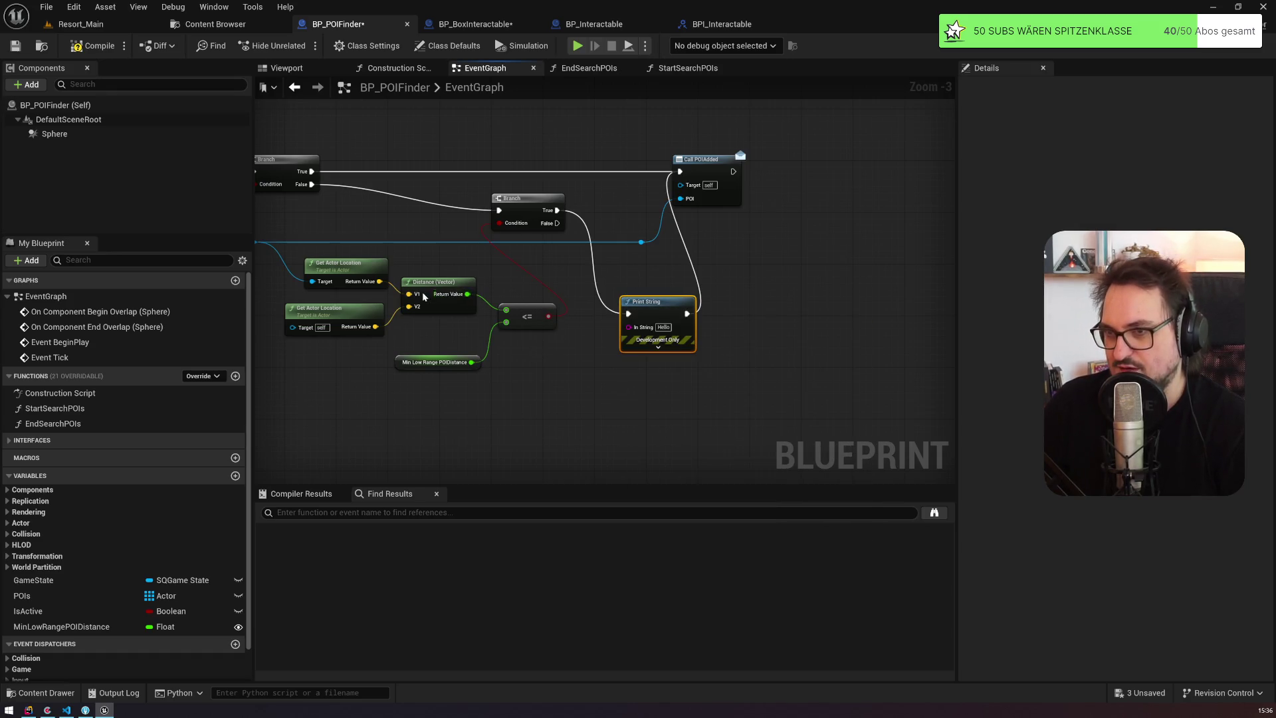
left_click_drag(467, 293, 656, 333)
left_click(93, 45)
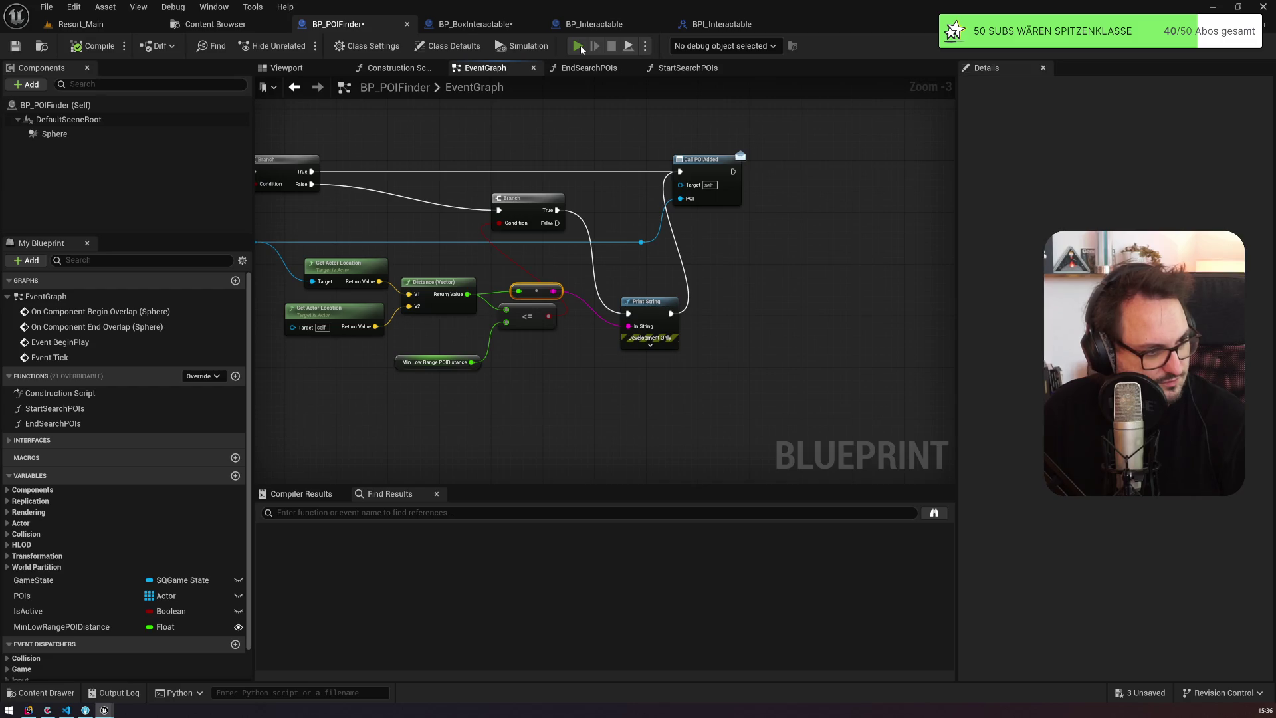
left_click(579, 45)
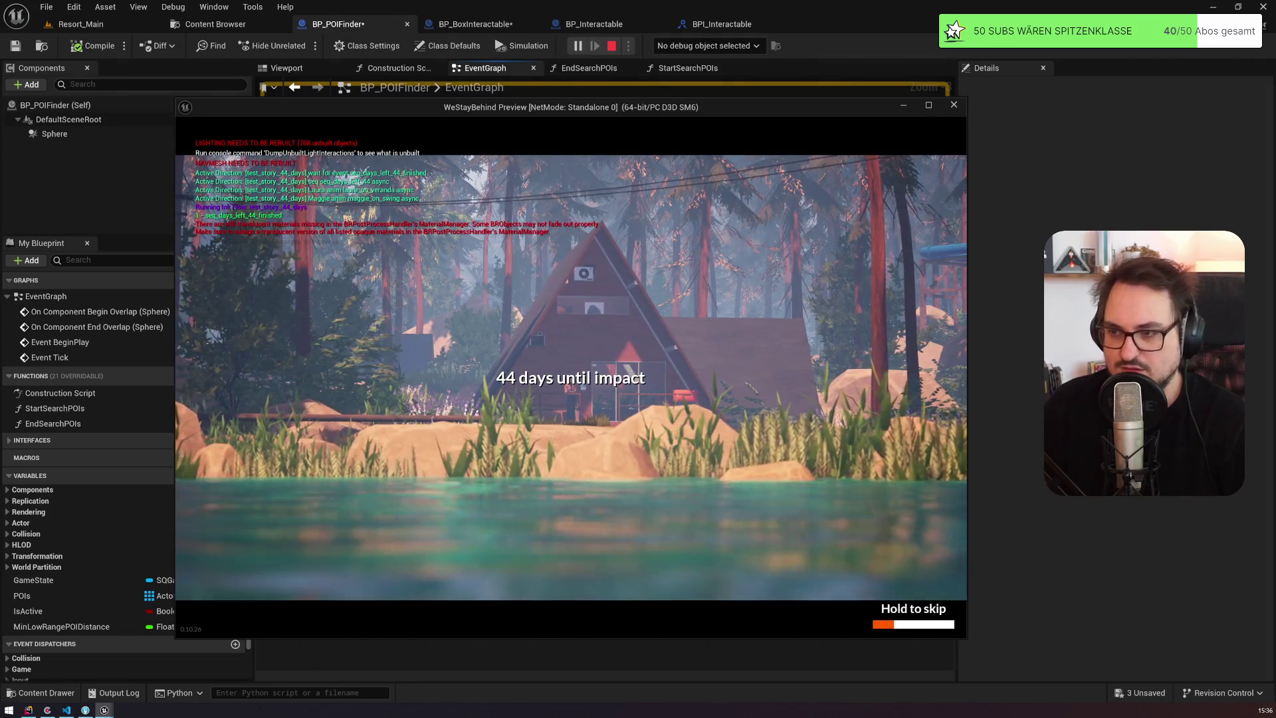
Step: Skip the intro, then enlarge and clear the Output Log in the Resort_Main editor
key("space")
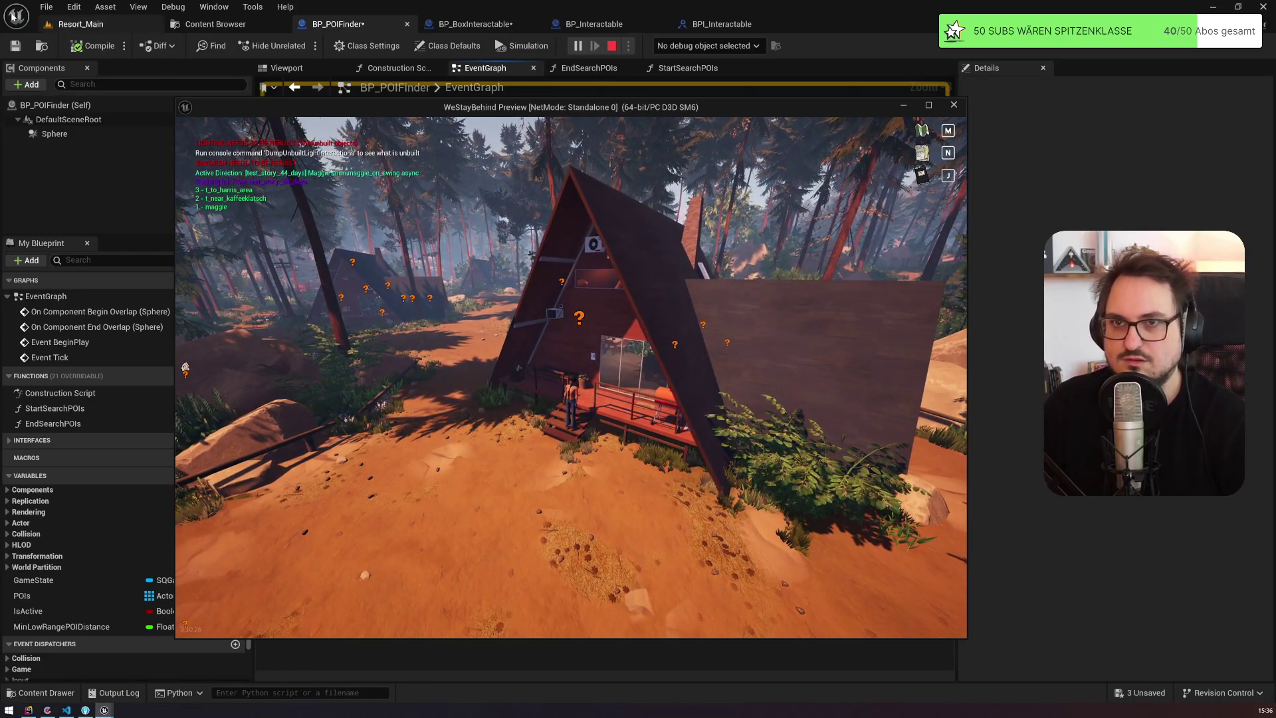
left_click(104, 26)
left_click(226, 480)
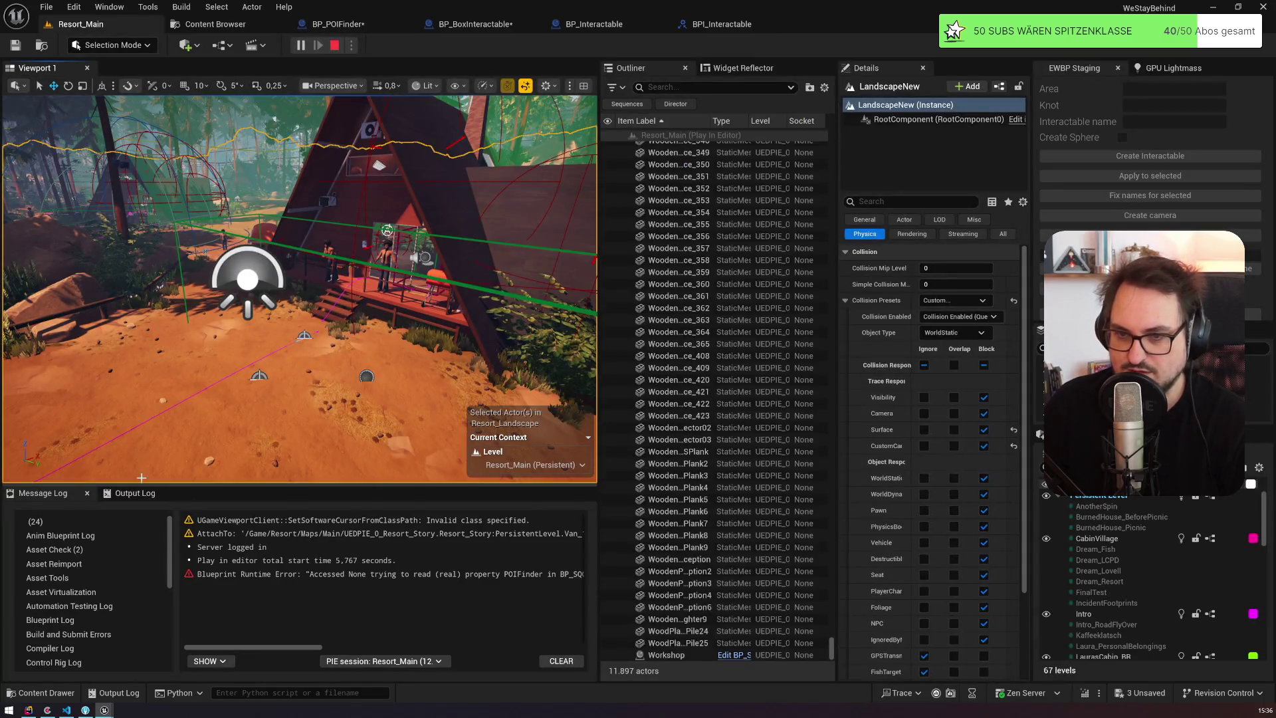
left_click(135, 493)
left_click_drag(227, 484, 227, 329)
right_click(266, 427)
left_click(279, 431)
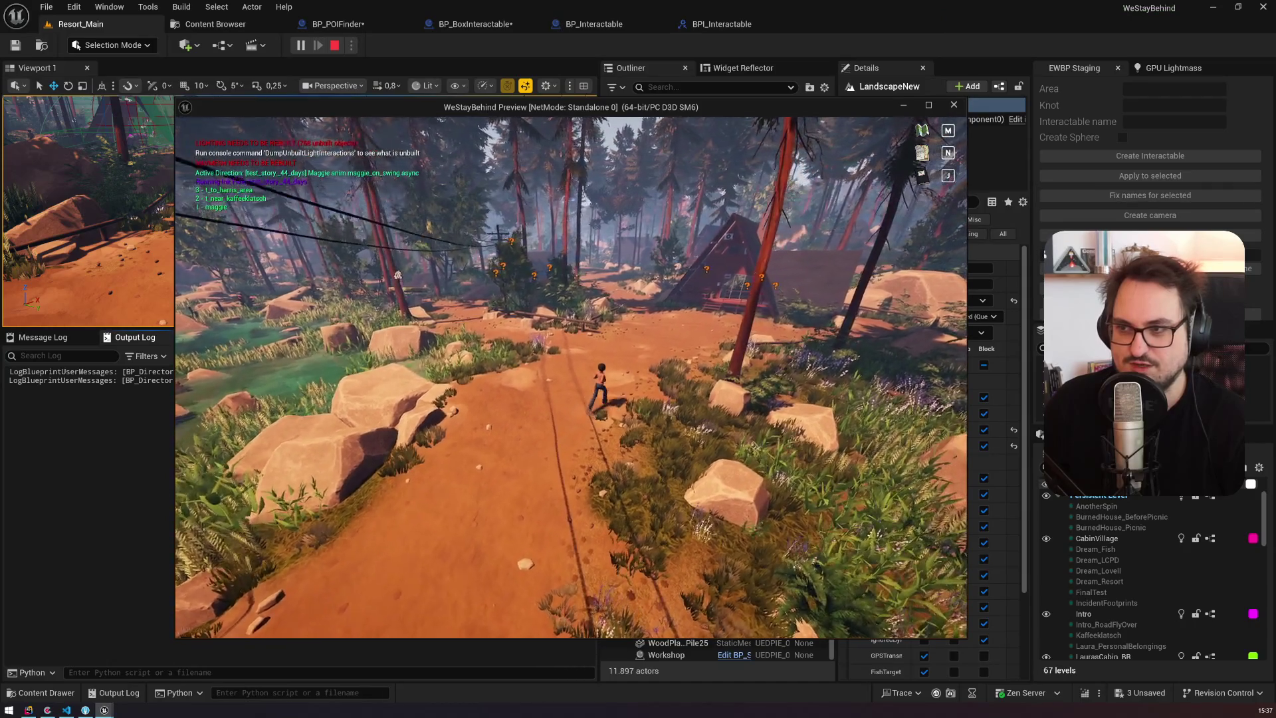
Step: Stop the first play session and cycle through the blueprint tabs back to Resort_Main
key("alt+Tab")
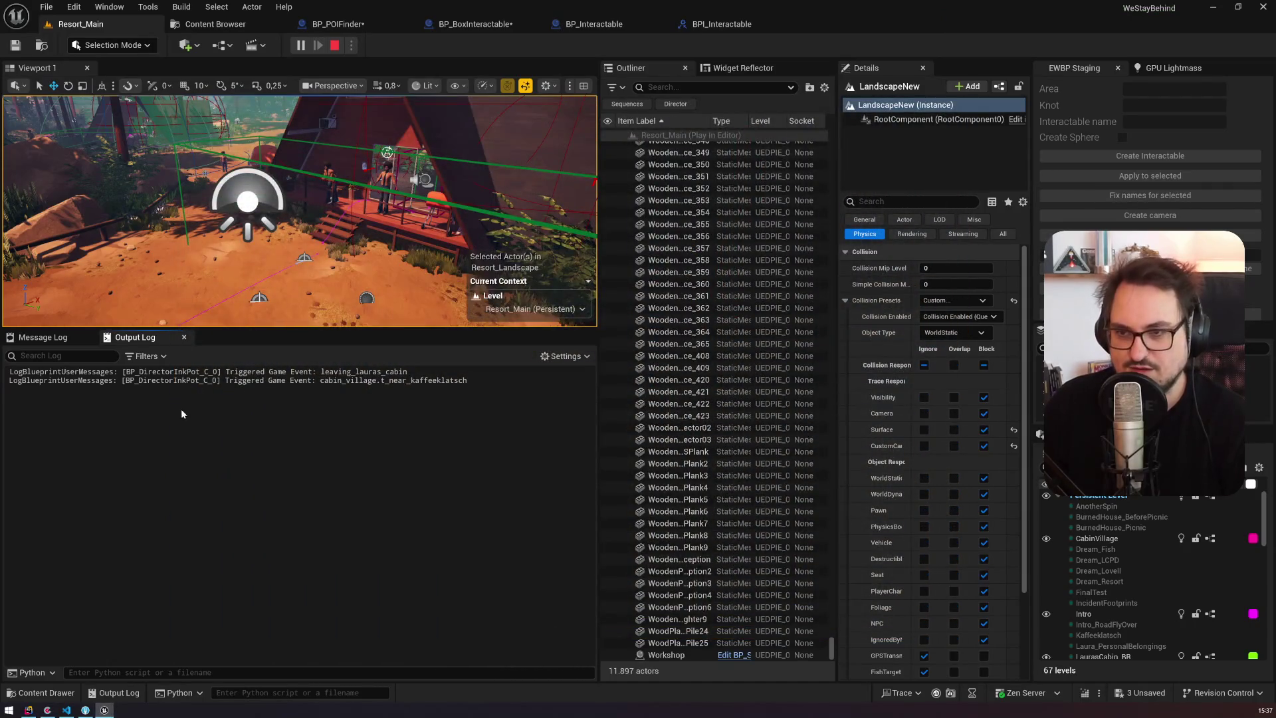
key("Escape")
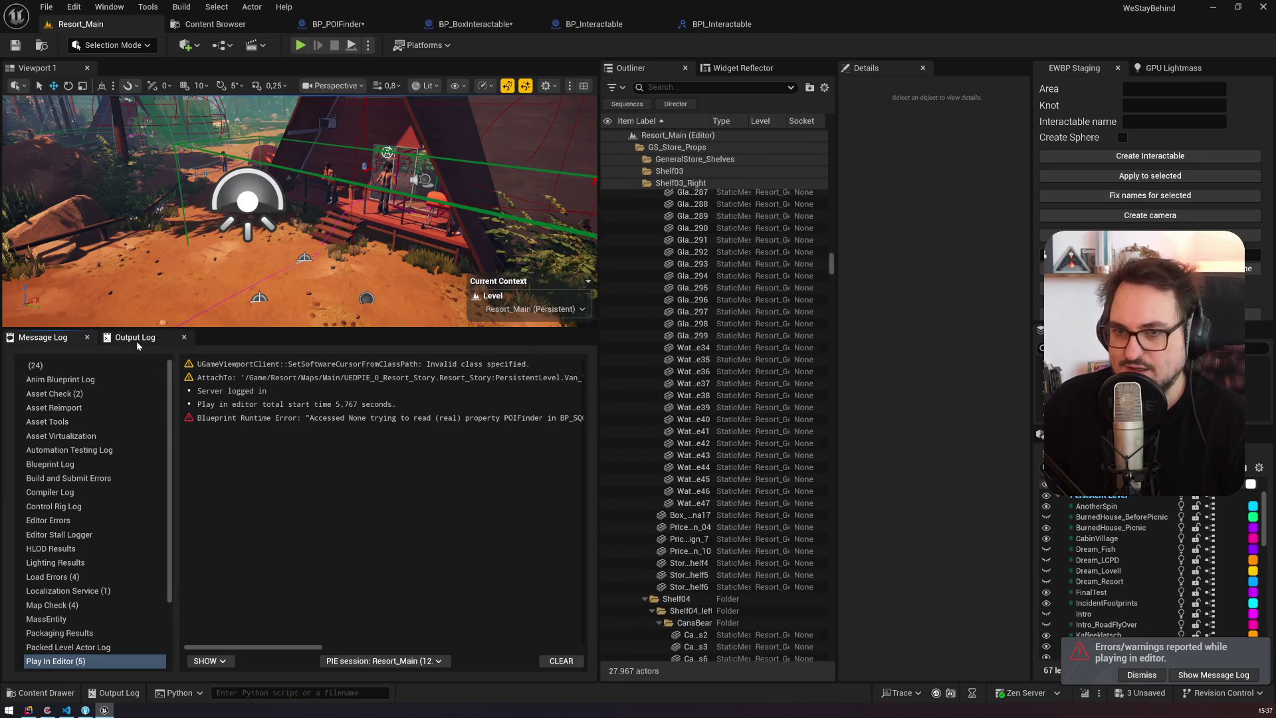
left_click(706, 23)
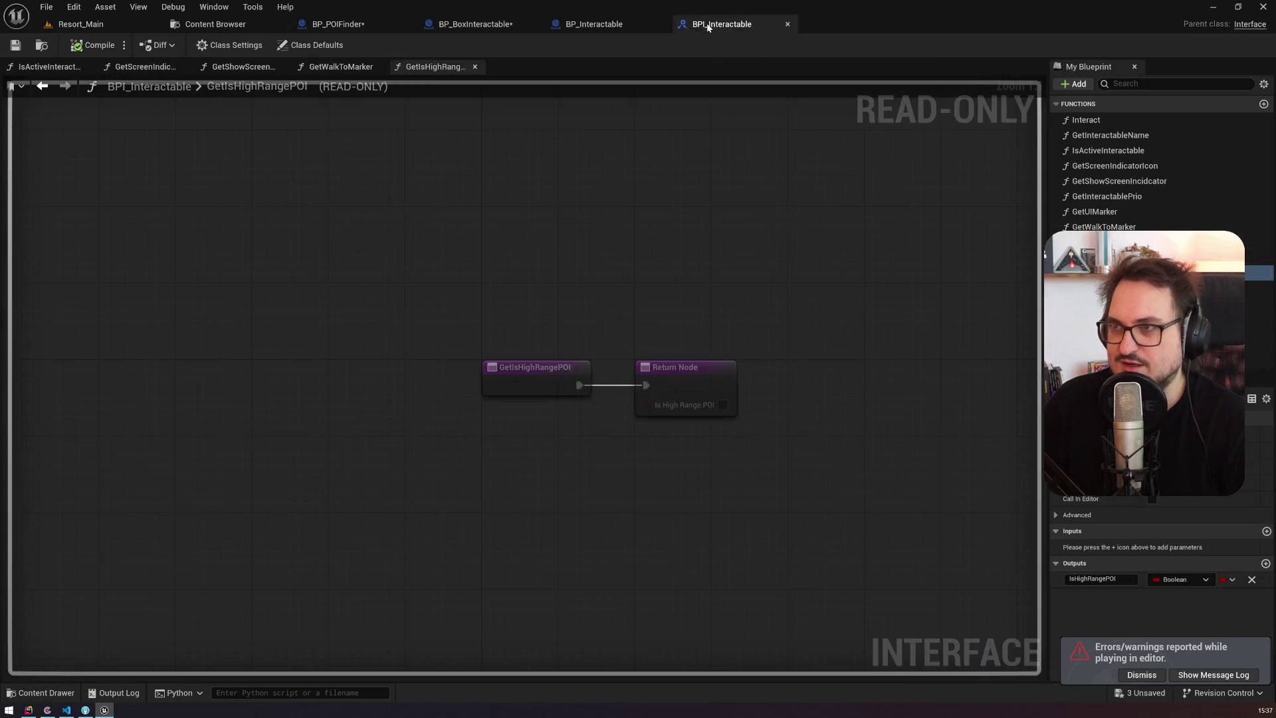
left_click(464, 25)
left_click(338, 24)
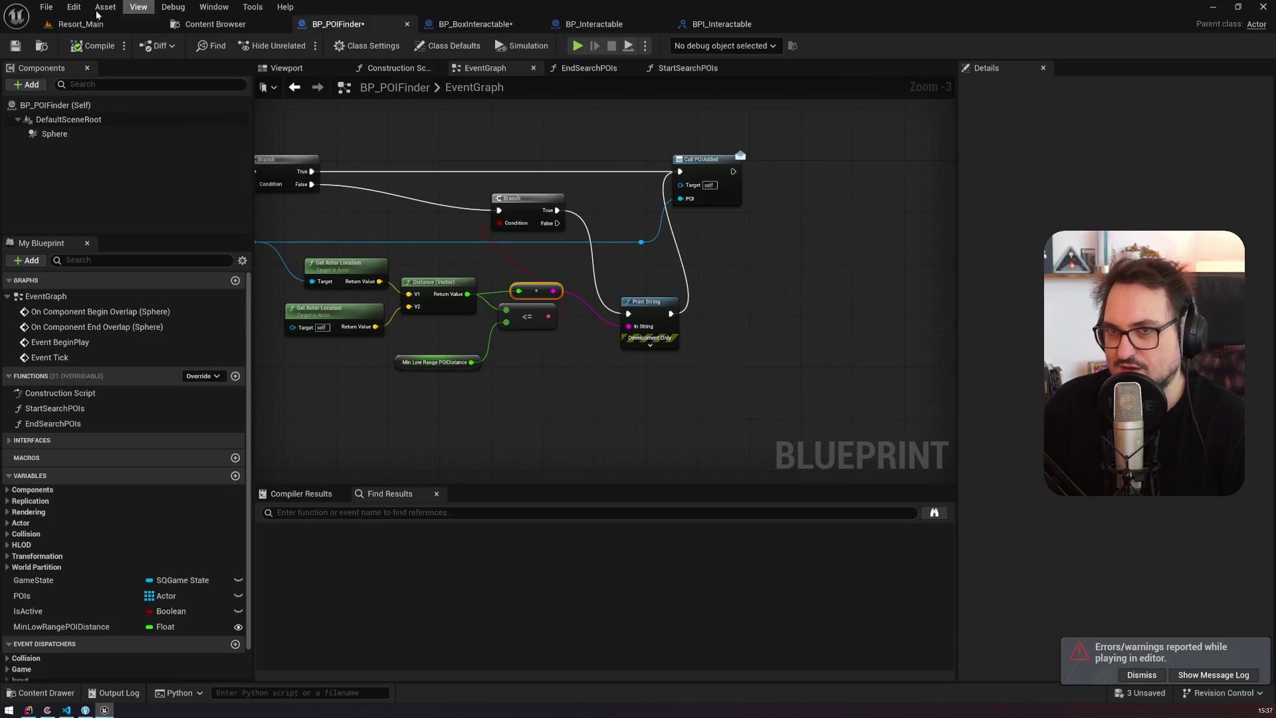
left_click(91, 25)
Step: Clear the log, run a second play test, stop it and bring up BP_BoxInteractable
left_click(229, 420)
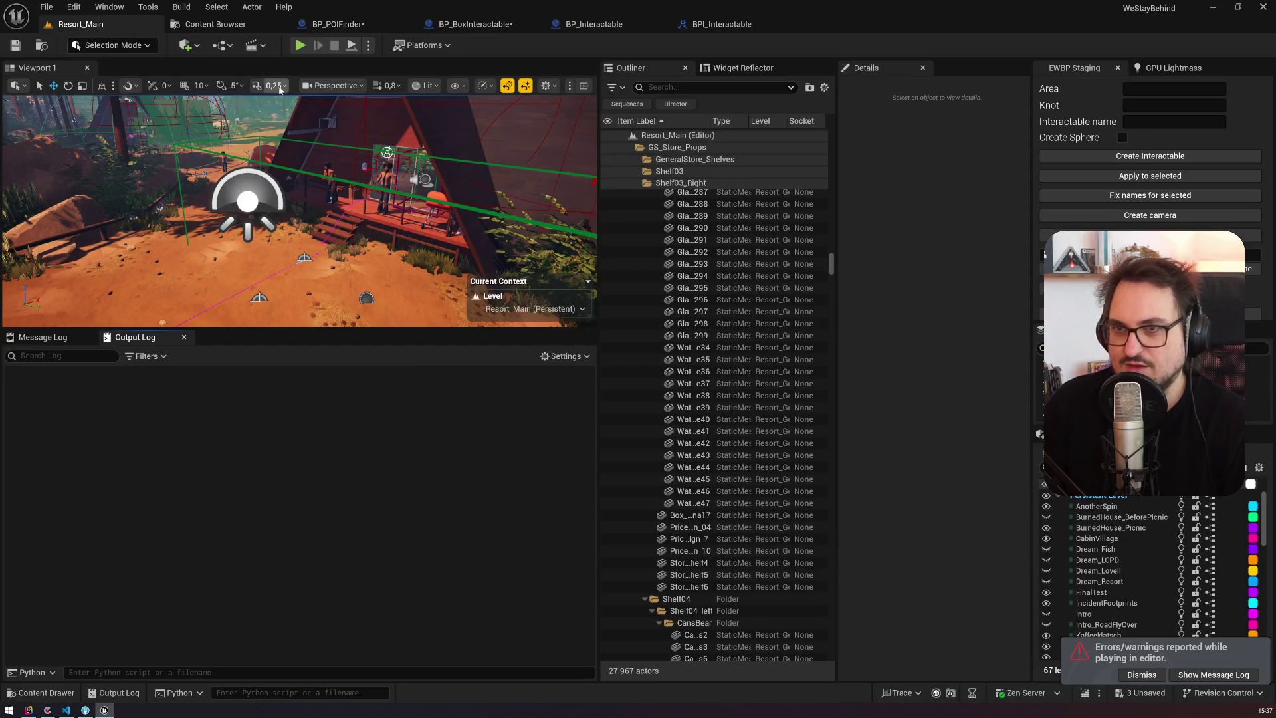
left_click(302, 51)
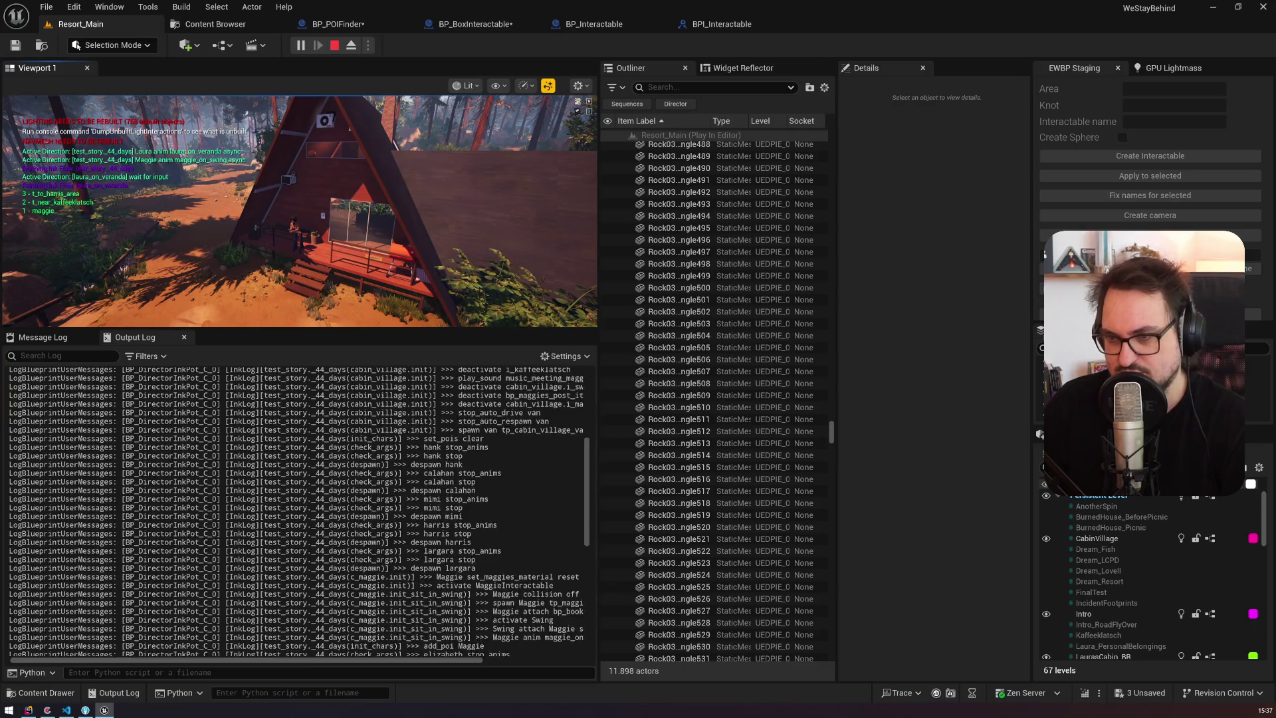
scroll(299, 512, "up", 8)
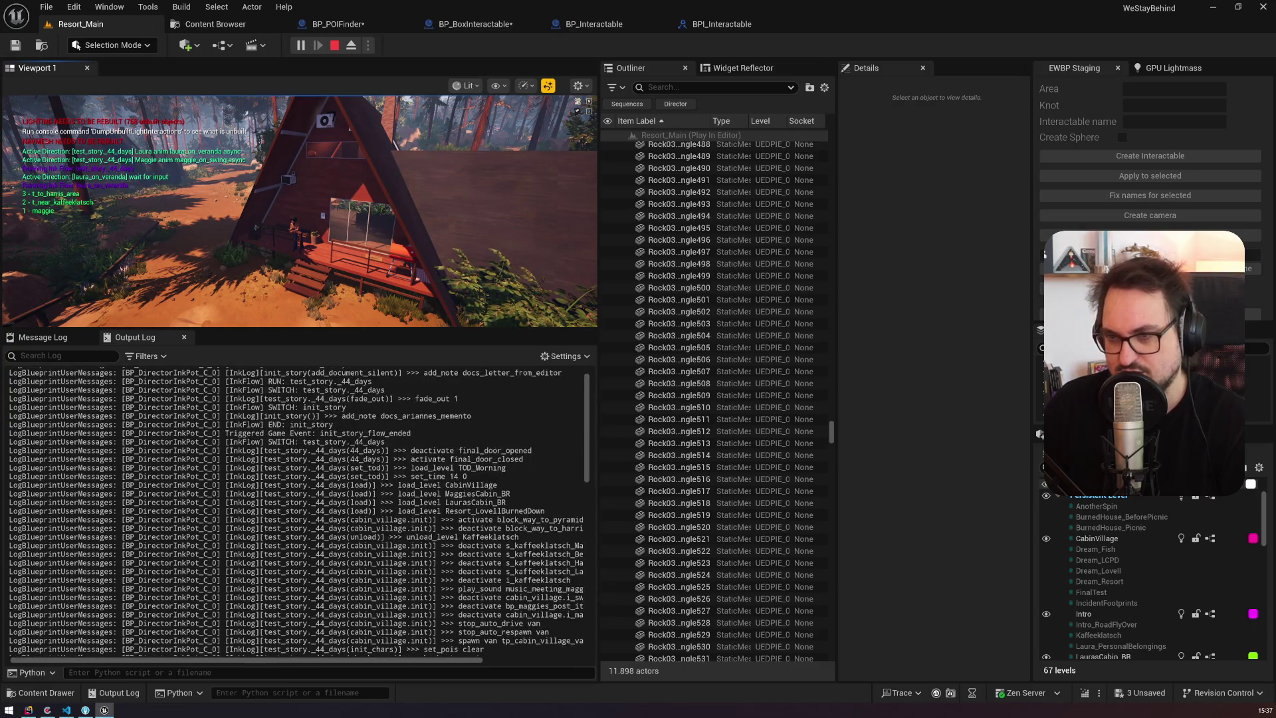
key("Escape")
left_click(476, 27)
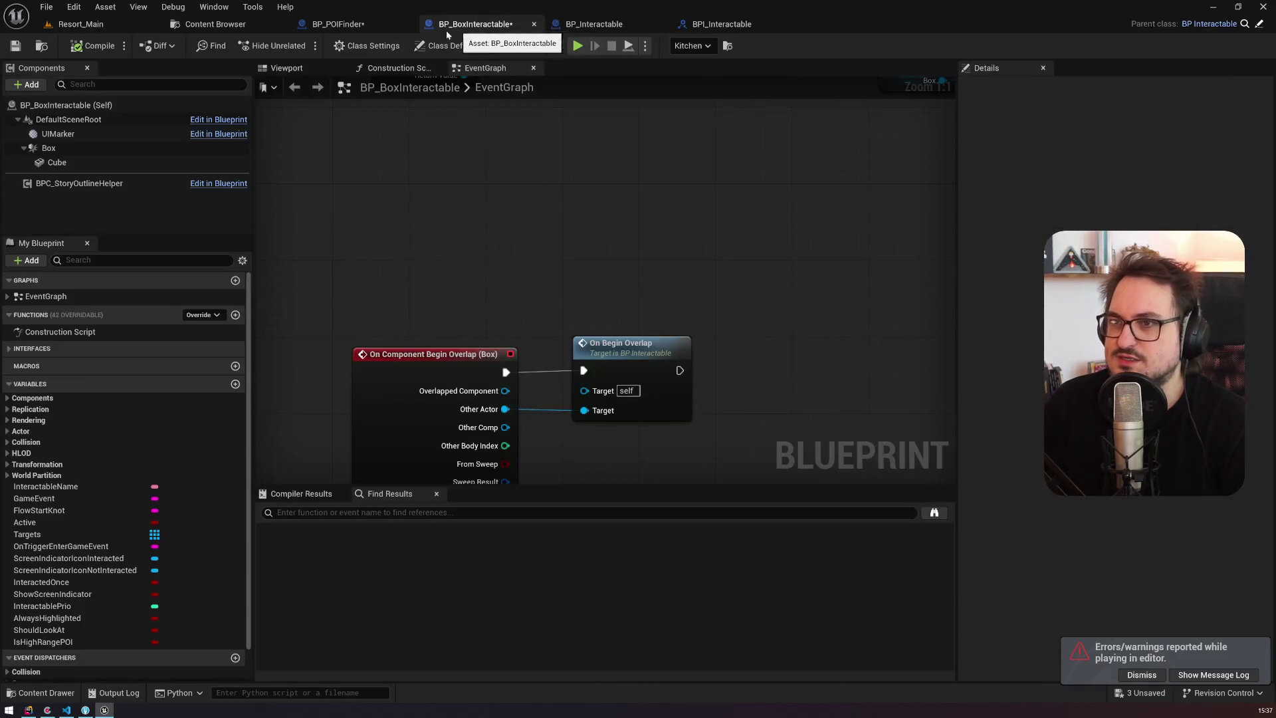
Step: Back in BP_POIFinder, survey the EventGraph's begin-overlap event and distance-check nodes
left_click(345, 27)
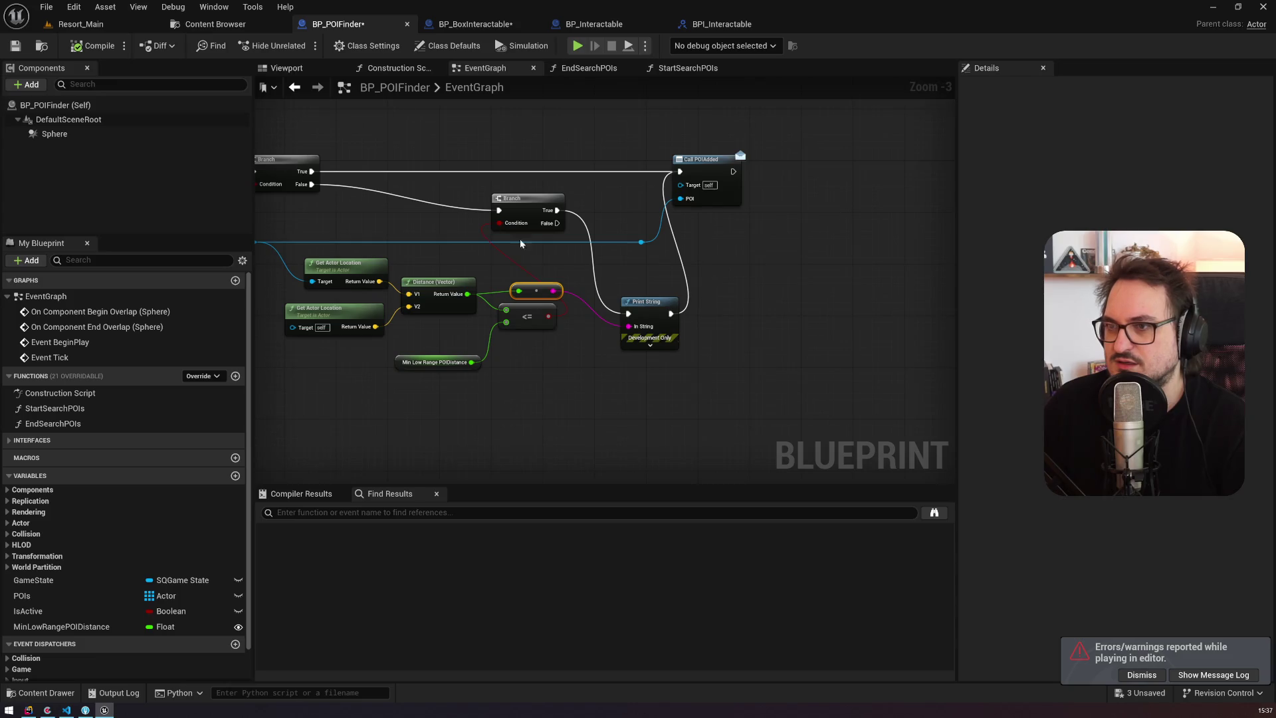
mouse_move(675, 275)
left_mouse_down()
mouse_move(456, 246)
mouse_move(713, 256)
left_mouse_up()
mouse_move(498, 265)
left_mouse_down()
mouse_move(820, 247)
mouse_move(663, 237)
left_mouse_up()
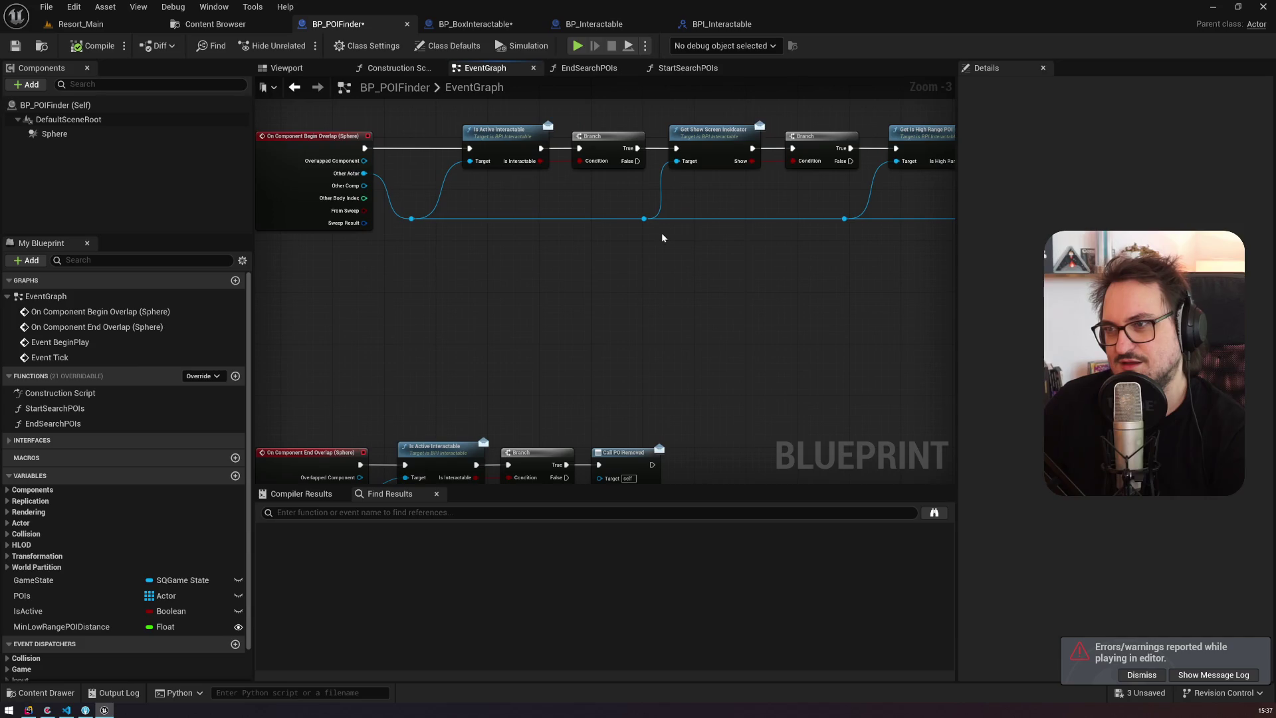
mouse_move(784, 266)
left_mouse_down()
mouse_move(384, 310)
mouse_move(749, 378)
left_mouse_up()
scroll(381, 296, "down", 3)
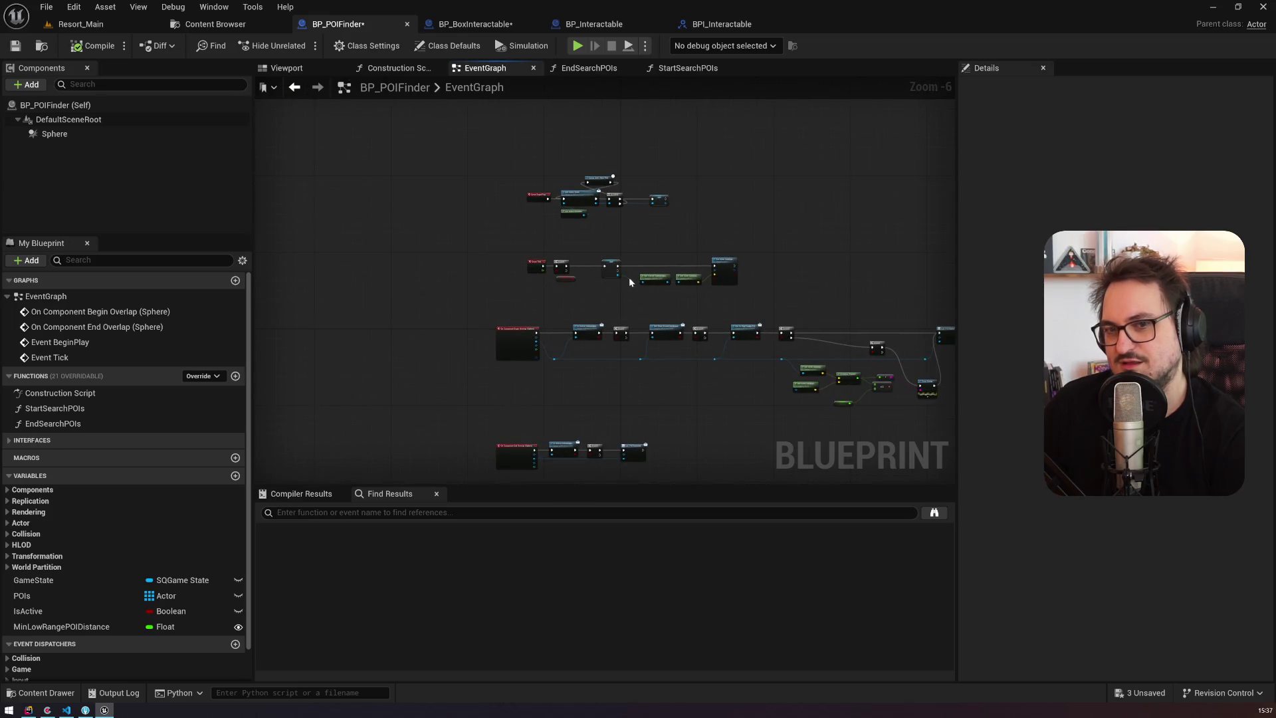
scroll(631, 284, "up", 4)
mouse_move(605, 336)
left_mouse_down()
mouse_move(492, 323)
mouse_move(553, 279)
left_mouse_up()
scroll(493, 325, "down", 3)
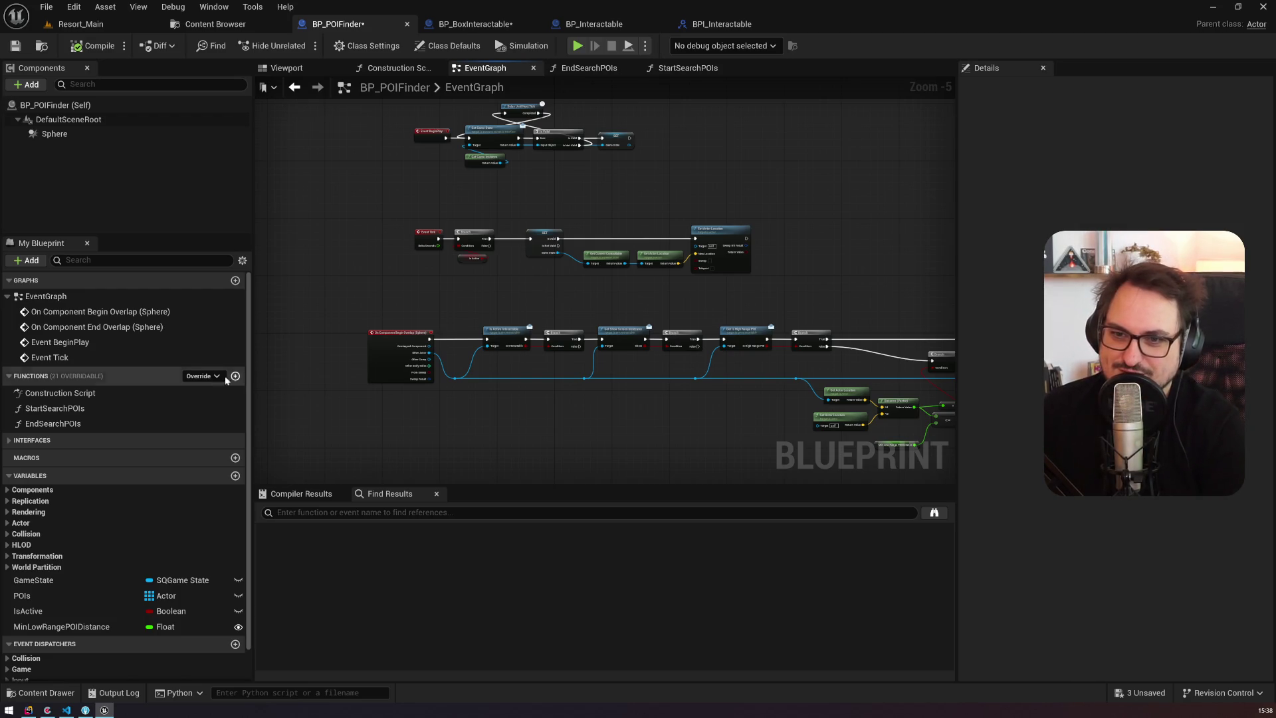
Step: Inspect the StartSearchPOIs setup nodes, then return to the EventGraph's Call POIAdded and Print String
double_click(54, 408)
left_click_drag(581, 412, 798, 416)
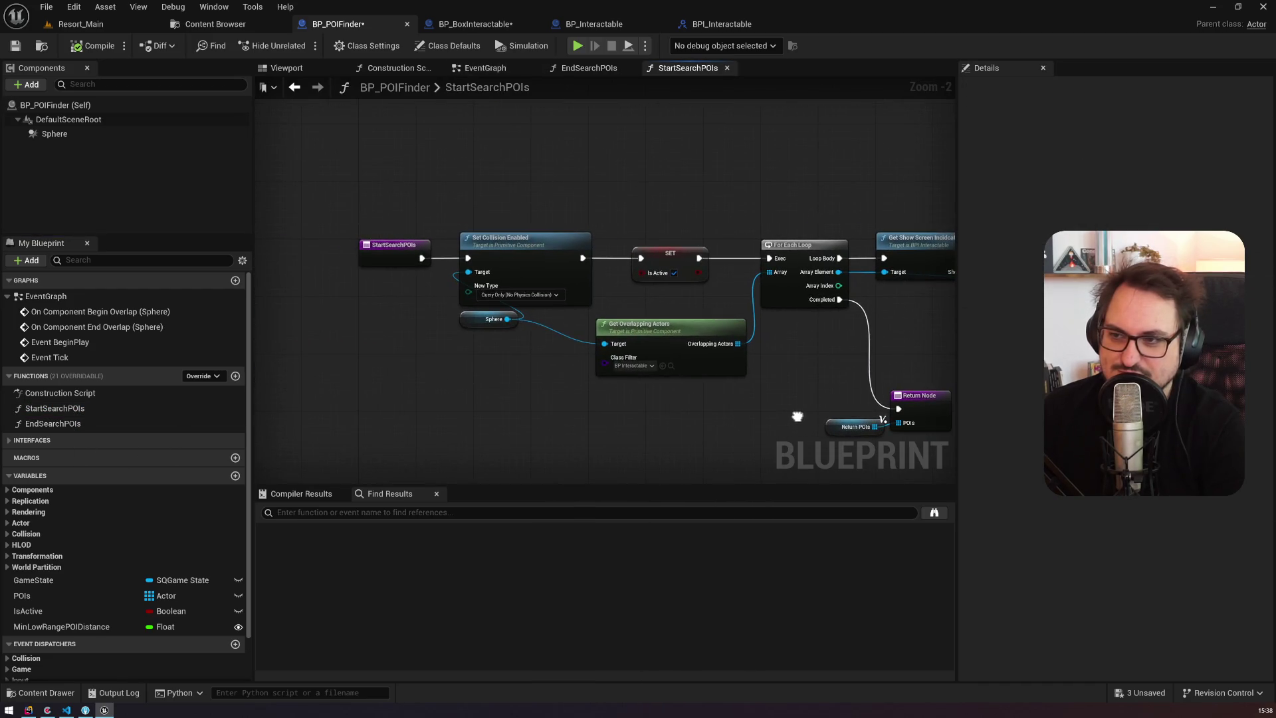
mouse_move(315, 193)
left_mouse_down()
mouse_move(472, 354)
mouse_move(596, 422)
mouse_move(759, 452)
mouse_move(696, 419)
mouse_move(425, 356)
mouse_move(652, 356)
left_mouse_up()
key("alt+Left")
left_click_drag(489, 314, 257, 219)
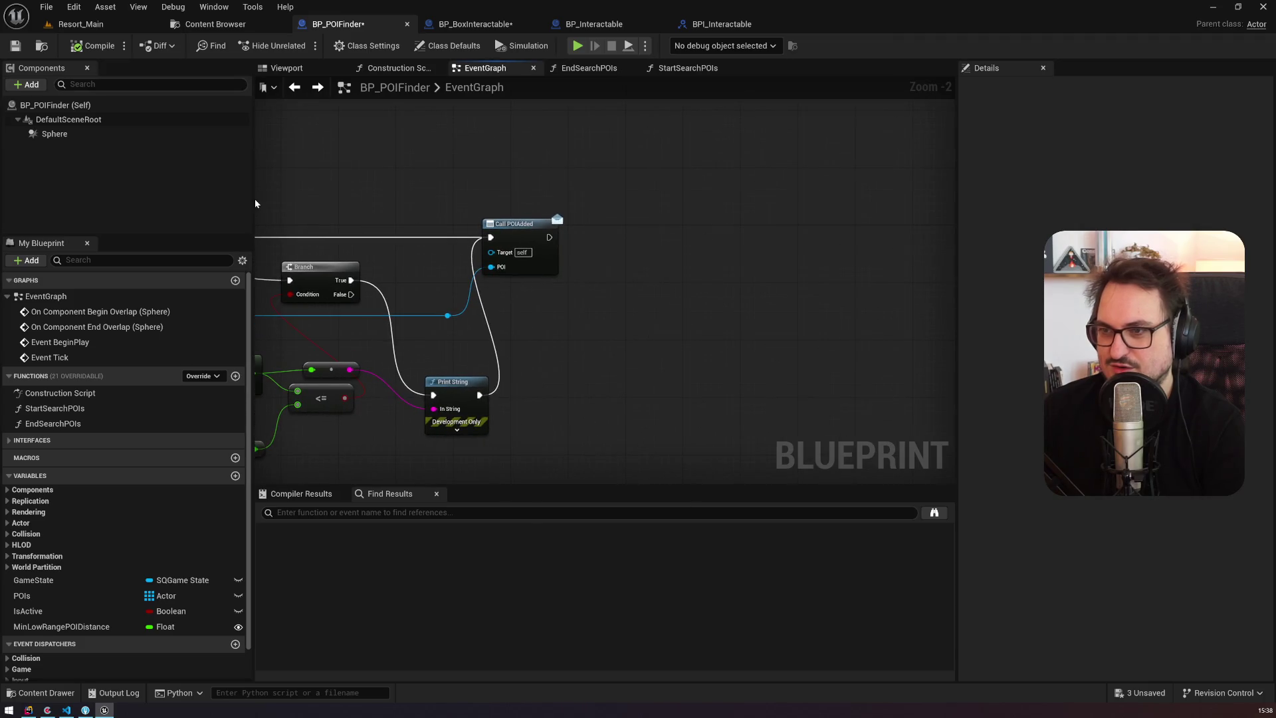
scroll(373, 223, "down", 2)
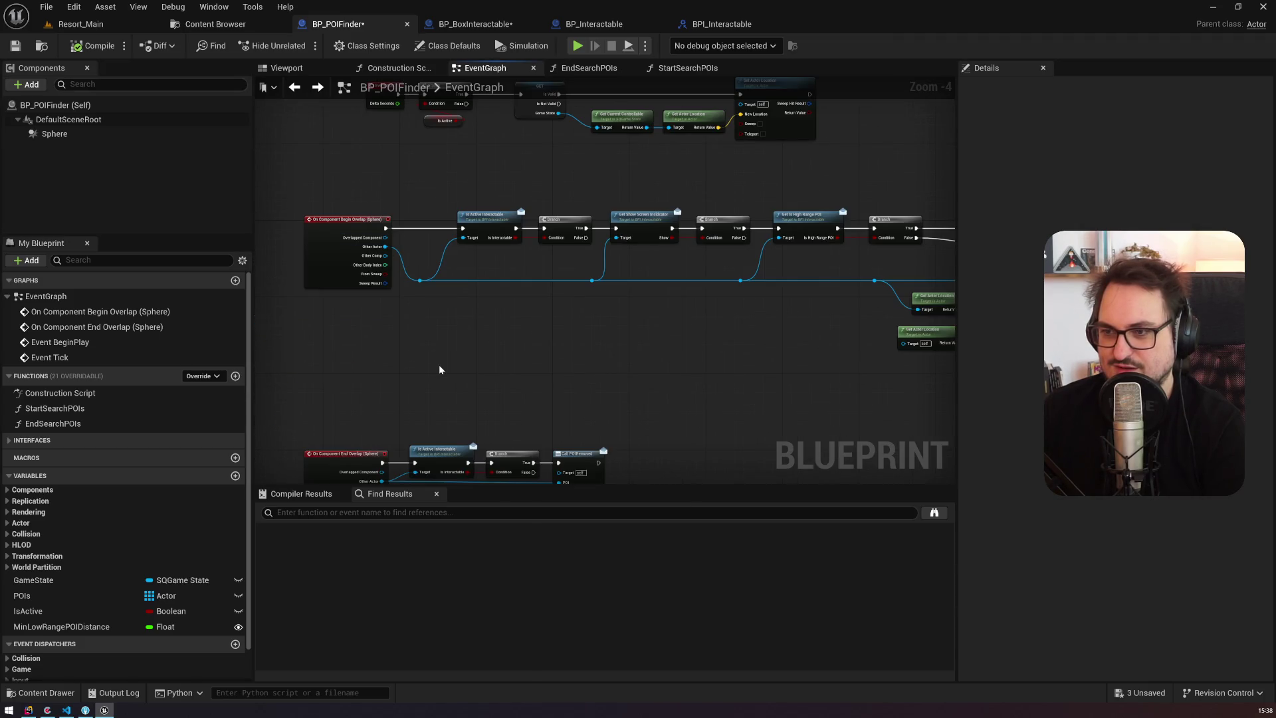
Step: Inspect the EndSearchPOIs graph around its Set Collision Enabled node
left_click(589, 68)
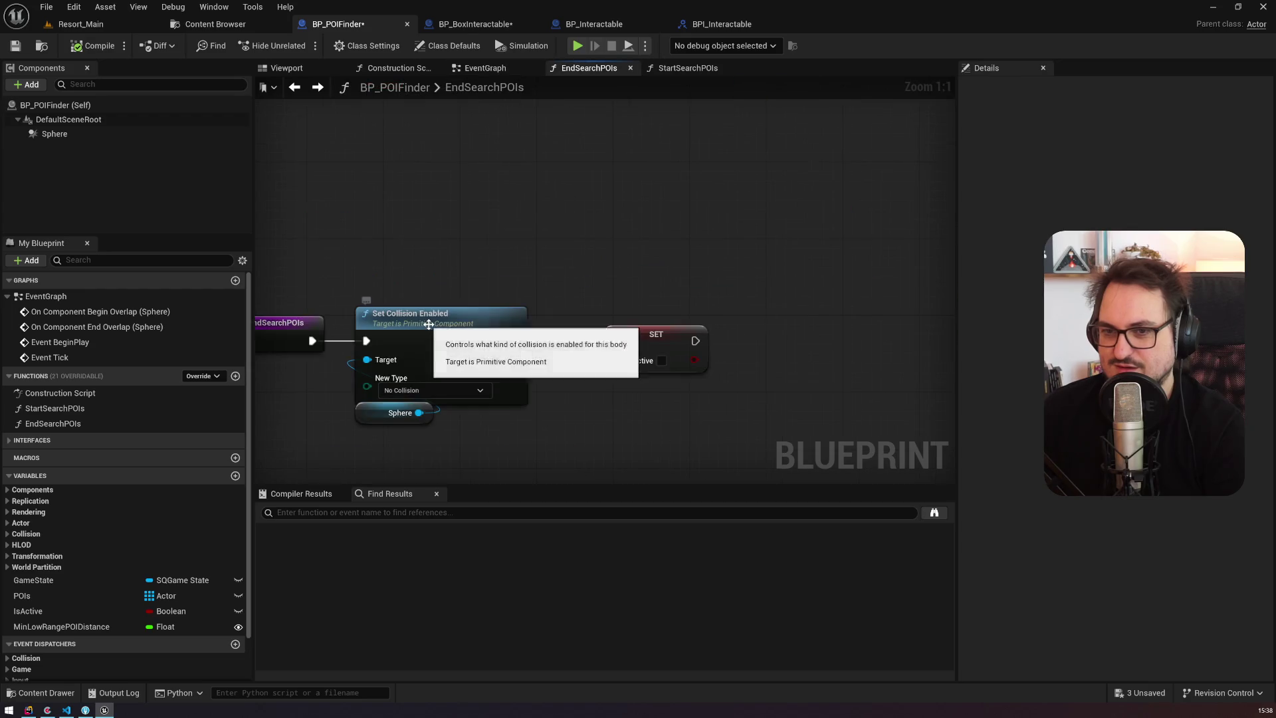
mouse_move(422, 276)
left_mouse_down()
mouse_move(670, 167)
mouse_move(269, 170)
mouse_move(659, 176)
left_mouse_up()
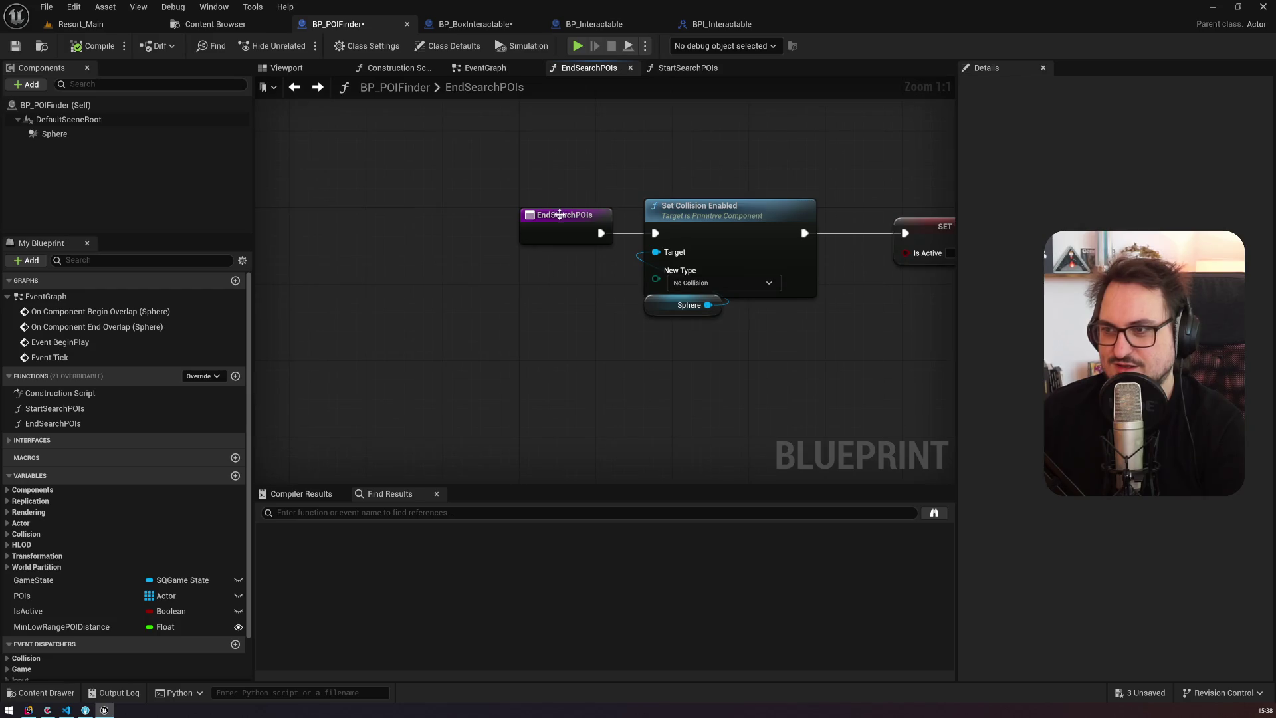
left_click_drag(560, 214, 357, 223)
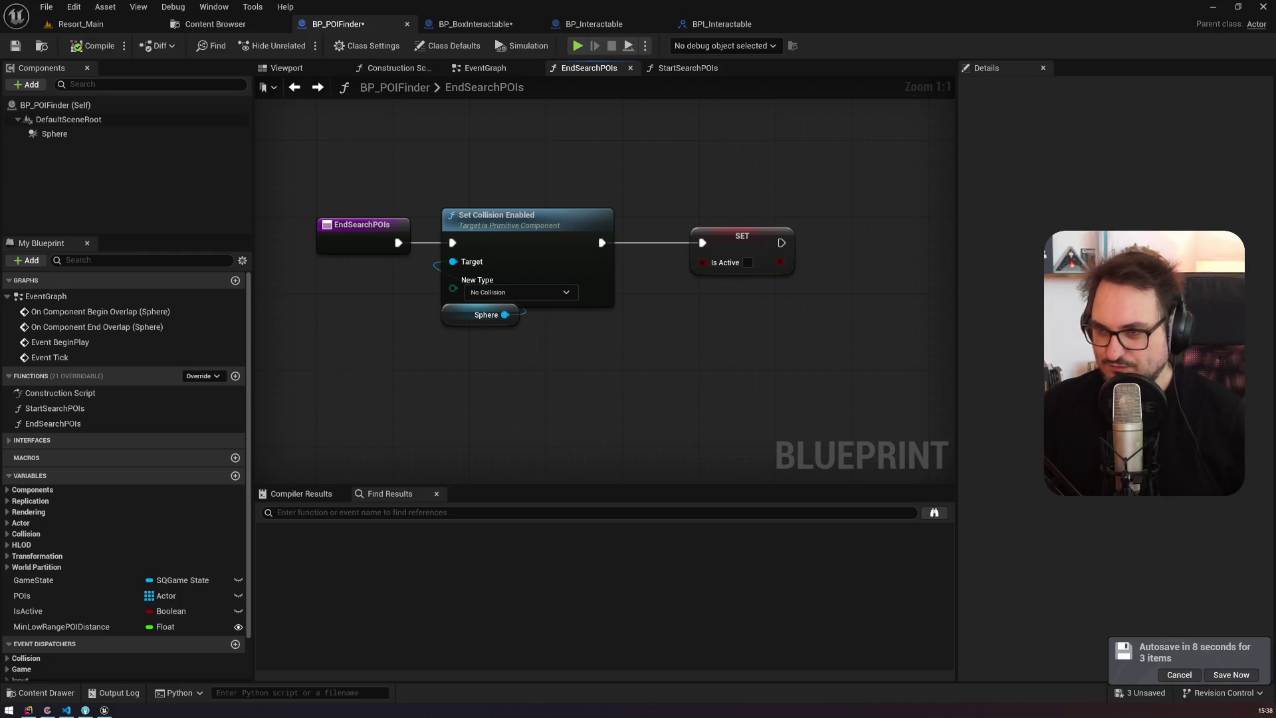
left_click(492, 25)
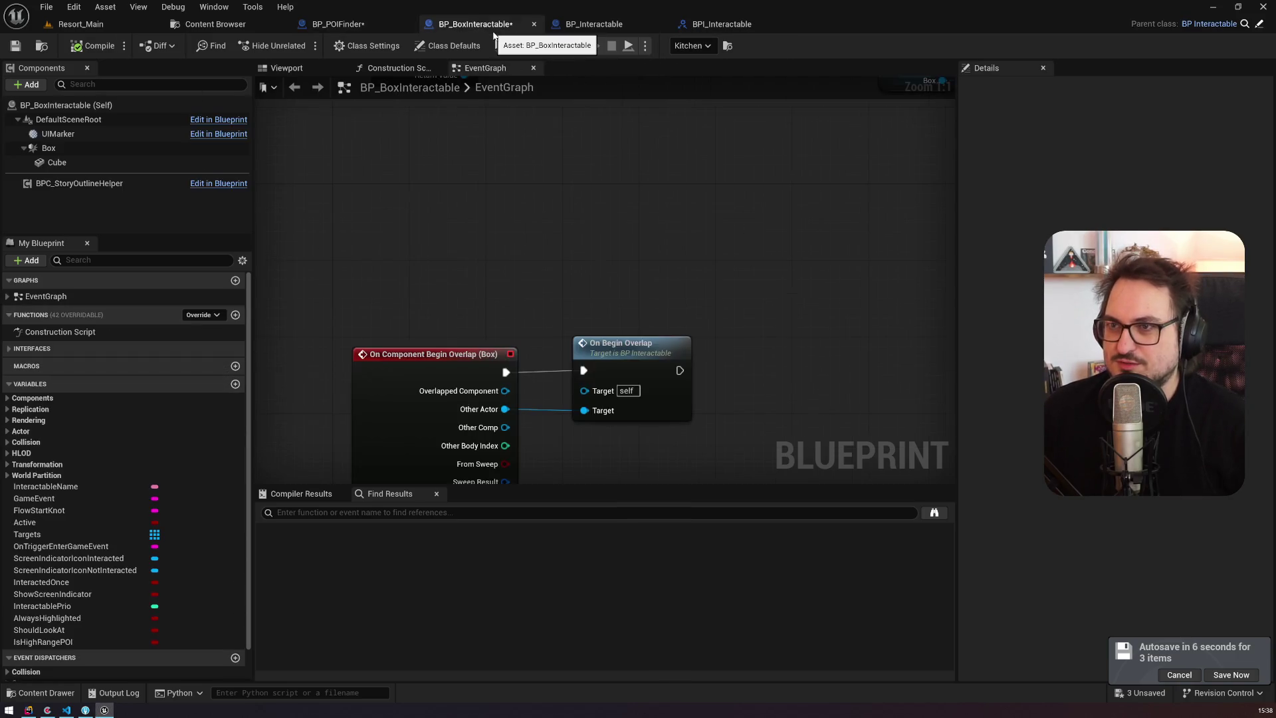
left_click(339, 25)
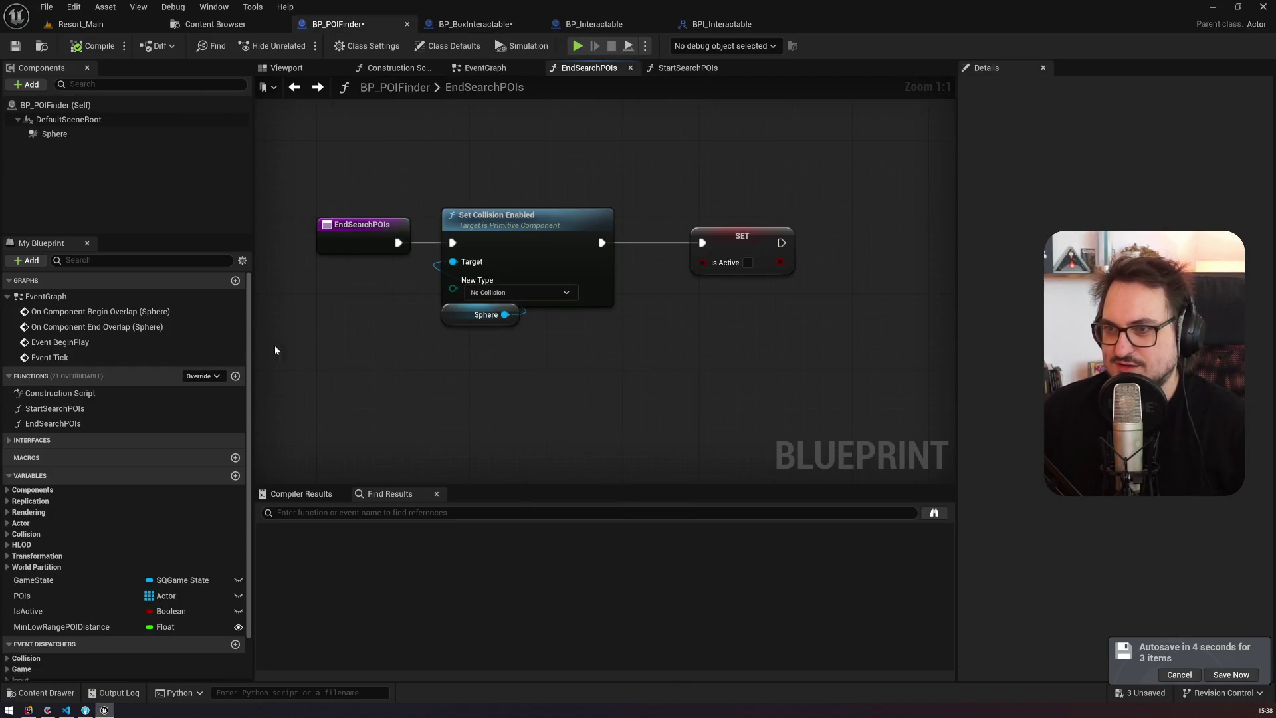
Step: Recheck StartSearchPOIs, then select Call POIAdded in the EventGraph and search for its references
left_click(64, 413)
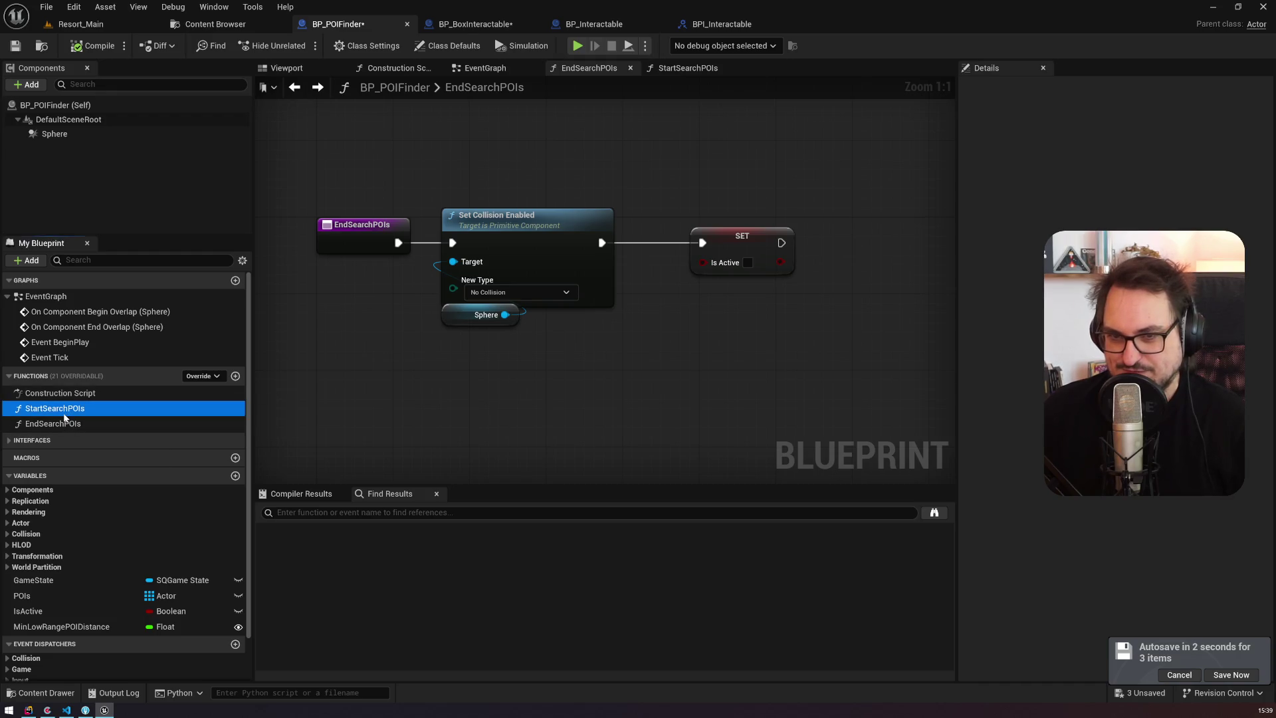
double_click(65, 413)
left_click_drag(568, 391, 552, 396)
double_click(90, 328)
left_click_drag(351, 285, 240, 287)
left_click(637, 207)
left_click(381, 517)
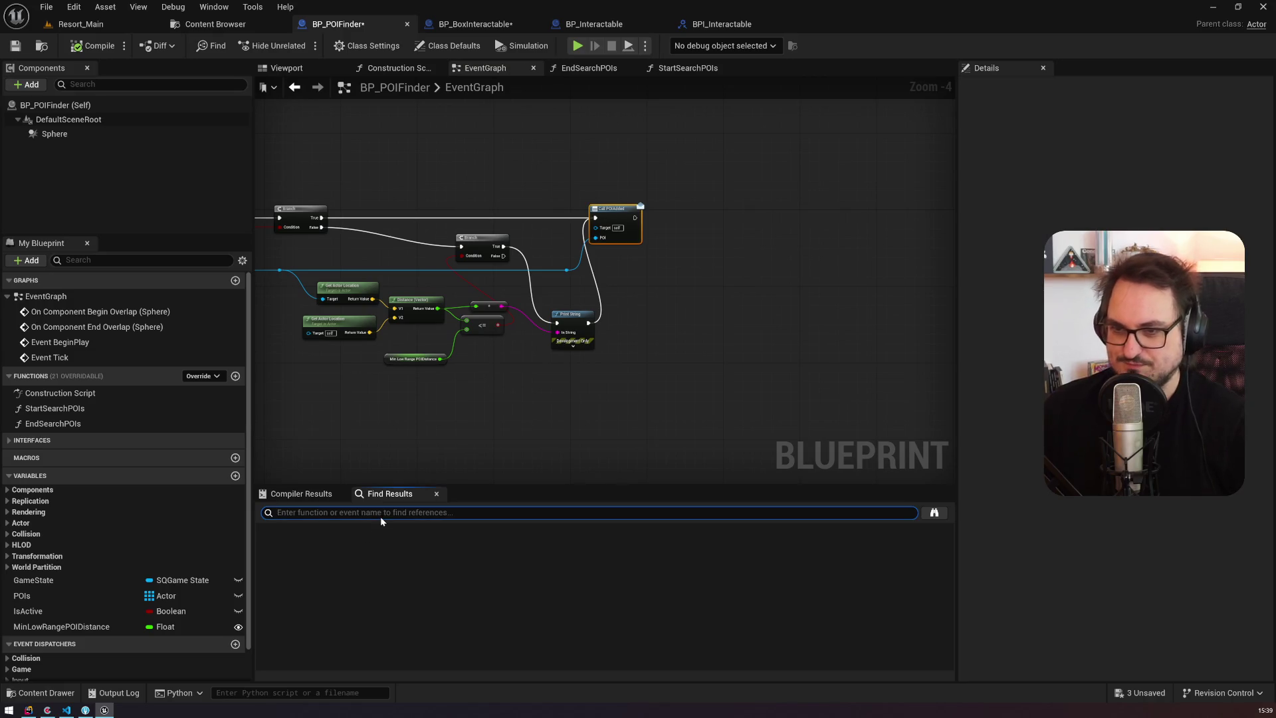
Step: Search all blueprints for POIAdded and open the Bind Event to POIAdded result
type("POIAdded")
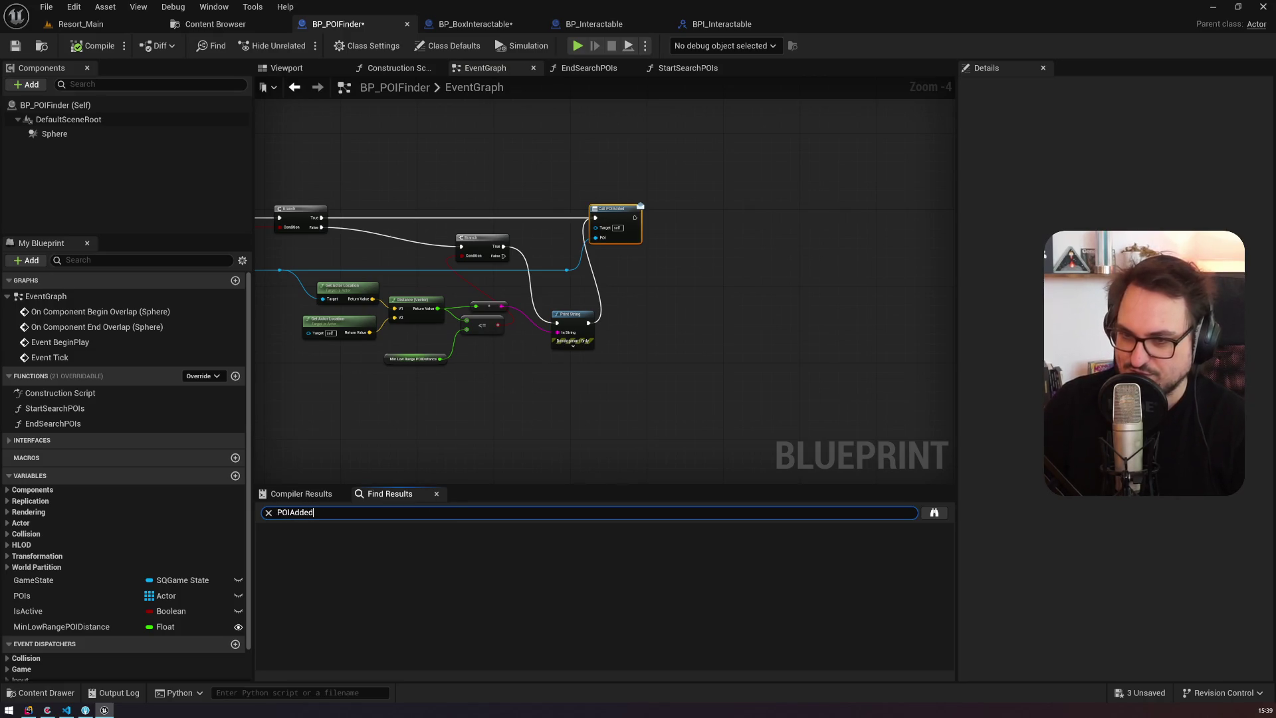
key("Return")
left_click(935, 512)
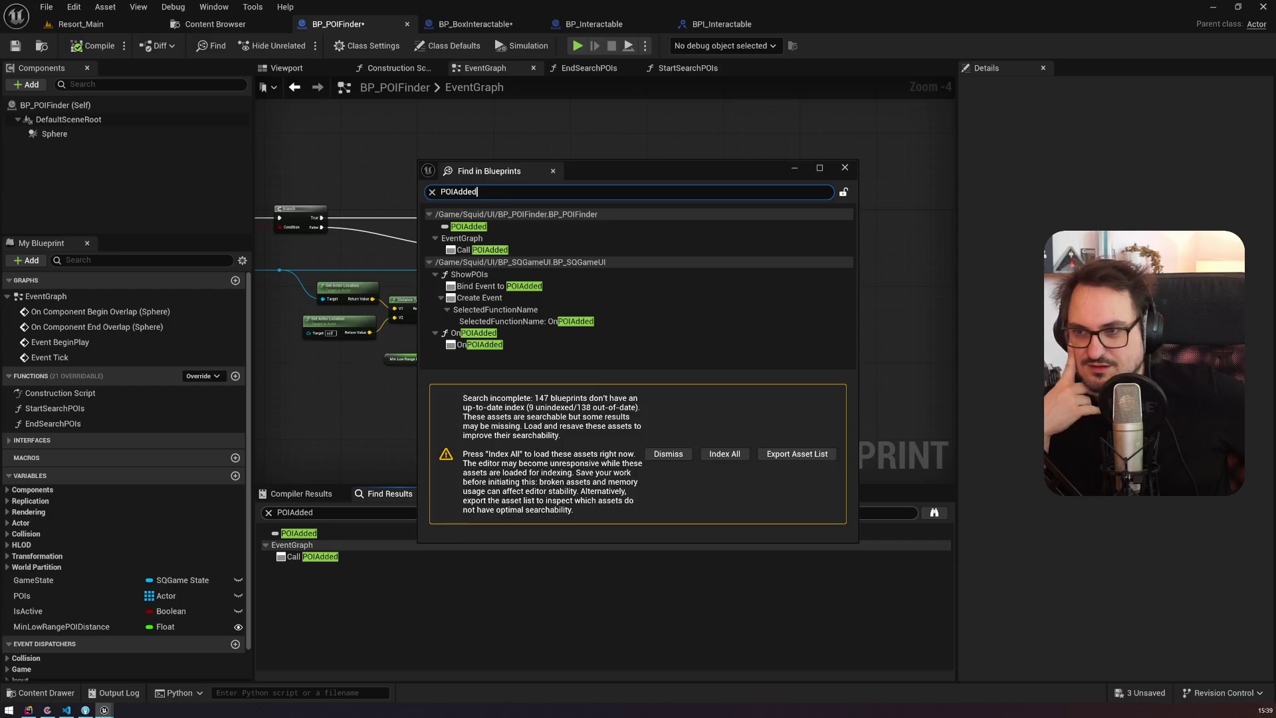
left_click(518, 288)
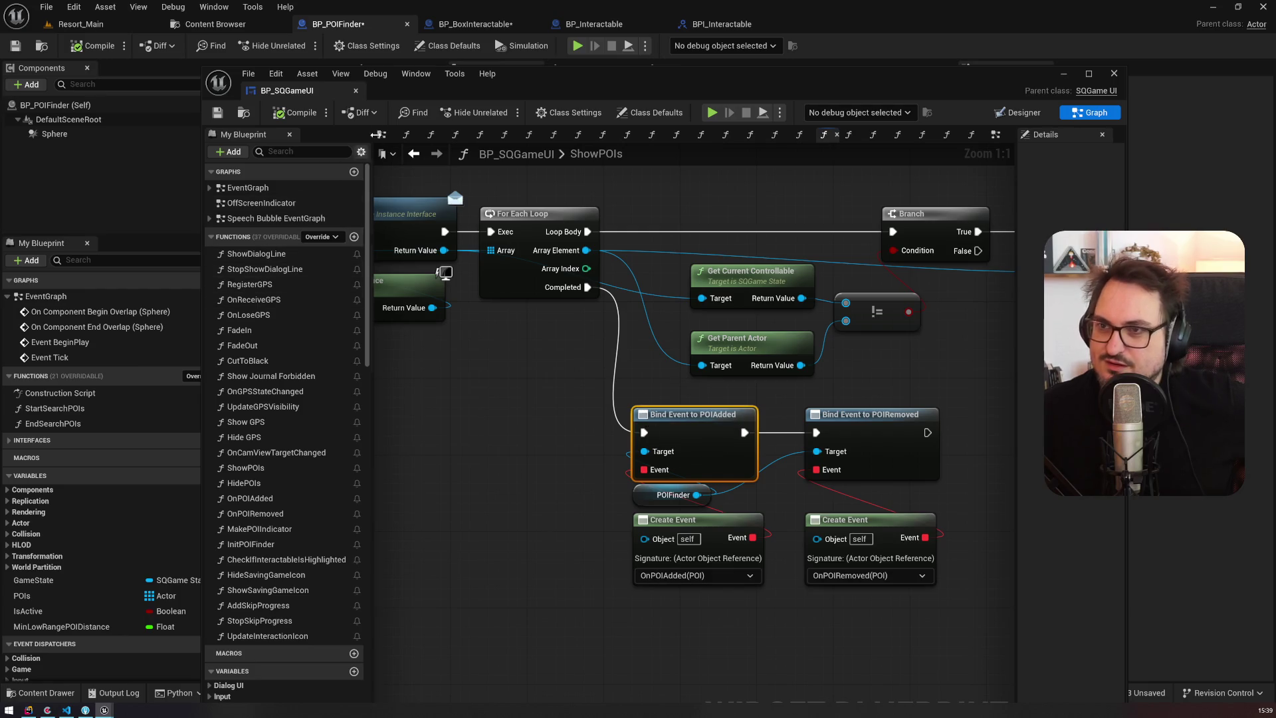
Step: In BP_SQGameUI, expand the event lists and open the OnPOIAdded function to its Make POIIndicator node
left_click(210, 189)
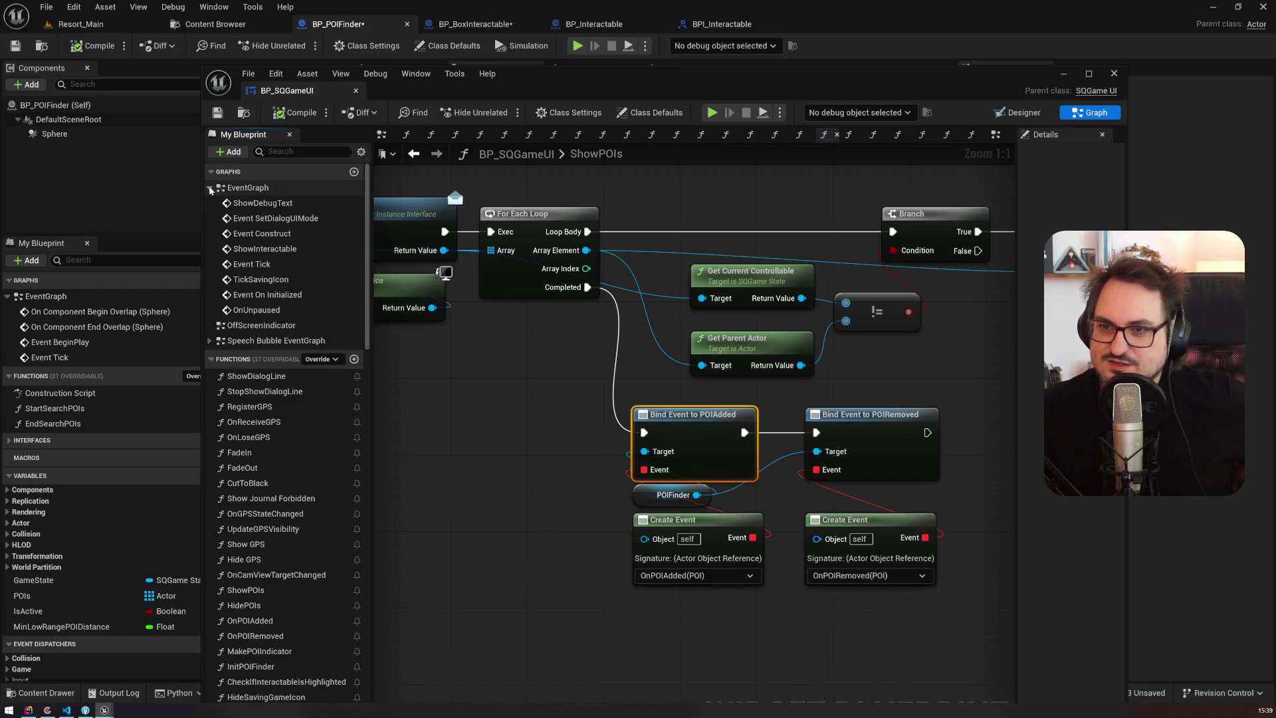
left_click(210, 341)
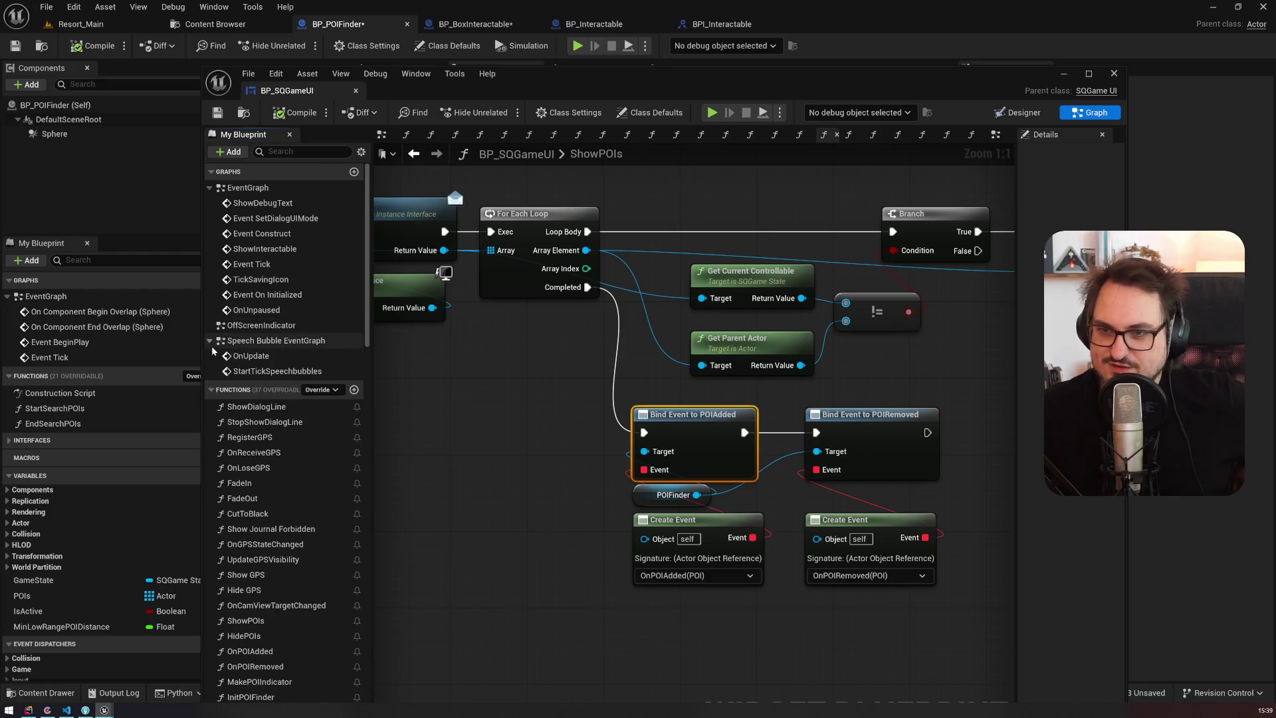
scroll(286, 506, "down", 5)
left_click(278, 520)
double_click(278, 522)
left_click(771, 458)
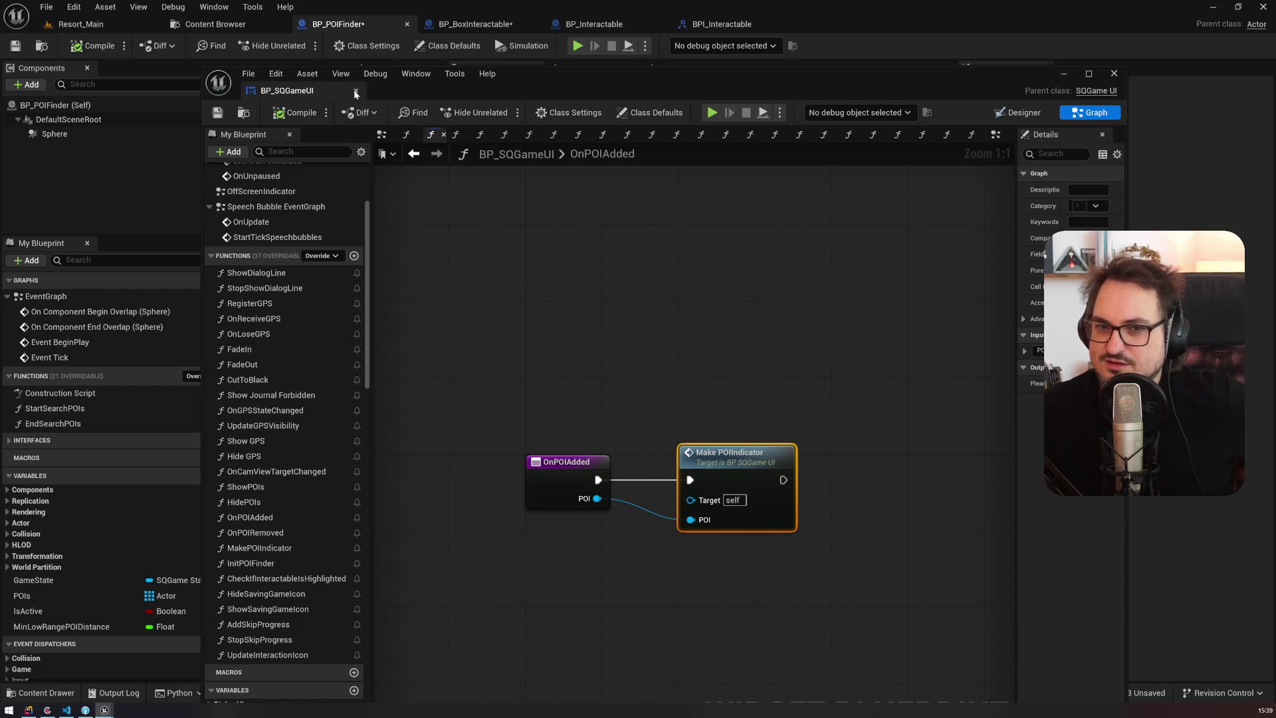
Step: Close the BP_SQGameUI editor and the search results, returning to BP_BoxInteractable
left_click(355, 90)
left_click(845, 168)
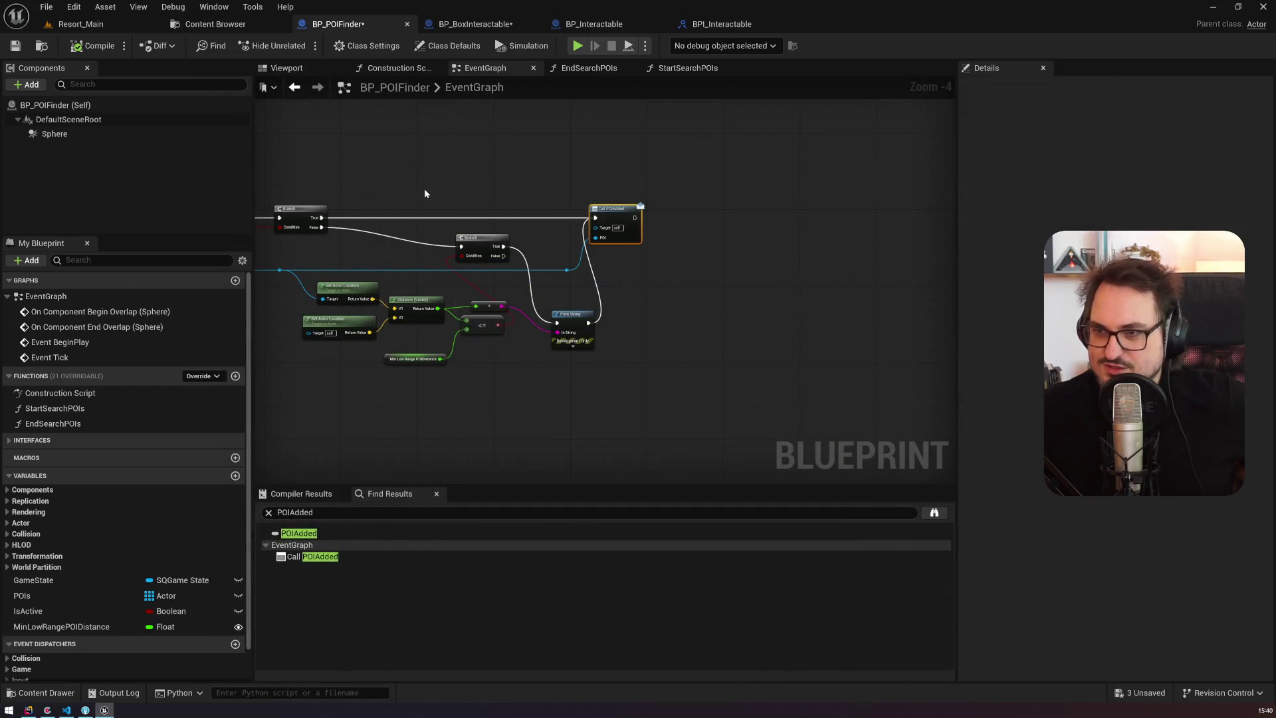
left_click(466, 26)
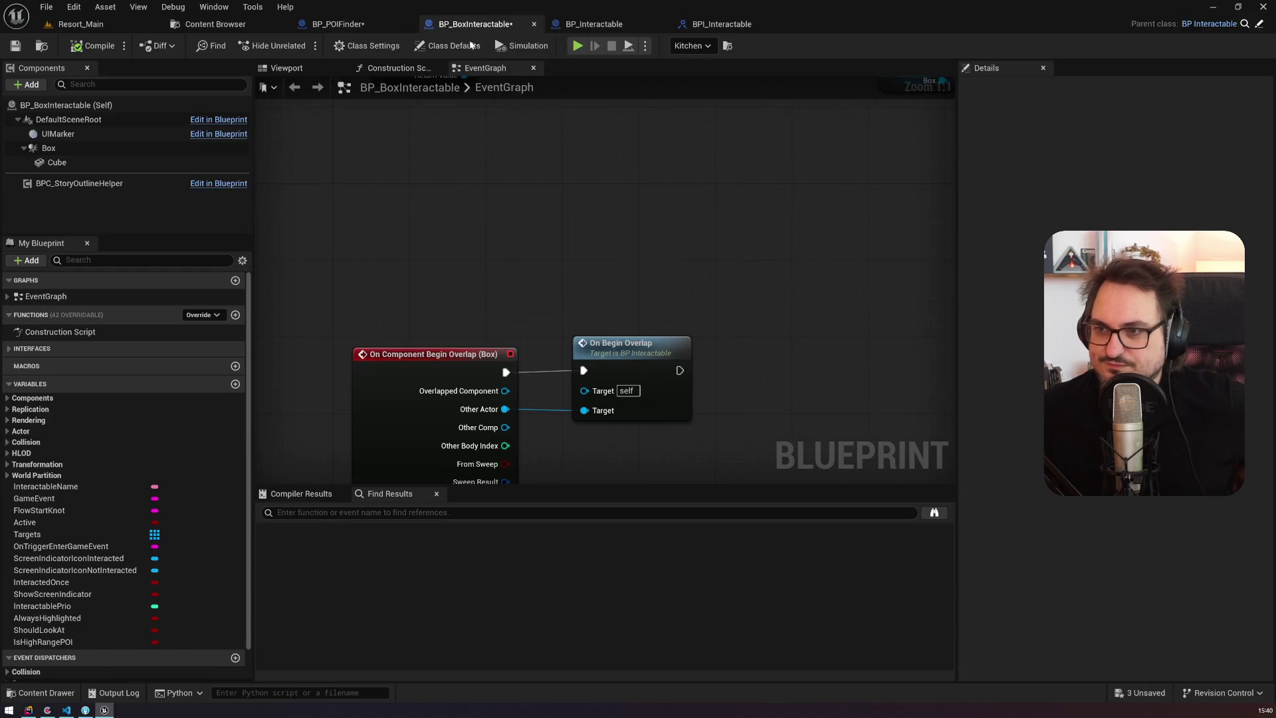
Step: In BP_POIFinder, delete the Print String node and wire Branch True into Call POIAdded
left_click(582, 32)
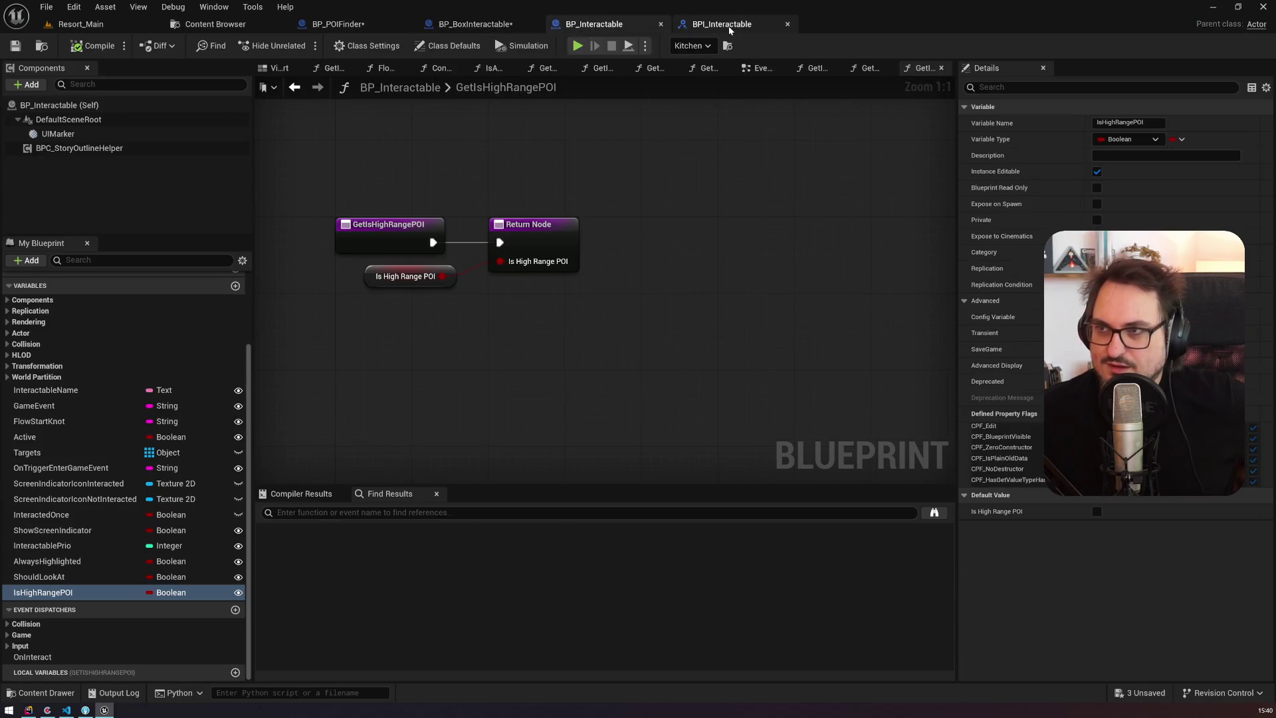
left_click(336, 24)
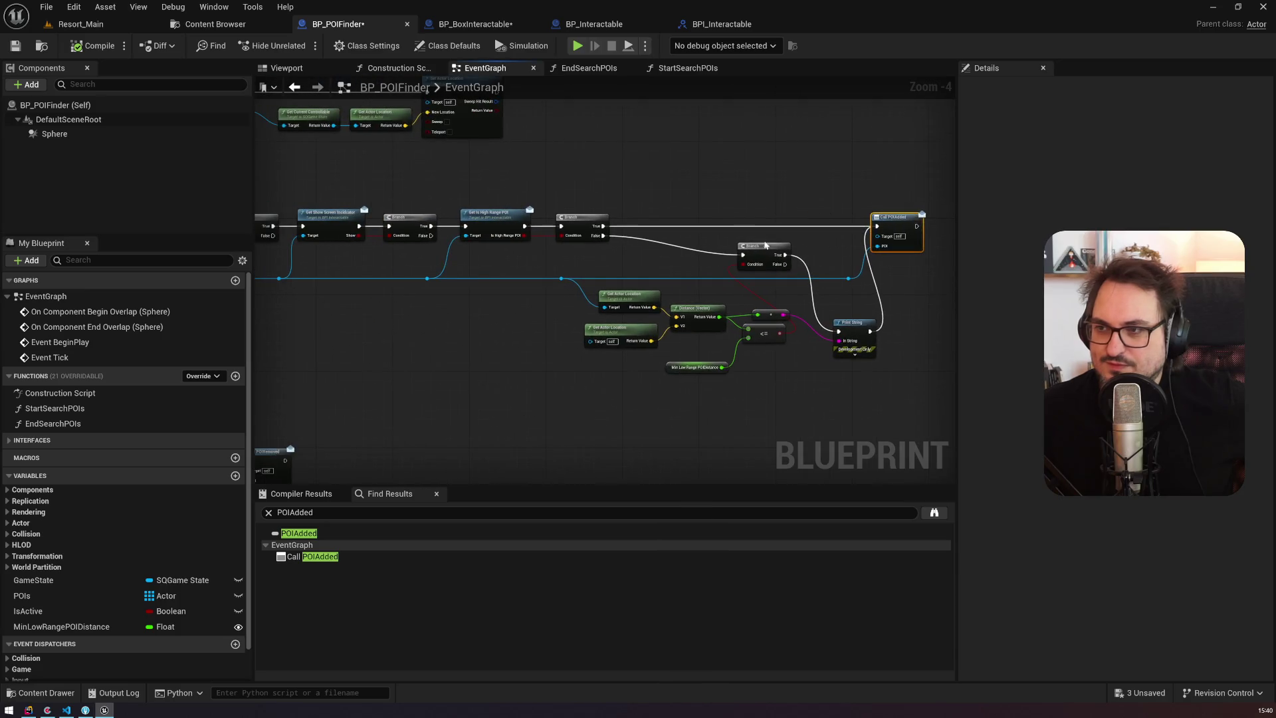
left_click(628, 325)
key("Delete")
left_click_drag(633, 237, 575, 348)
left_click_drag(574, 268, 757, 211)
mouse_move(600, 330)
left_mouse_down()
mouse_move(881, 333)
mouse_move(546, 313)
left_mouse_up()
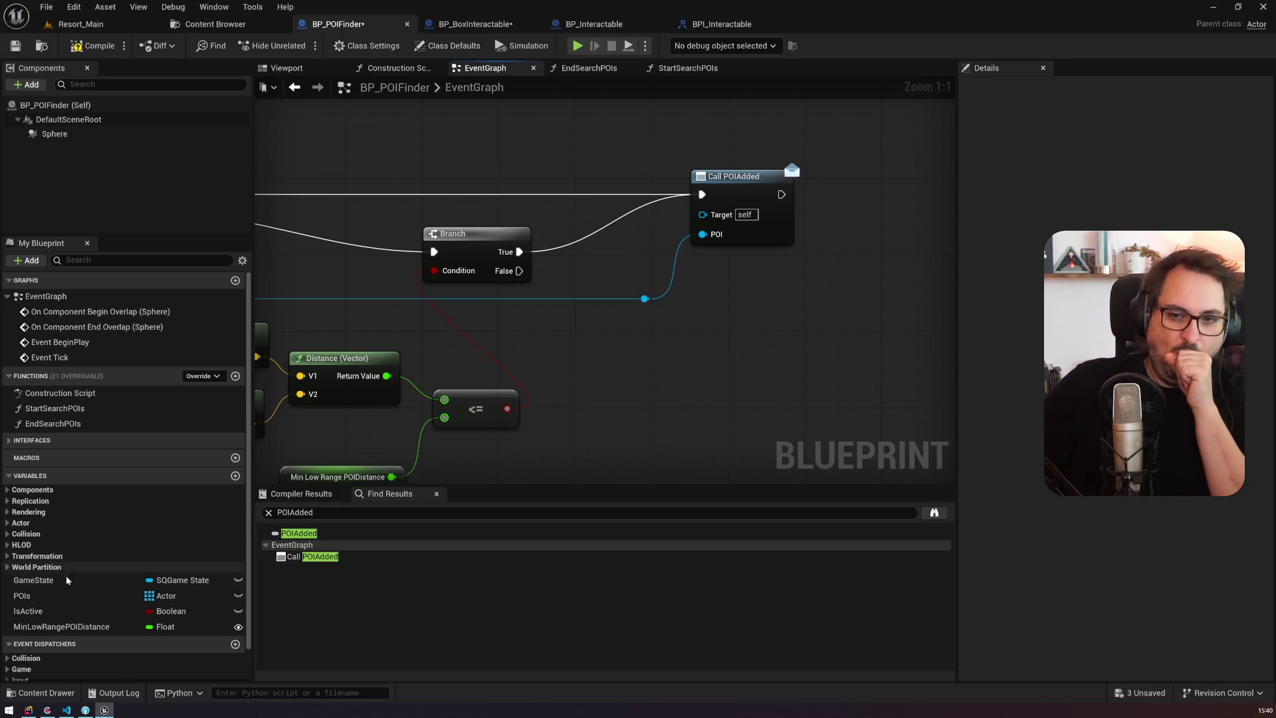
mouse_move(672, 368)
left_mouse_down()
mouse_move(744, 412)
mouse_move(428, 348)
left_mouse_up()
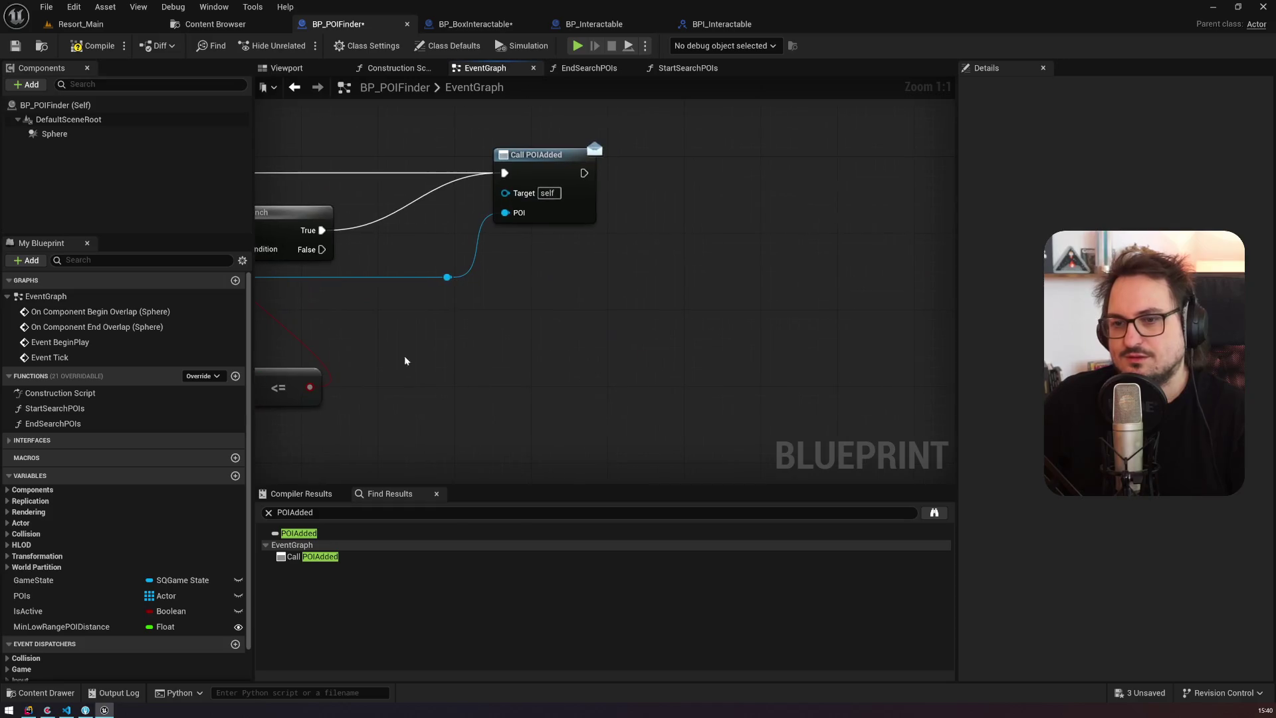
Step: Place a POIs getter in the graph and add an array Add node from it
right_click(49, 591)
mouse_move(113, 516)
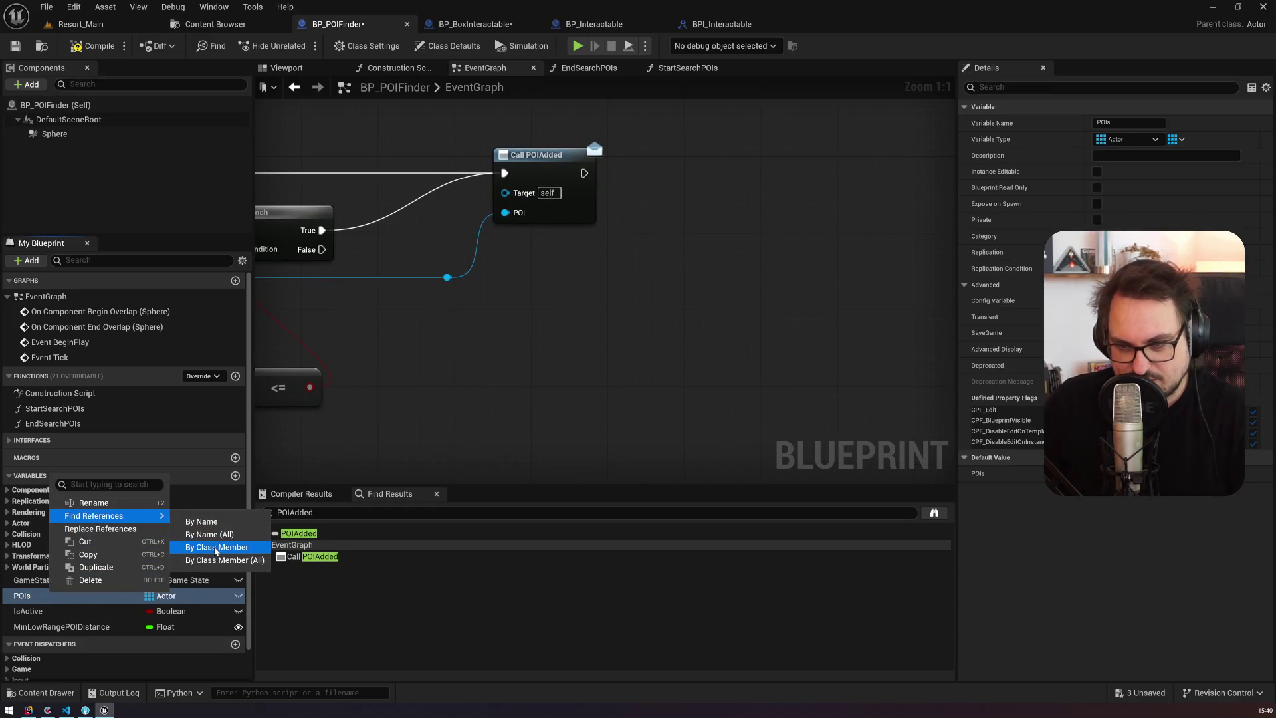
left_click(221, 545)
left_click_drag(27, 596, 369, 396)
left_click_drag(444, 407, 495, 357)
type("add")
key("Return")
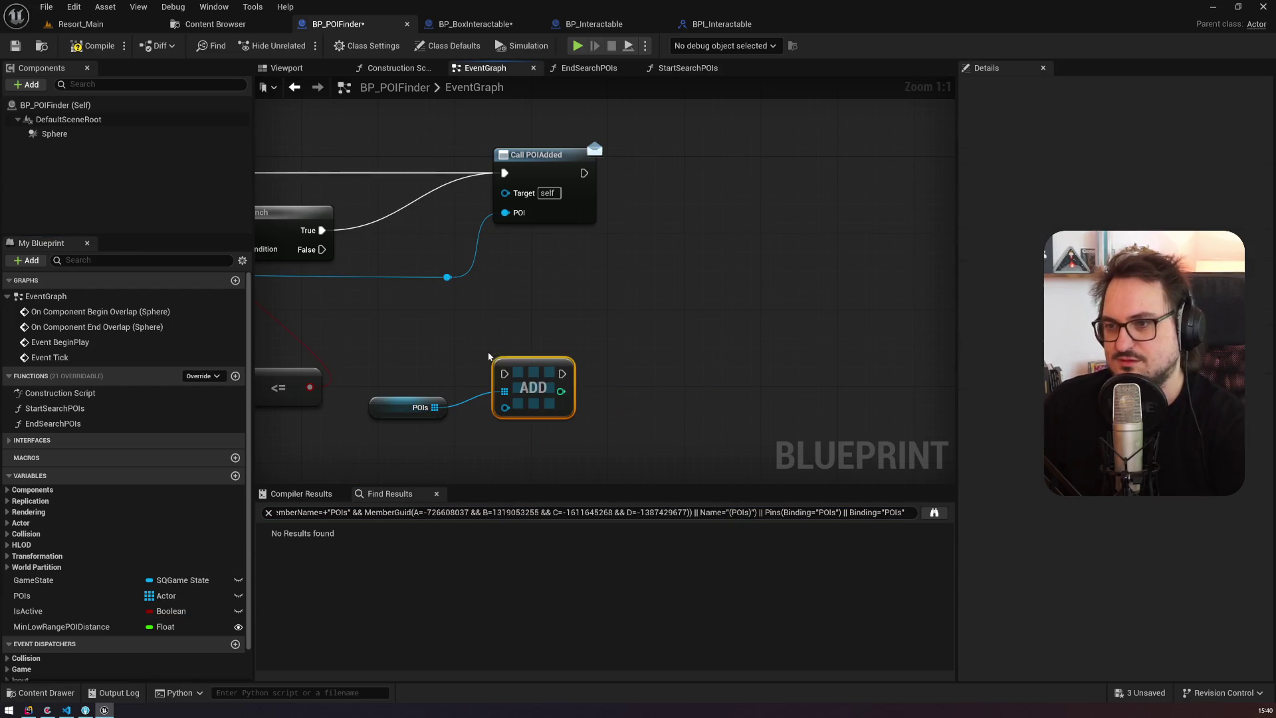
scroll(711, 334, "down", 3)
Step: Feed the found actor into Add and insert it before Call POIAdded on the first Branch's True
left_click_drag(713, 307, 752, 395)
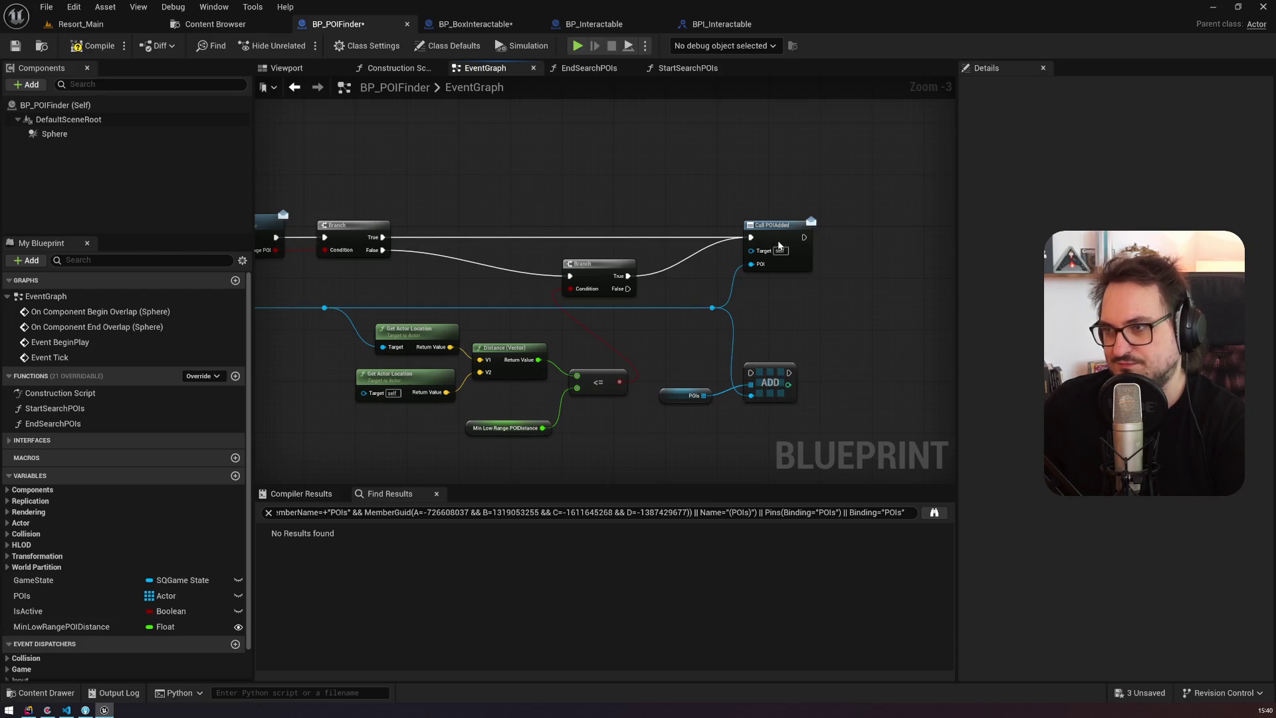
left_click_drag(774, 243, 878, 244)
mouse_move(765, 373)
left_mouse_down()
mouse_move(763, 238)
mouse_move(742, 243)
left_mouse_up()
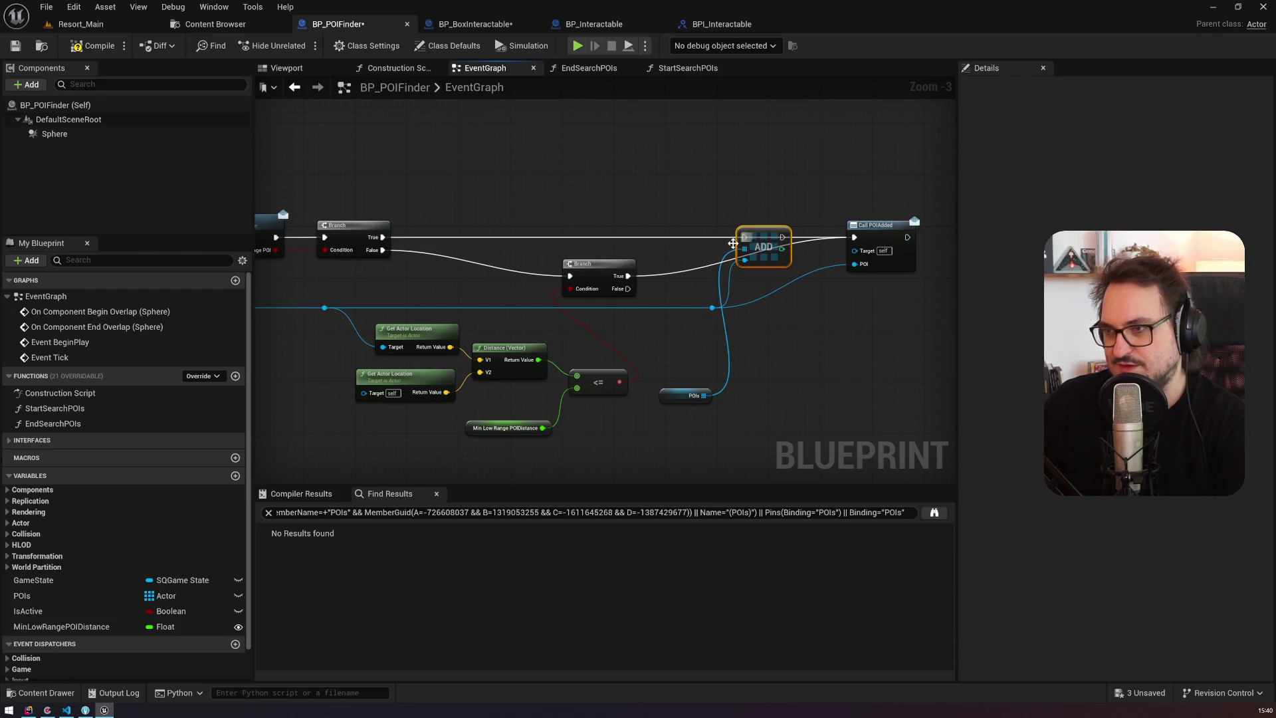
left_click_drag(383, 237, 745, 238)
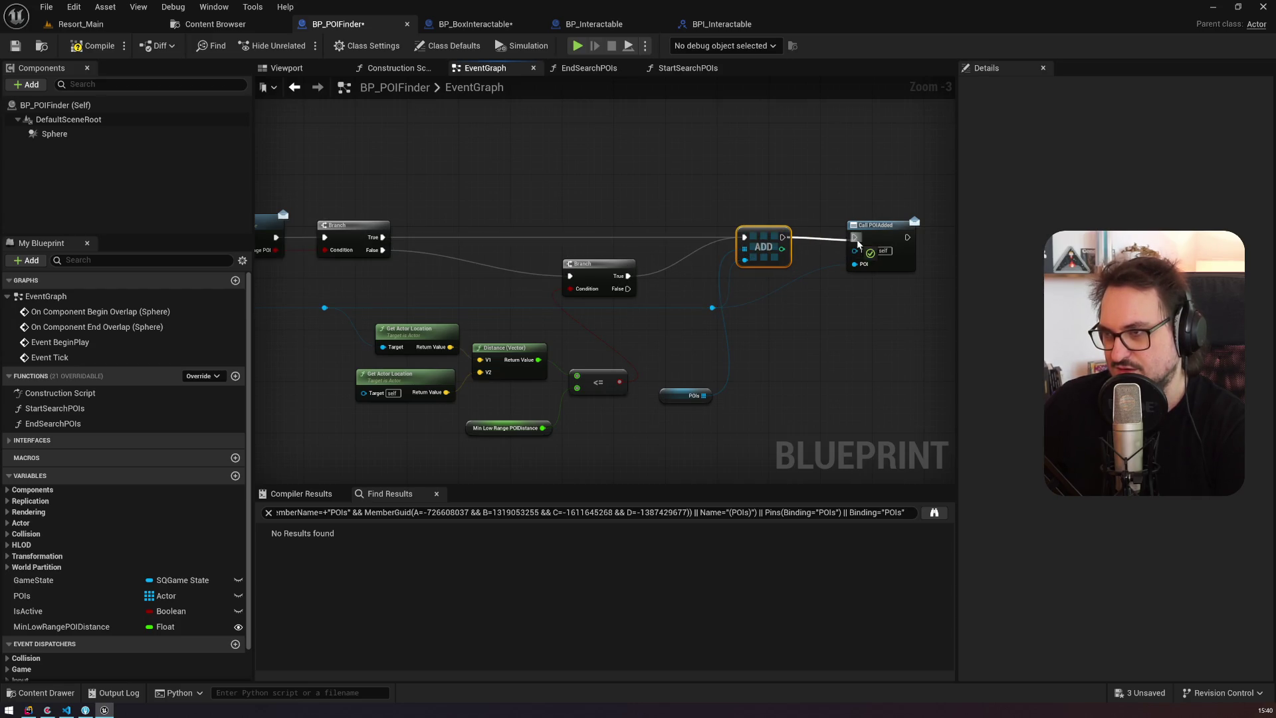
left_click_drag(675, 404, 674, 296)
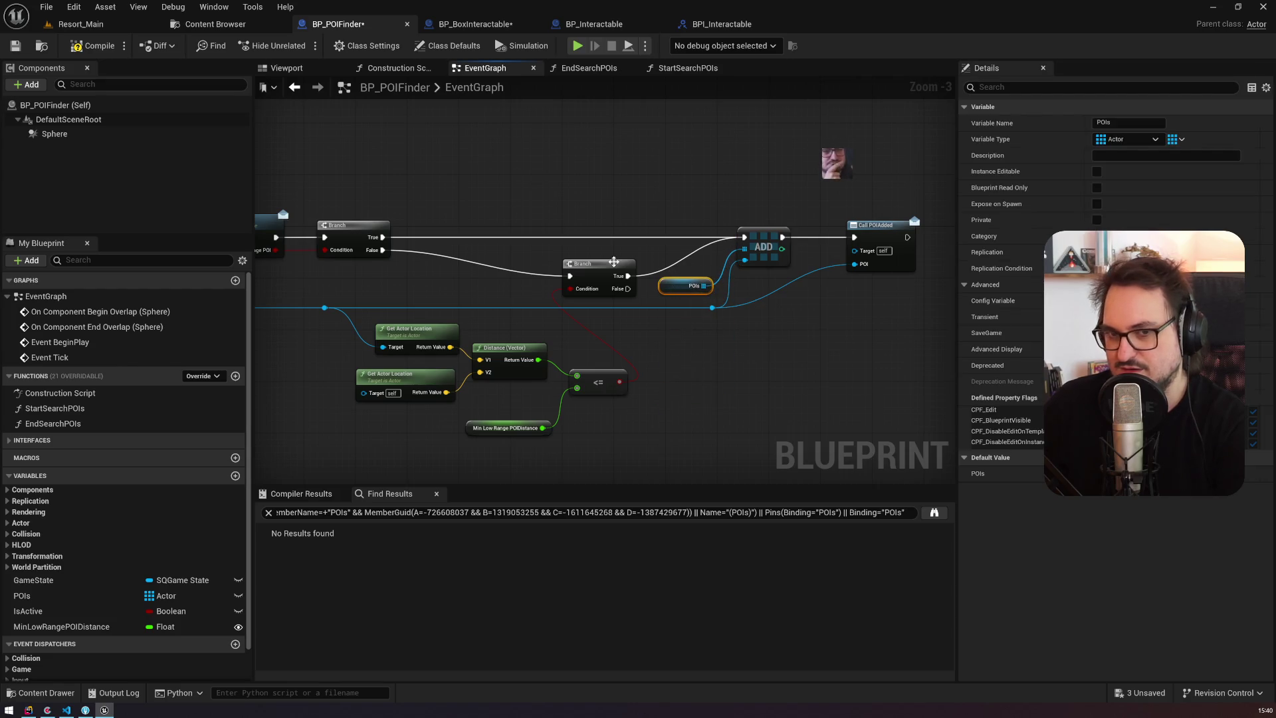
Step: Review StartSearchPOIs' Set Collision Enabled, SET IsActive and ADDUNIQUE nodes
left_click(54, 410)
double_click(54, 410)
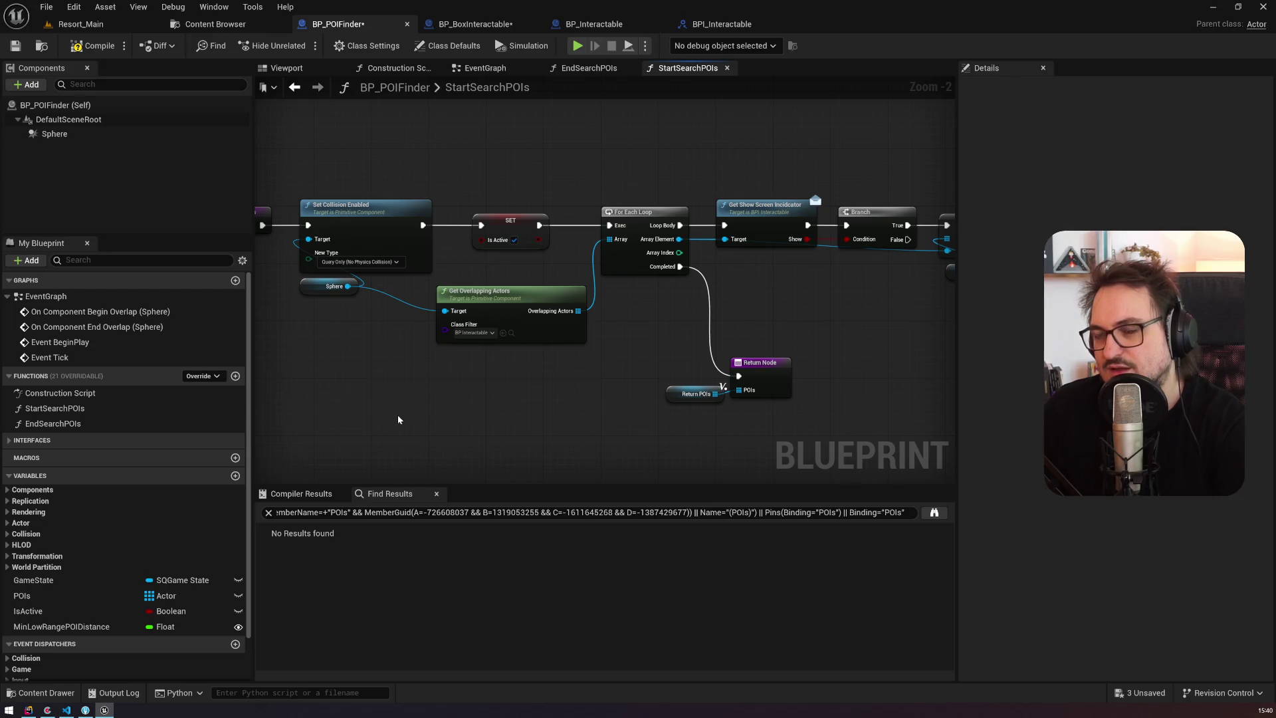
left_click(338, 205)
mouse_move(613, 164)
left_mouse_down()
mouse_move(388, 140)
mouse_move(624, 129)
left_mouse_up()
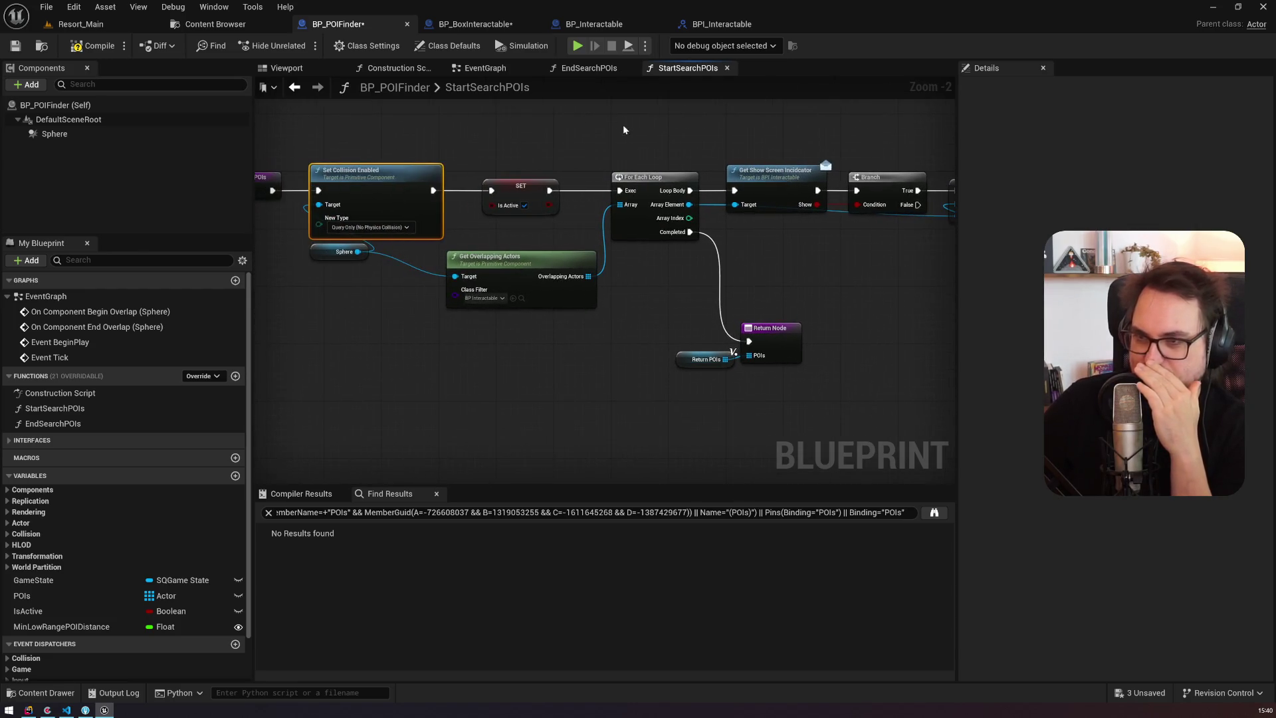
double_click(50, 357)
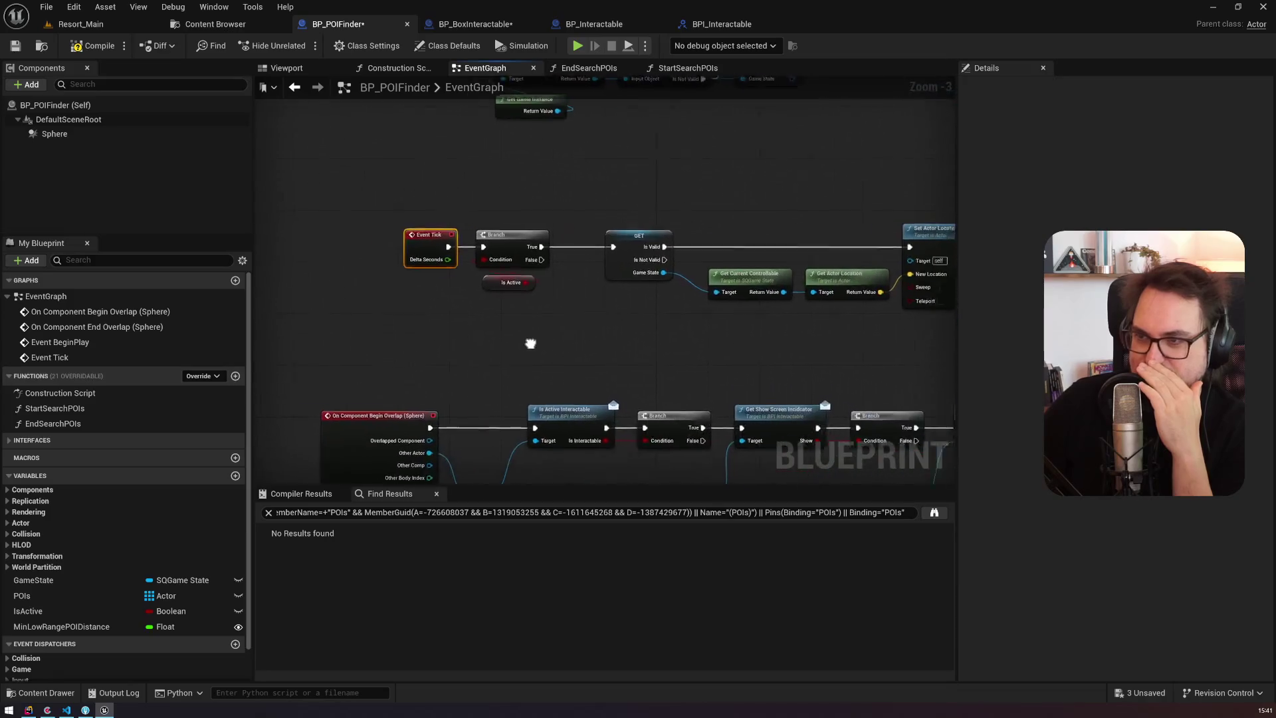
key("alt+Left")
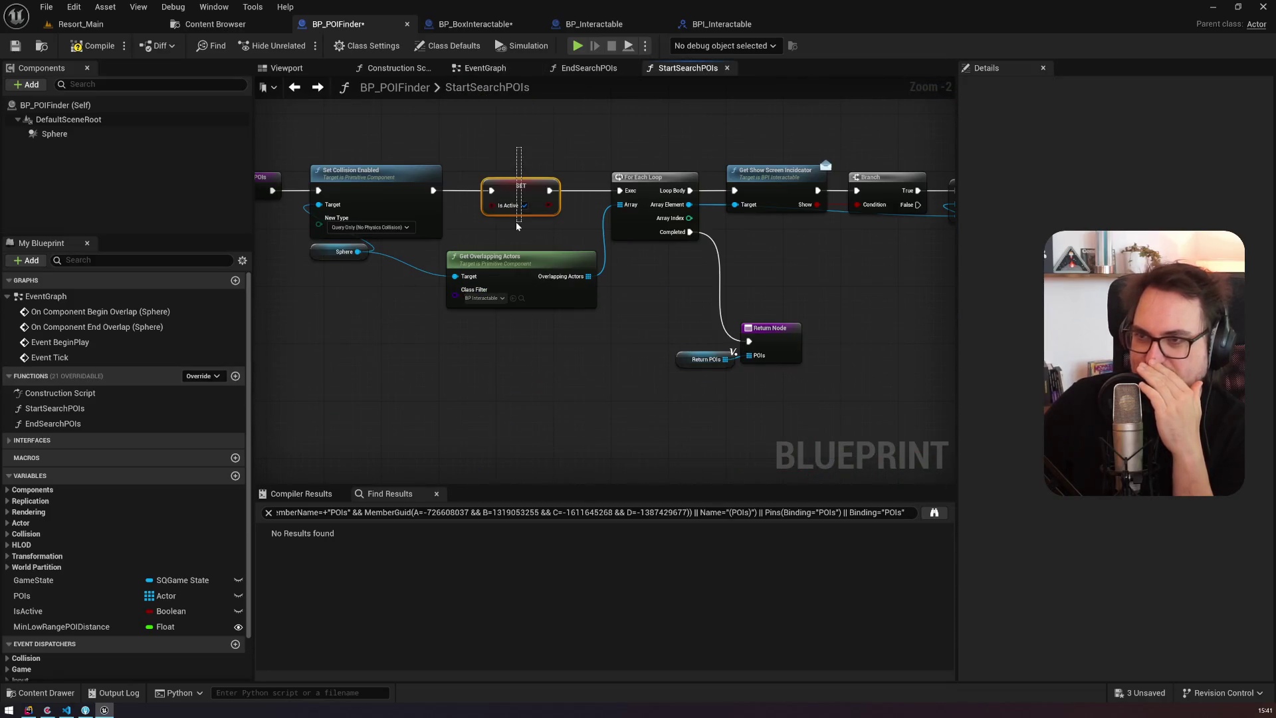
left_click_drag(517, 226, 517, 226)
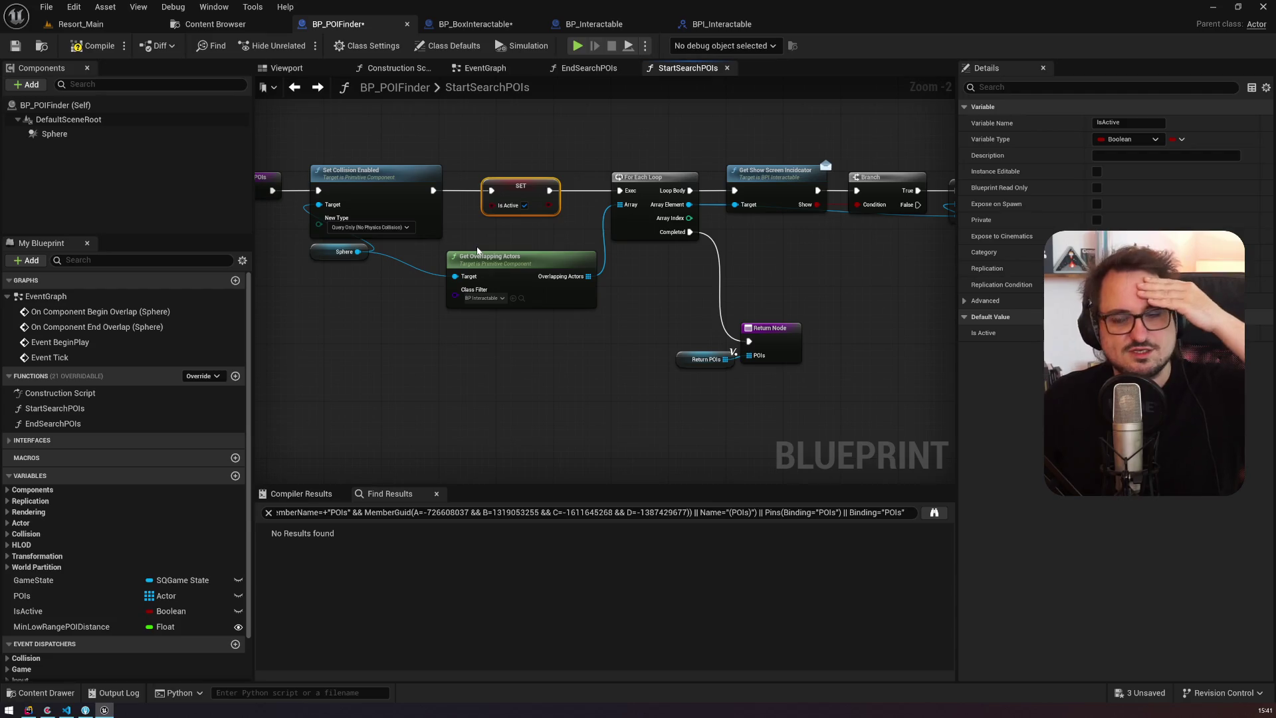
mouse_move(679, 331)
left_mouse_down()
mouse_move(473, 369)
mouse_move(649, 334)
left_mouse_up()
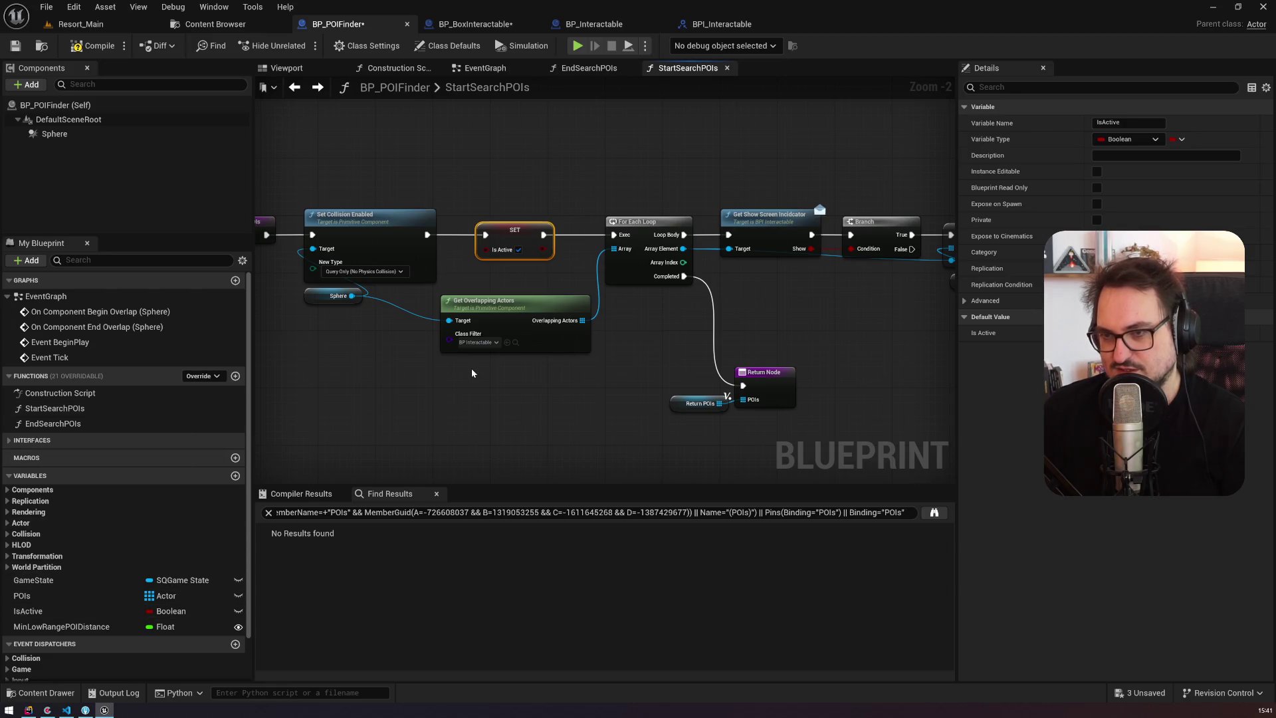
Step: Delete the ADD and POIs nodes in the EventGraph and rewire Branch True to Call POIAdded
key("alt+Left")
left_click_drag(673, 301, 704, 307)
key("Delete")
left_click_drag(587, 290, 815, 253)
mouse_move(815, 253)
left_mouse_down()
mouse_move(425, 240)
mouse_move(343, 251)
left_mouse_up()
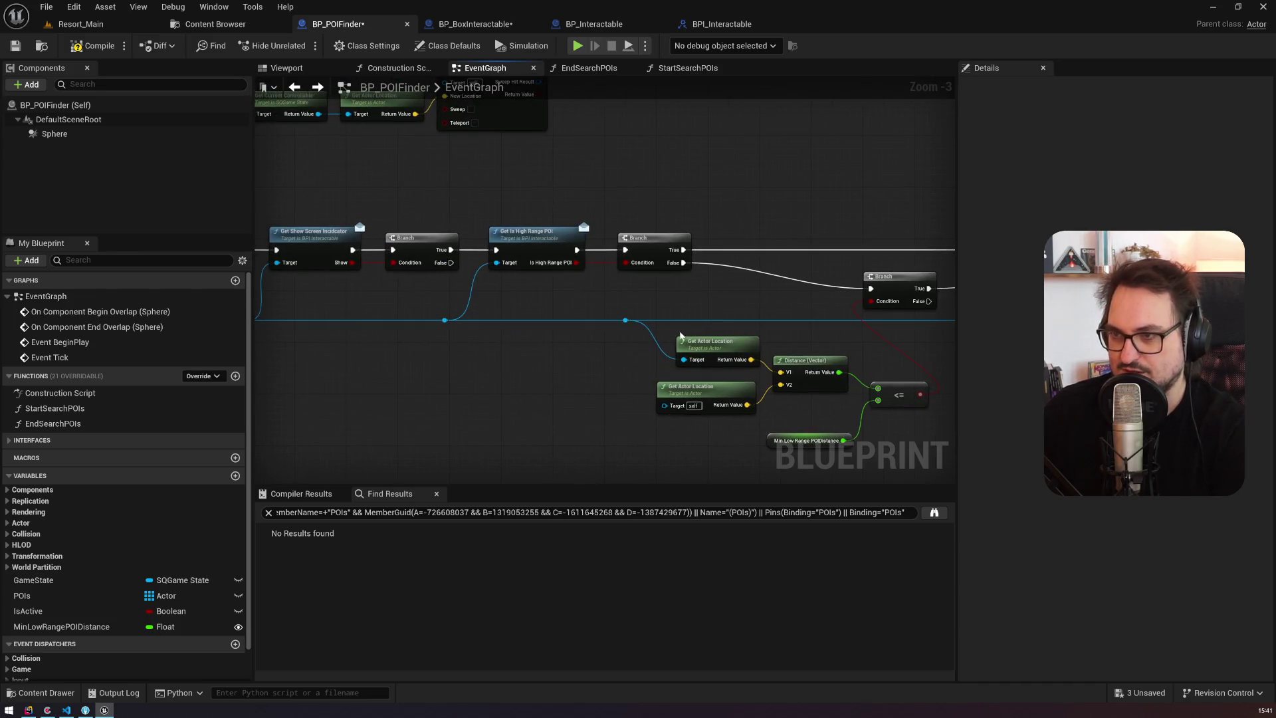
Step: In StartSearchPOIs, select the loop's Branch, AddUnique and Return POIs nodes
left_click(62, 411)
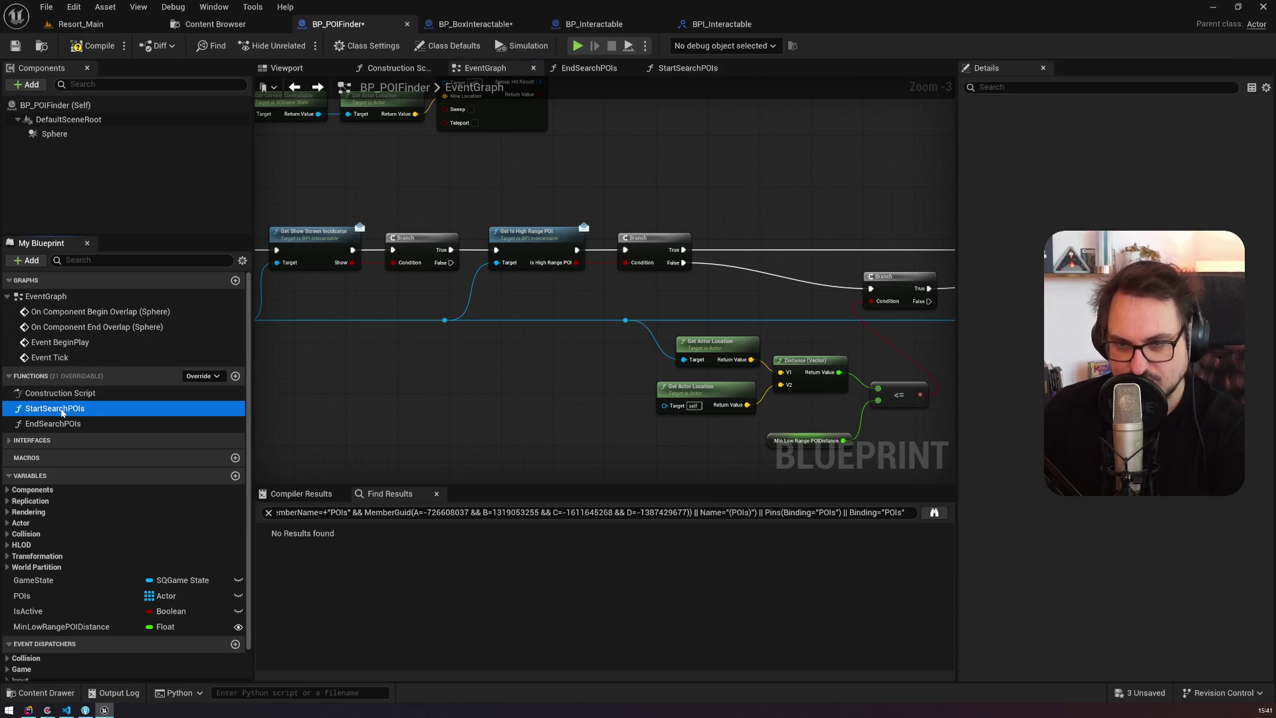
double_click(61, 411)
left_click_drag(587, 396, 453, 385)
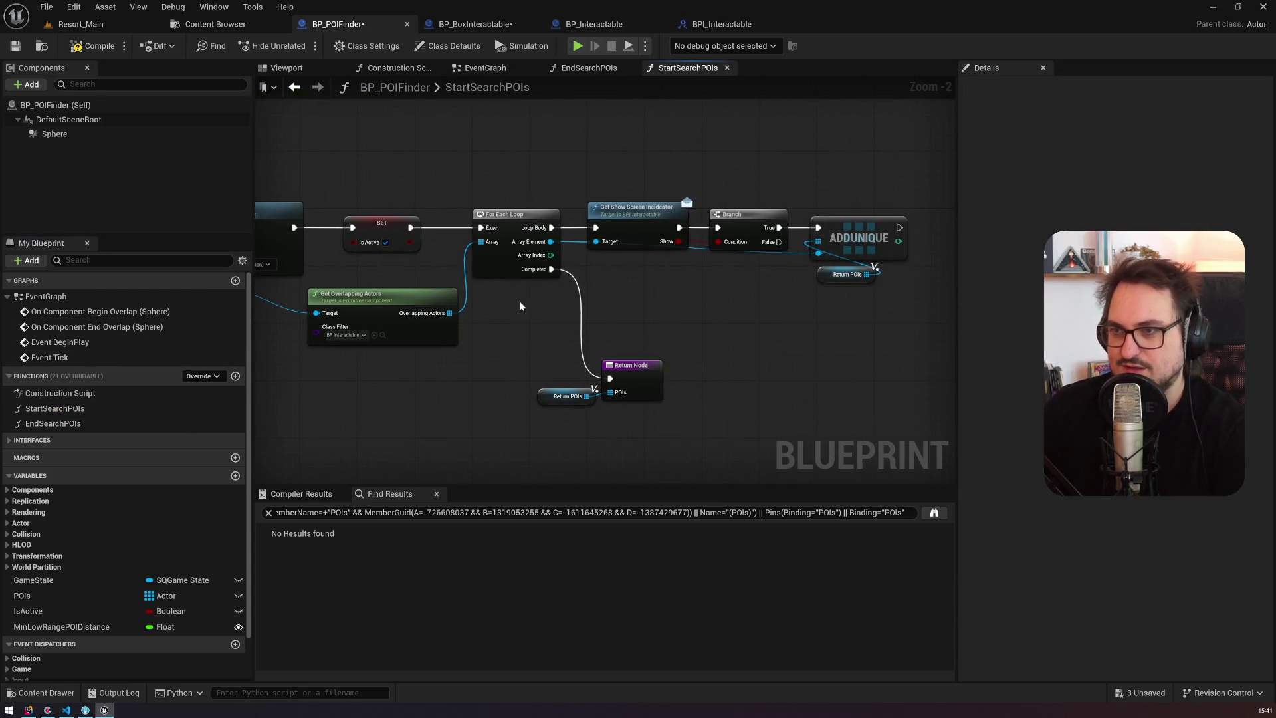
left_click_drag(515, 307, 297, 275)
mouse_move(712, 289)
left_mouse_down()
mouse_move(538, 175)
mouse_move(634, 196)
left_mouse_up()
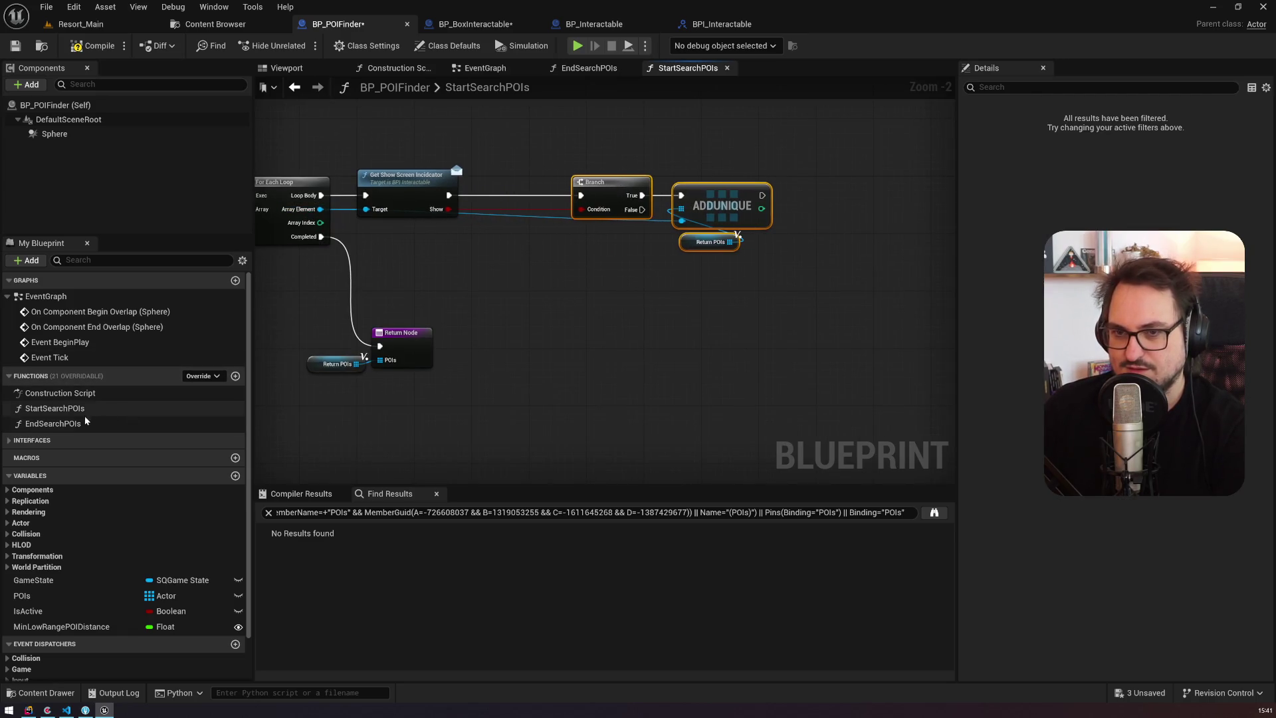
Step: Copy Get Is High Range POI and the distance-check nodes from the EventGraph into StartSearchPOIs
double_click(99, 312)
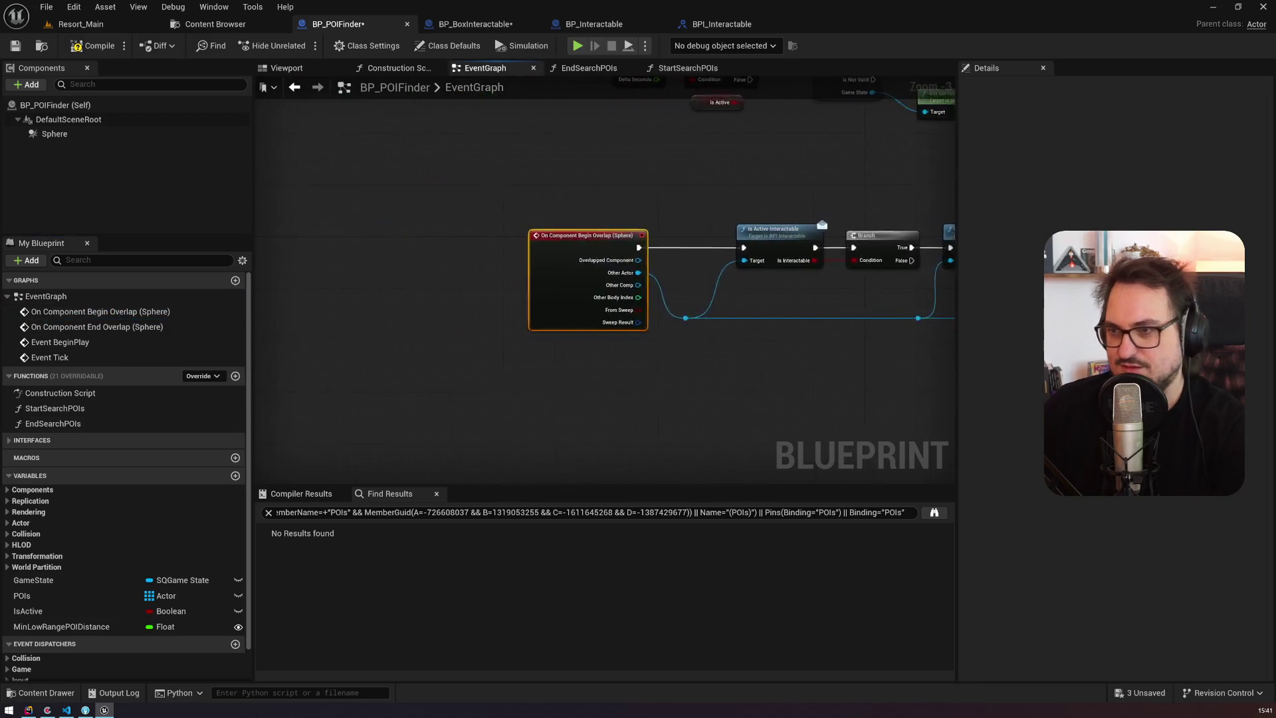
left_click_drag(329, 253, 798, 413)
left_click(378, 143, "ctrl")
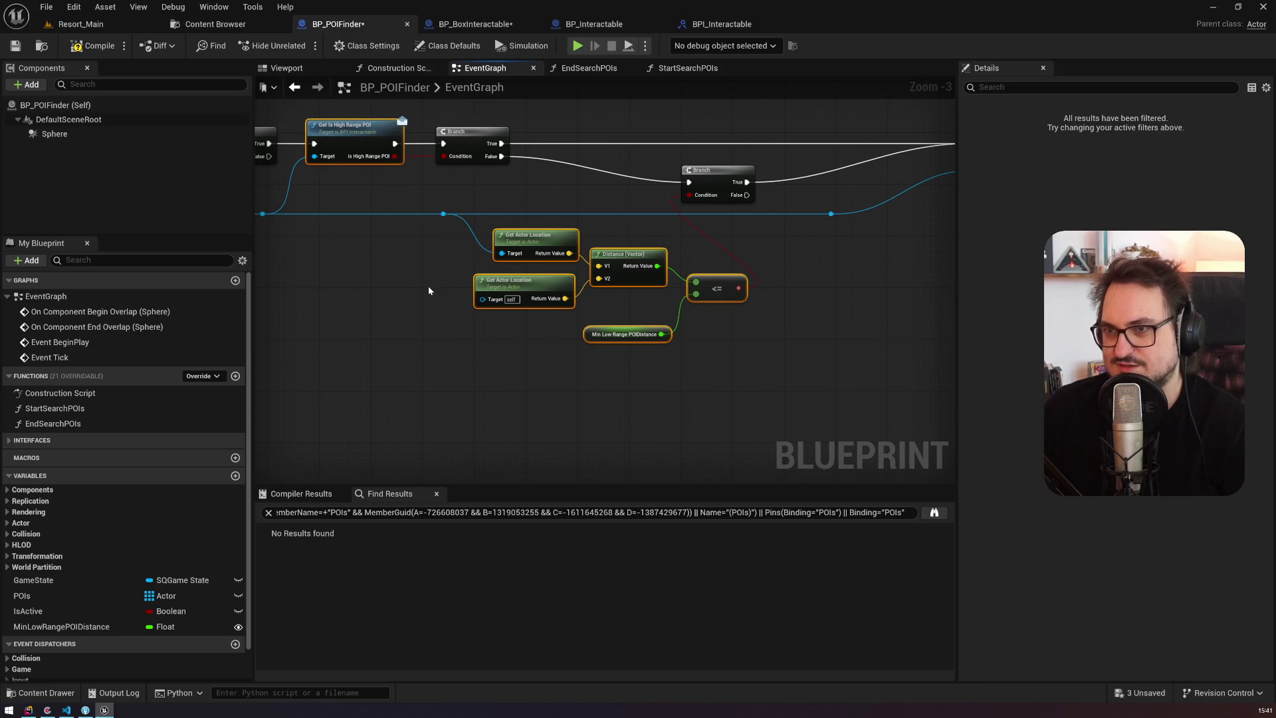
key("alt+Left")
key("ctrl+v")
Step: Route the loop Branch into Get Is High Range POI, its True into ADDUNIQUE, and the distance comparison onward
mouse_move(593, 189)
left_mouse_down()
mouse_move(506, 193)
mouse_move(521, 298)
left_mouse_up()
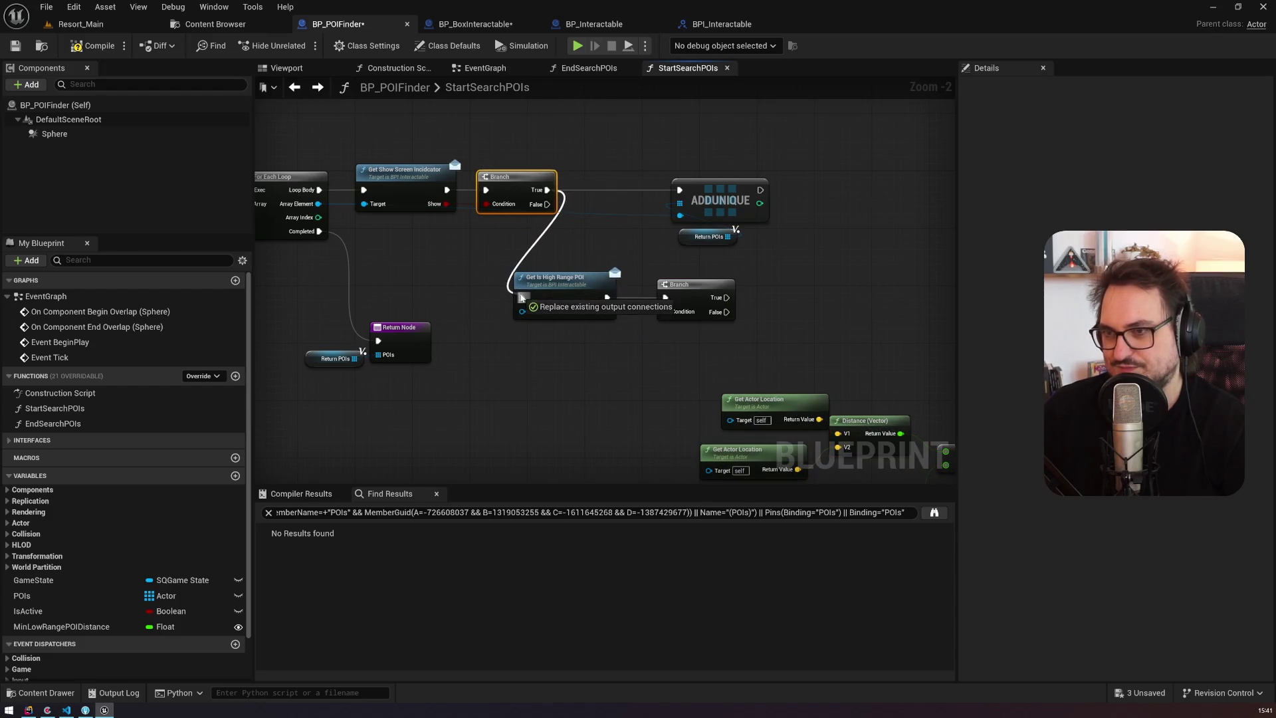
left_click_drag(416, 254, 780, 289)
left_click_drag(433, 246, 217, 216)
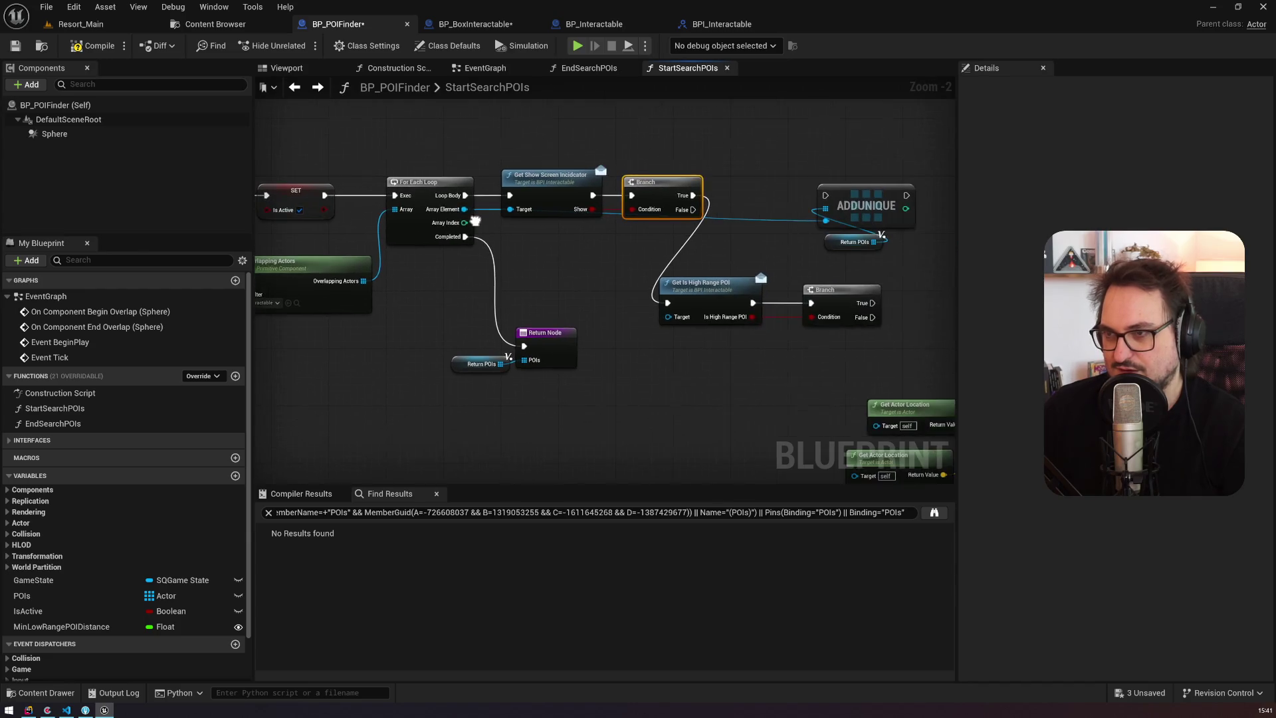
left_click_drag(808, 264, 473, 202)
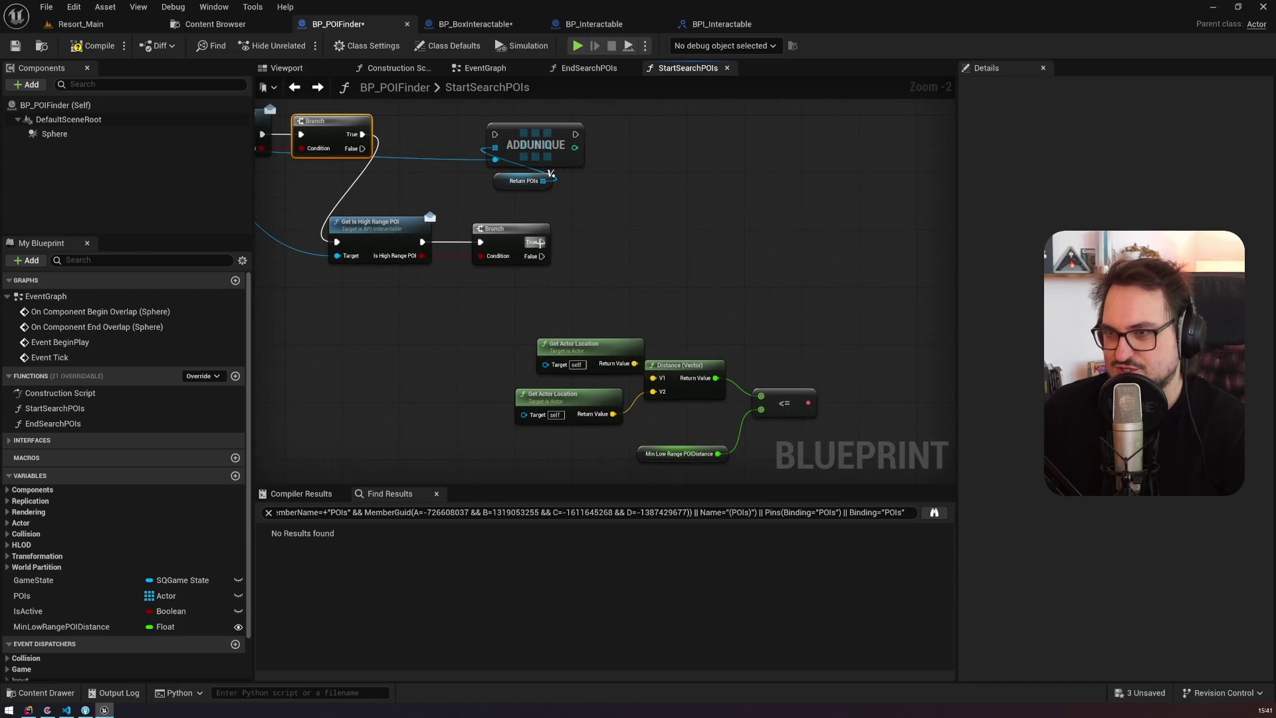
left_click_drag(546, 247, 495, 135)
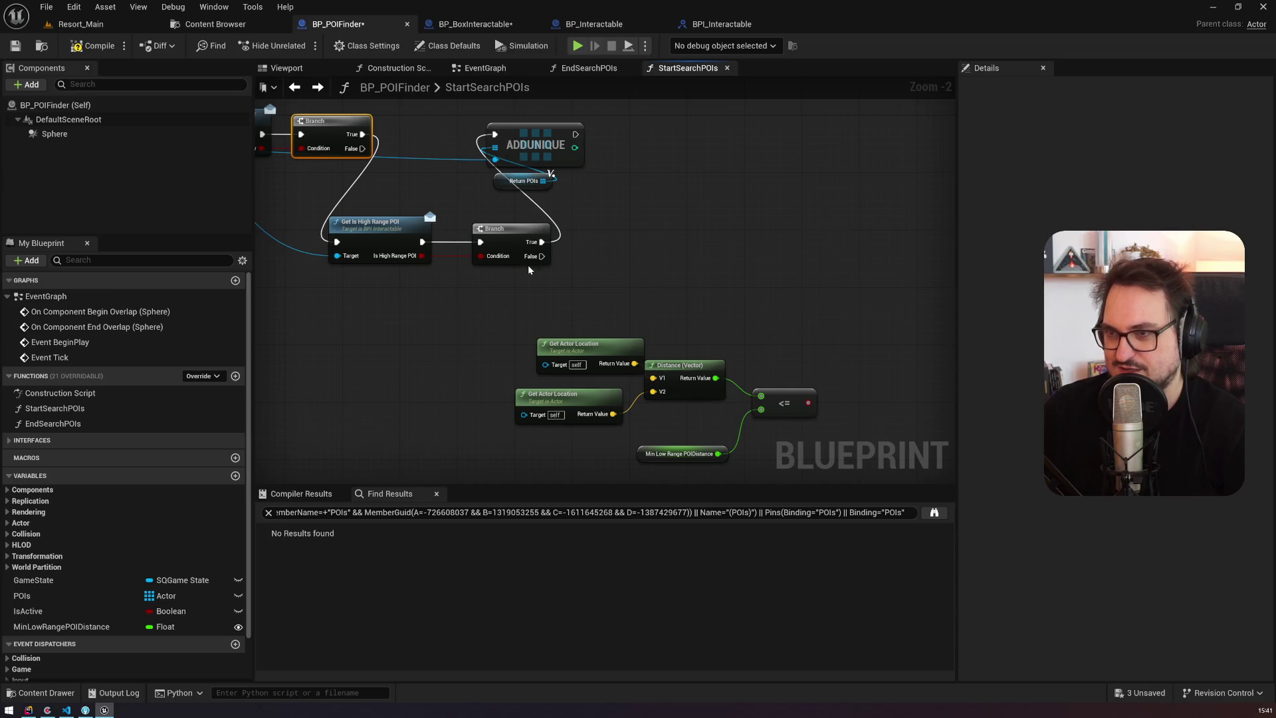
left_click_drag(529, 270, 484, 244)
Step: Add a distance Branch driven by the comparison result, fed by the high-range False output
left_click(761, 312)
left_click_drag(766, 377, 768, 344)
left_click_drag(500, 230, 769, 329)
left_click_drag(623, 243, 624, 289)
Step: Move ADDUNIQUE and Return POIs right and align Get Is High Range POI beside its Branch
left_click_drag(493, 164, 915, 186)
left_click_drag(789, 373, 716, 291)
left_click_drag(304, 162, 420, 149)
left_click_drag(386, 240, 470, 150)
left_click_drag(446, 234, 525, 131)
mouse_move(588, 159)
left_mouse_down()
mouse_move(418, 174)
mouse_move(832, 246)
left_mouse_up()
Step: Tidy the layout, moving the distance Branch and distance-check node group up and left
left_click_drag(400, 252, 477, 145)
left_click_drag(658, 281, 641, 244)
left_click_drag(886, 186, 896, 159)
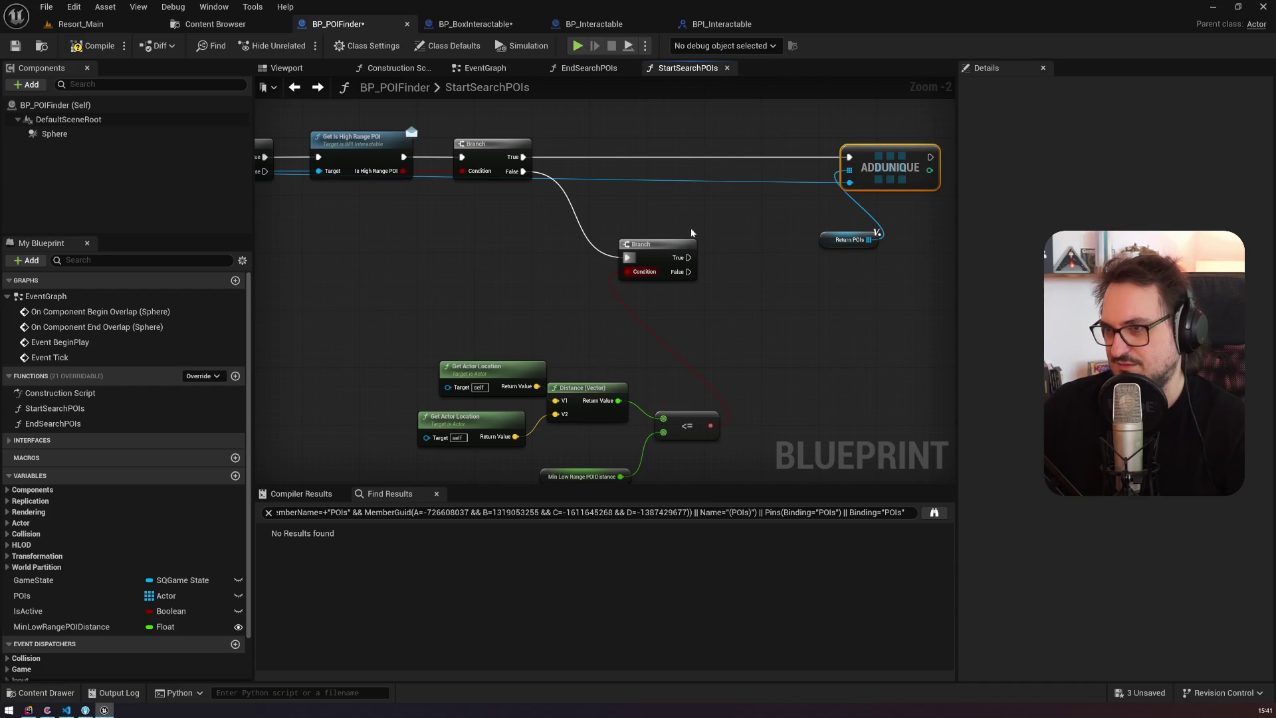
left_click_drag(490, 222, 732, 384)
left_click_drag(466, 328, 389, 197)
left_click(395, 308)
mouse_move(395, 308)
left_mouse_down()
mouse_move(337, 331)
mouse_move(723, 258)
mouse_move(347, 234)
mouse_move(369, 246)
mouse_move(404, 344)
left_mouse_up()
Step: Wire the distance Branch True into ADDUNIQUE and the loop Array Element into Get Actor Location
mouse_move(648, 347)
left_mouse_down()
mouse_move(783, 285)
mouse_move(820, 245)
left_mouse_up()
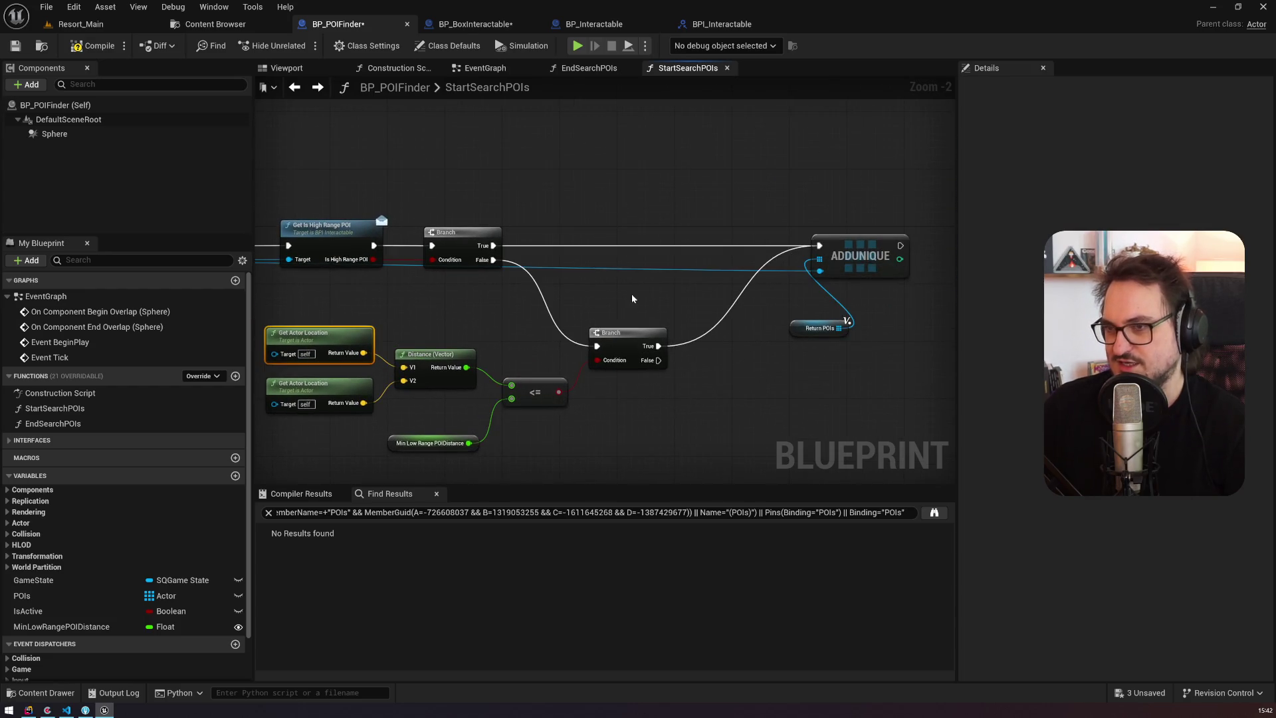
left_click_drag(426, 337, 614, 297)
left_click_drag(341, 253, 613, 264)
left_click_drag(462, 230, 735, 325)
left_click_drag(919, 290, 582, 222)
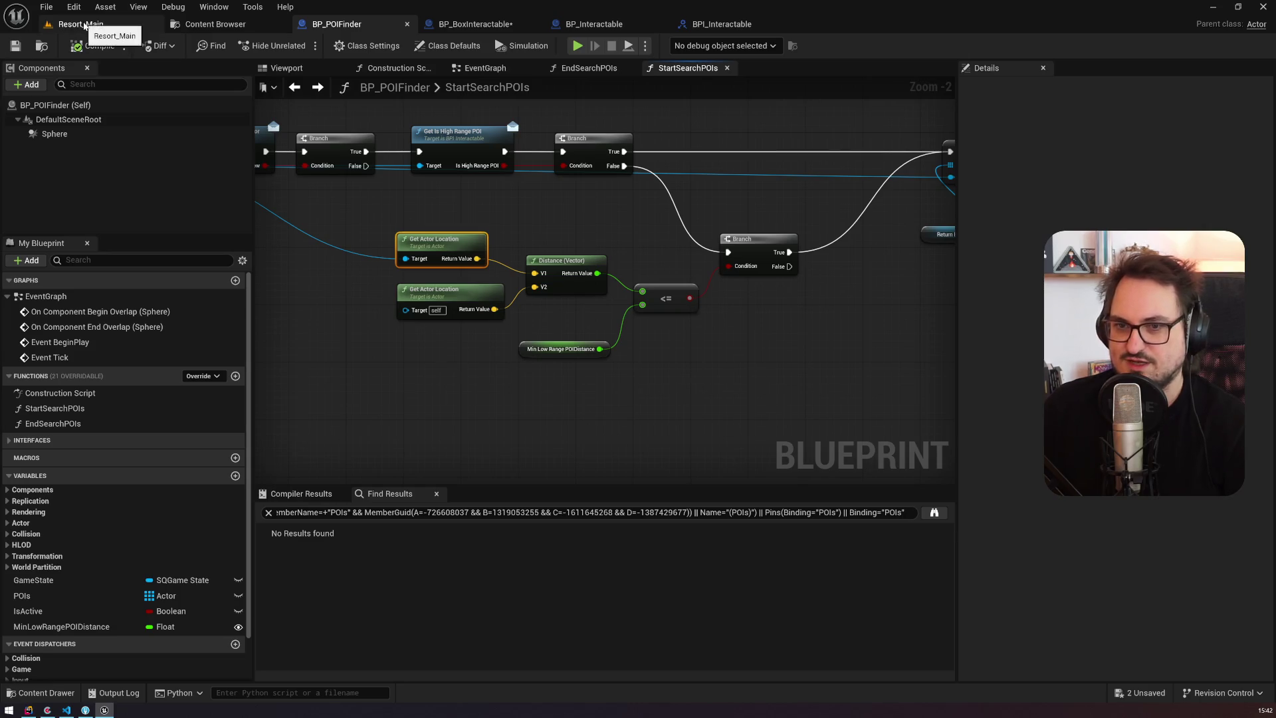
Step: Glance at EndSearchPOIs, then play-test Resort_Main around the A-frame cabin and stop the session
double_click(54, 423)
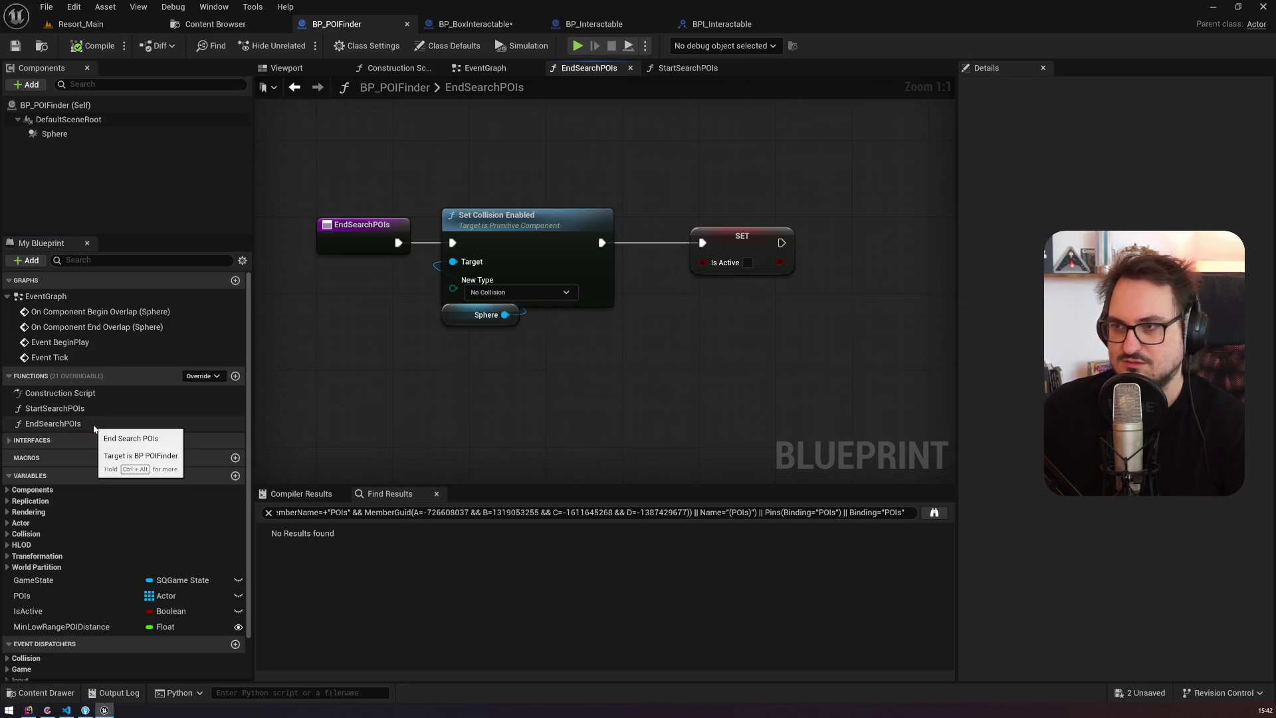
left_click(80, 24)
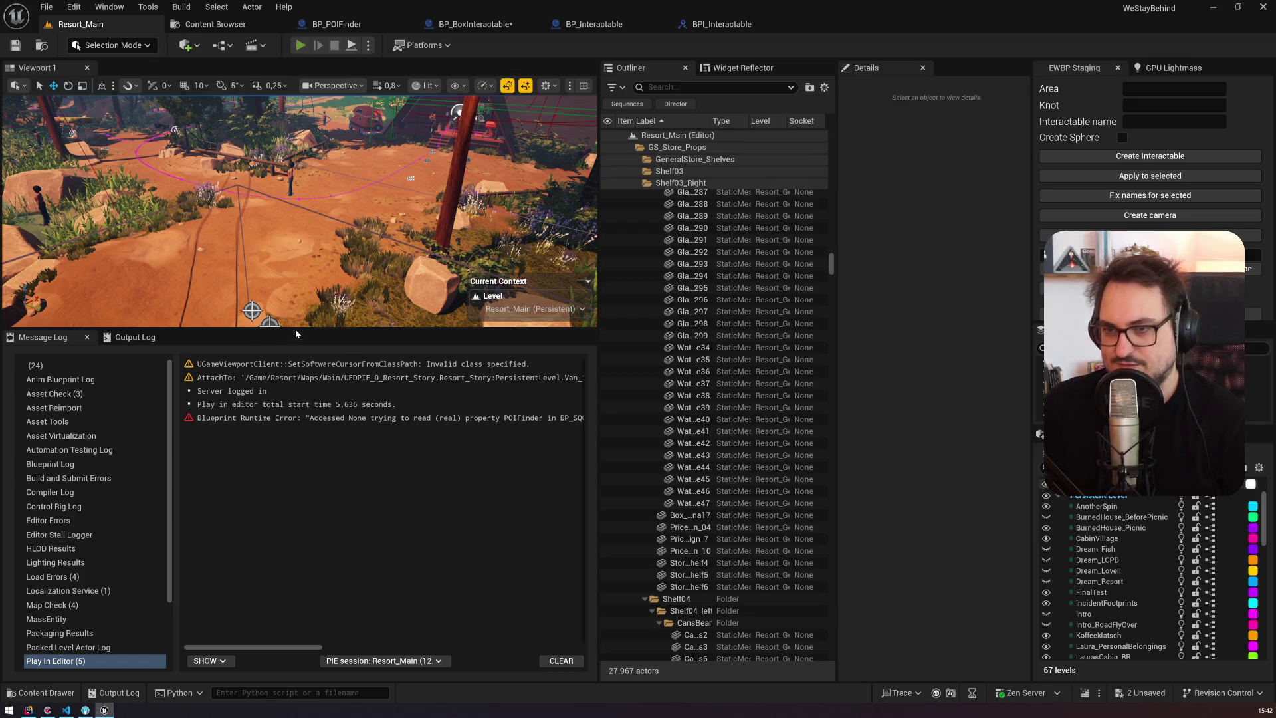
left_click_drag(296, 330, 314, 539)
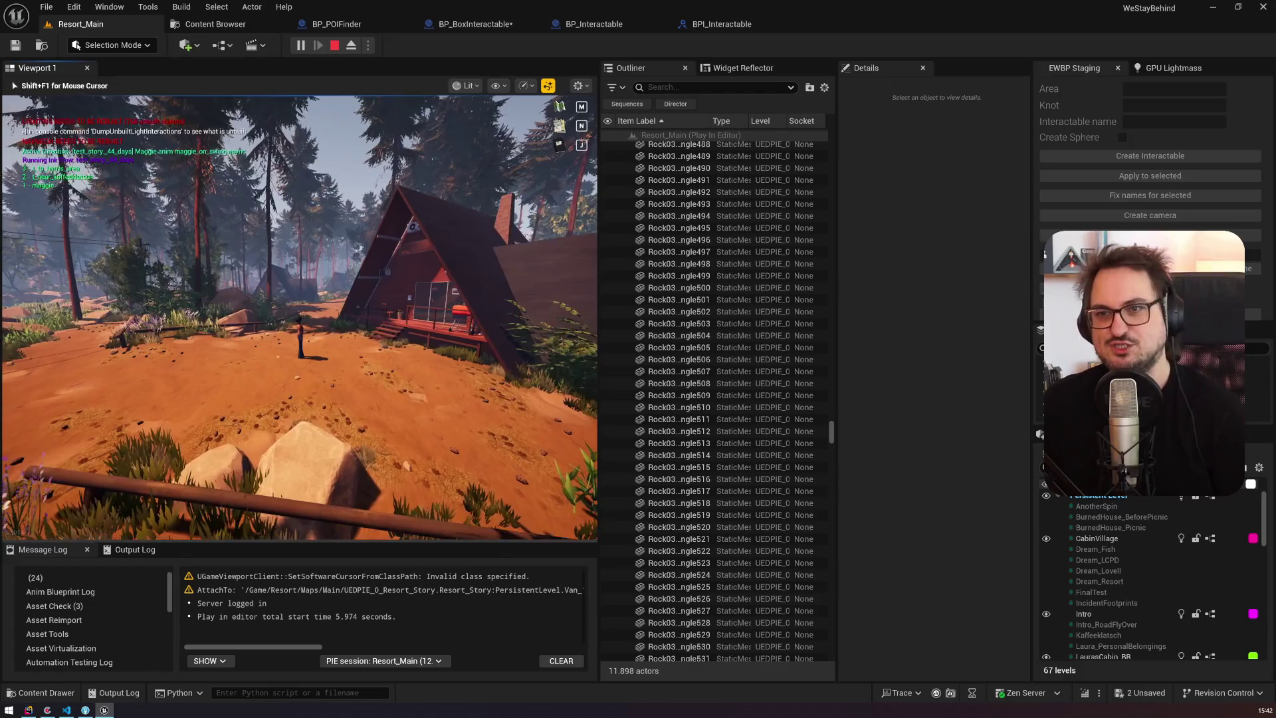
key("Escape")
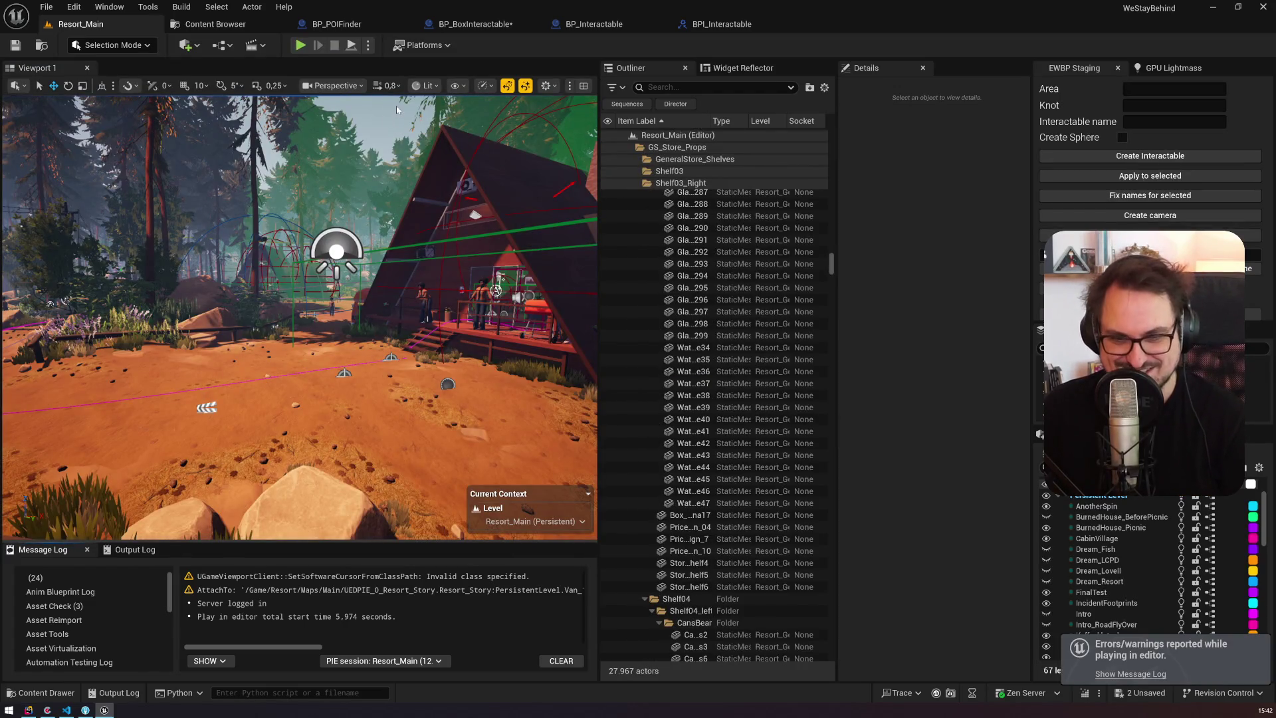
Step: Look over the BPI_Interactable, BP_Interactable and BP_BoxInteractable blueprints, then return to BP_POIFinder
left_click(722, 25)
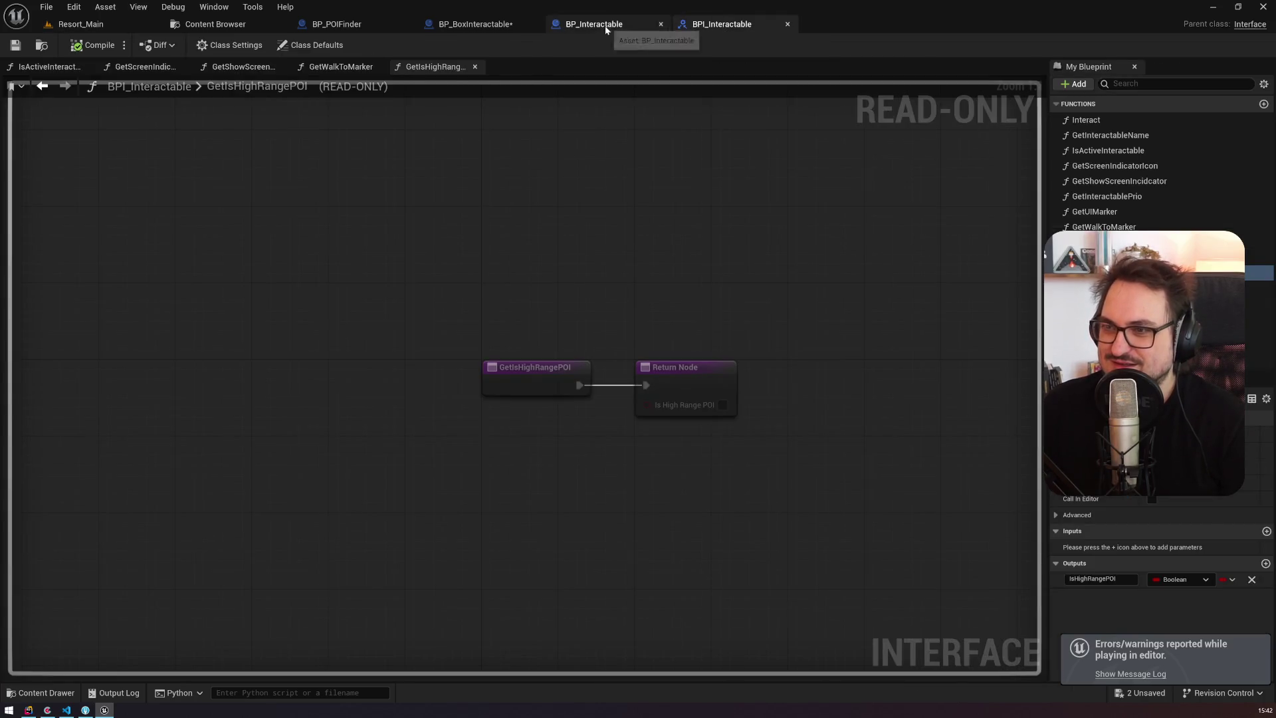
left_click(605, 26)
left_click(497, 25)
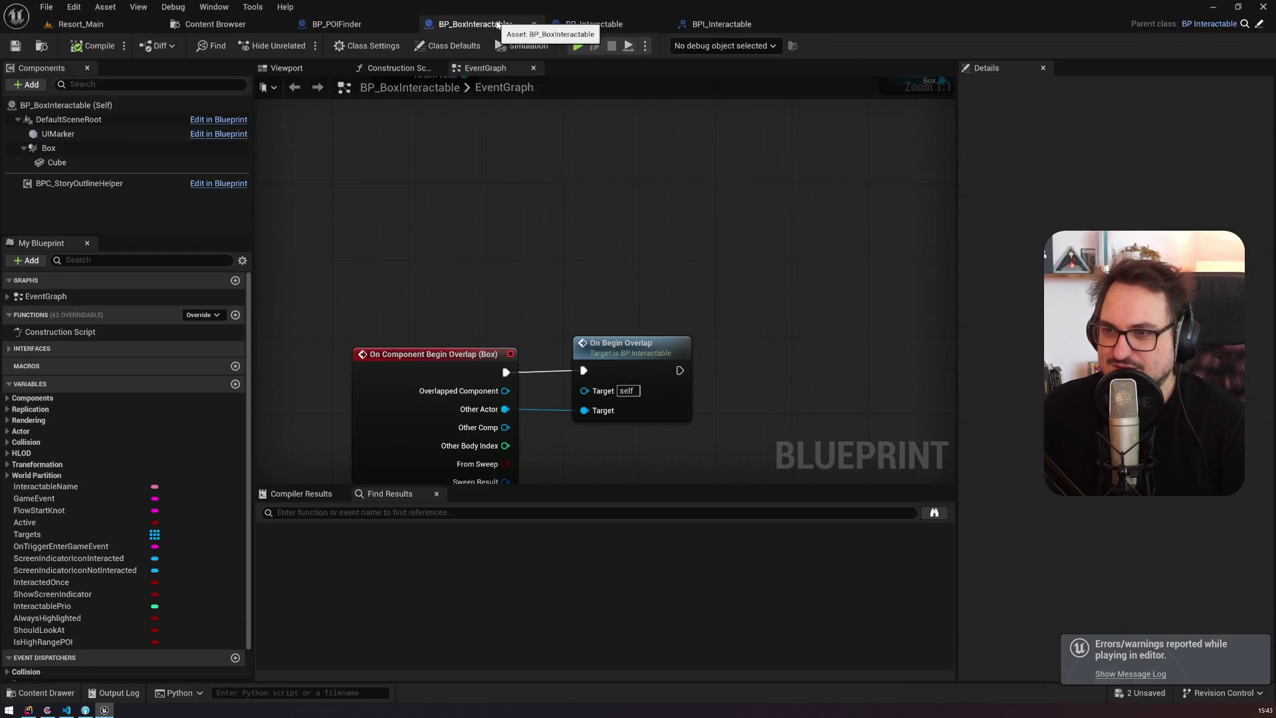
left_click(355, 25)
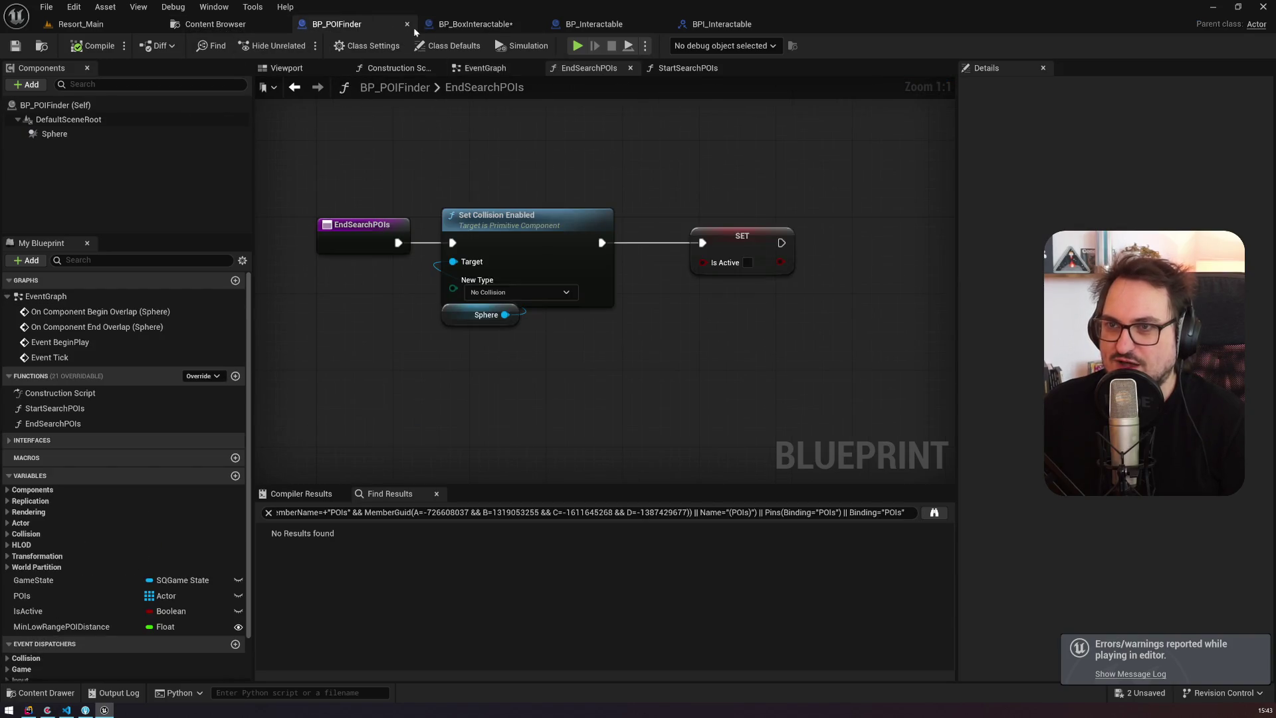
Step: Check the On Component Begin Overlap (Sphere) event logic, then reopen the StartSearchPOIs function graph
left_click(90, 409)
left_click(111, 312)
double_click(111, 312)
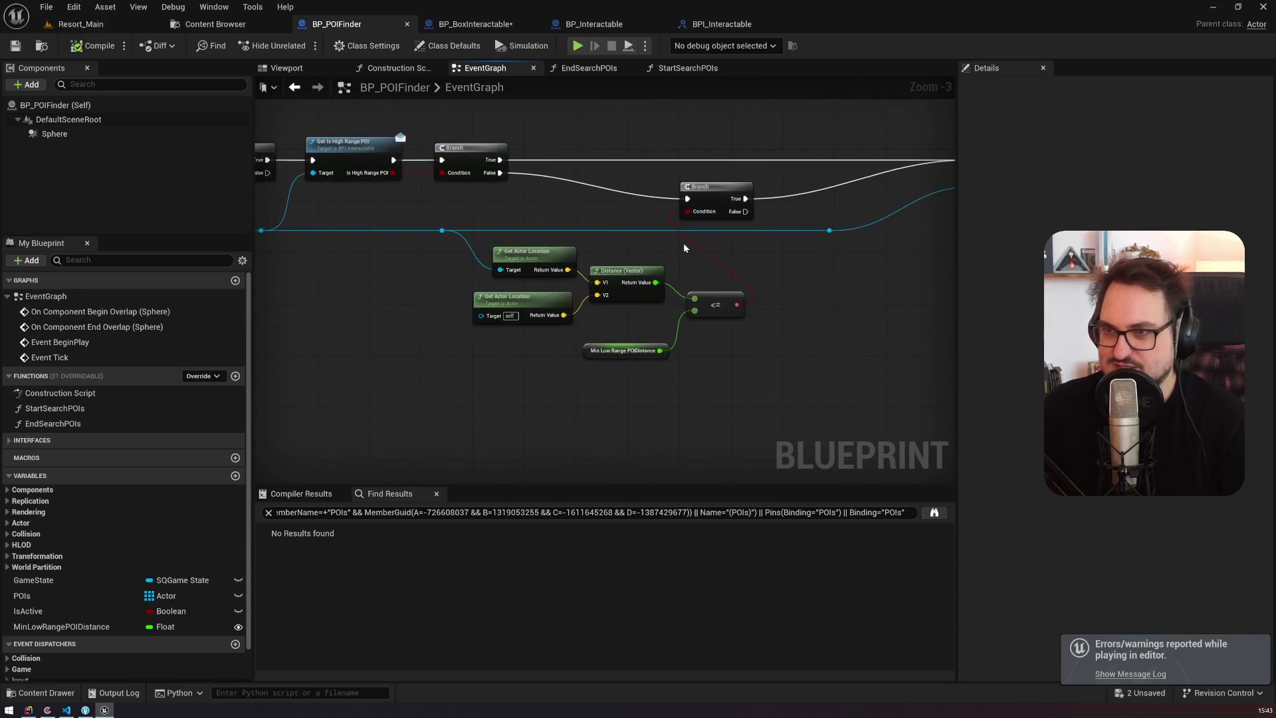
mouse_move(763, 252)
left_mouse_down()
mouse_move(601, 242)
mouse_move(678, 311)
left_mouse_up()
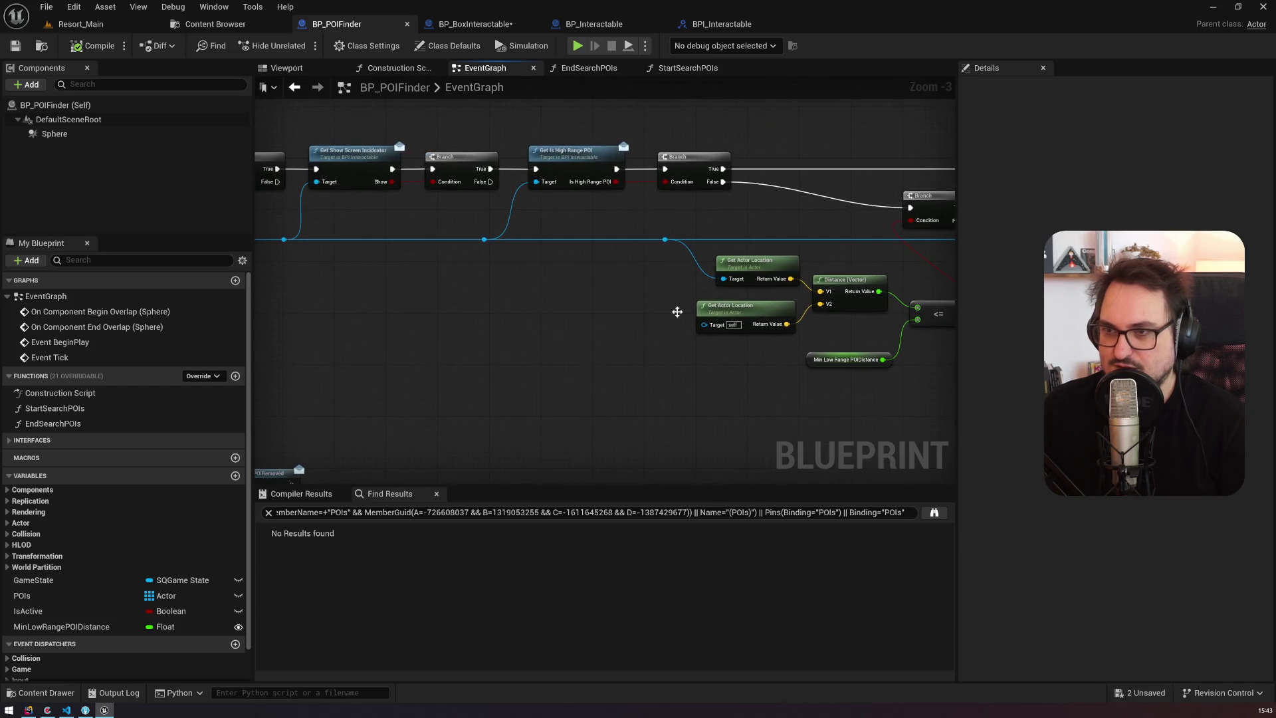
double_click(83, 312)
double_click(55, 409)
scroll(481, 266, "up", 3)
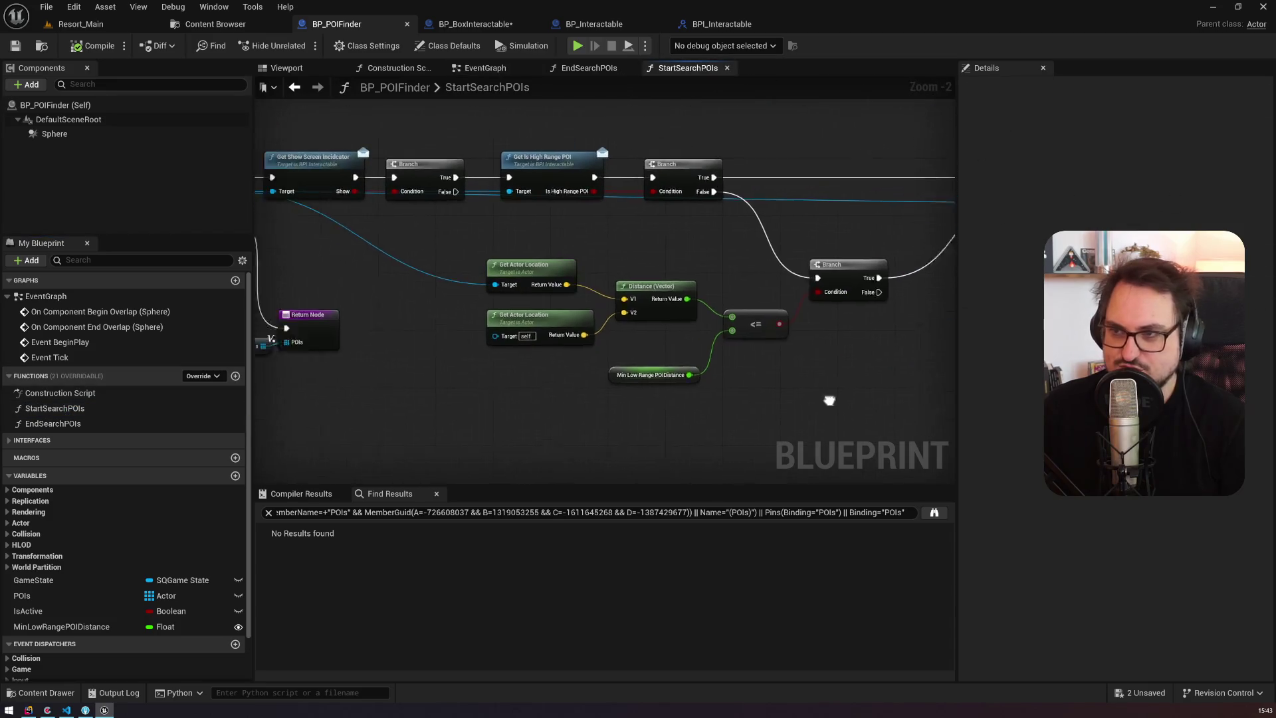
Step: Review StartSearchPOIs' high-range Branch, Distance check, AddUnique, Return POIs and For Each loop nodes
left_click_drag(481, 266, 524, 215)
left_click_drag(696, 348, 437, 353)
mouse_move(599, 301)
left_mouse_down()
mouse_move(390, 224)
mouse_move(564, 226)
mouse_move(416, 124)
left_mouse_up()
left_click(416, 123)
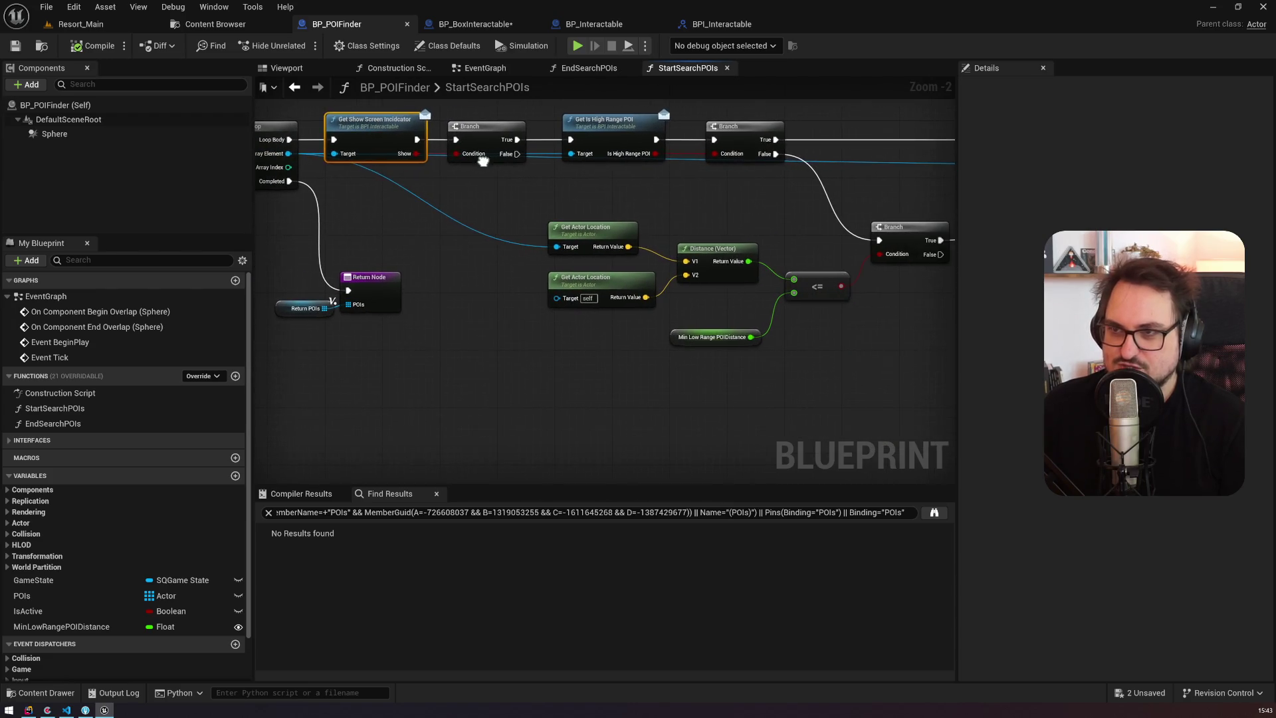
left_click(632, 136)
left_click_drag(734, 134, 506, 117)
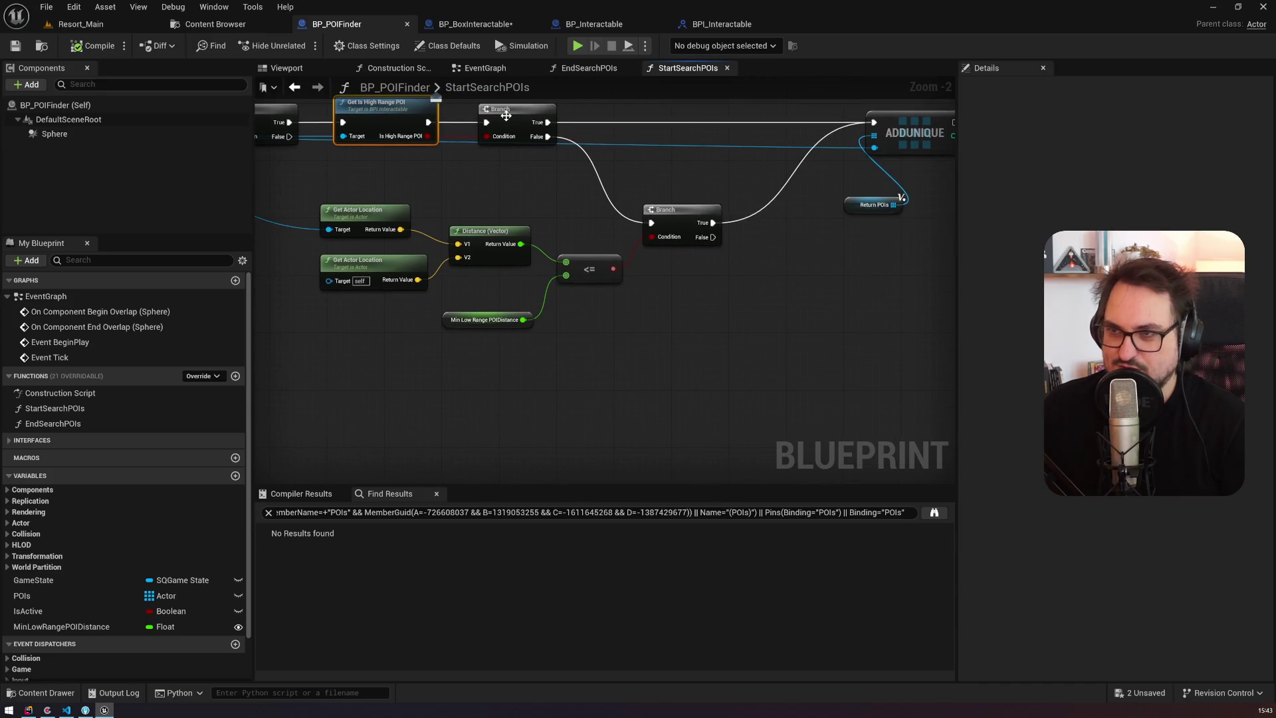
left_click_drag(562, 187, 459, 242)
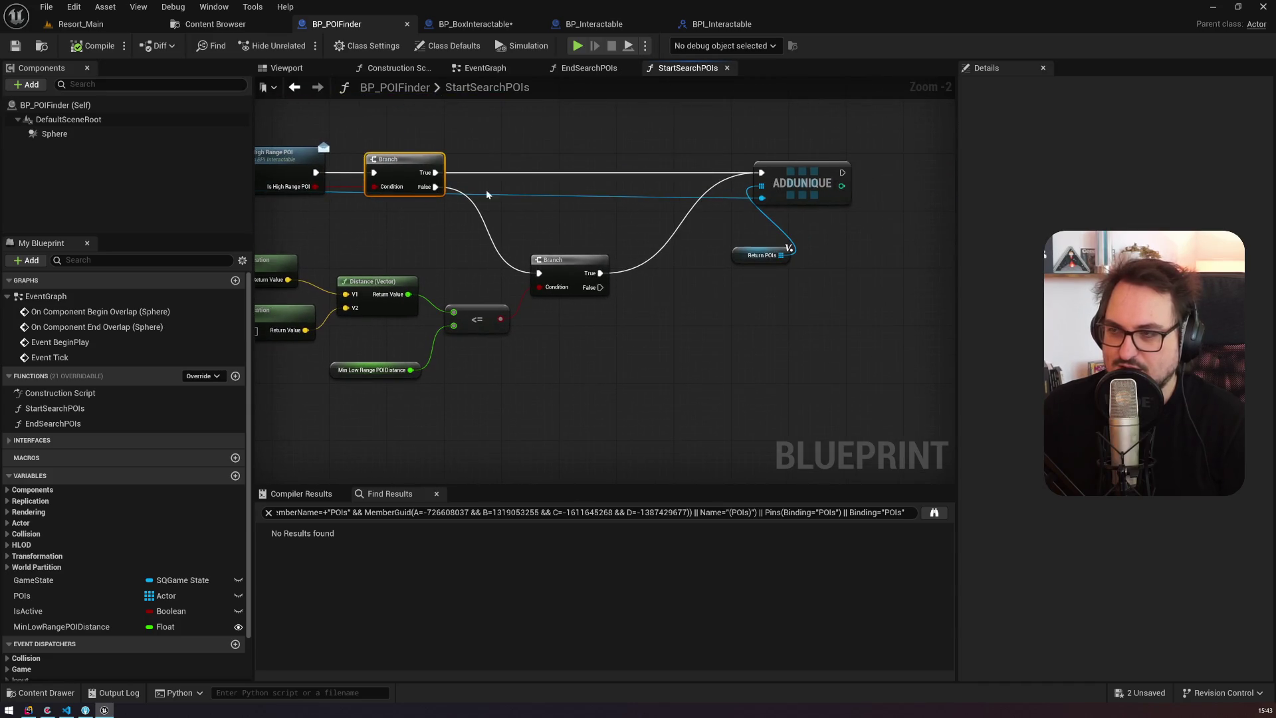
mouse_move(796, 172)
left_mouse_down()
mouse_move(735, 208)
mouse_move(490, 248)
mouse_move(482, 206)
mouse_move(623, 227)
left_mouse_up()
Step: Wire the high-range Branch's False output straight to AddUnique, bypassing the MinLowRangePOIDistance check, and play-test
left_click_drag(506, 190, 557, 193)
left_click_drag(339, 225, 518, 226)
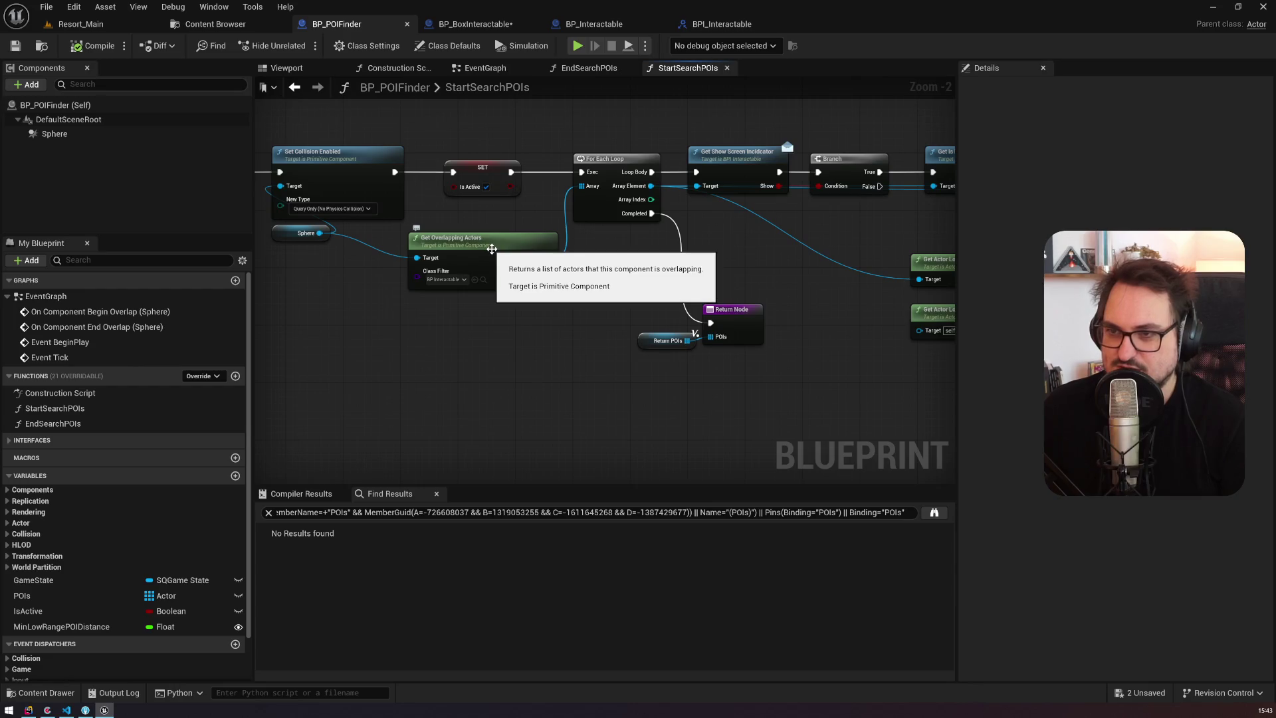
left_click_drag(759, 229, 472, 190)
left_click(585, 266)
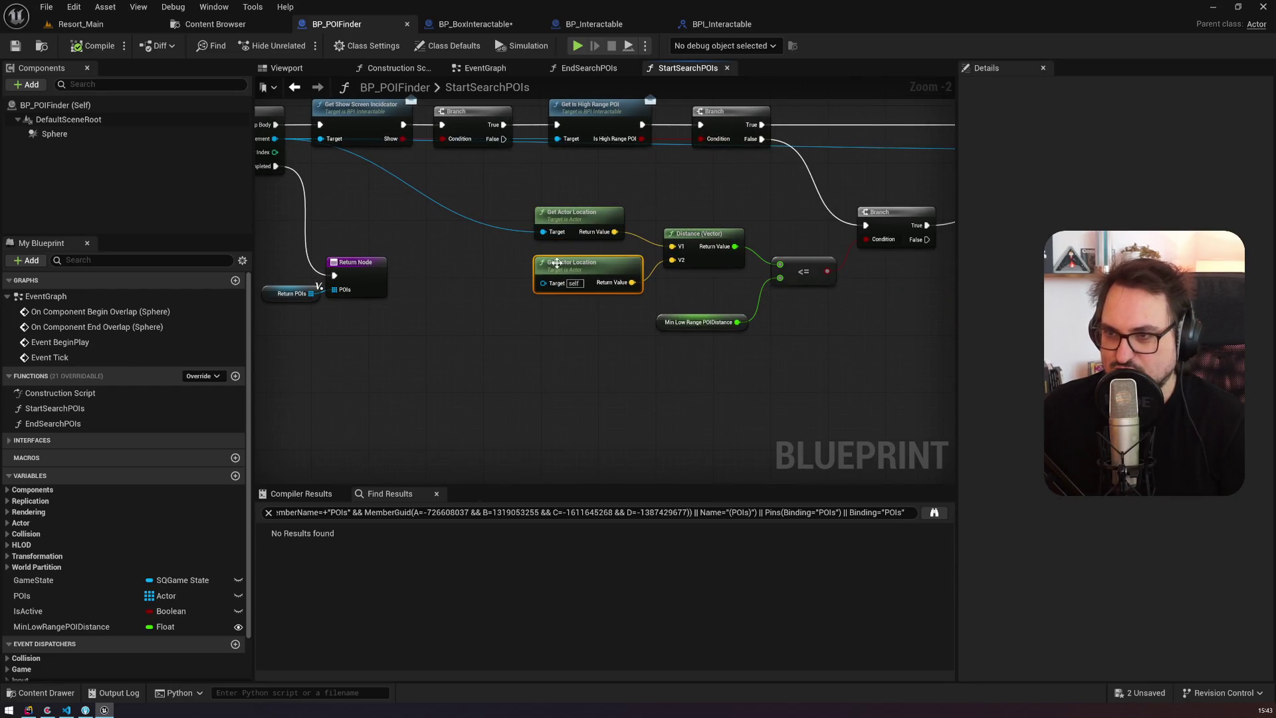
left_click_drag(740, 211, 519, 216)
left_click(461, 329)
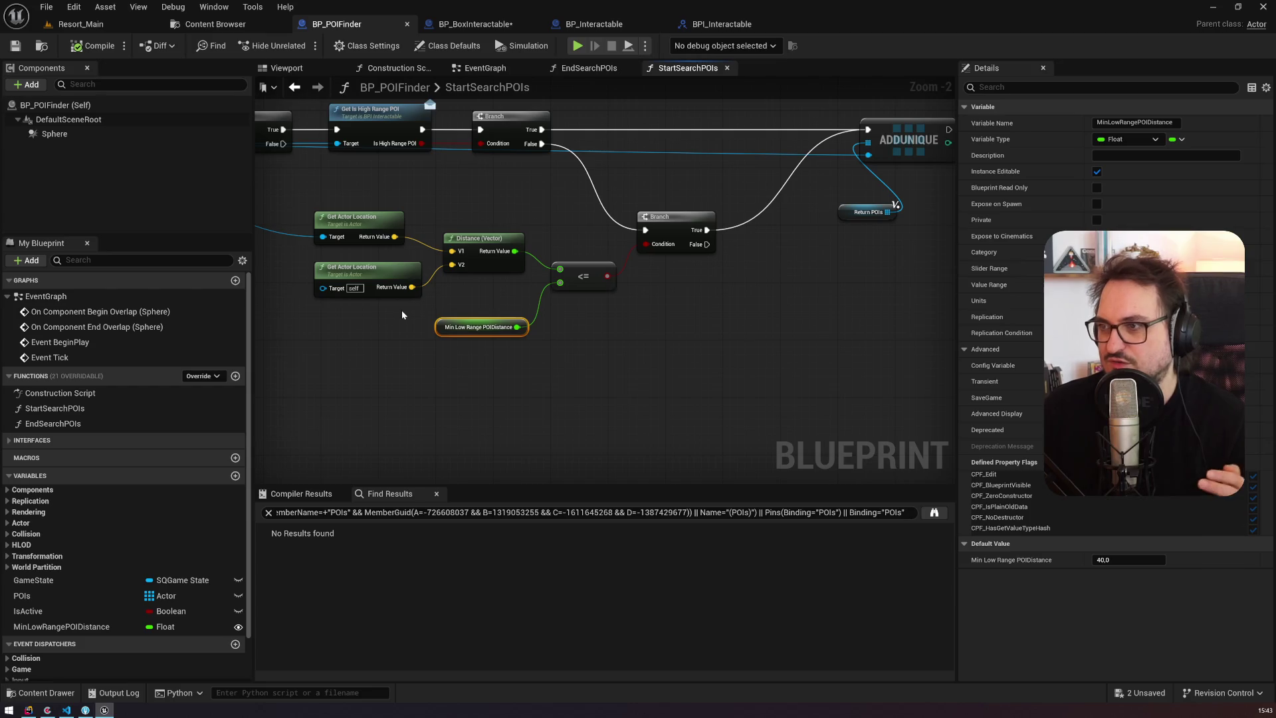
left_click_drag(540, 143, 868, 129)
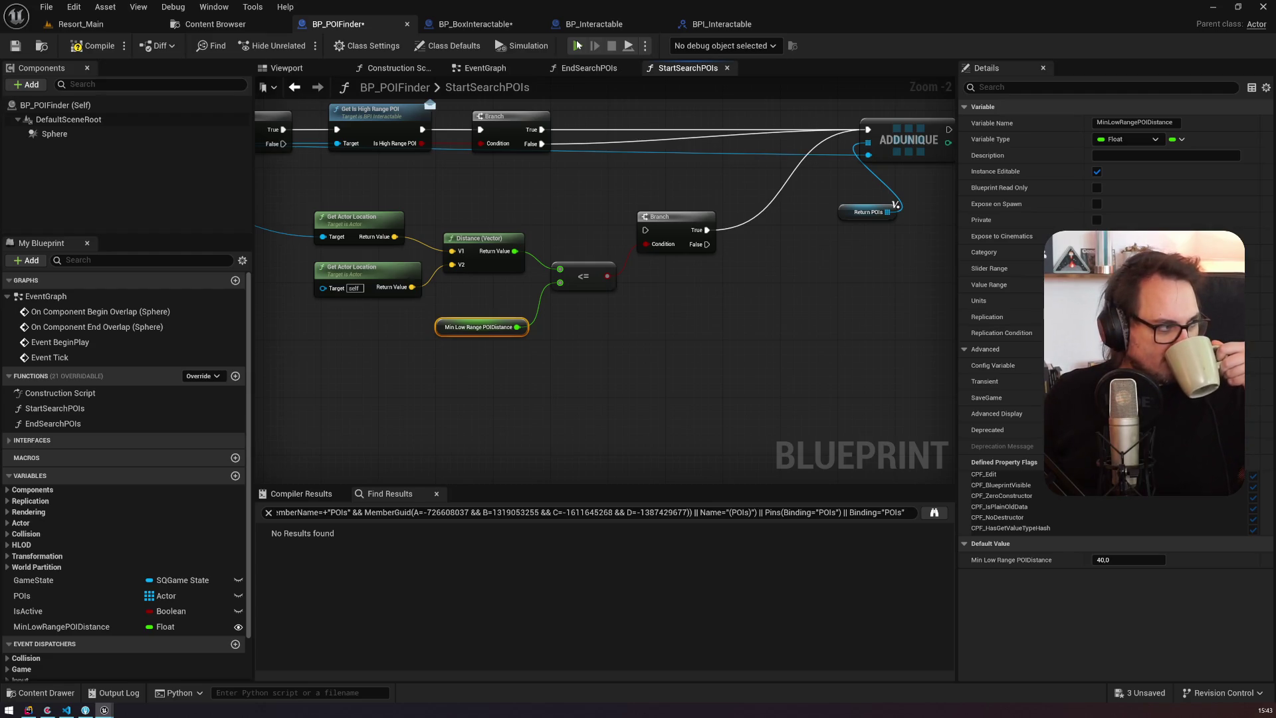
left_click(577, 45)
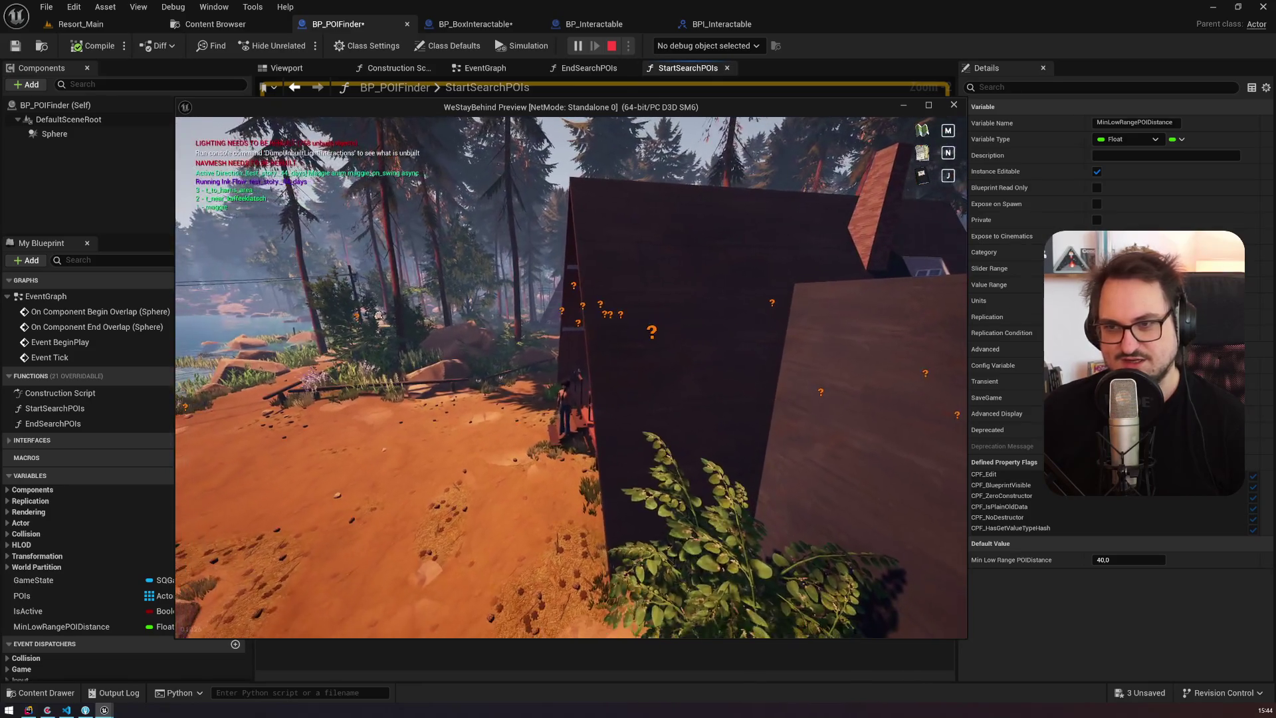
Step: Stop the play-test and reconnect the high-range Branch's False output to the distance Branch
key("alt+Tab")
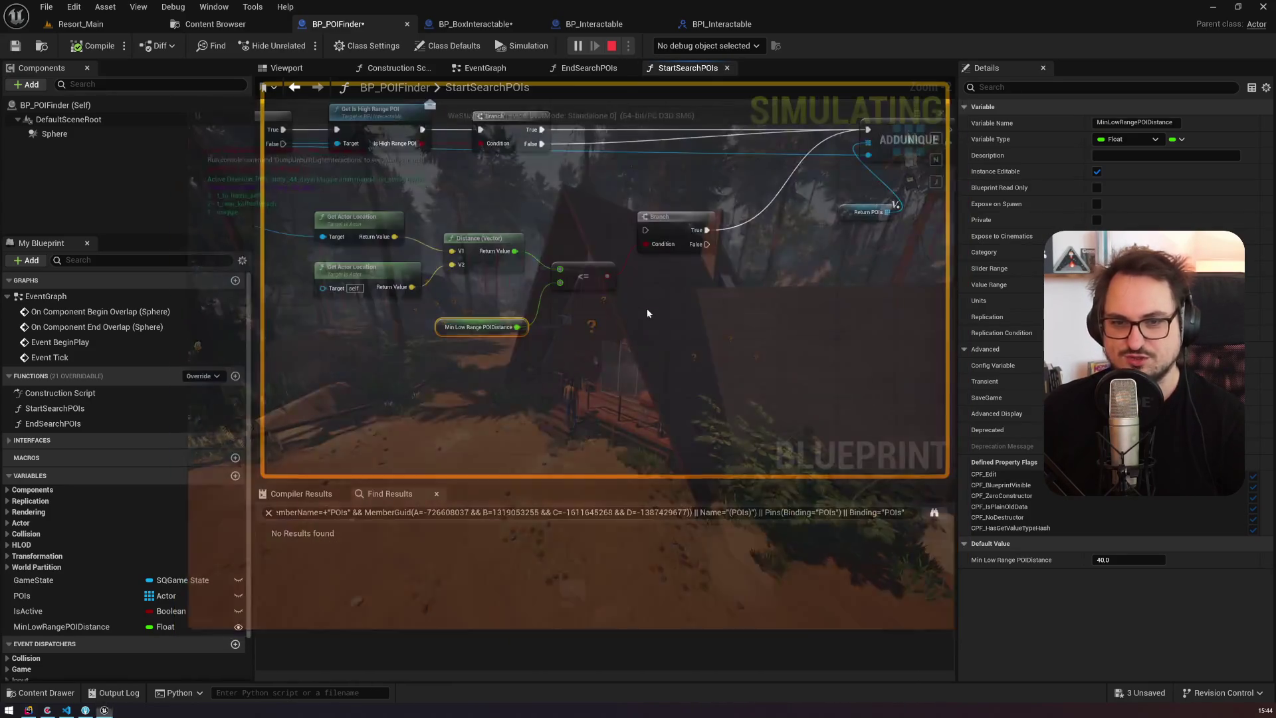
key("Escape")
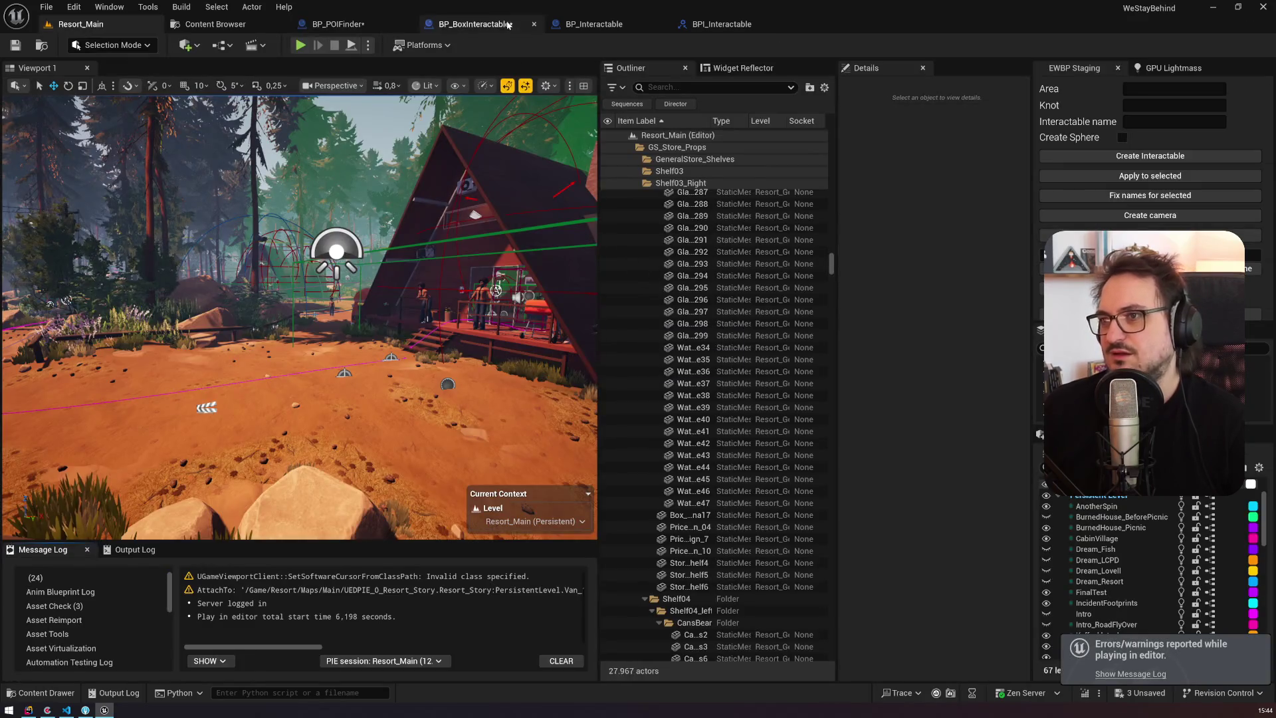
left_click(525, 24)
left_click(338, 24)
mouse_move(542, 144)
left_mouse_down()
mouse_move(565, 239)
mouse_move(651, 232)
mouse_move(781, 253)
left_mouse_up()
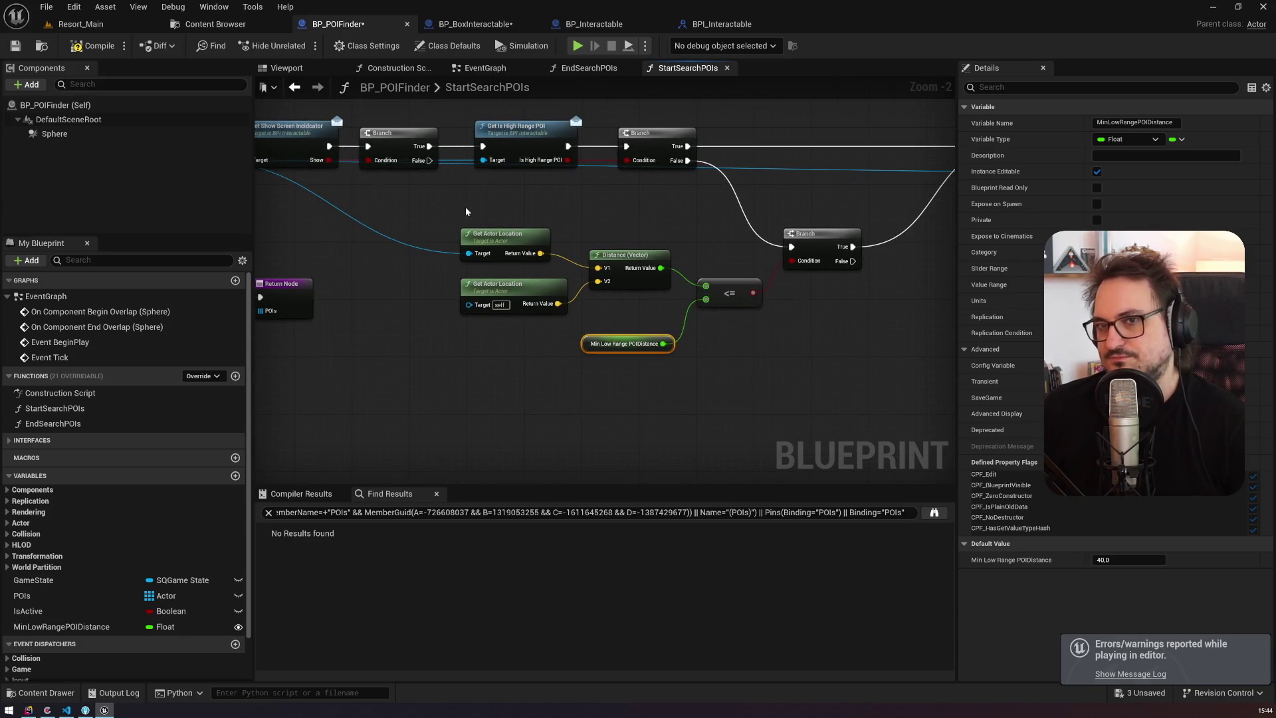
left_click_drag(449, 205, 1089, 257)
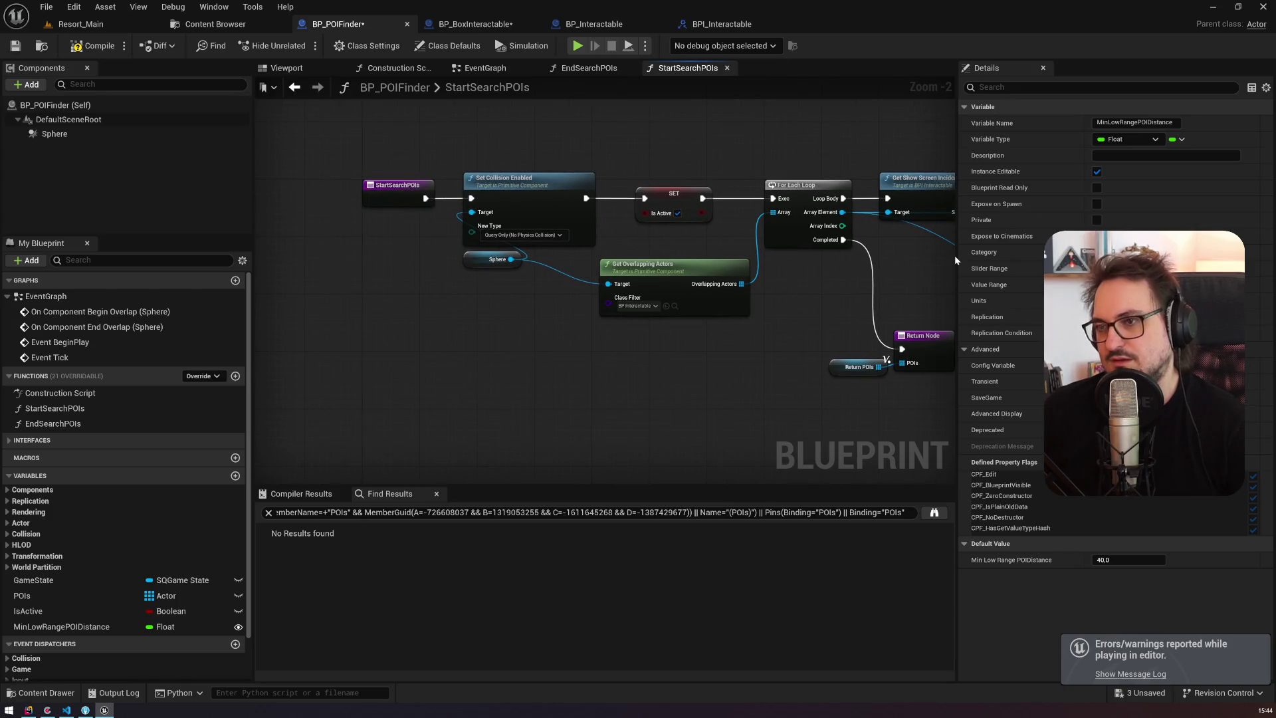
left_click_drag(672, 422, 429, 389)
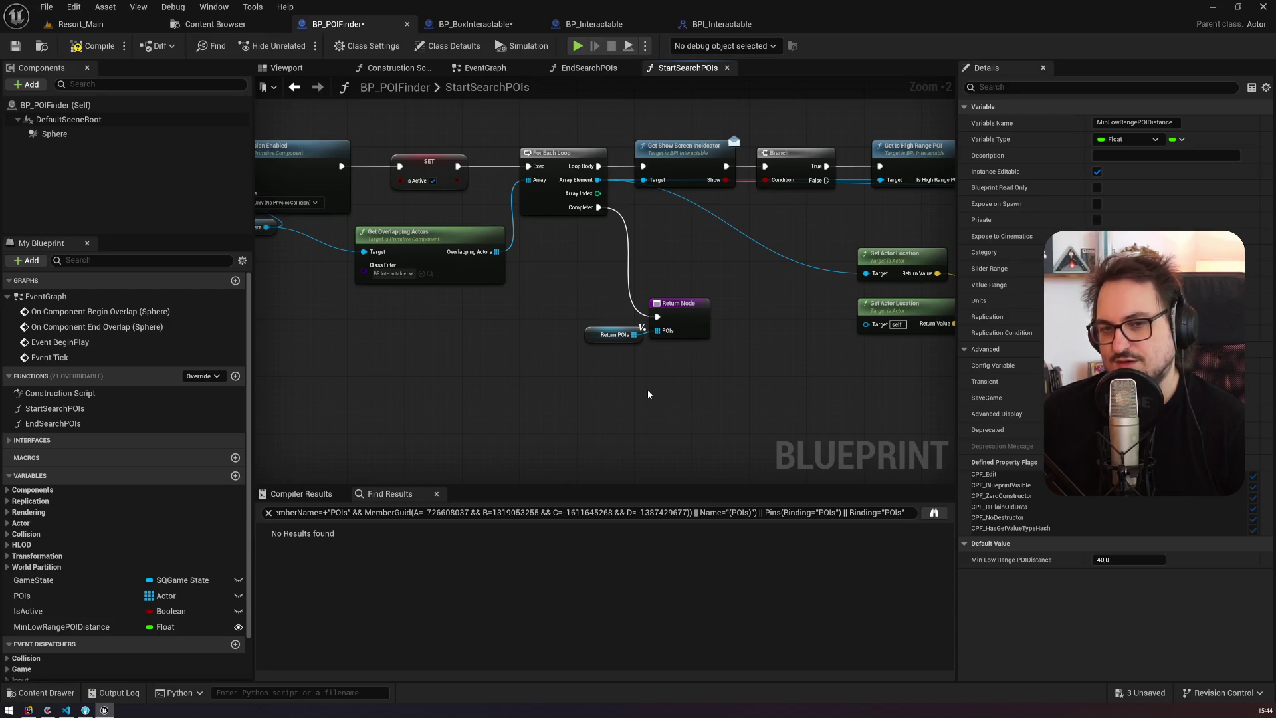
left_click_drag(648, 394, 464, 365)
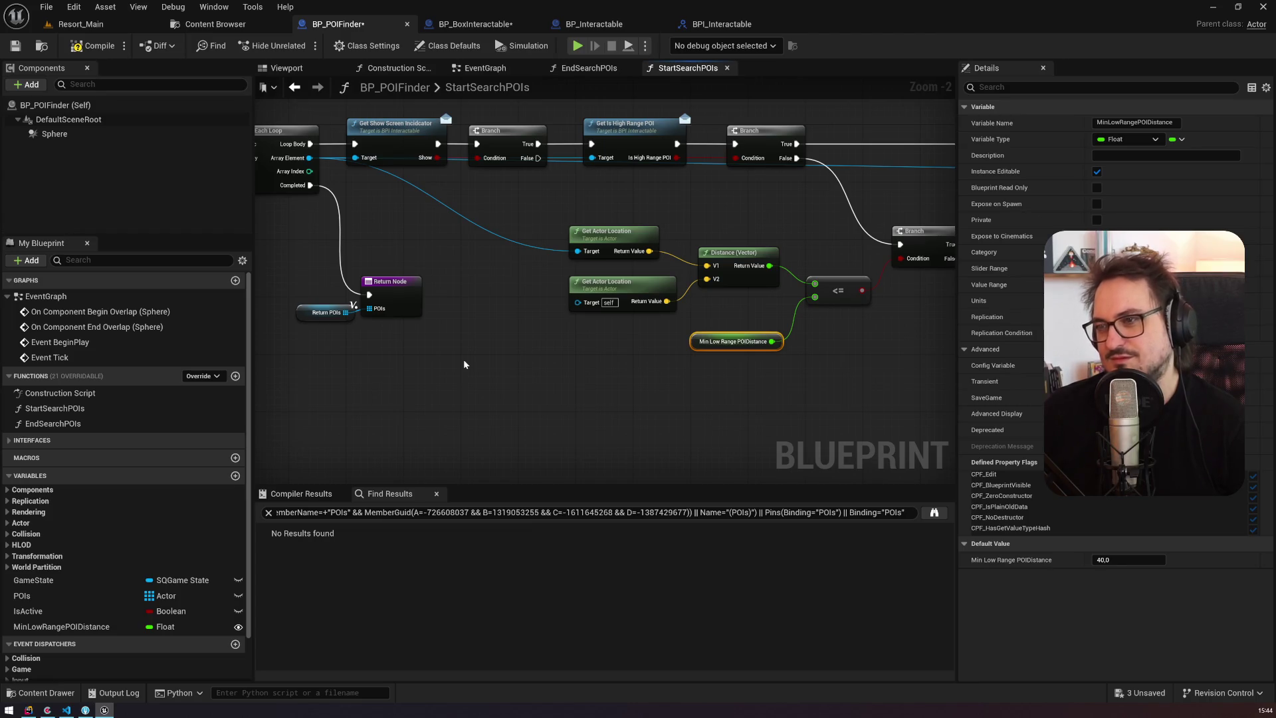
left_click_drag(685, 389, 477, 388)
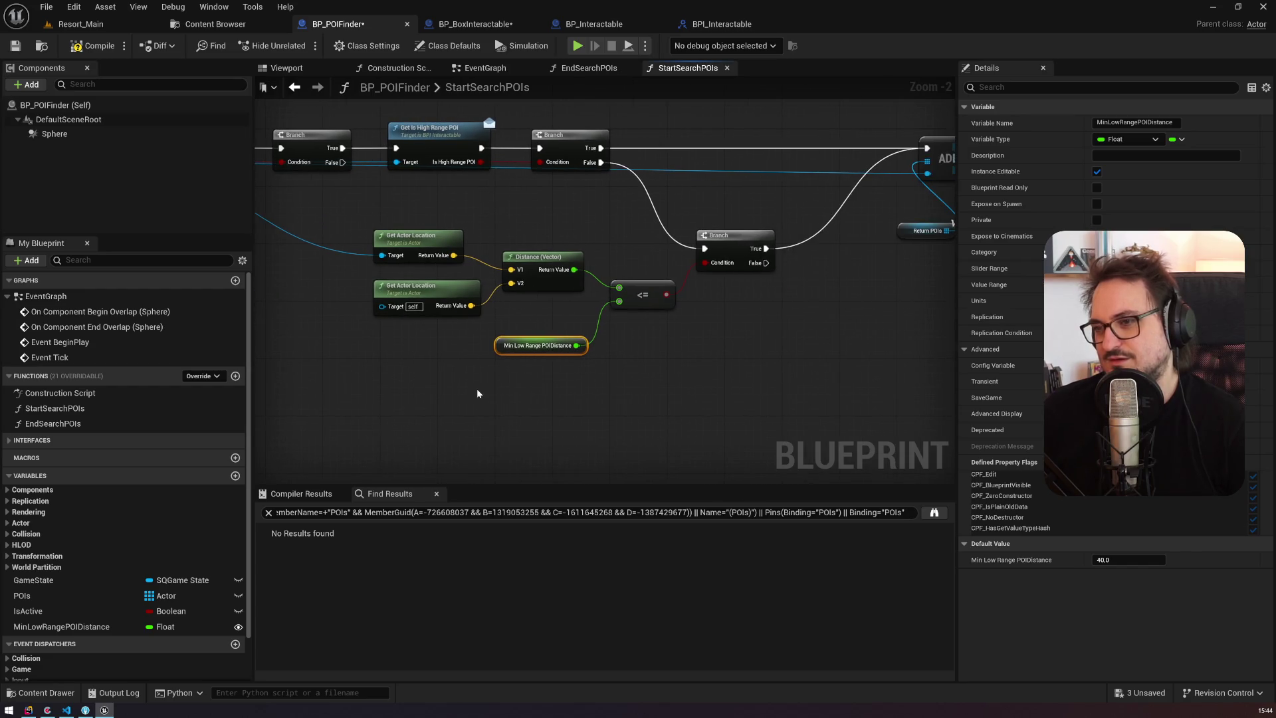
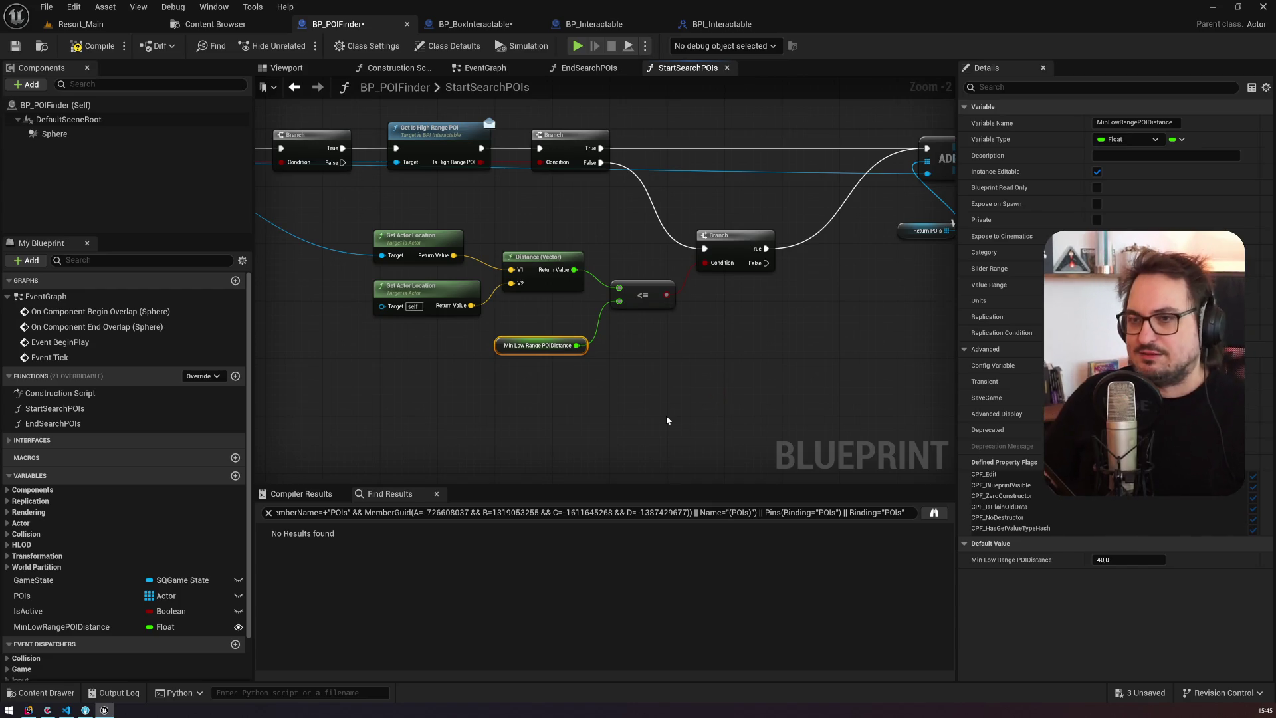
Step: Add a Print String to the Branch's False path showing the Distance value, then compile BP_POIFinder
left_click_drag(741, 403, 534, 381)
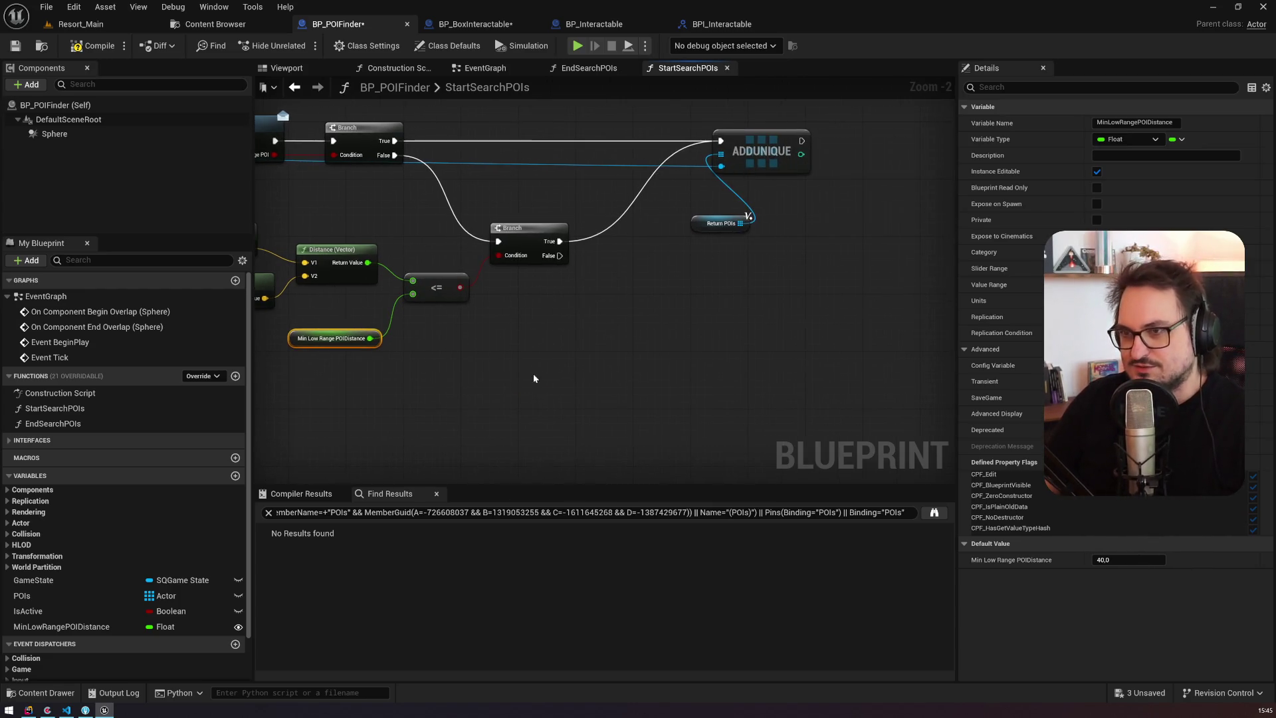
mouse_move(560, 256)
left_mouse_down()
mouse_move(588, 266)
mouse_move(610, 248)
left_mouse_up()
type("print")
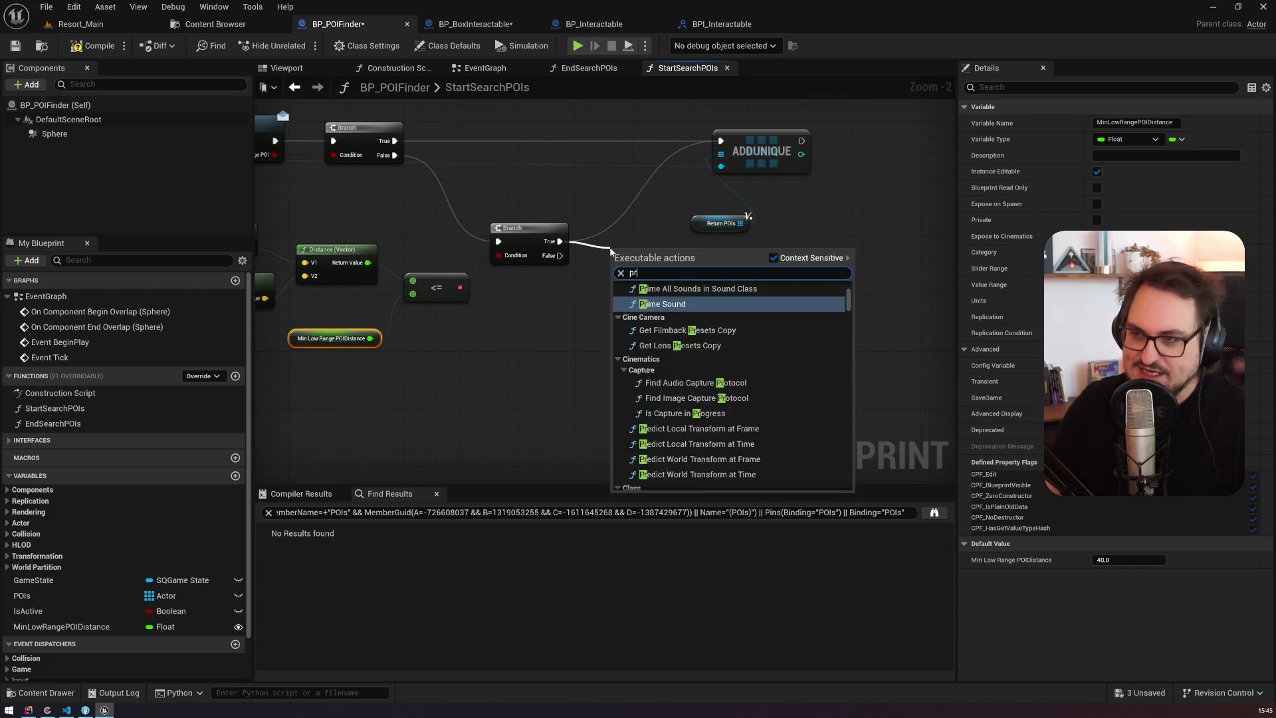
key("Return")
mouse_move(368, 263)
left_mouse_down()
mouse_move(619, 294)
mouse_move(613, 278)
left_mouse_up()
left_click(99, 47)
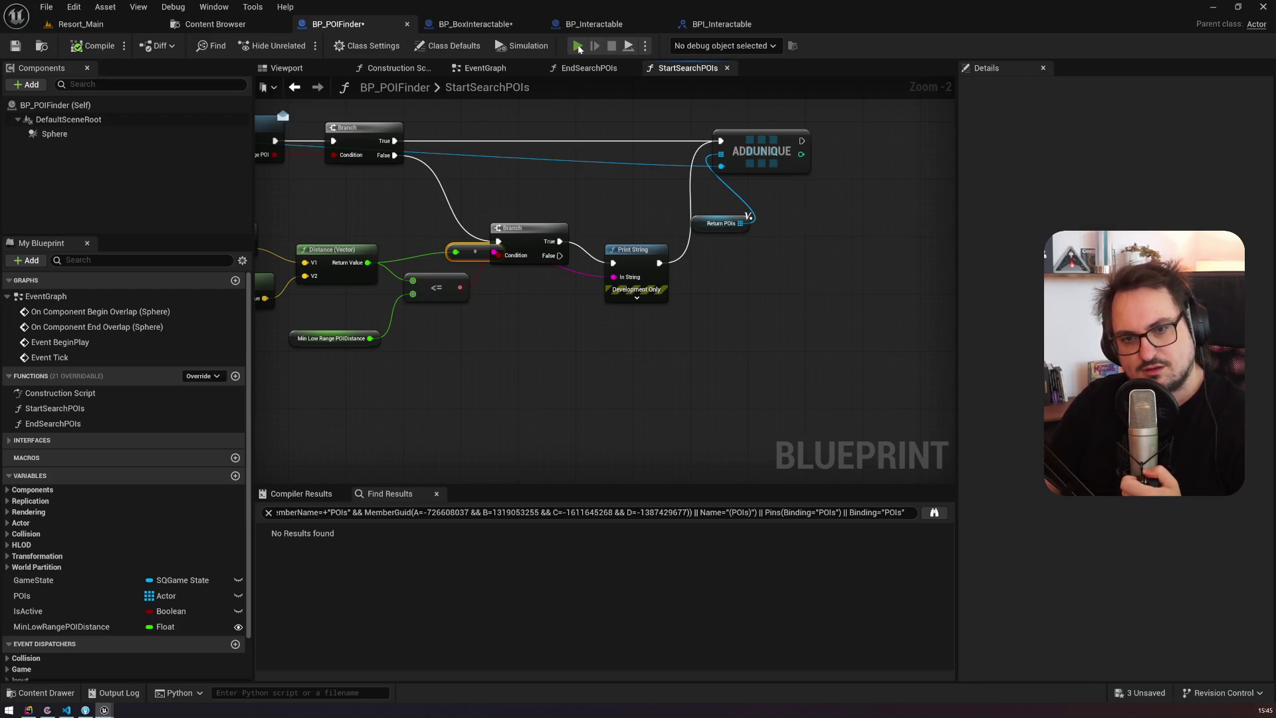
Step: Play the game, interact with the Kitchen using E, then stop the session
left_click(578, 46)
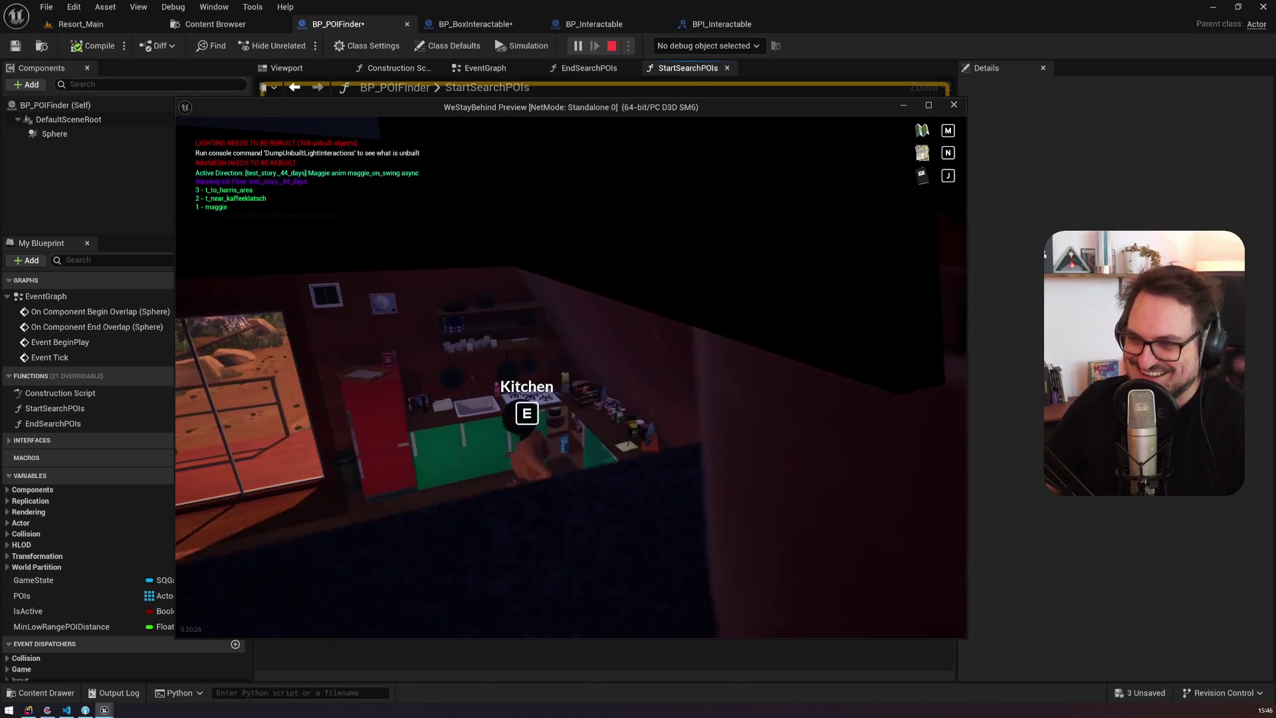
key("e")
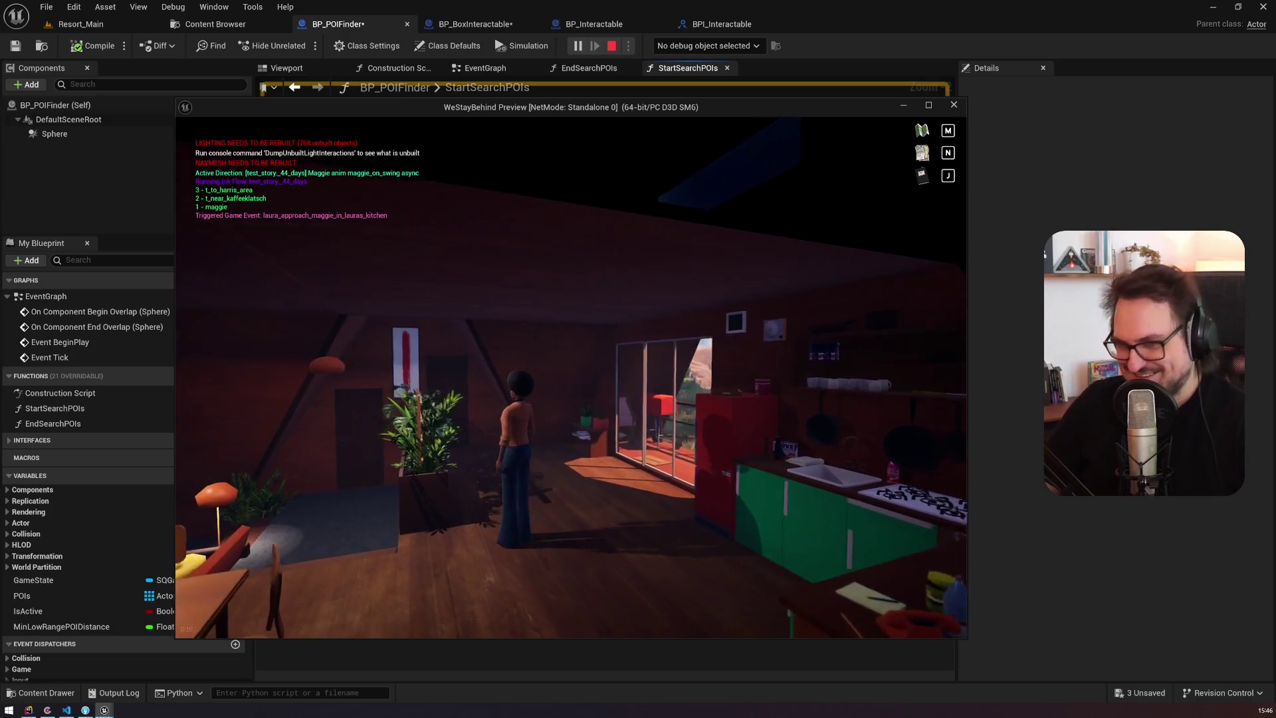
key("alt+Tab")
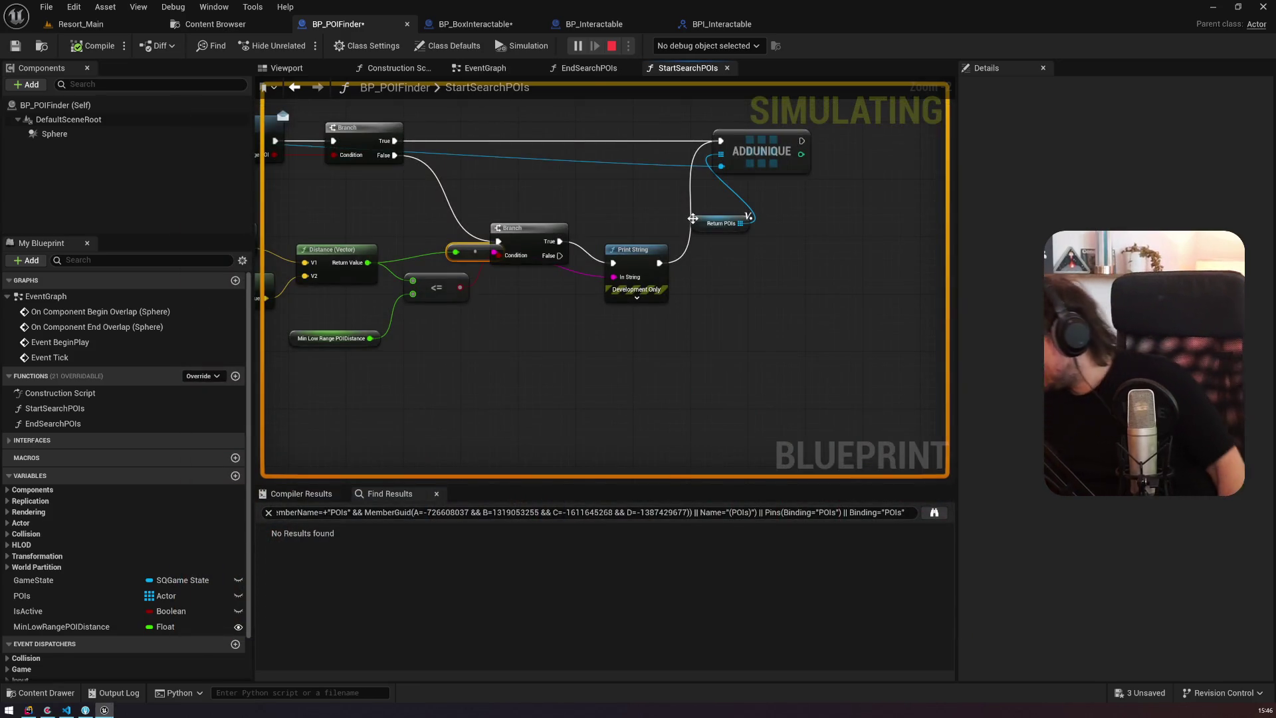
key("Escape")
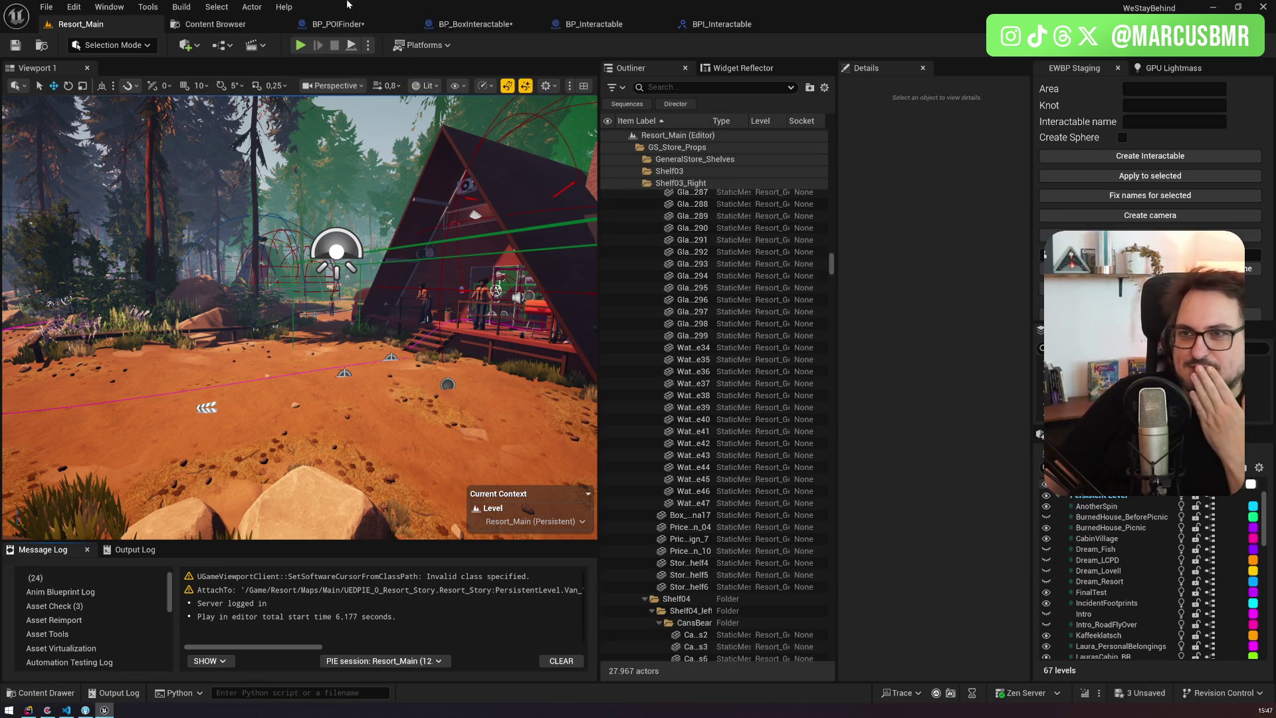
Step: Go back to BP_POIFinder and select its Sphere component to view its properties
left_click(356, 25)
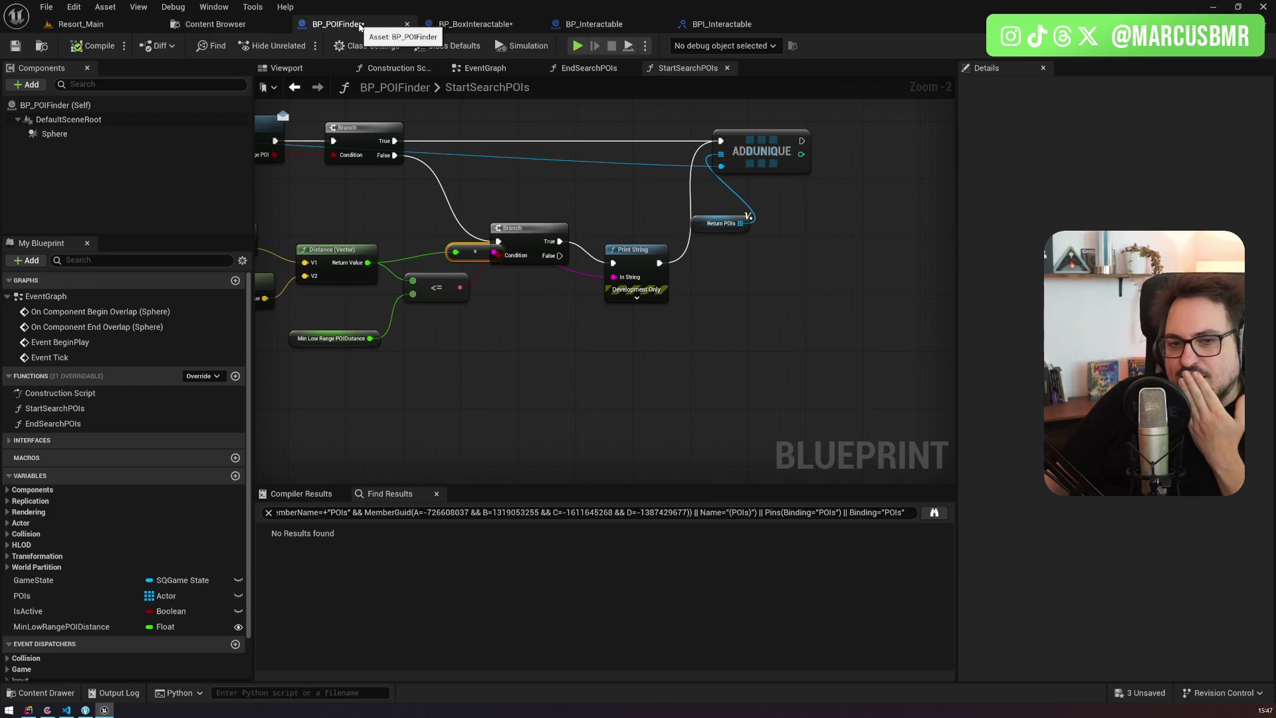
left_click(92, 134)
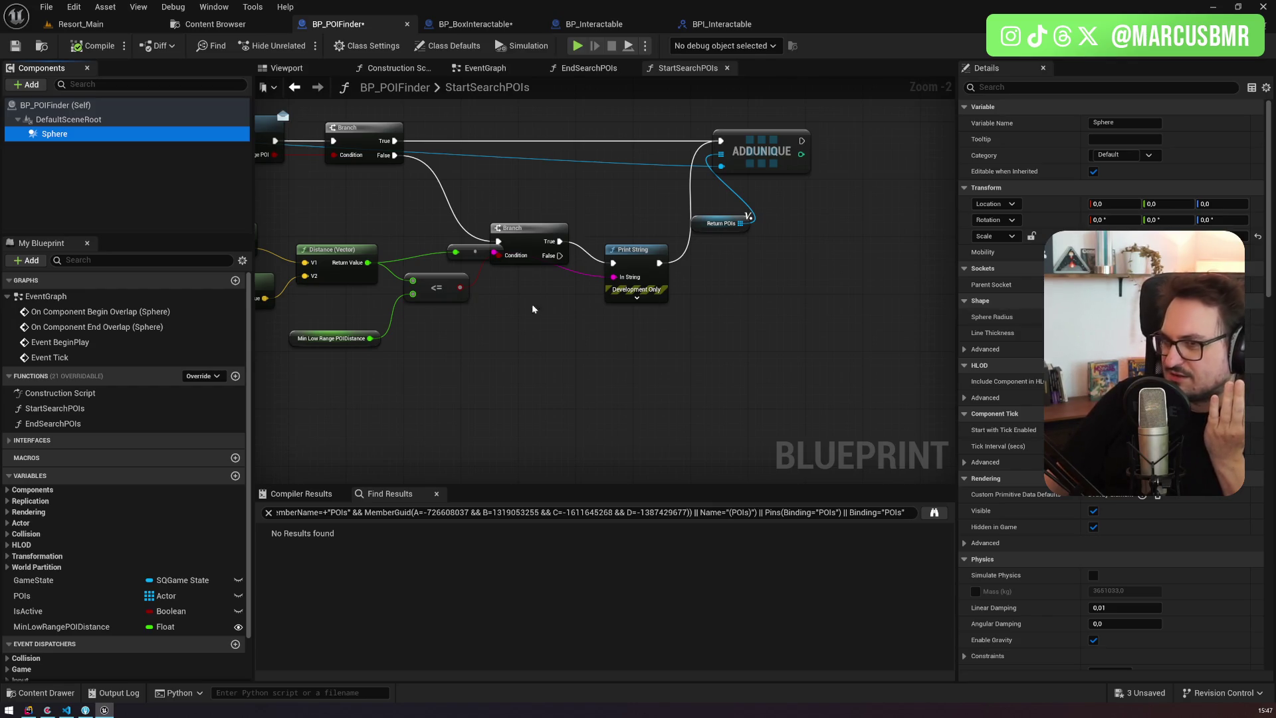
Step: Set MinLowRangePOIDistance's default value to 1280 (40*32)
scroll(372, 312, "up", 2)
left_click(60, 627)
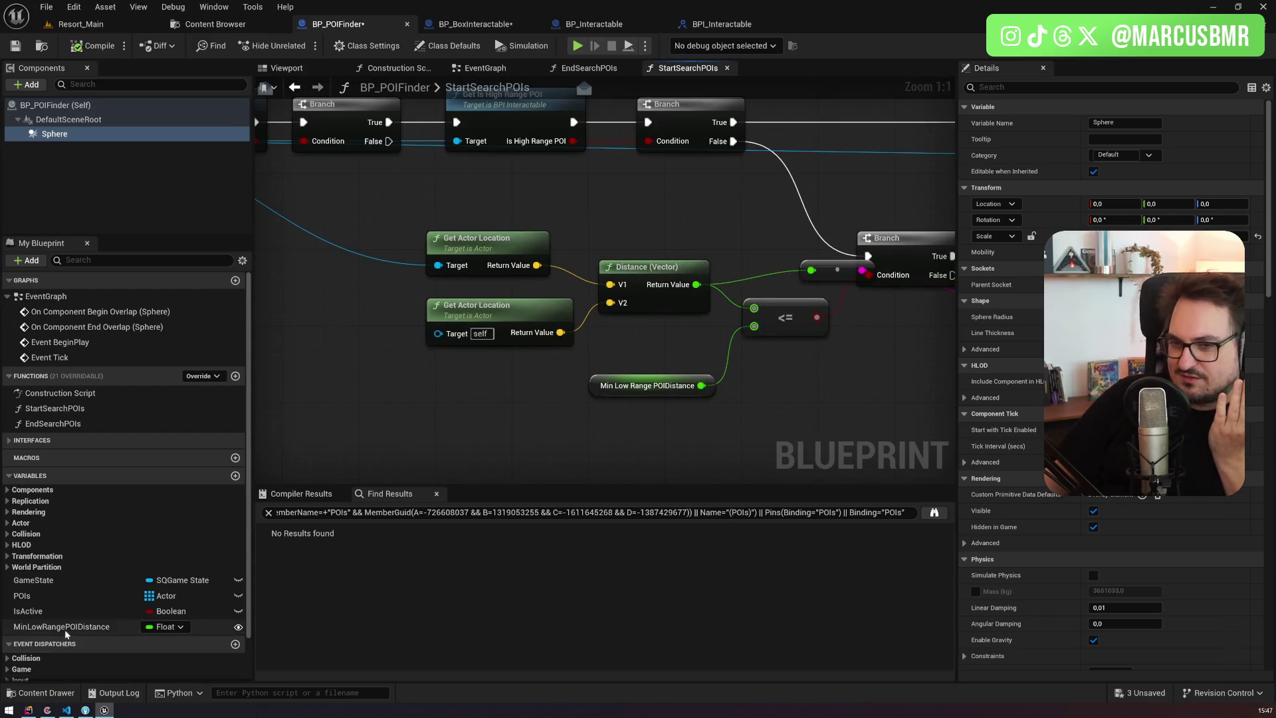
left_click_drag(1123, 560, 1130, 558)
left_click(1141, 555)
type("40*32")
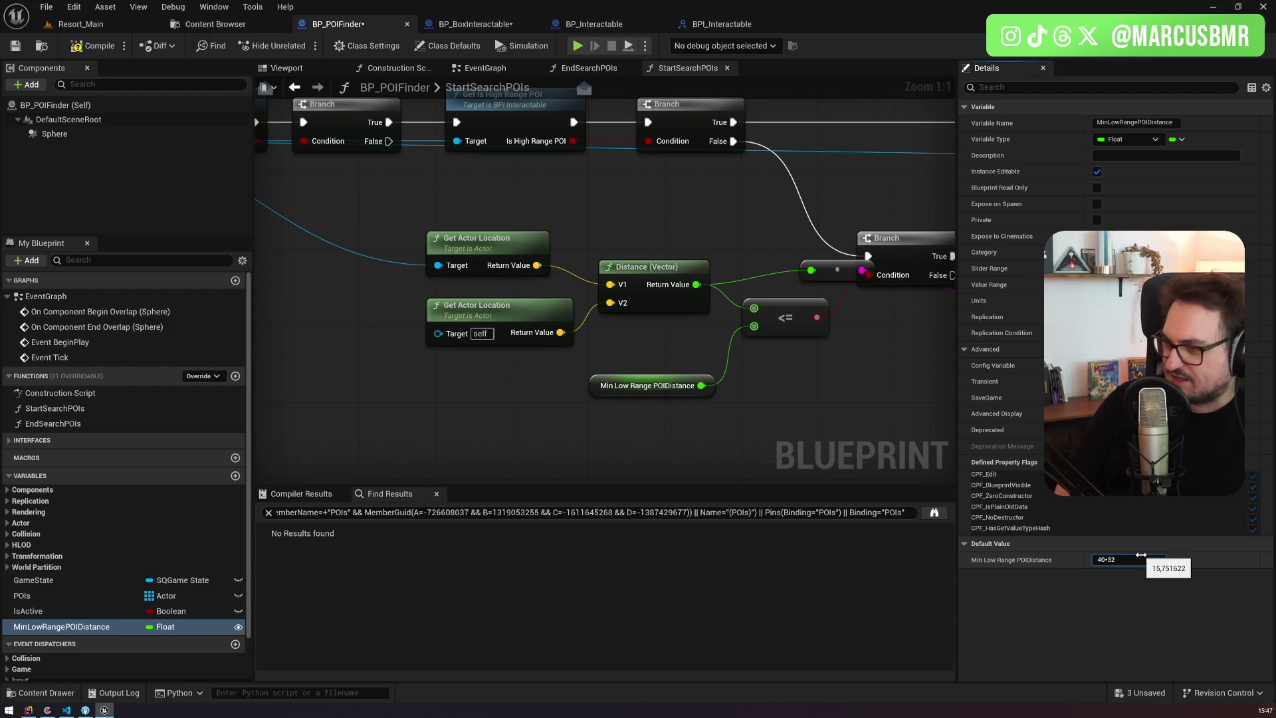
key("Return")
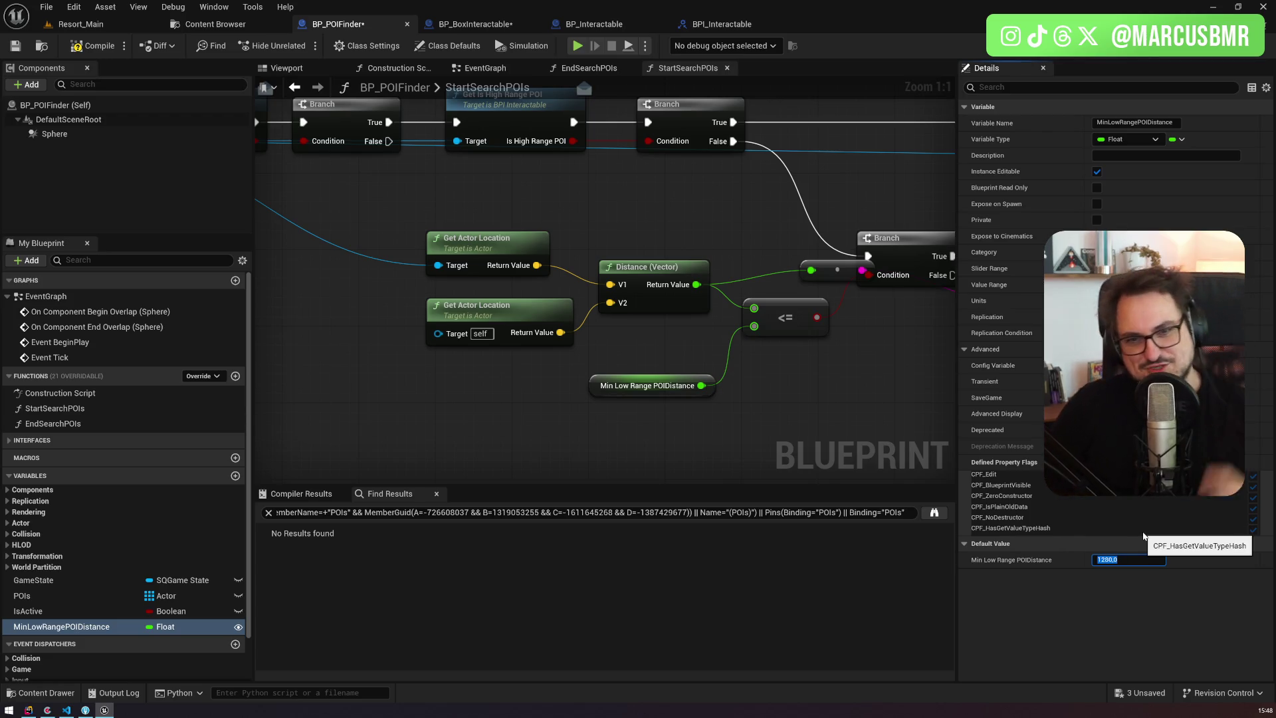
Step: Compile and save BP_POIFinder, then switch to Resort_Main to play it
left_click(93, 45)
left_click_drag(761, 293, 581, 258)
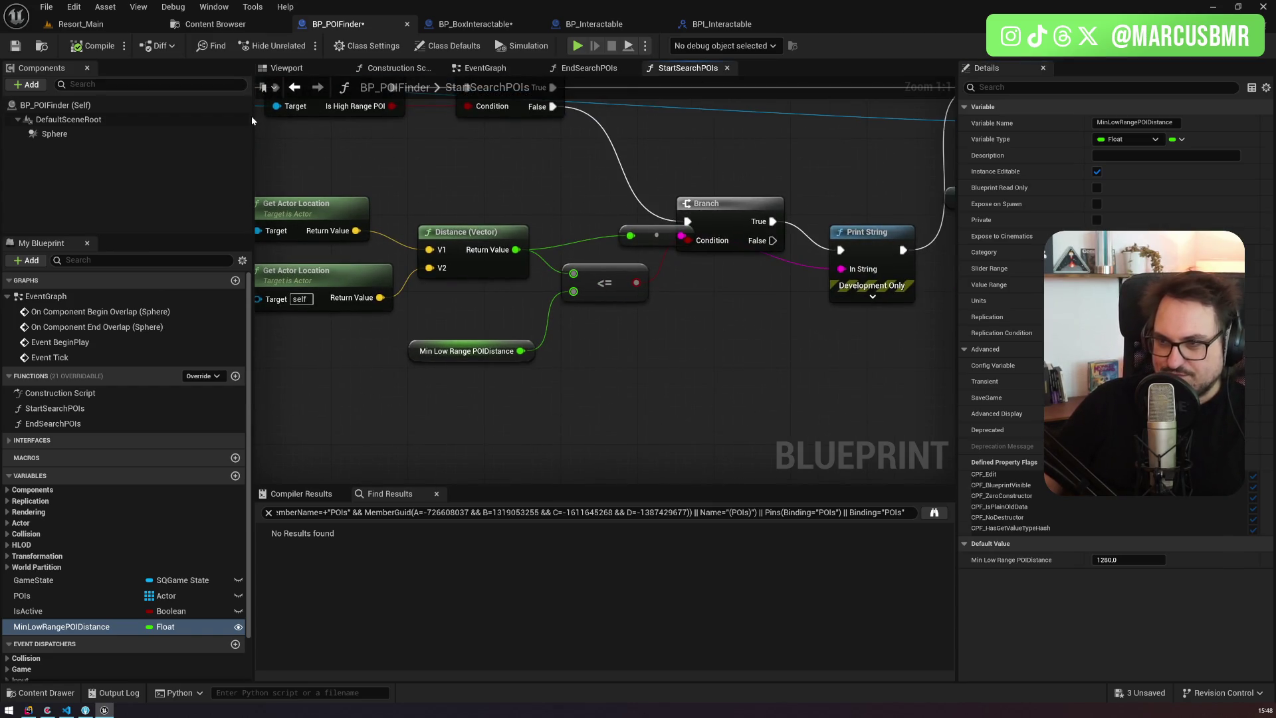
mouse_move(626, 229)
left_mouse_down()
mouse_move(802, 263)
mouse_move(725, 243)
left_mouse_up()
left_click(16, 46)
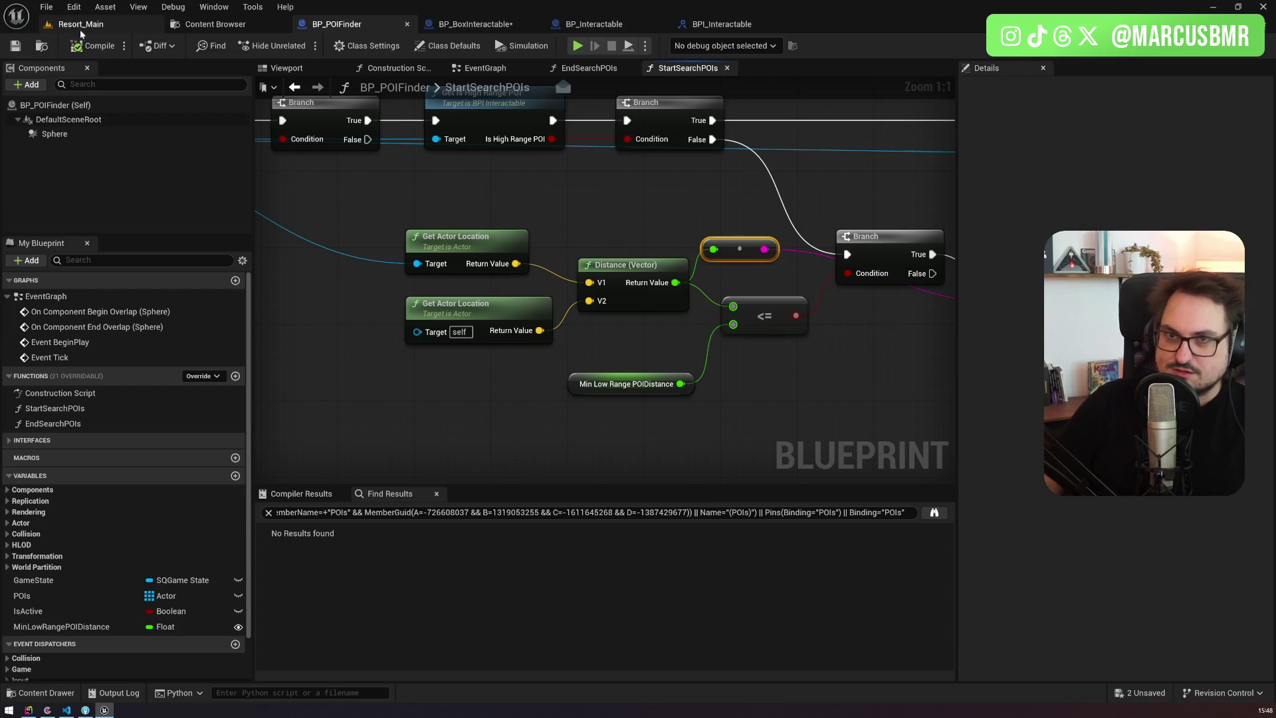
left_click(77, 25)
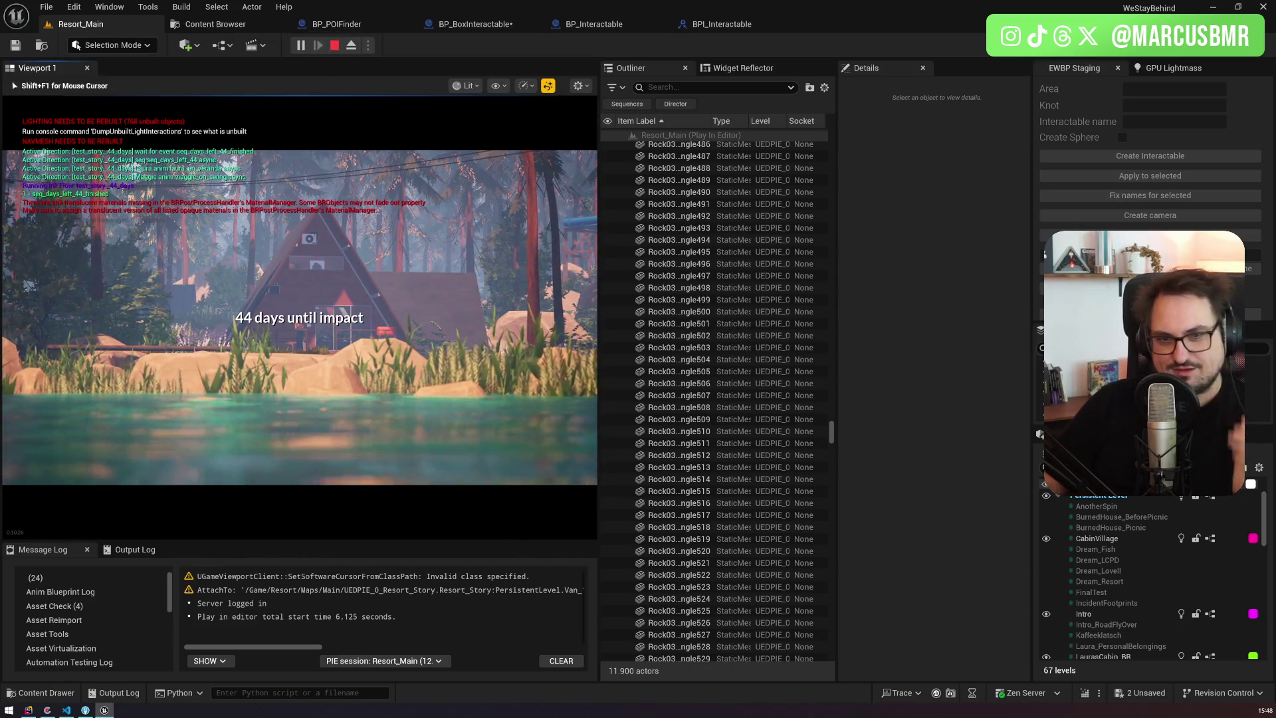
Step: Skip the intro, run the character through the forest with W and A, then stop the session
key("space")
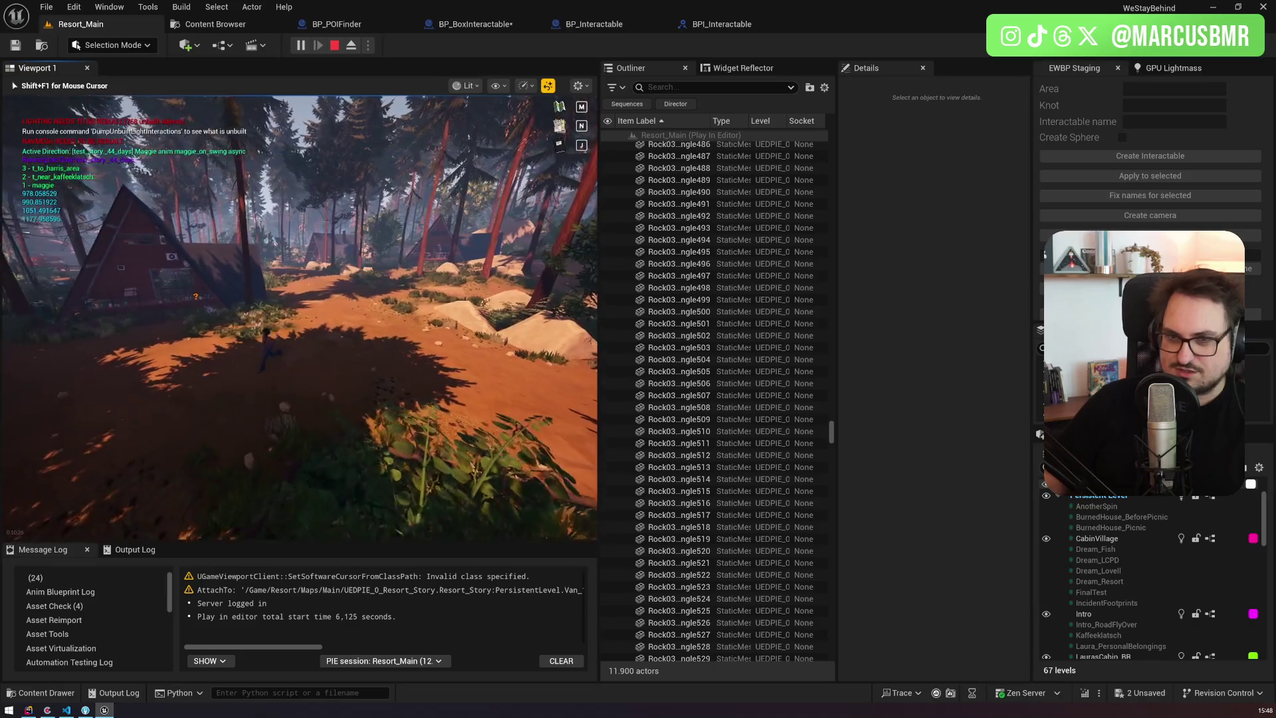
key("w")
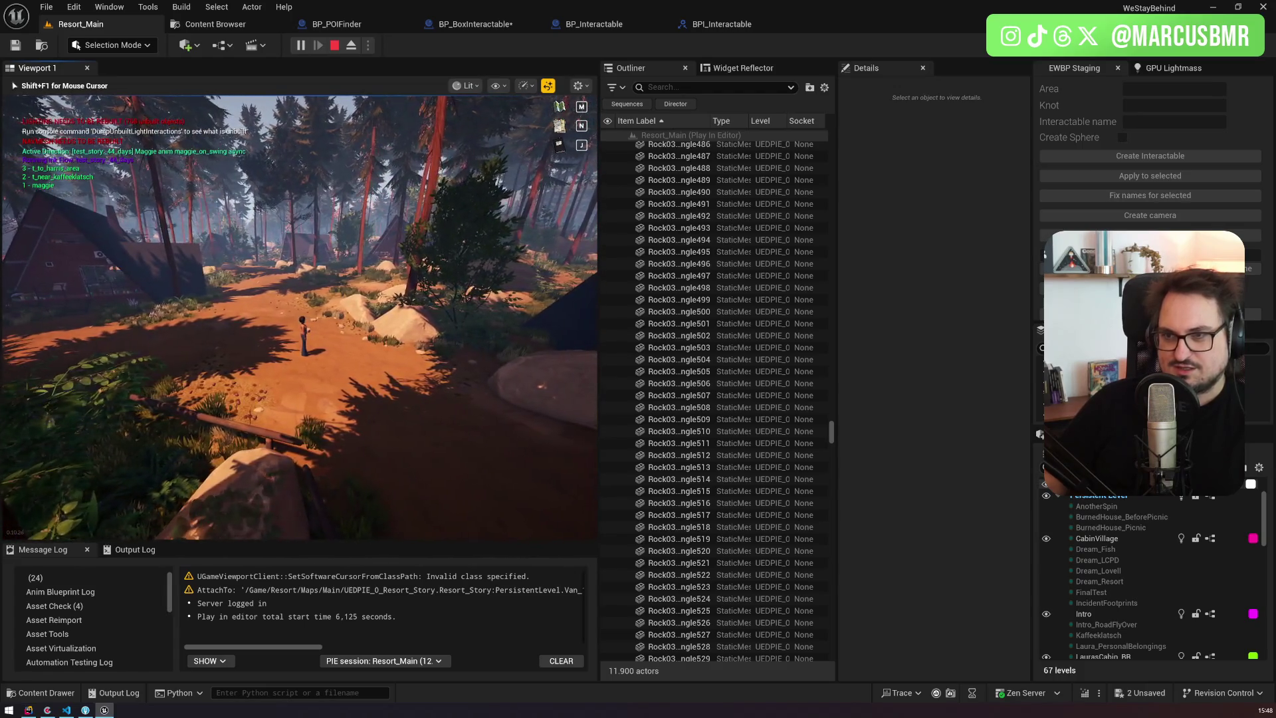
key("a")
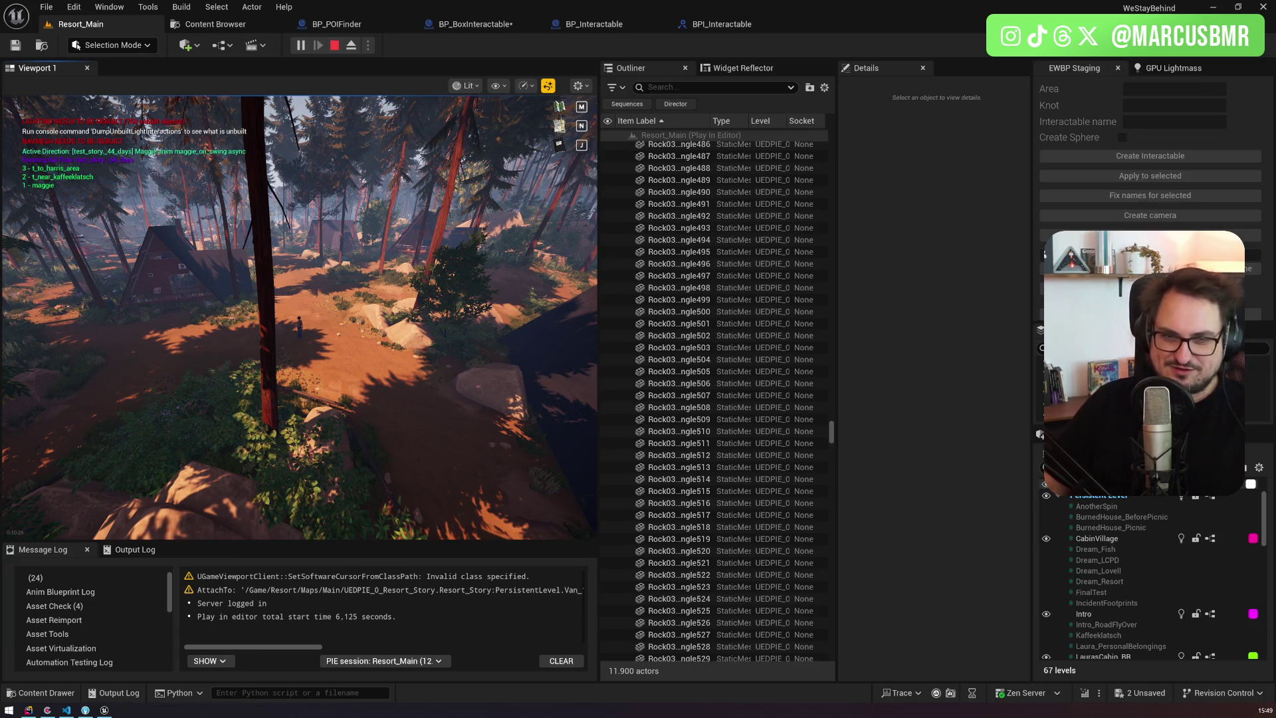
left_click(365, 236)
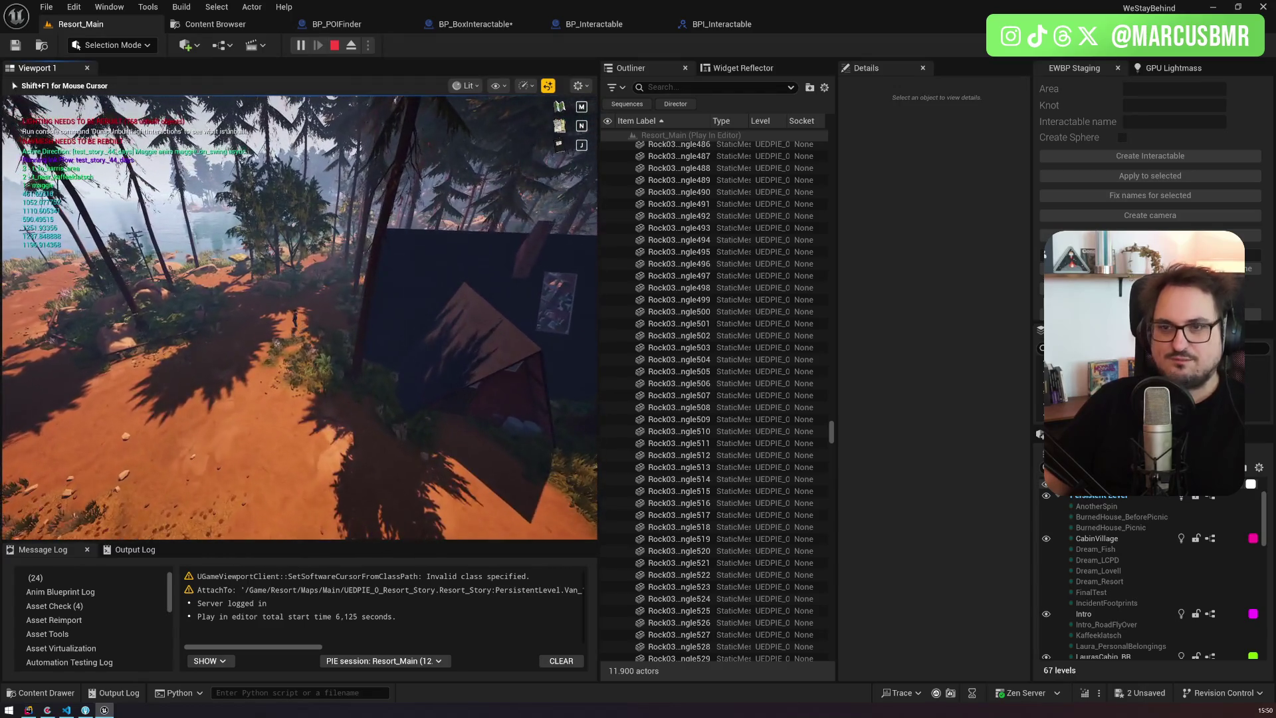
key("Escape")
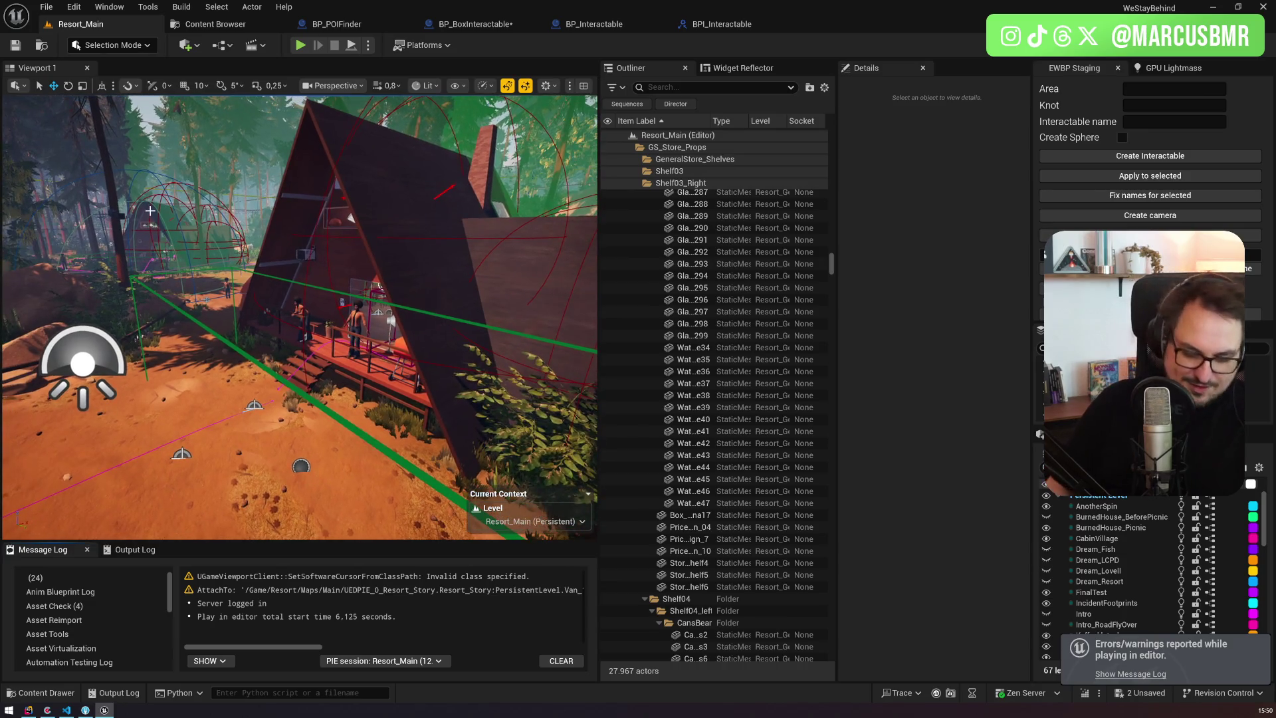
Step: Find and open BP_SQCharacter through the Ctrl+P asset search
key("ctrl+p")
type("ssq")
key("BackSpace")
key("BackSpace")
type("qca")
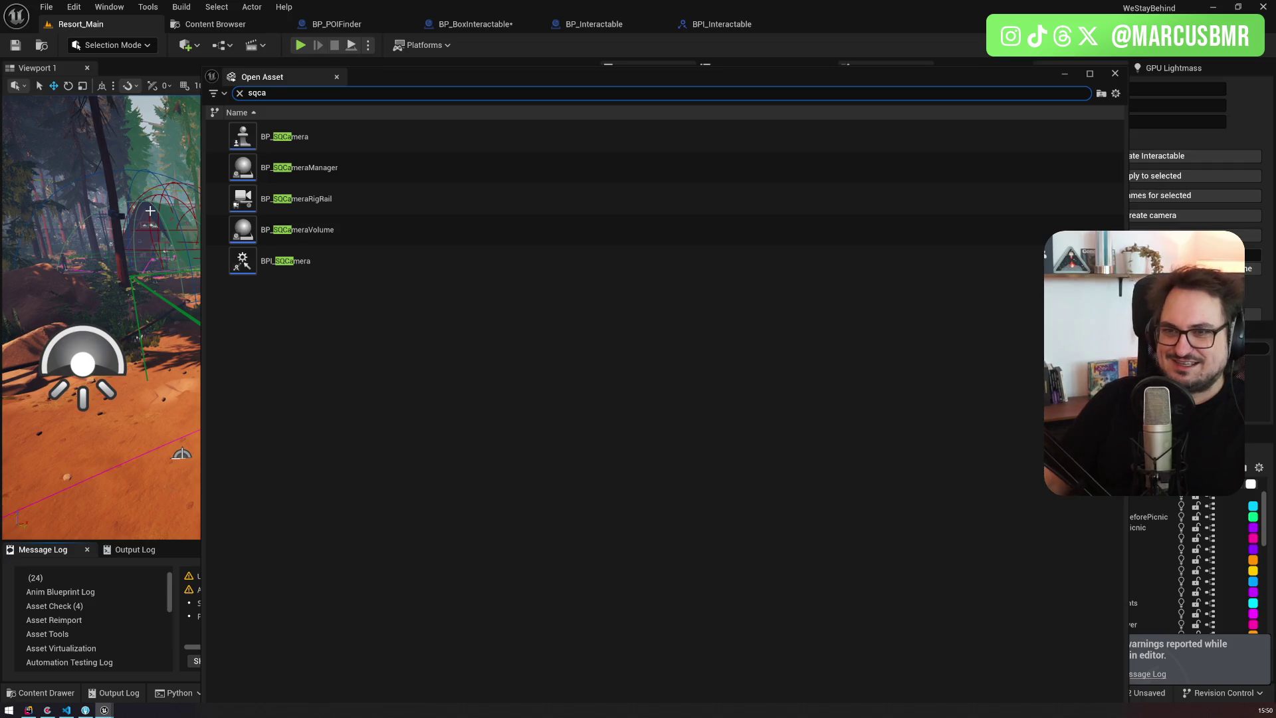
key("BackSpace")
type("hara")
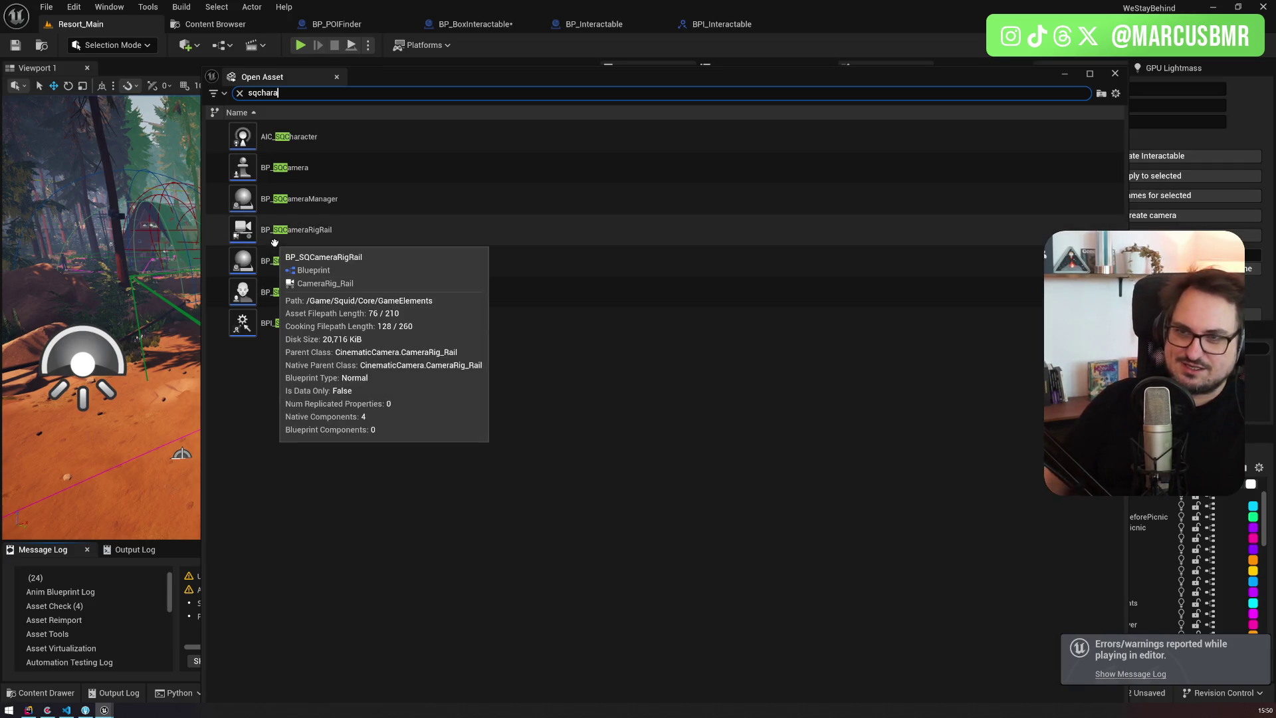
left_click(274, 168)
key("Return")
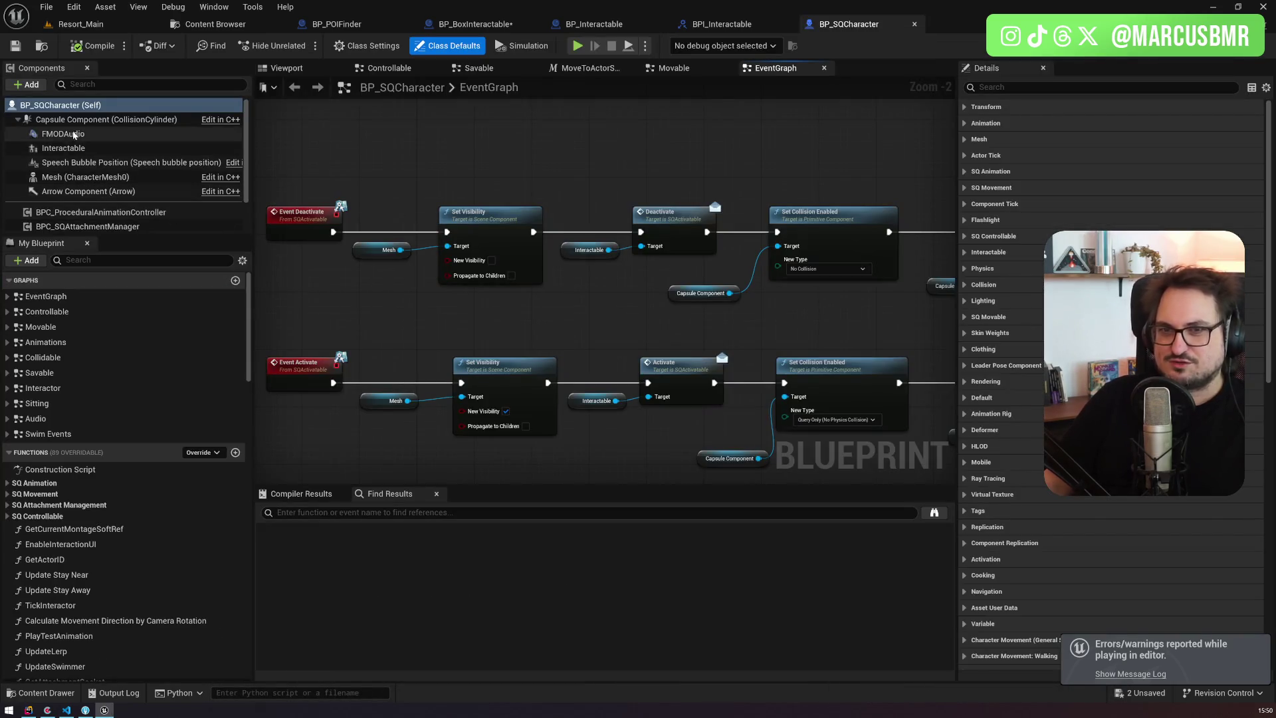
Step: Tick Is High Range POI on the Interactable, save, and start a new Resort_Main play session
left_click(63, 148)
left_click(997, 87)
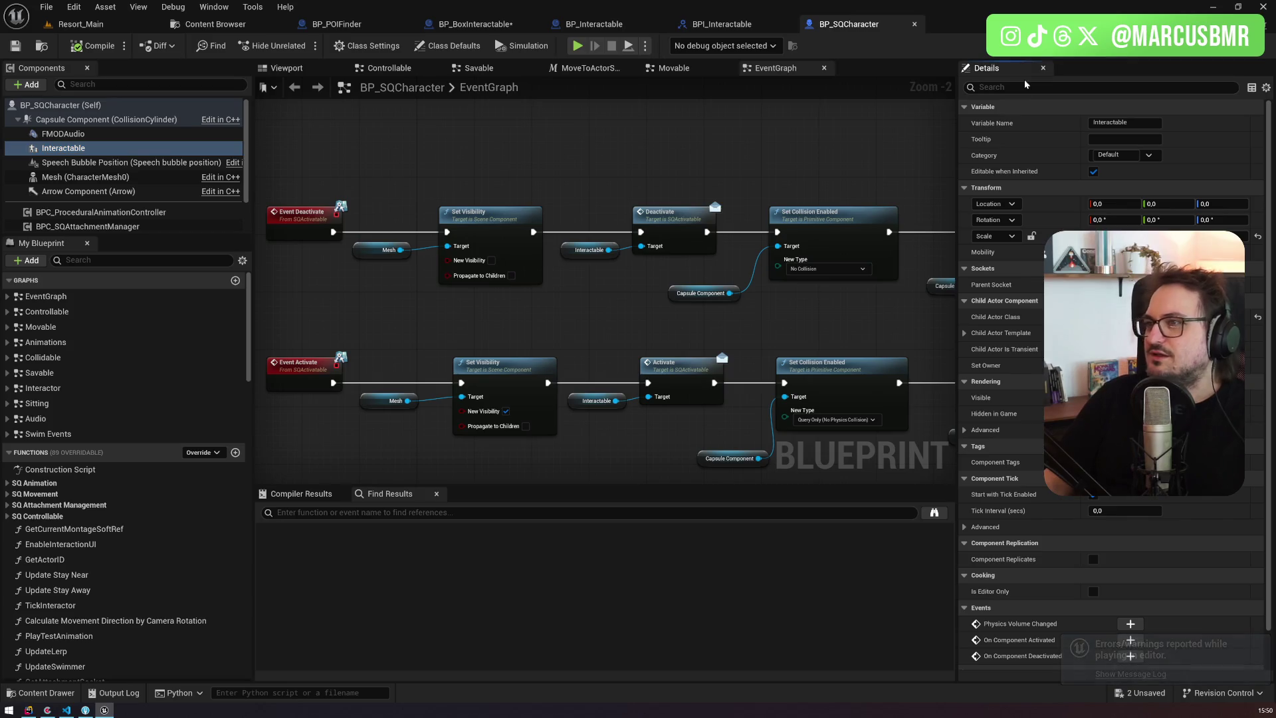
type("high")
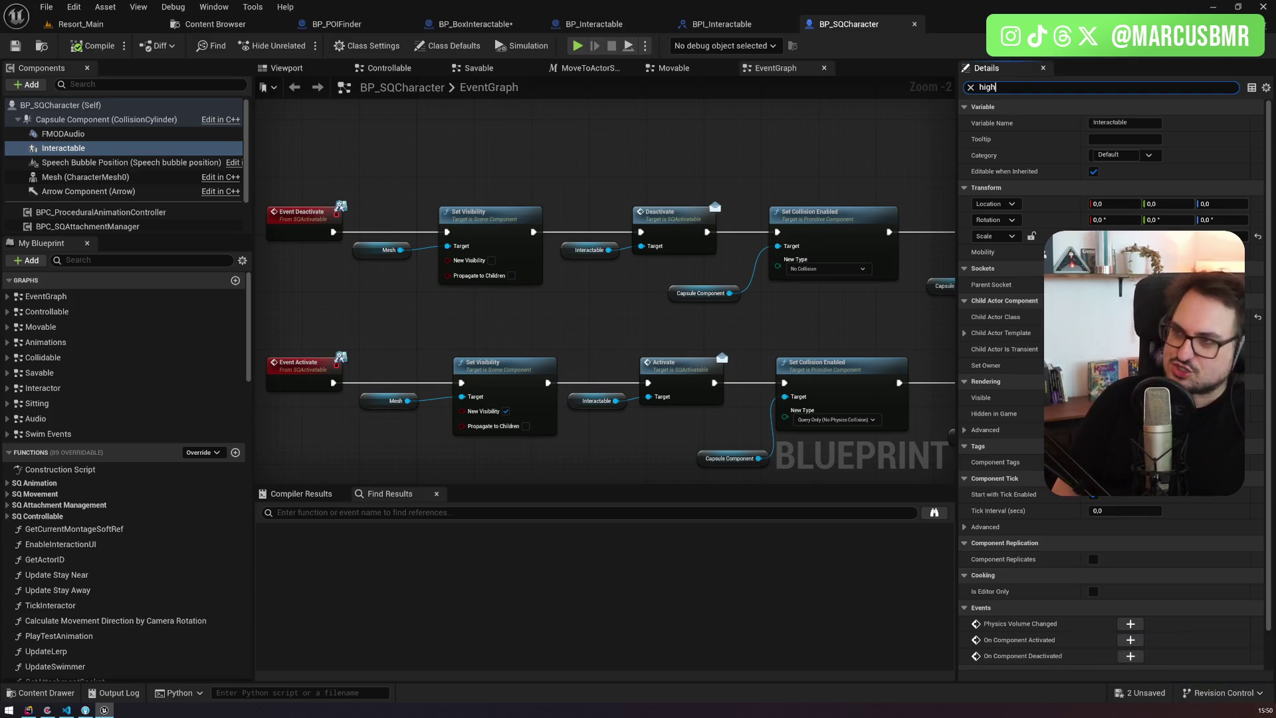
left_click(1097, 156)
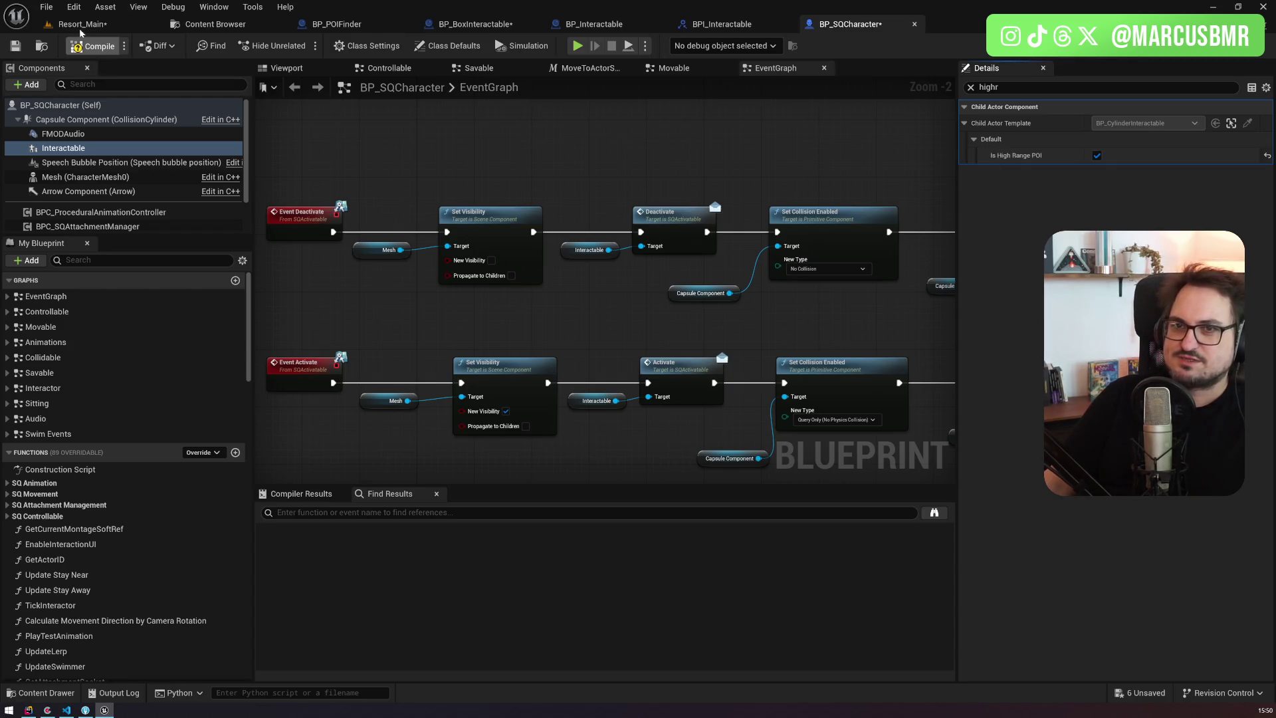
key("ctrl+s")
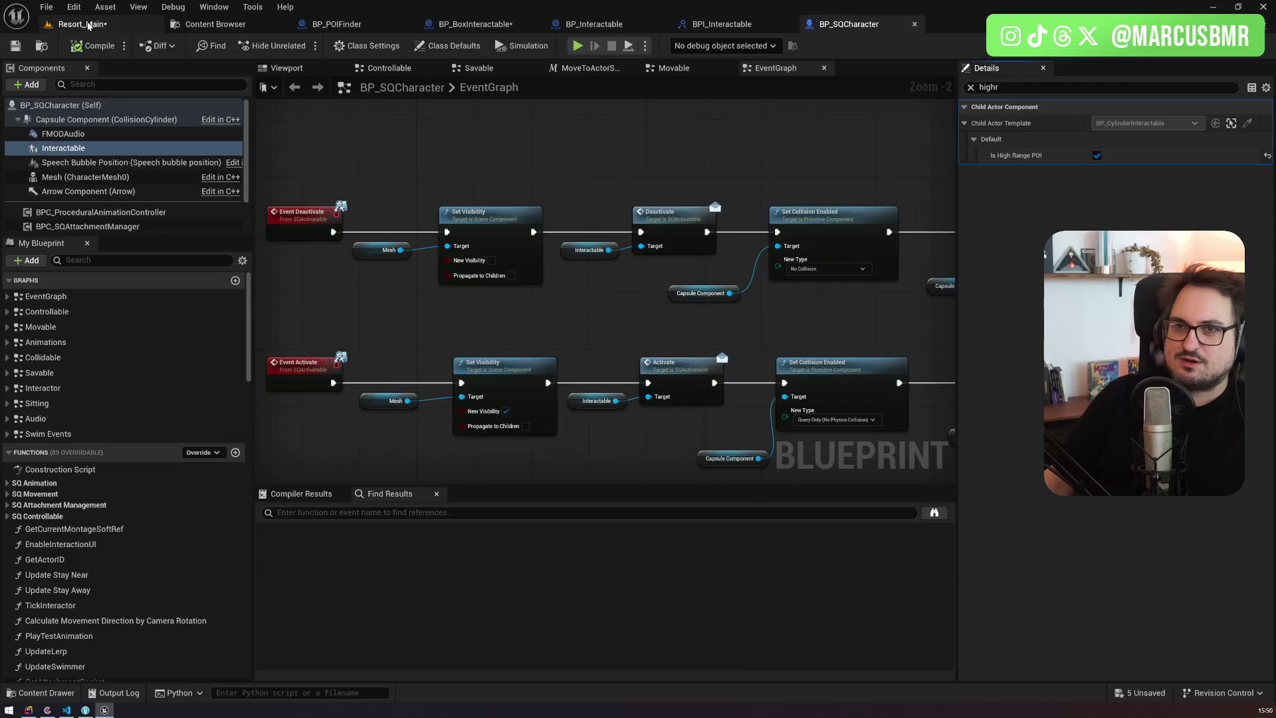
left_click(87, 26)
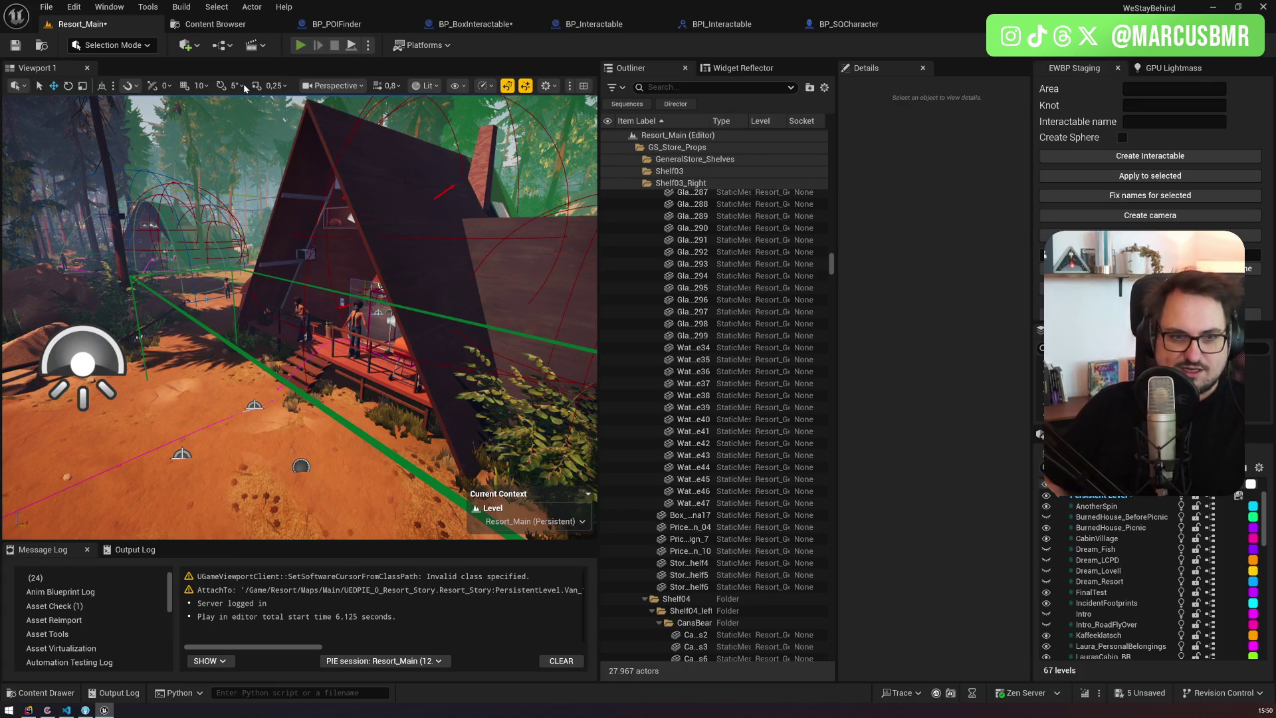
key("alt+p")
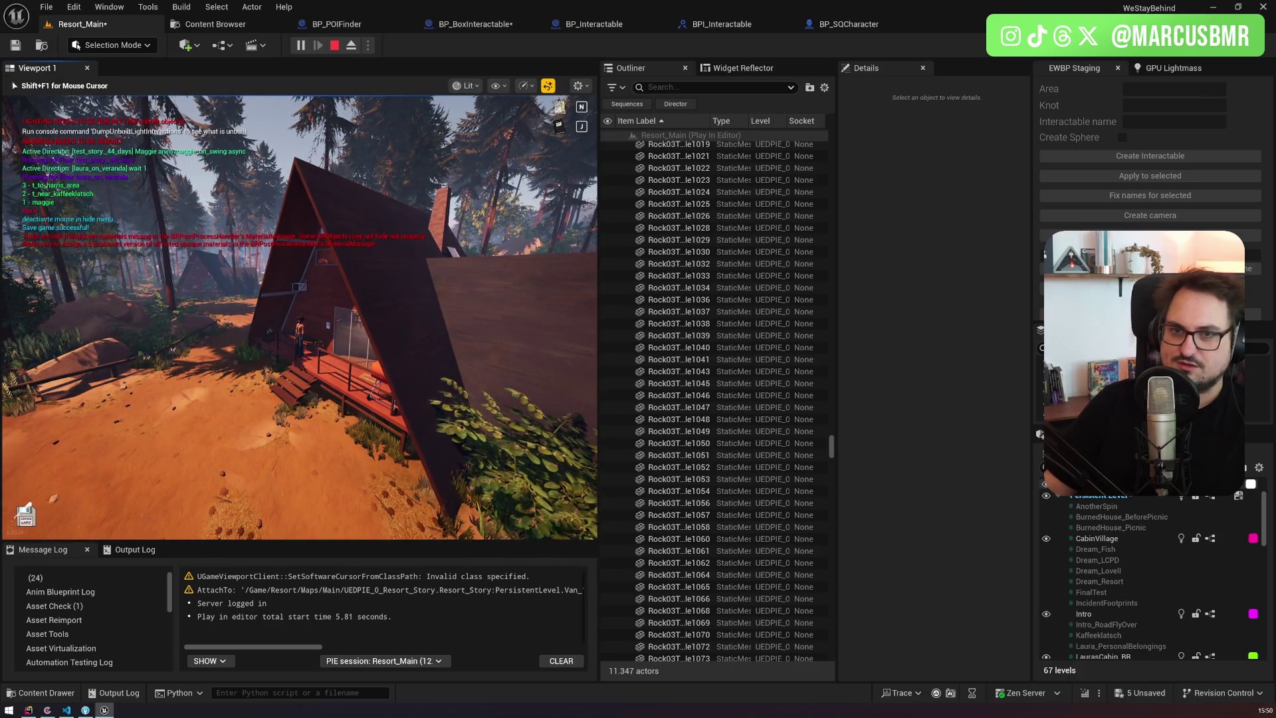
Step: Walk the character past the A-frame cabin with W and A, watching the POI markers
key("w")
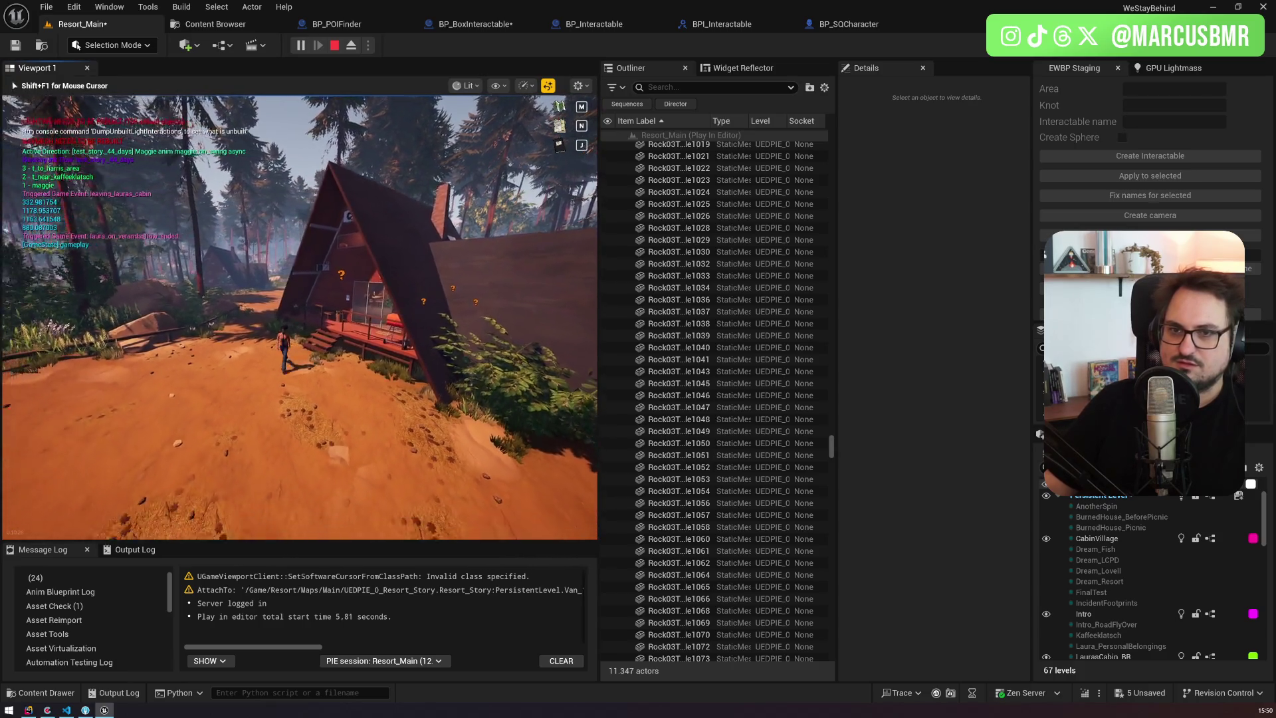
key("a")
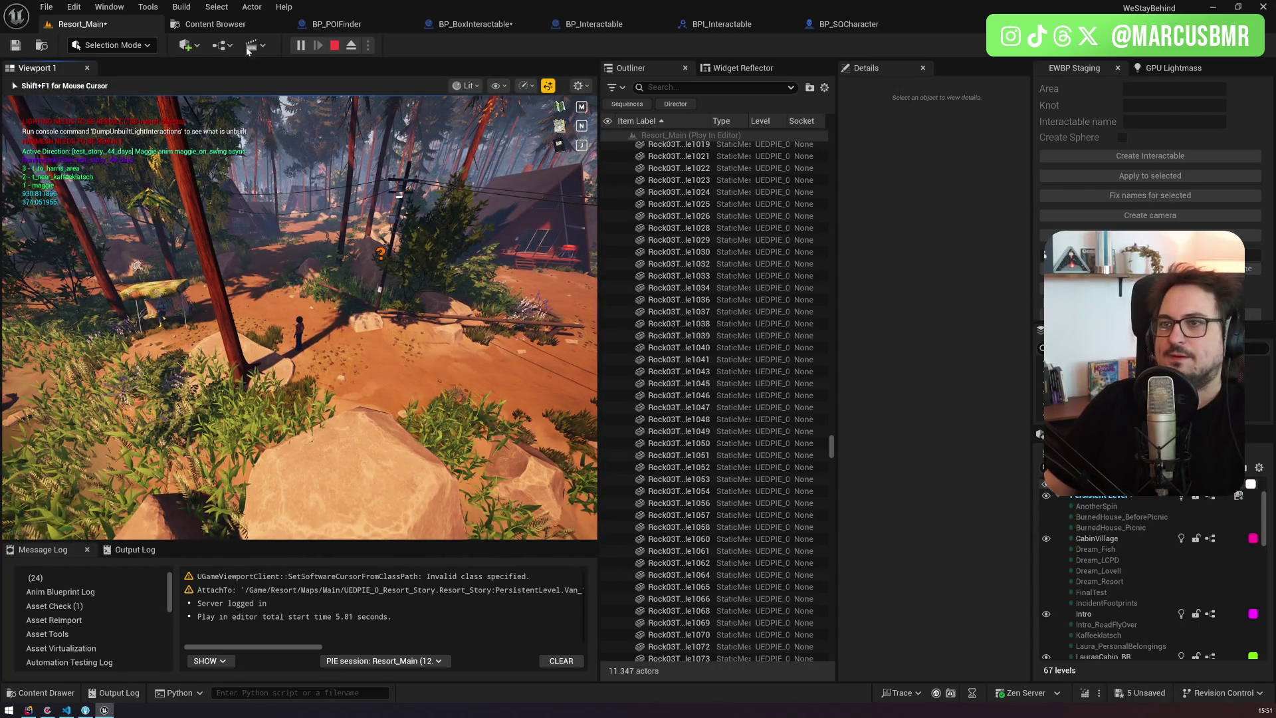
Step: Delete the debug Print String and wire the distance Branch's True pin into ADDUNIQUE
left_click(366, 27)
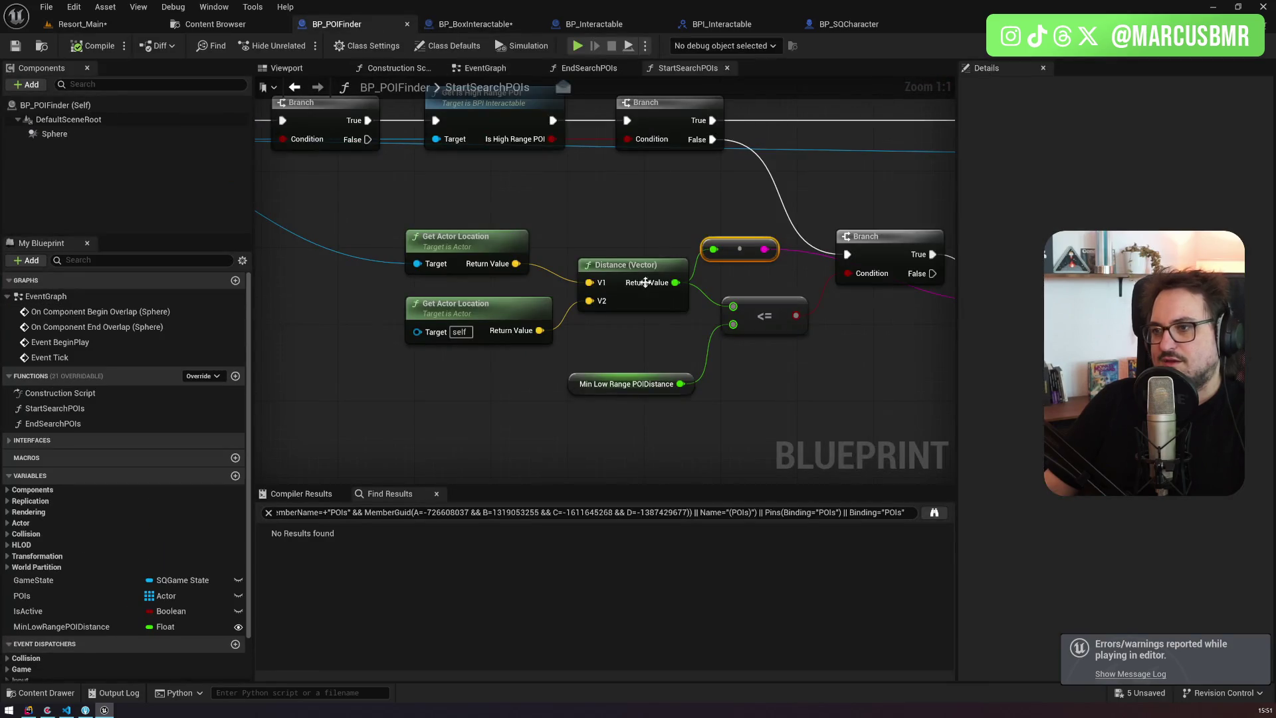
left_click(740, 273)
key("Delete")
mouse_move(606, 296)
left_mouse_down()
mouse_move(808, 204)
mouse_move(817, 163)
left_mouse_up()
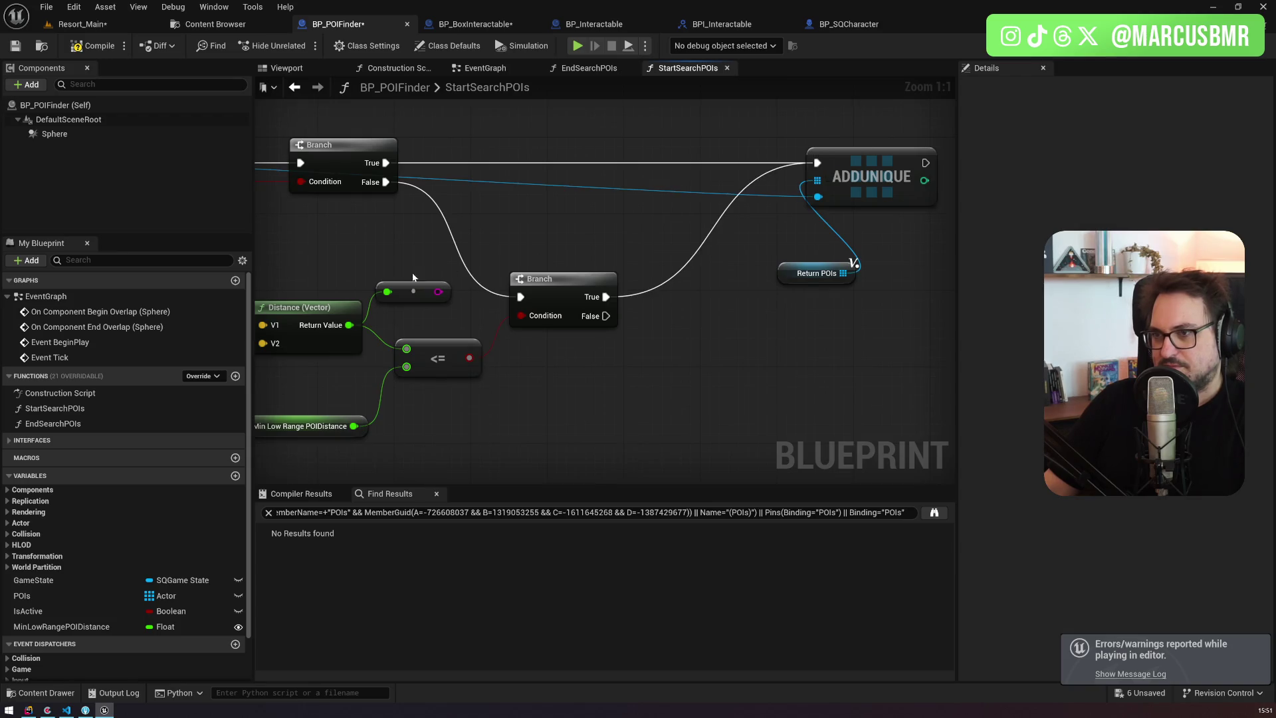
mouse_move(415, 276)
left_mouse_down()
mouse_move(426, 312)
mouse_move(731, 333)
mouse_move(706, 326)
left_mouse_up()
left_click(576, 165)
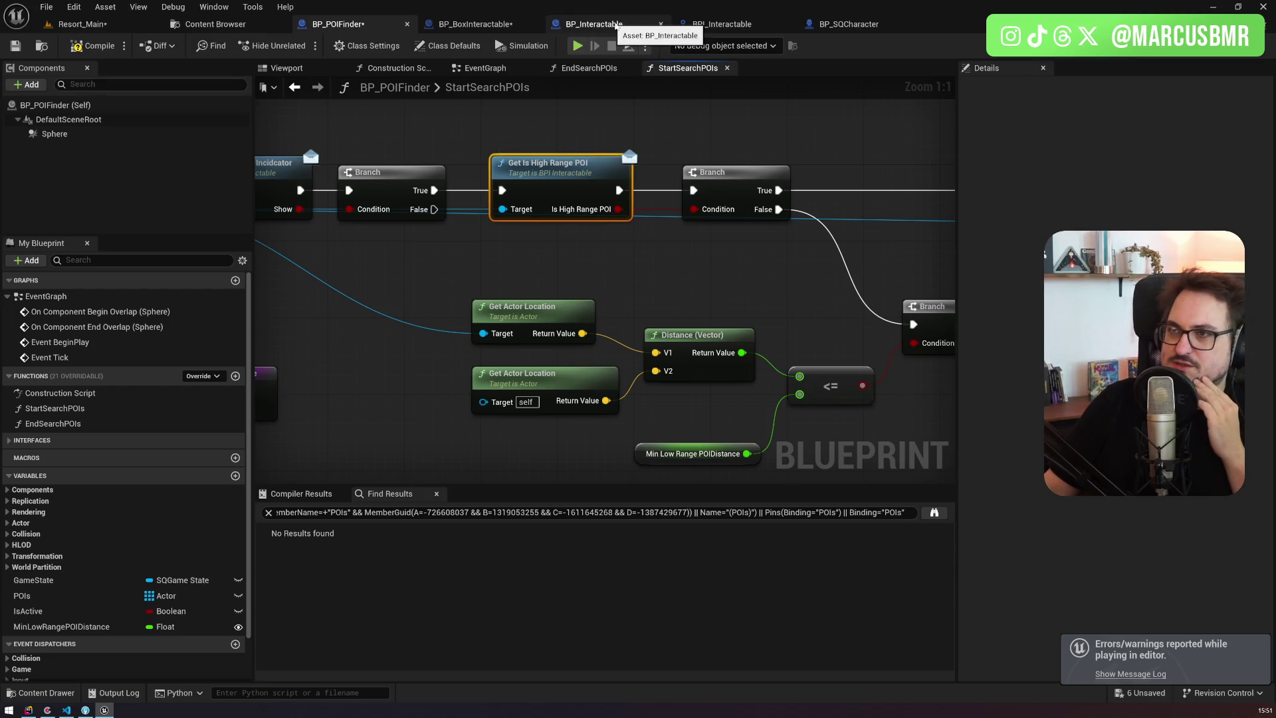
left_click(83, 24)
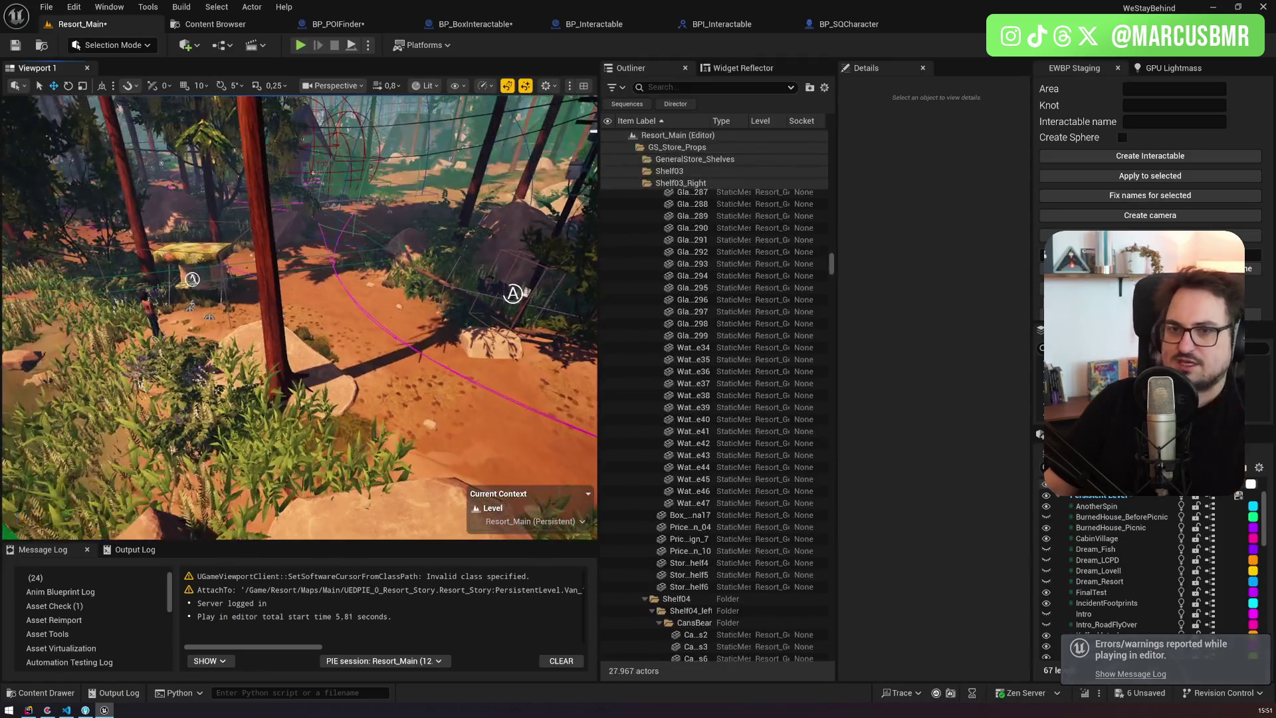
Step: Filter Maggie's Interactable details for 'high', then open BPI_Interactable's GetIsHighRangePOI function
type("bp_maggie")
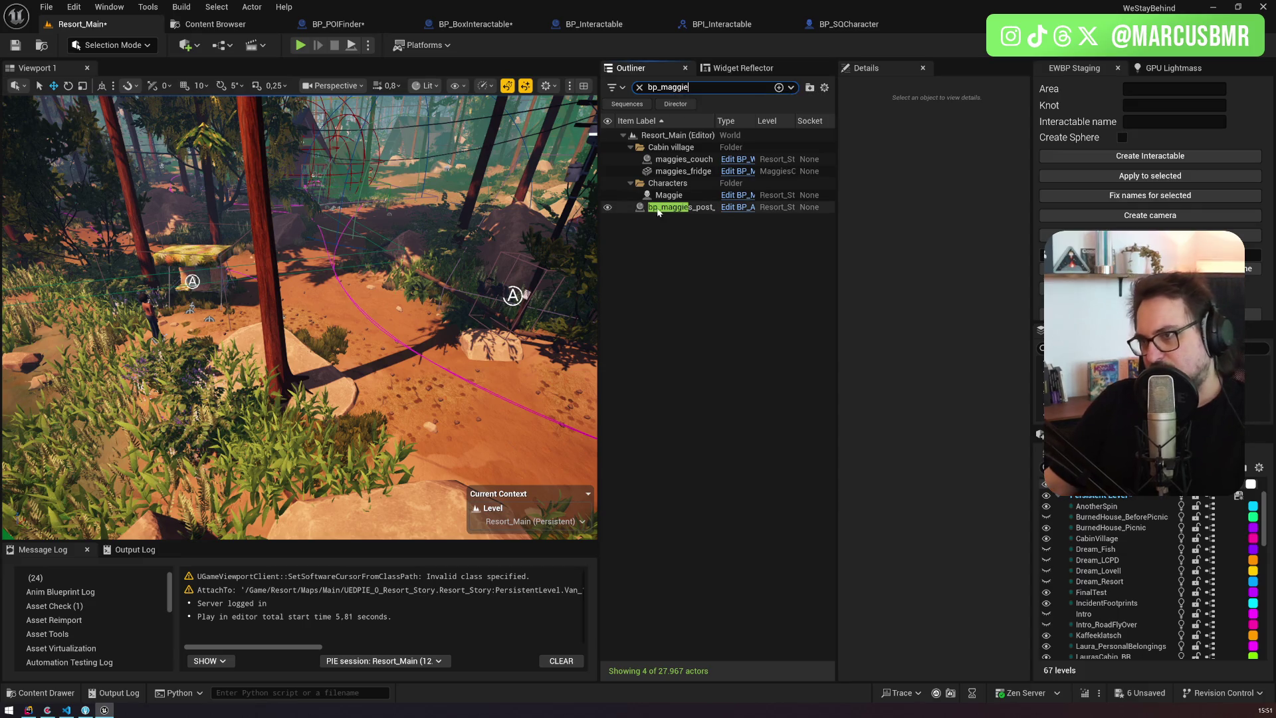
left_click(672, 195)
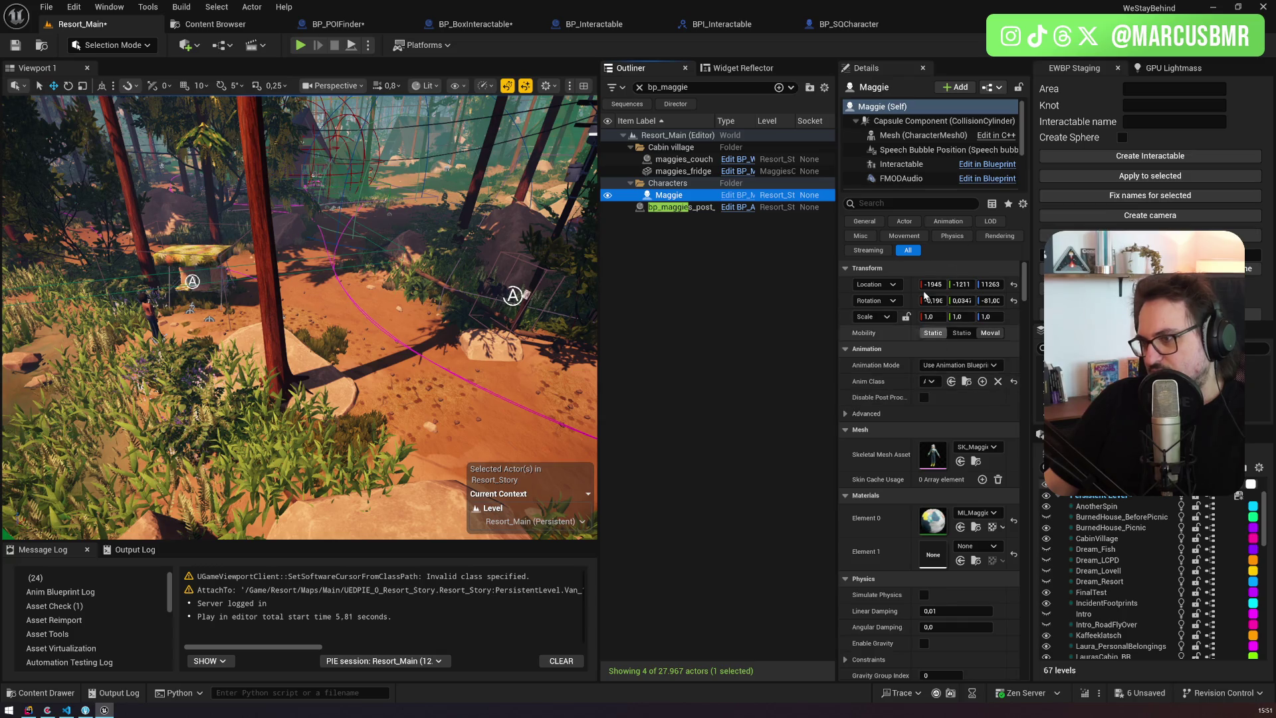
left_click(911, 166)
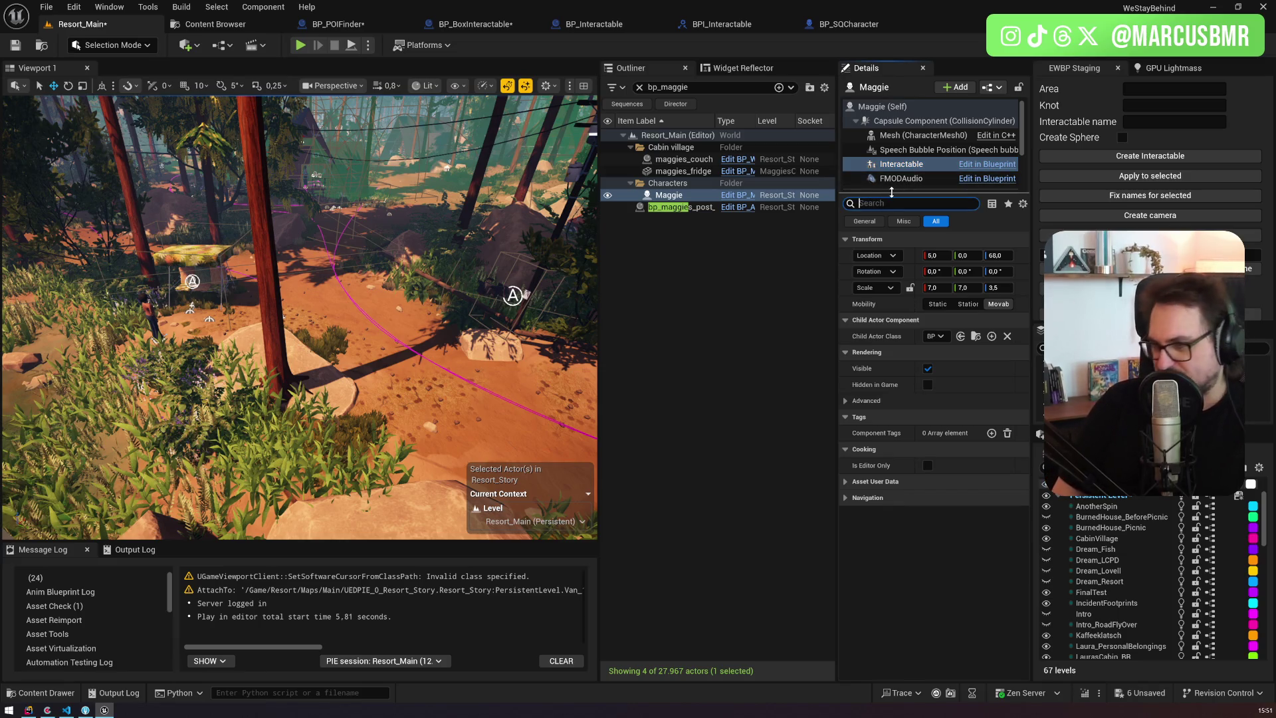
type("high")
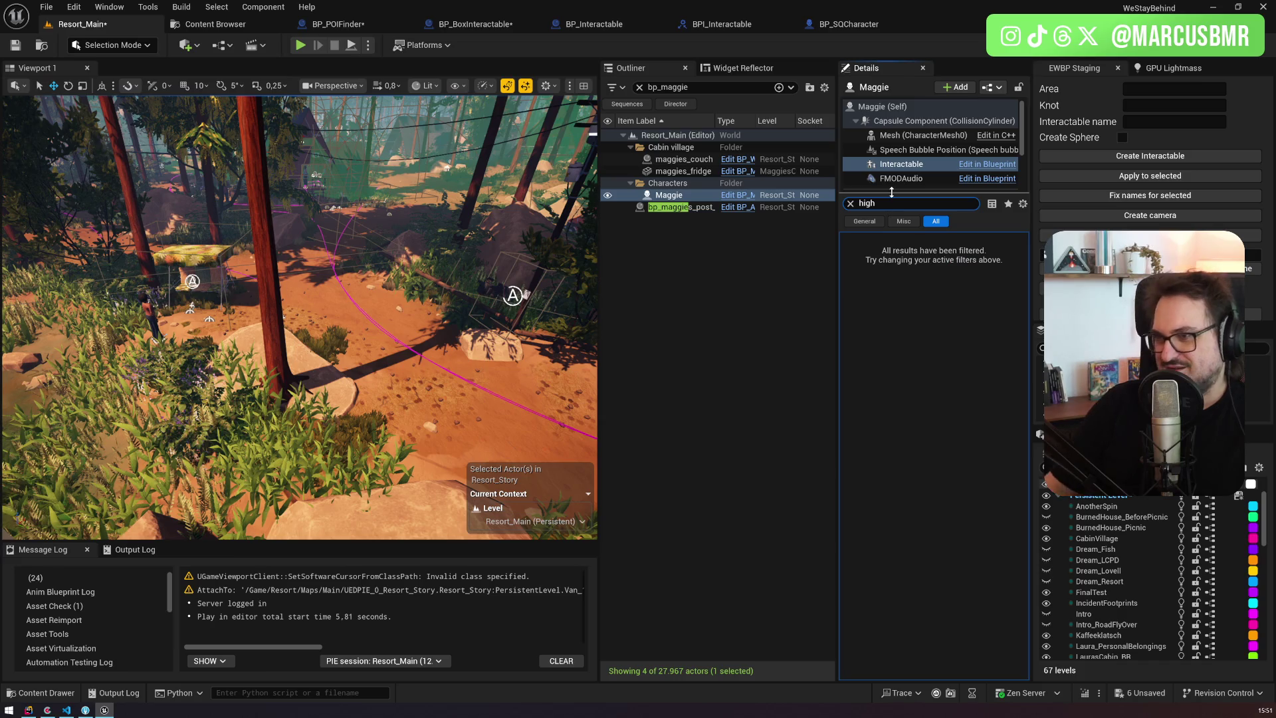
left_click(607, 26)
left_click(720, 26)
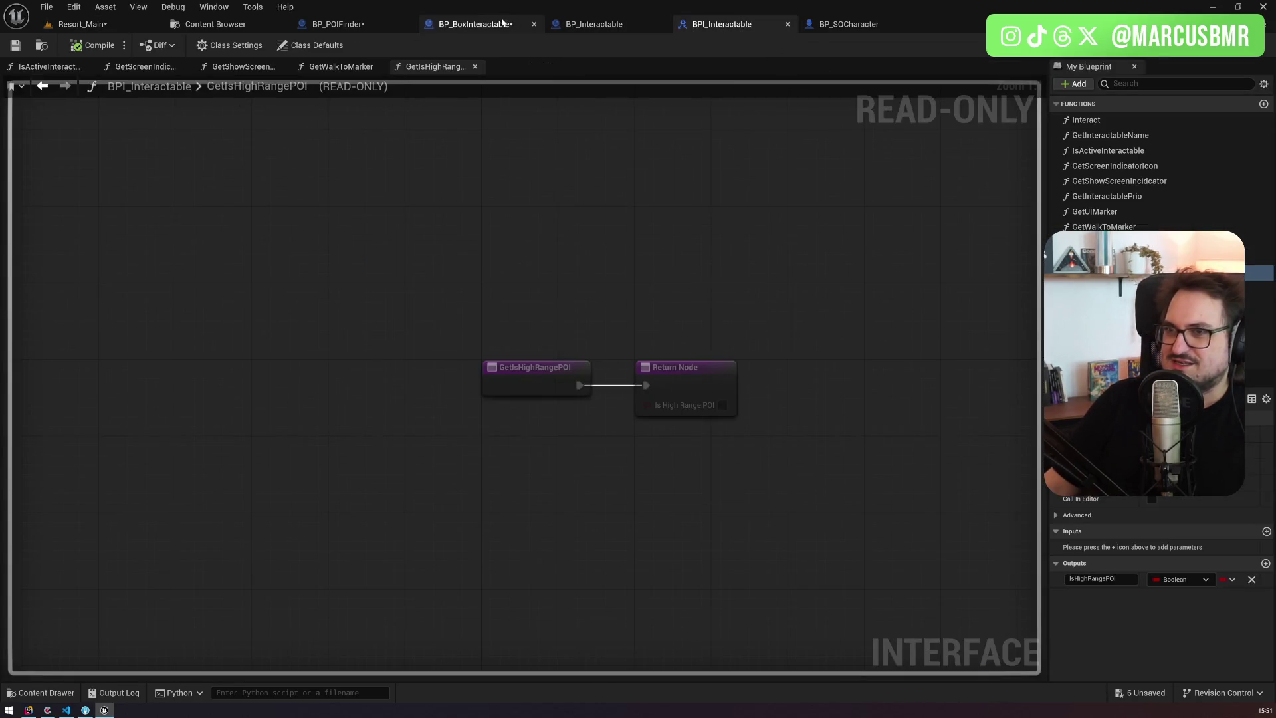
Step: Open BP_CylinderInteractable via the 'cylin' asset search, compile it, and return to Resort_Main
key("ctrl+p")
type("cy")
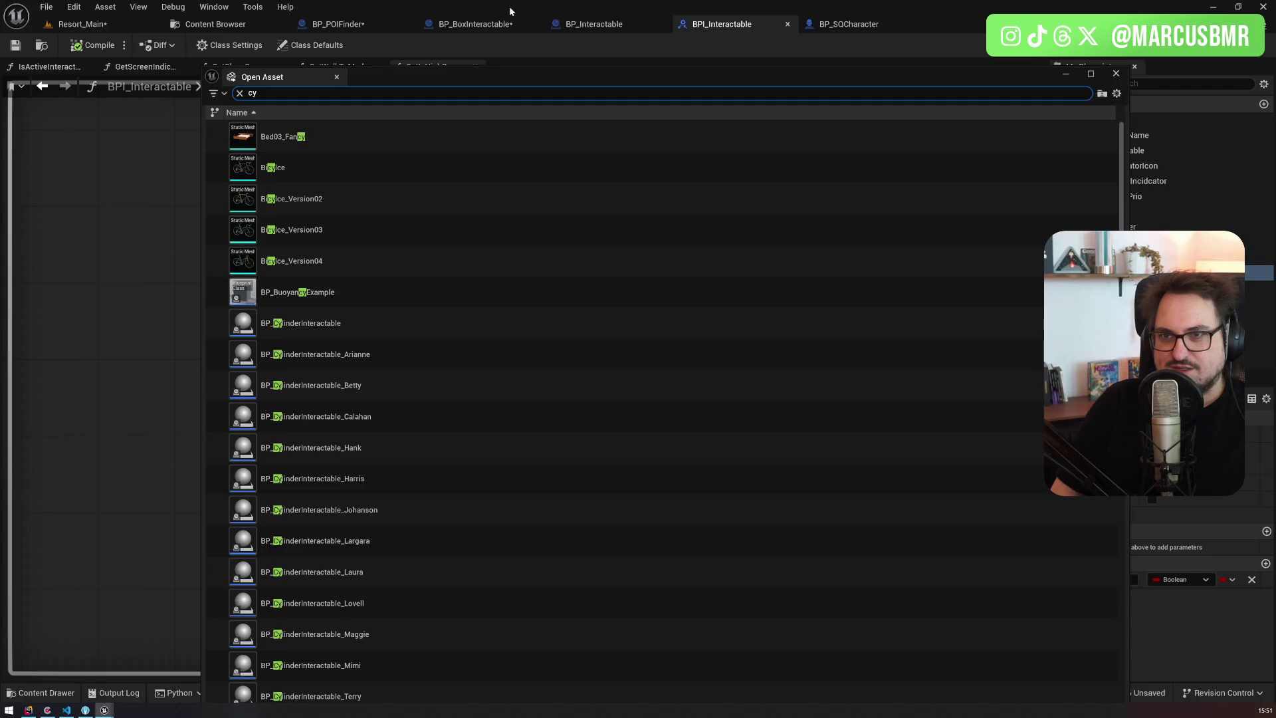
type("linderin")
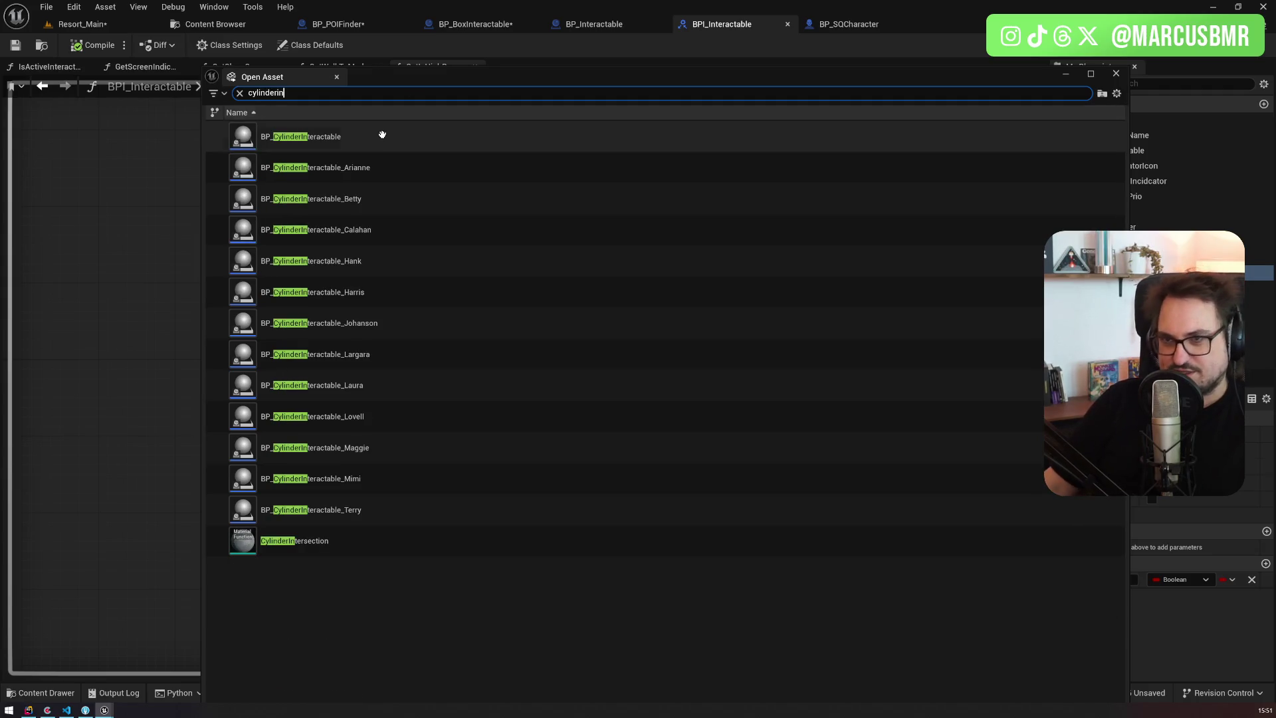
left_click(377, 144)
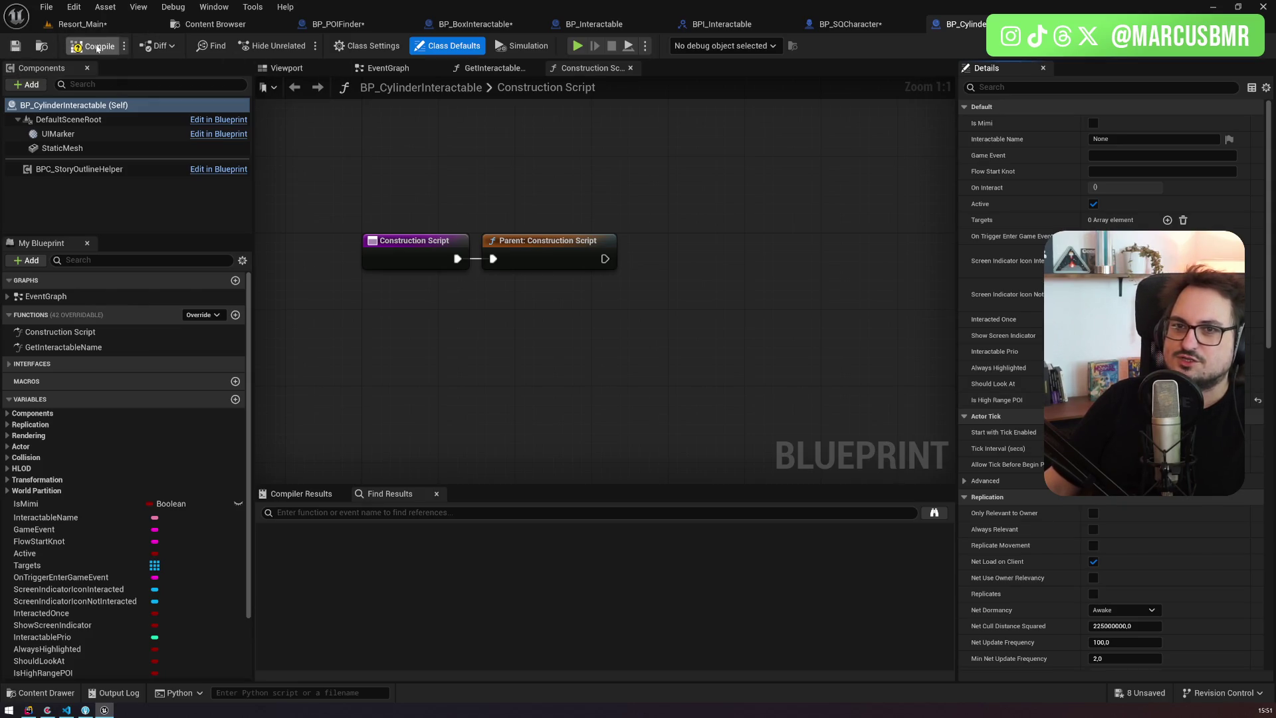
left_click(15, 48)
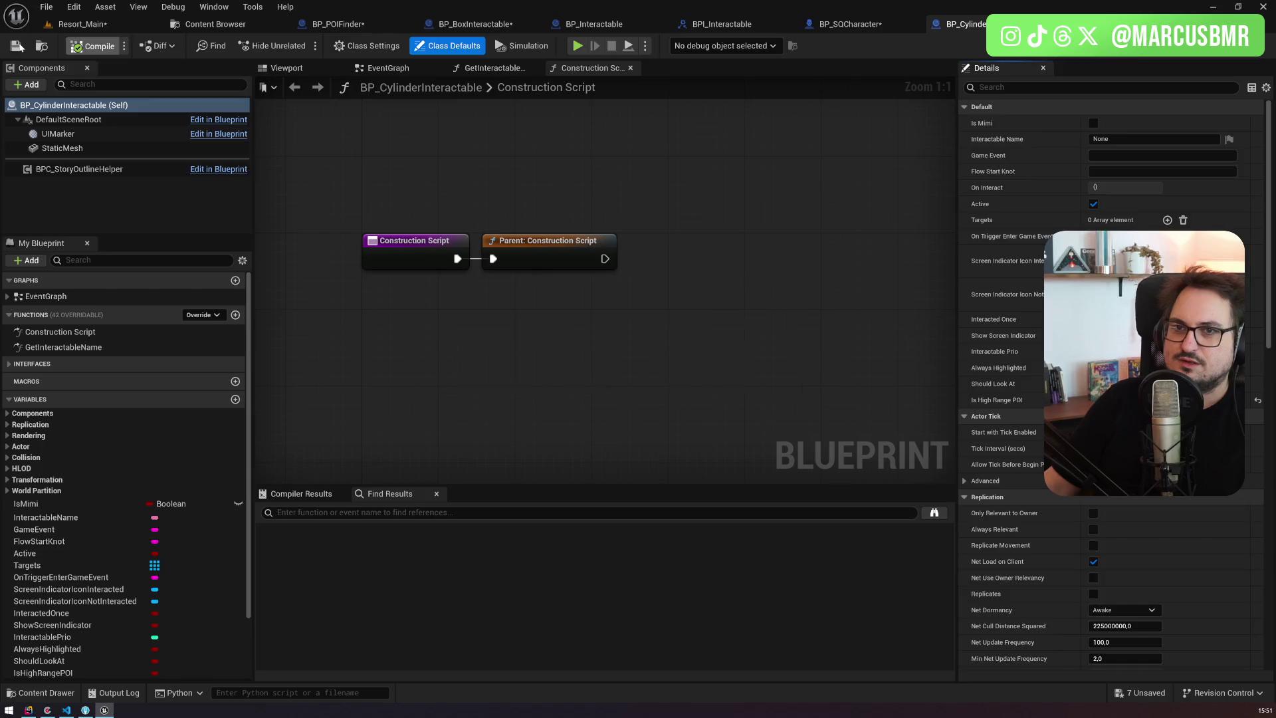
left_click(81, 26)
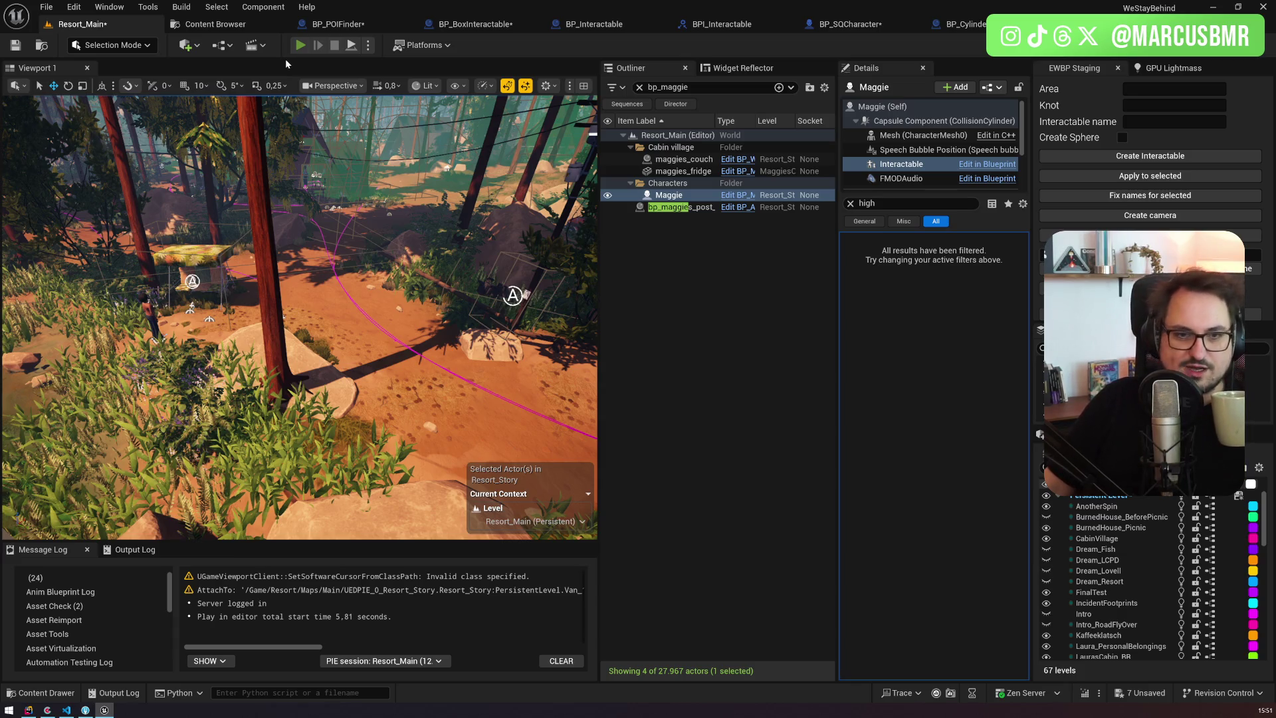
Step: Play-test fullscreen, running the character past the lake to Maggie's swing to check the POI marker, then stop
key("alt+p")
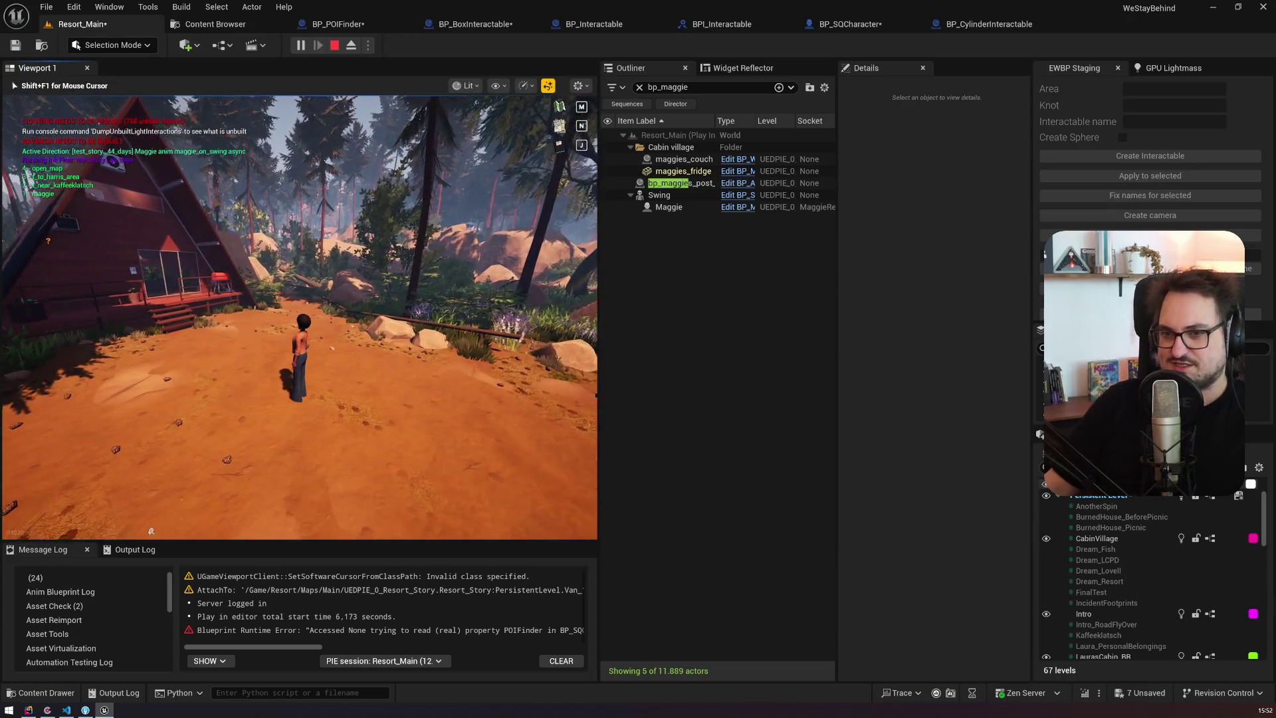
key("F11")
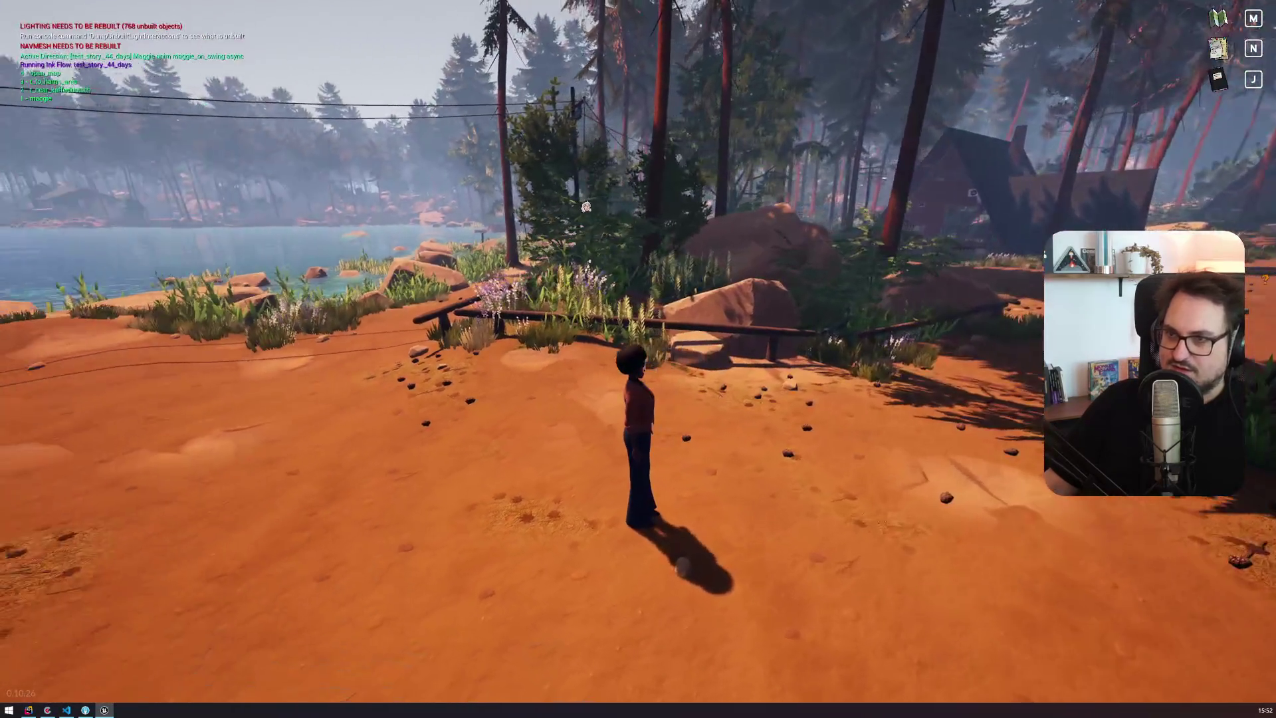
key("a")
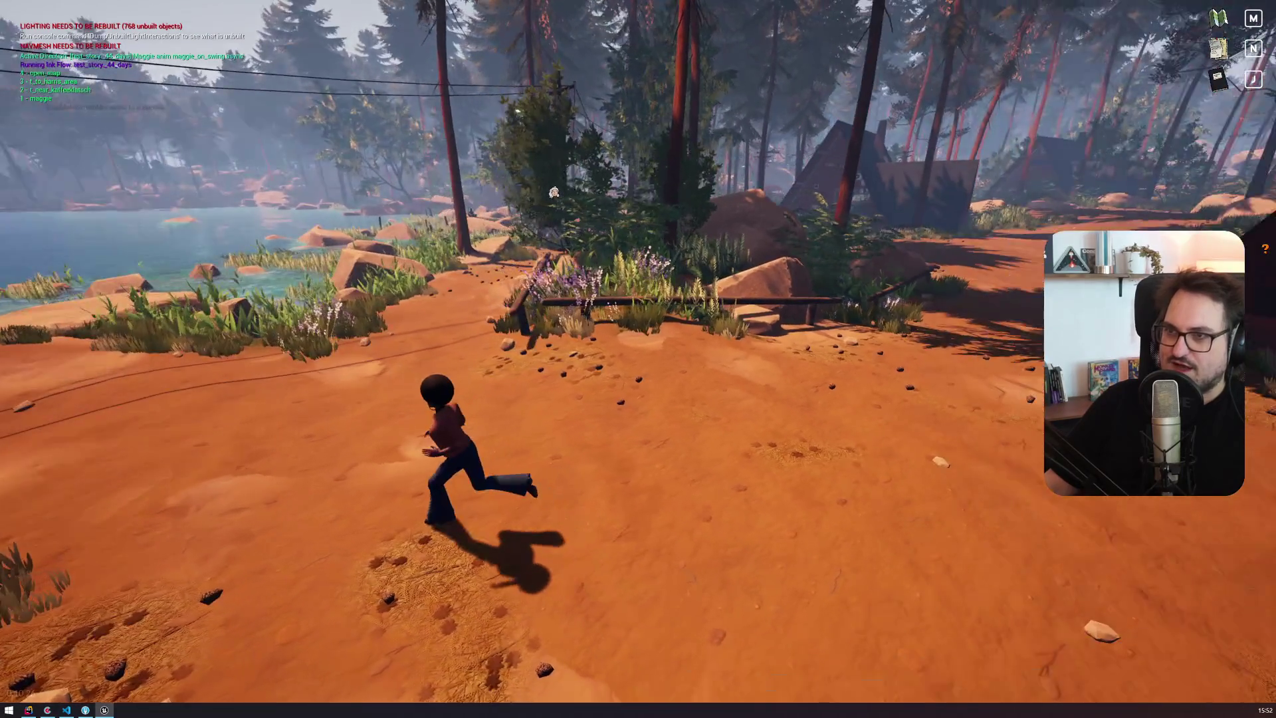
key("a")
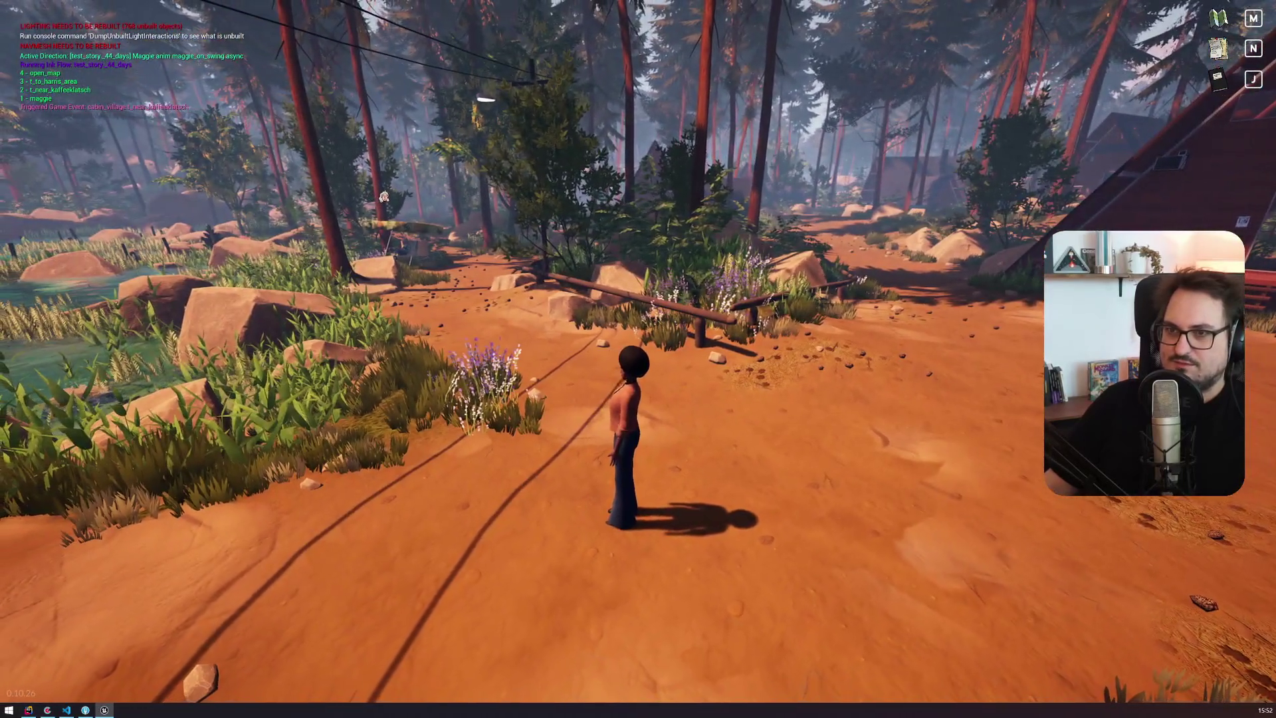
key("w")
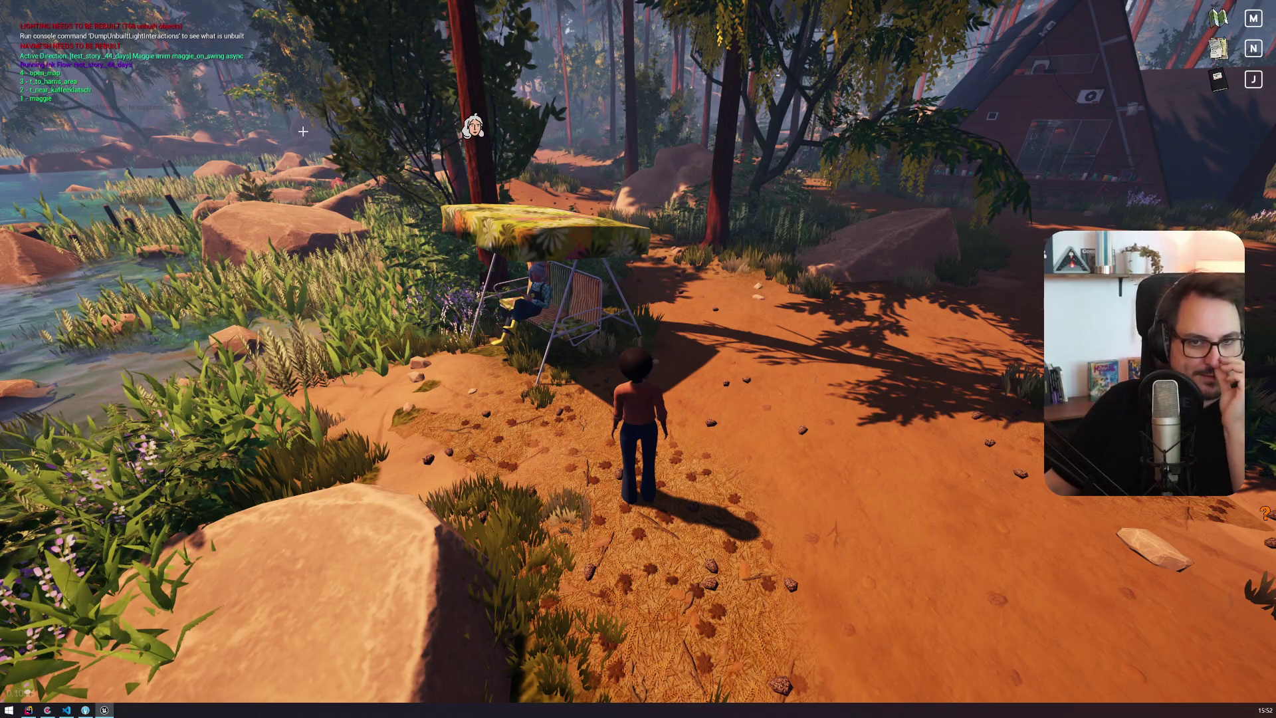
key("Escape")
scroll(326, 158, "up", 3)
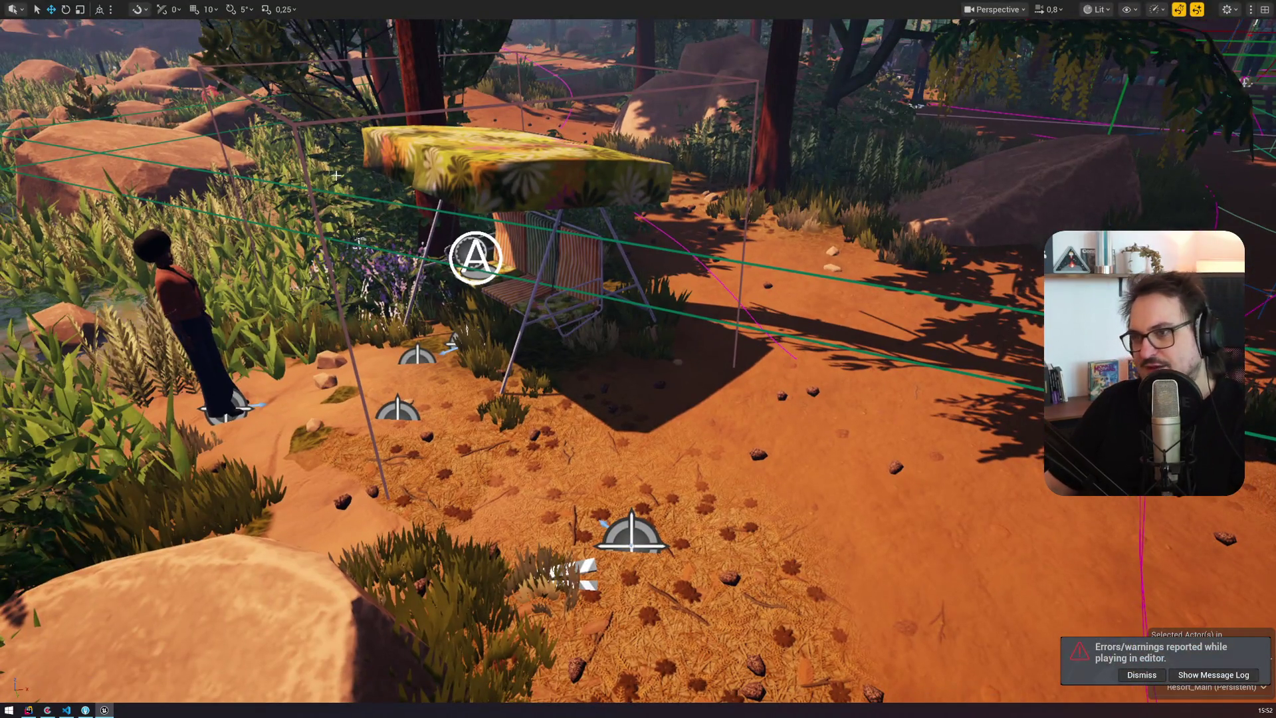
Step: Leave fullscreen, save Resort_Main and Resort_Story, and bring up the BP_SQCharacter blueprint
key("F11")
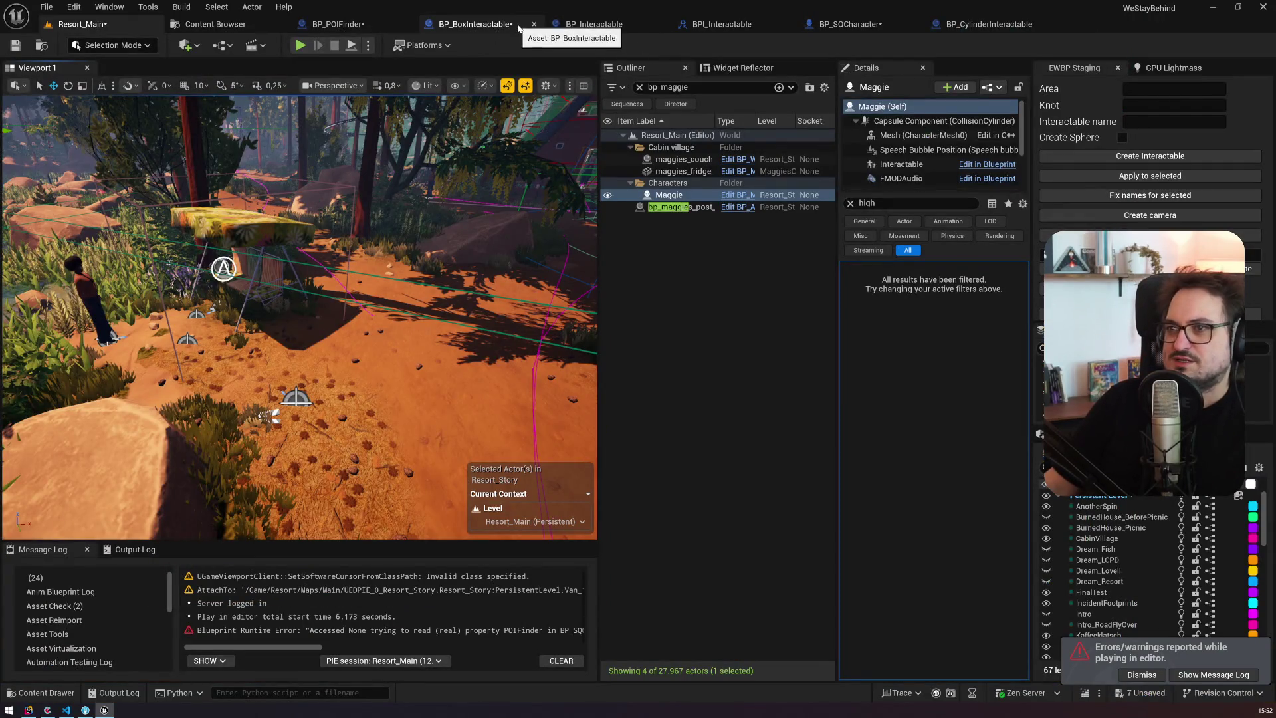
key("ctrl+s")
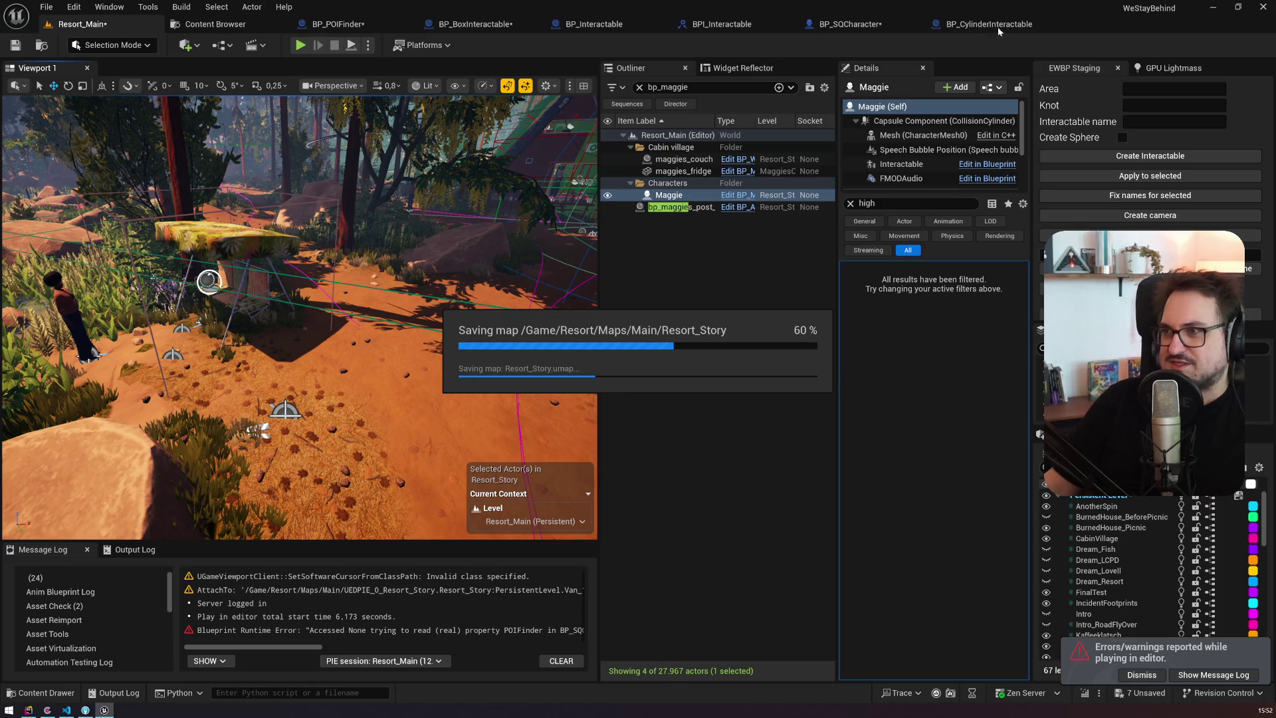
left_click(849, 24)
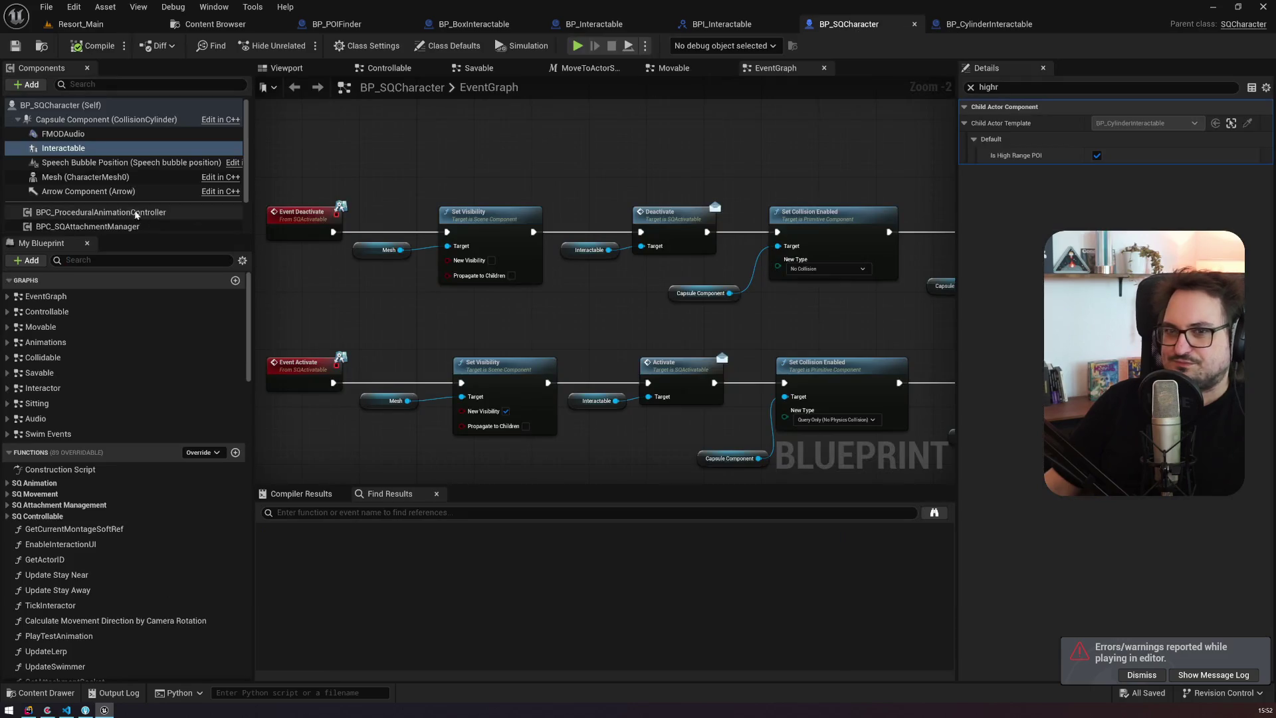
Step: Clear the Details filter on Interactable and expand its Child Actor Template settings
left_click(971, 88)
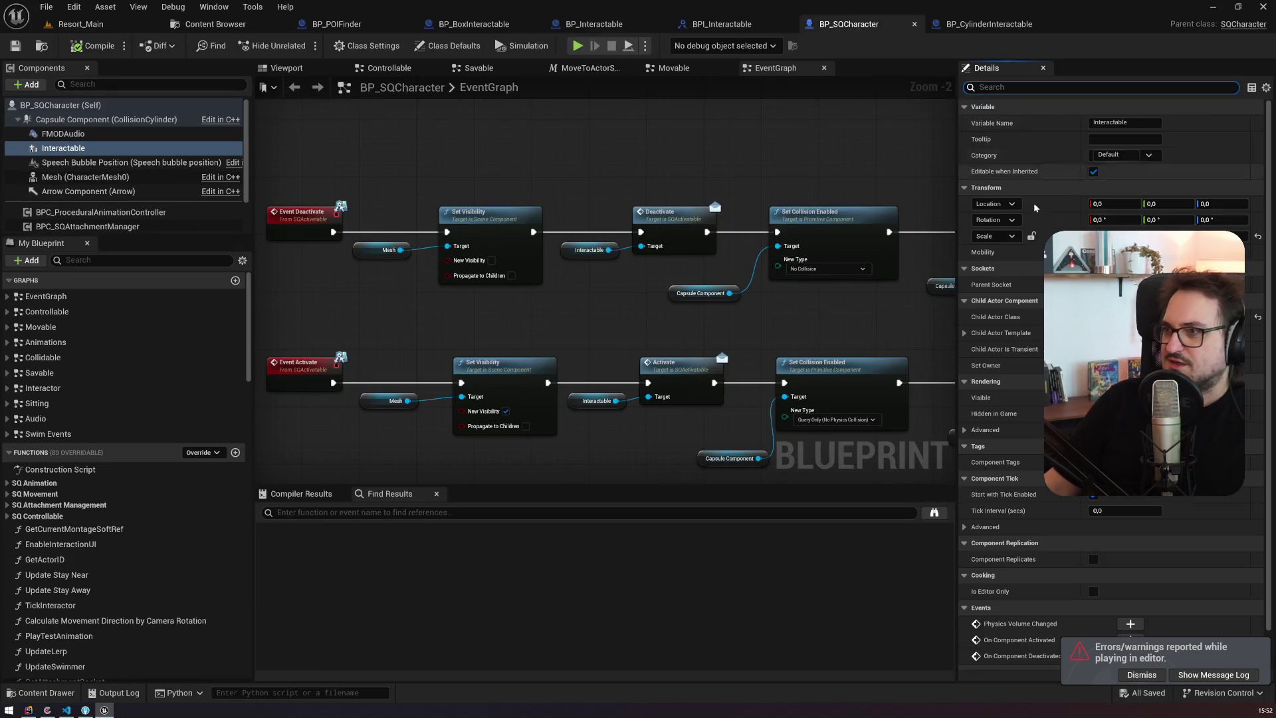
left_click(965, 333)
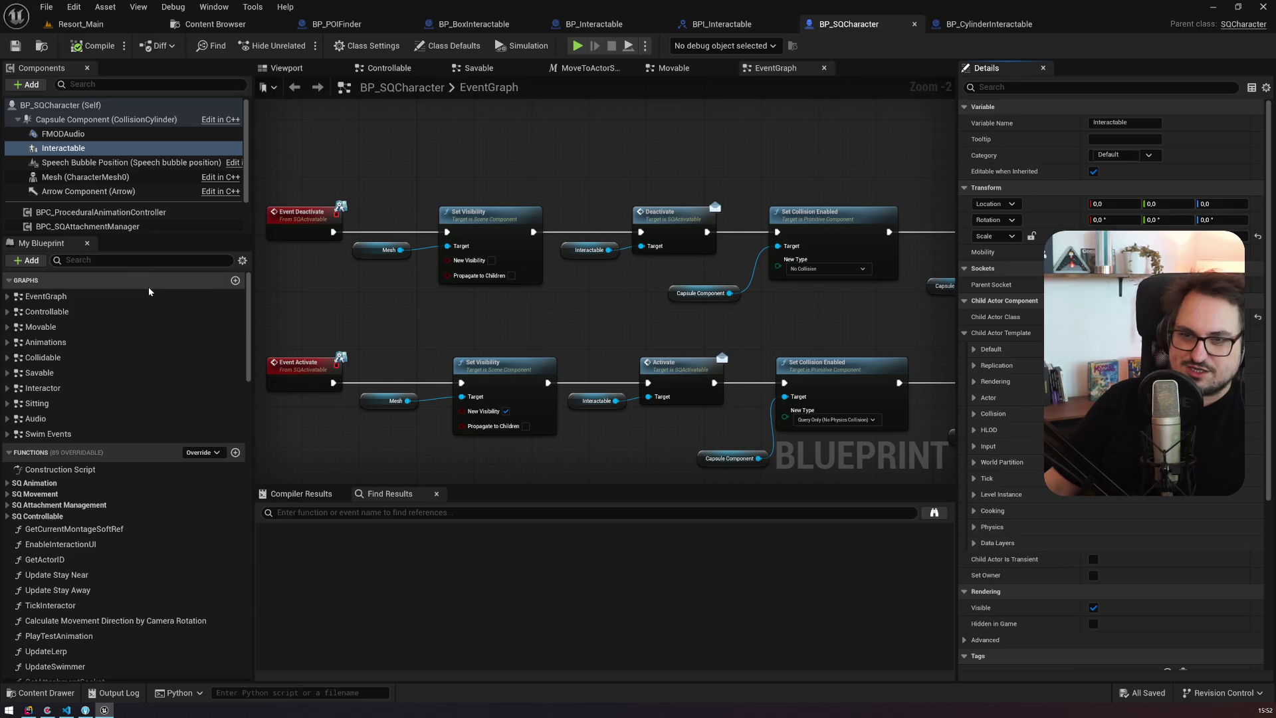
left_click(319, 510)
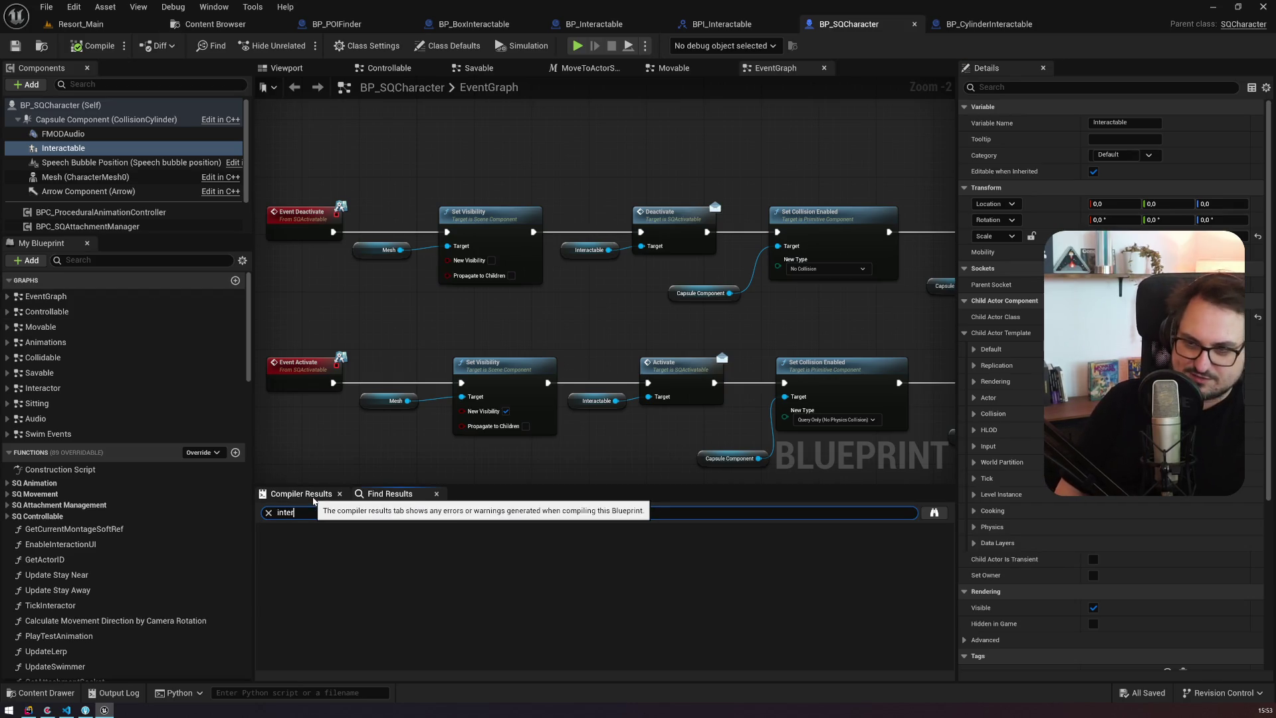